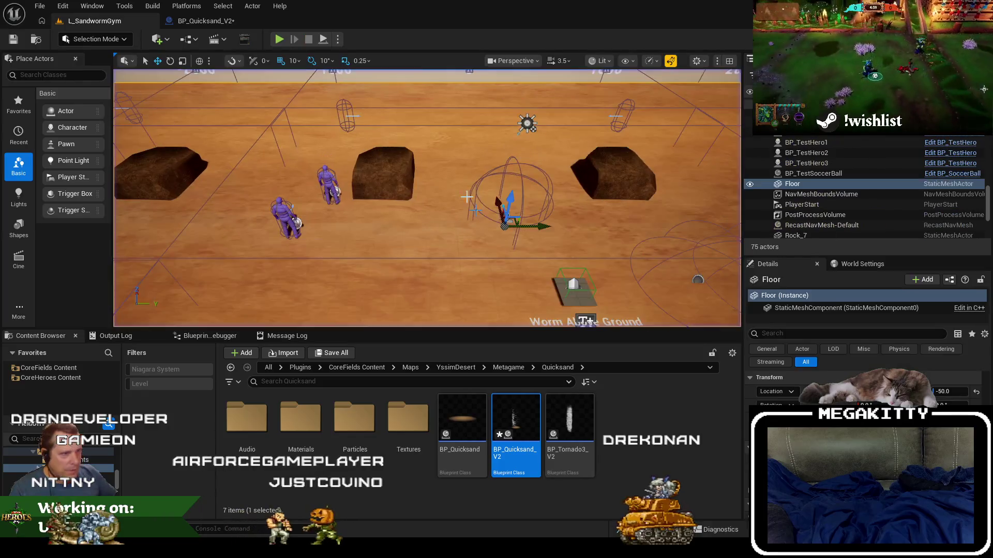
- Launch a Play-in-Editor session of L_SandwormGym with Alt+P
key("alt+p")
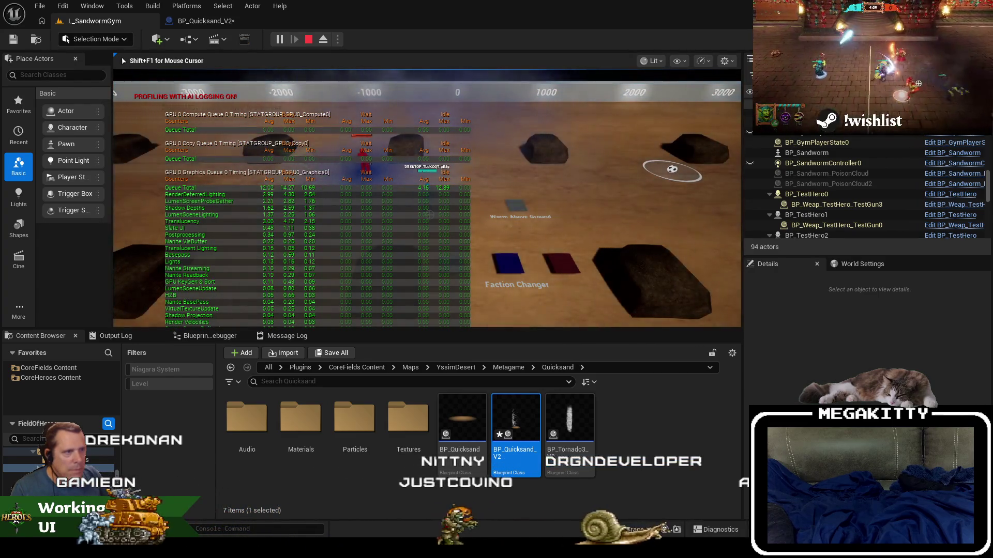
- Stop play, then in BP_Quicksand_V2 select the Core component and tick its Visible checkbox
key("Escape")
left_click(206, 21)
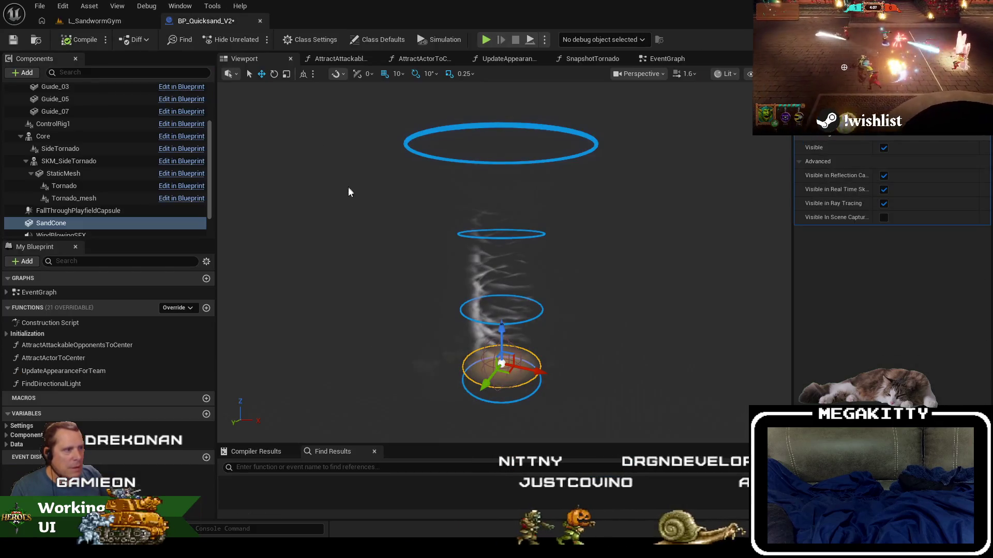
left_click(135, 173)
left_click(100, 162)
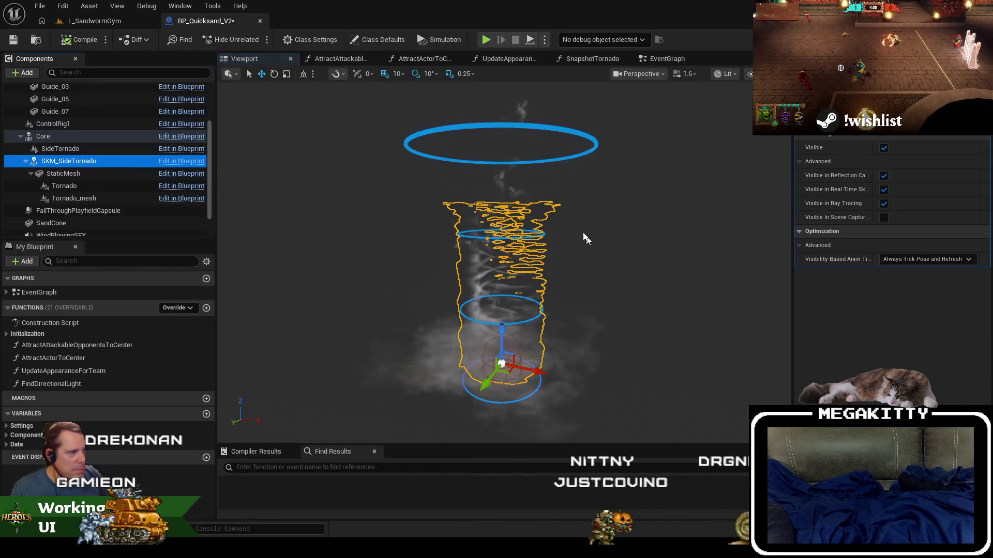
left_click(500, 181)
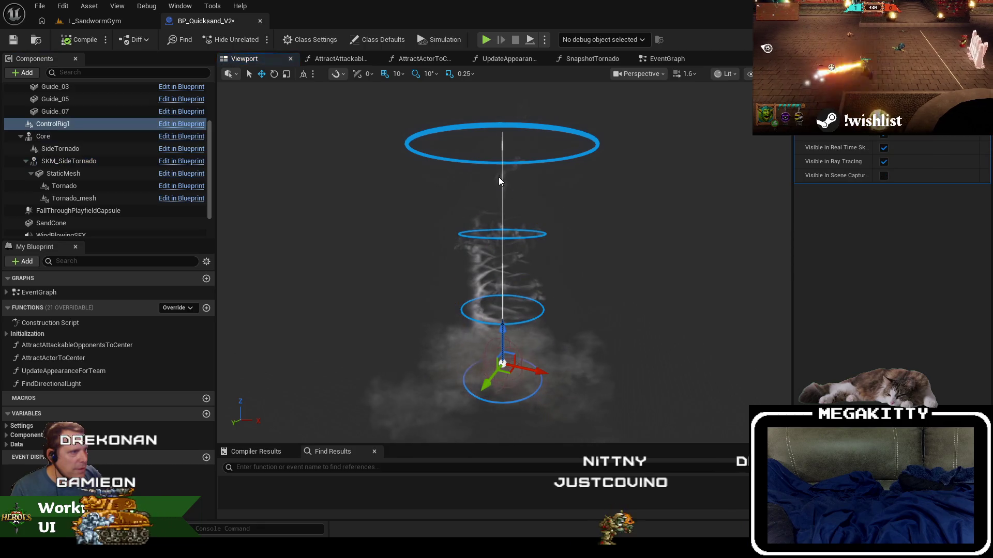
left_click(476, 222)
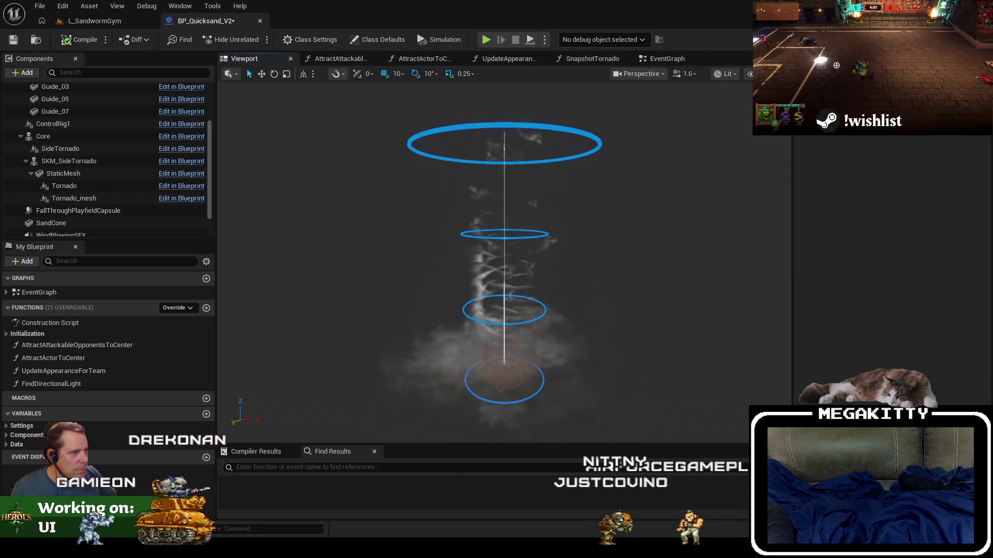
left_click(81, 137)
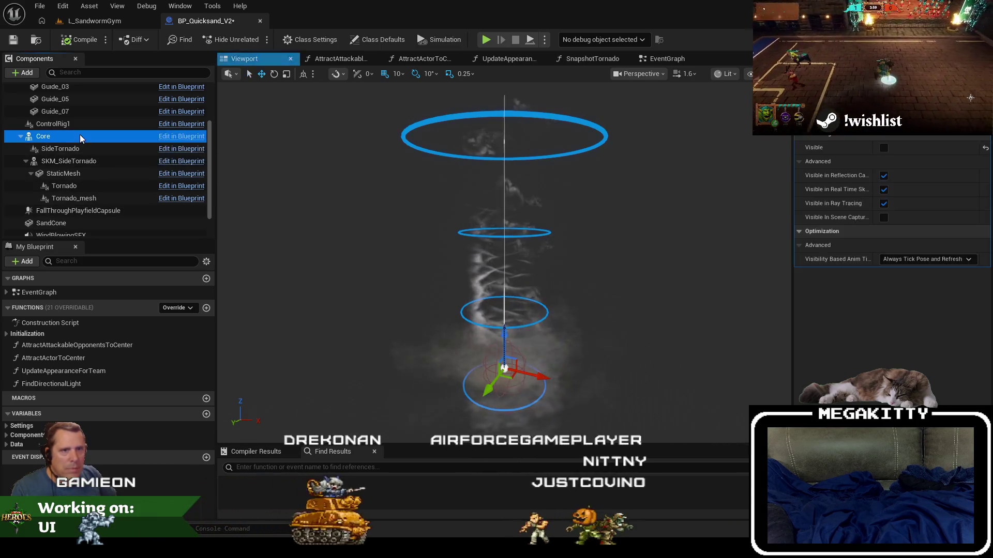
left_click(884, 148)
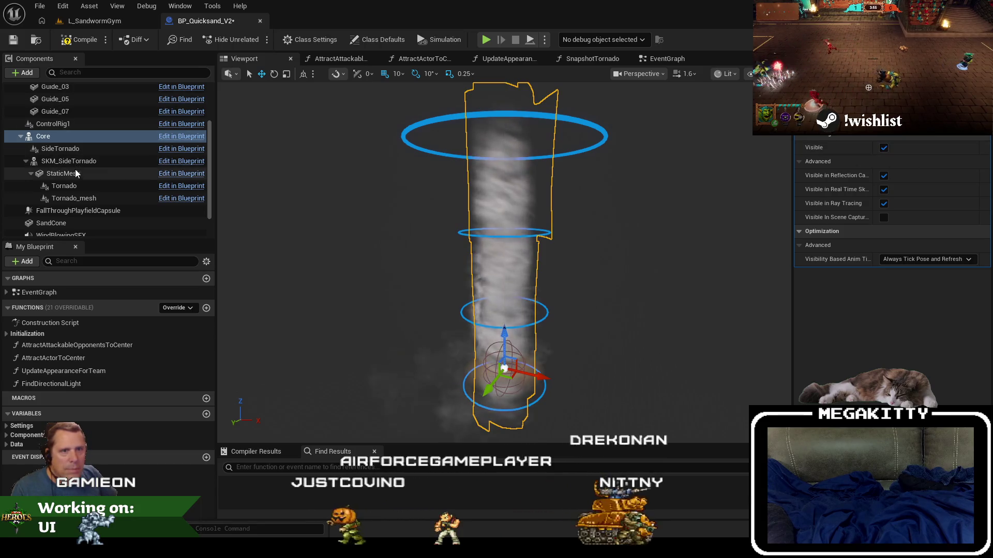
left_click(69, 212)
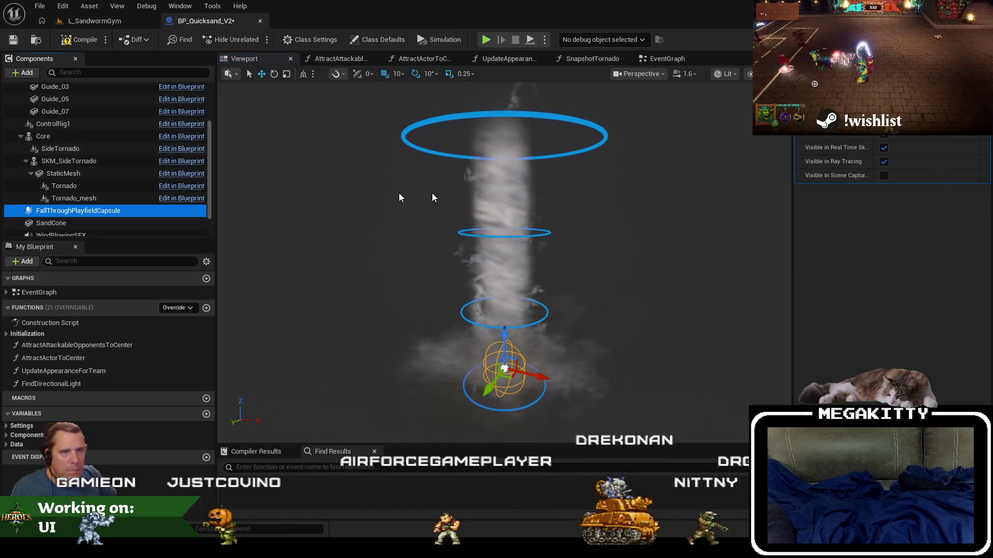
- Browse the View, Asset and Window menus, then open BP_Quicksand_V2's AttractActorToCenter function graph
left_click(95, 21)
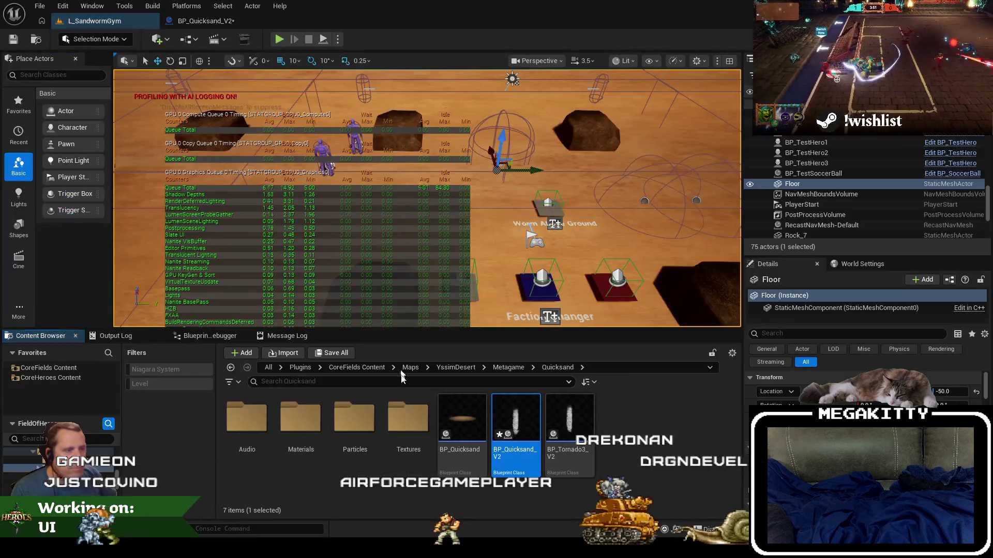
right_click(522, 414)
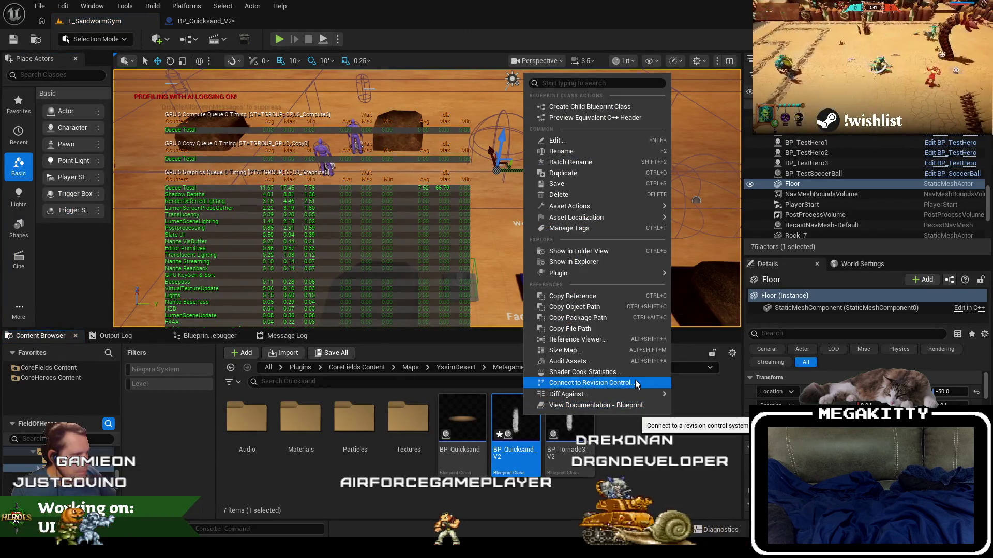
left_click(204, 20)
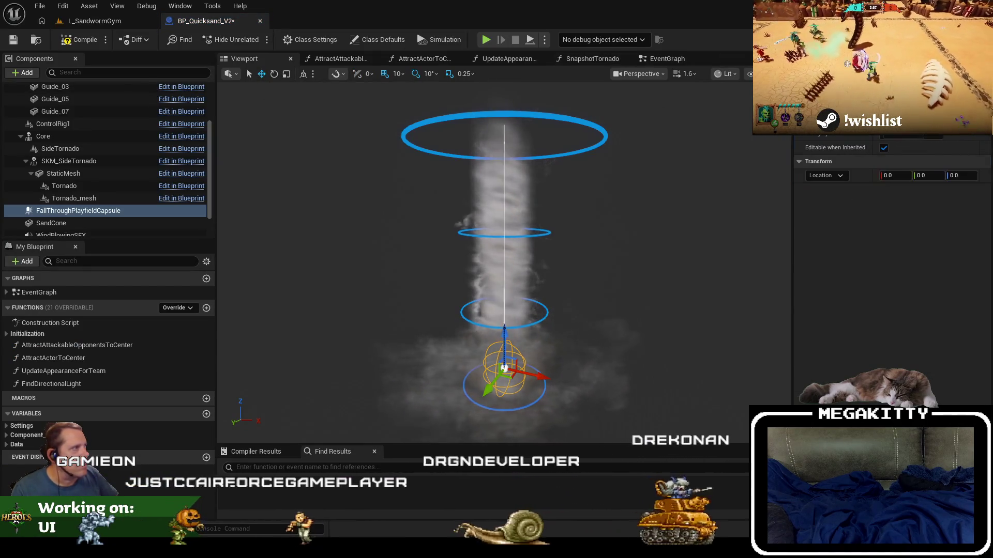
left_click(117, 5)
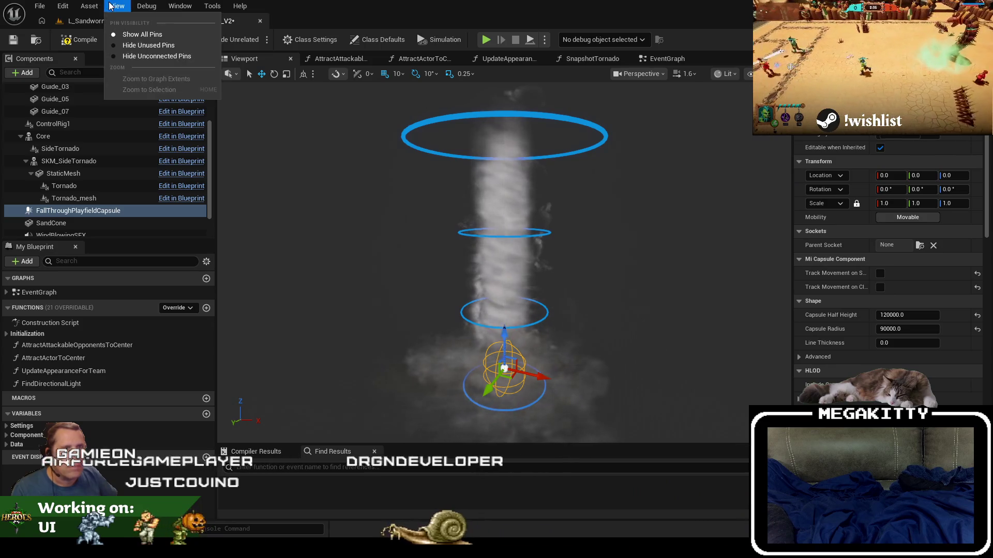
mouse_move(89, 5)
mouse_move(172, 5)
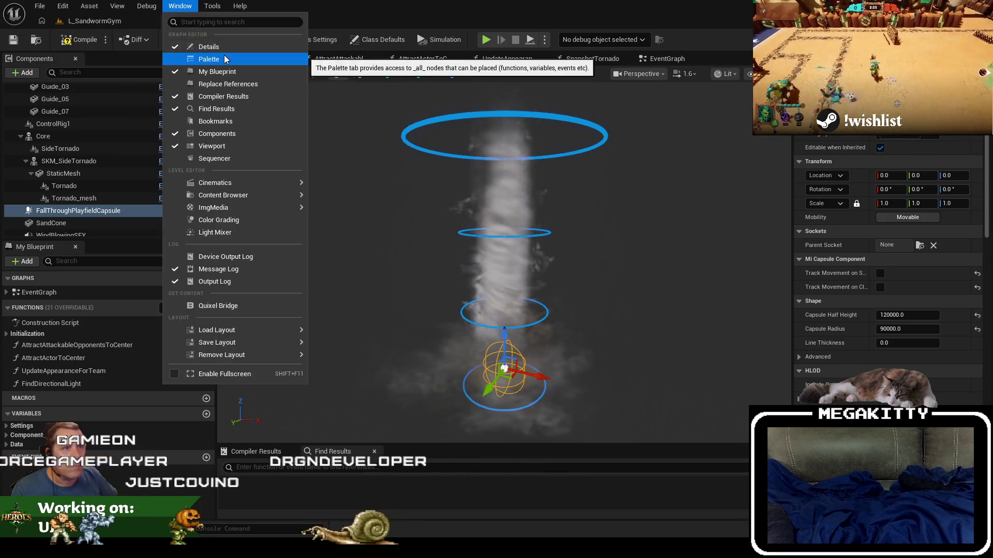
left_click(86, 220)
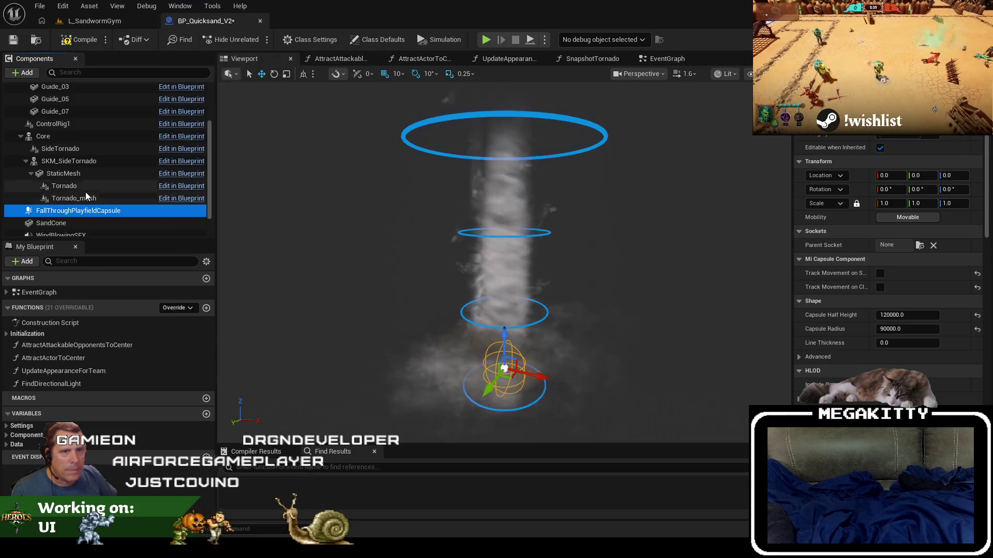
double_click(53, 358)
scroll(326, 222, "down", 4)
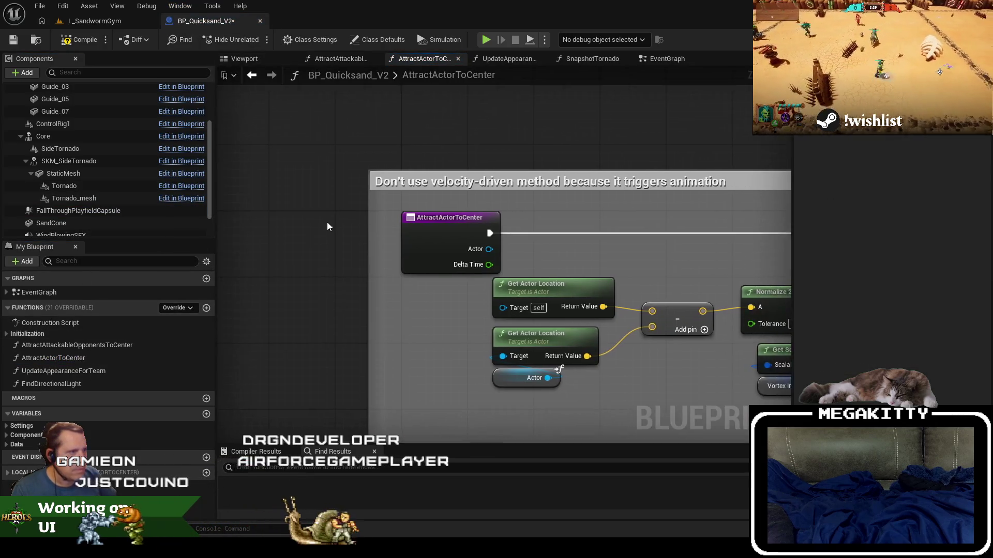
- Open the quicksand EventGraph and close all other function graph tabs
left_click(249, 56)
mouse_move(667, 58)
left_mouse_down()
mouse_move(400, 49)
mouse_move(325, 64)
left_mouse_up()
right_click(330, 61)
left_click(372, 106)
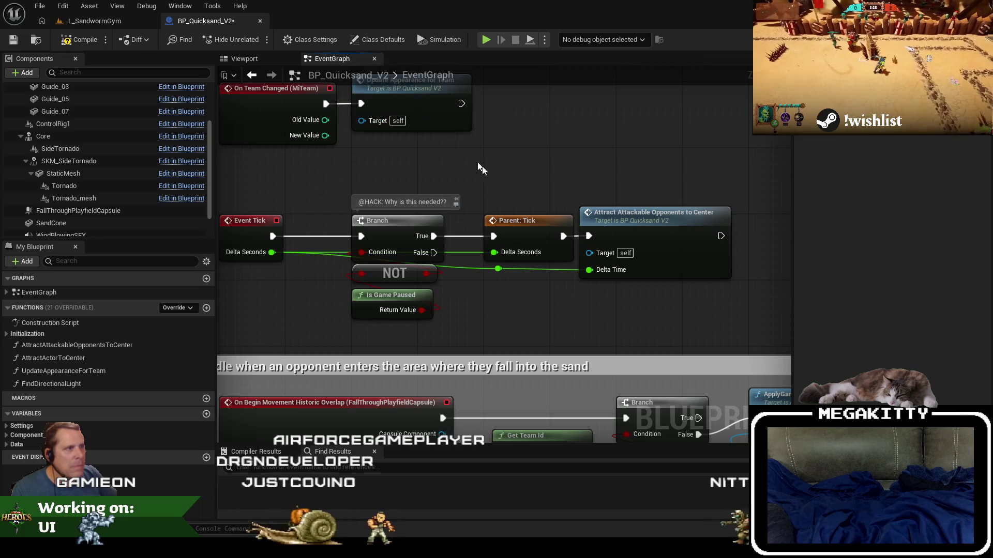
- Review the fall-through overlap handling, preview BP_Tornado3_V2's viewport, then return to BP_Quicksand_V2
scroll(480, 168, "down", 3)
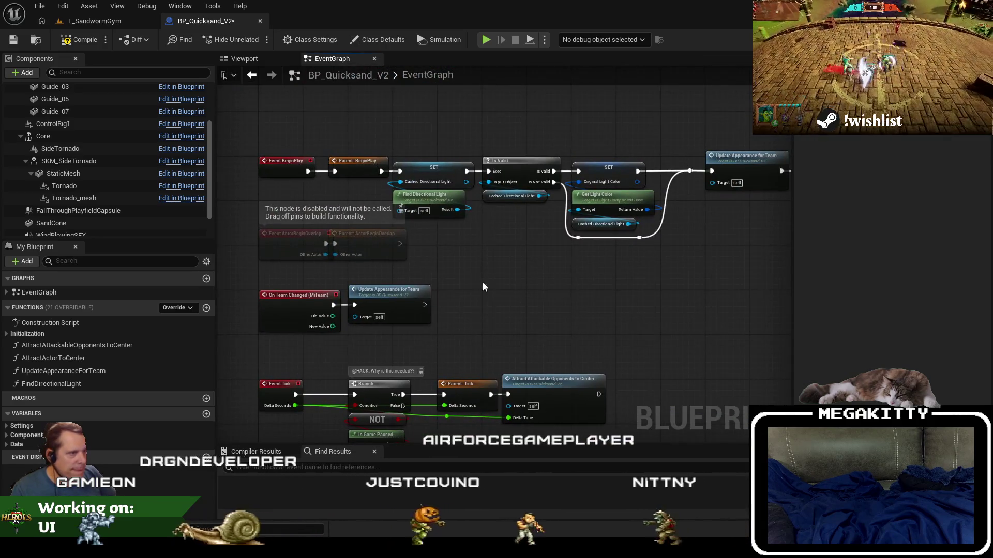
left_click_drag(482, 287, 485, 3)
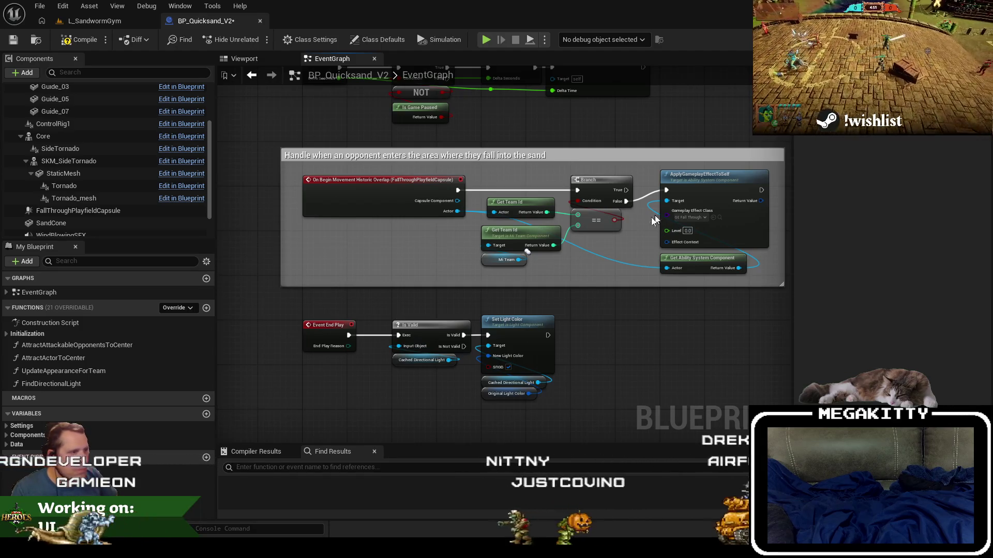
scroll(343, 238, "down", 4)
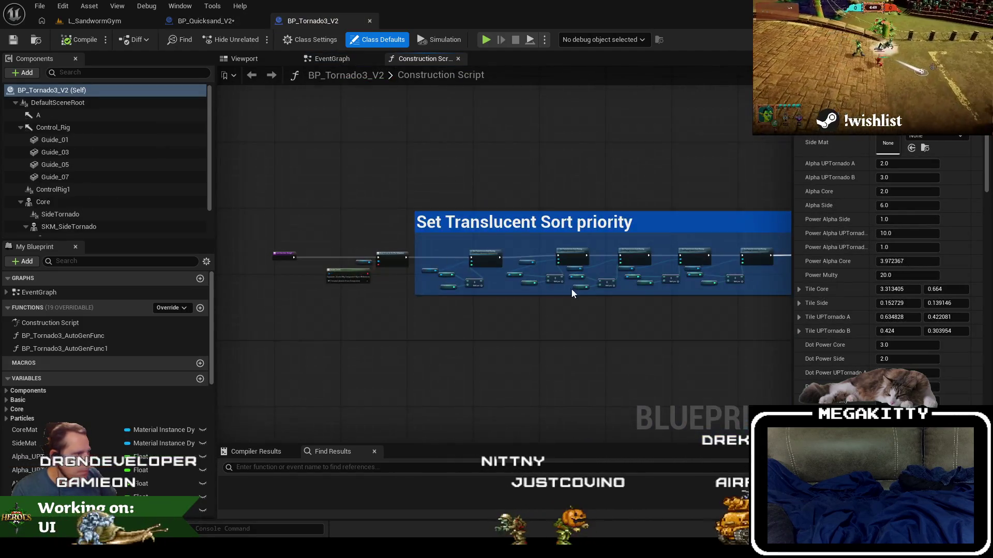
scroll(513, 242, "up", 5)
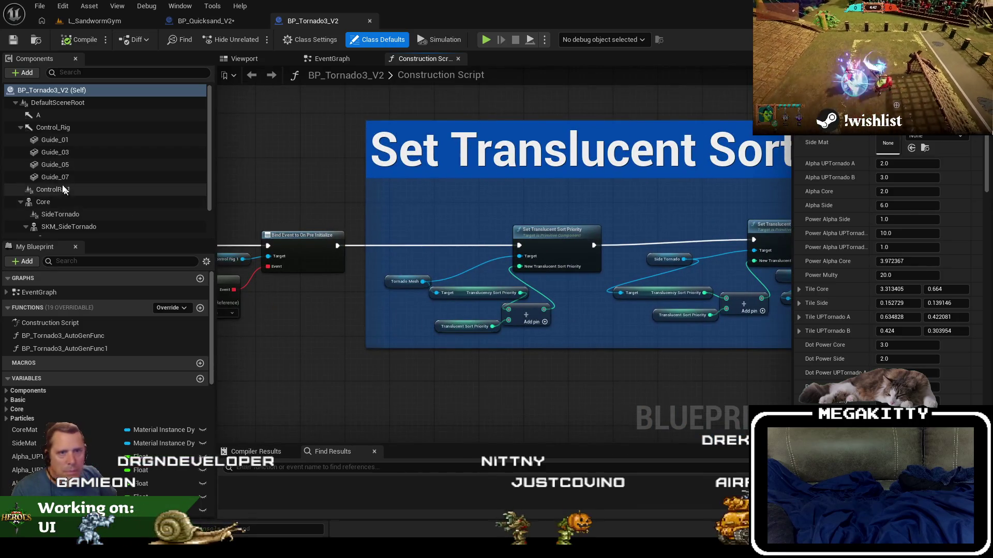
left_click(234, 55)
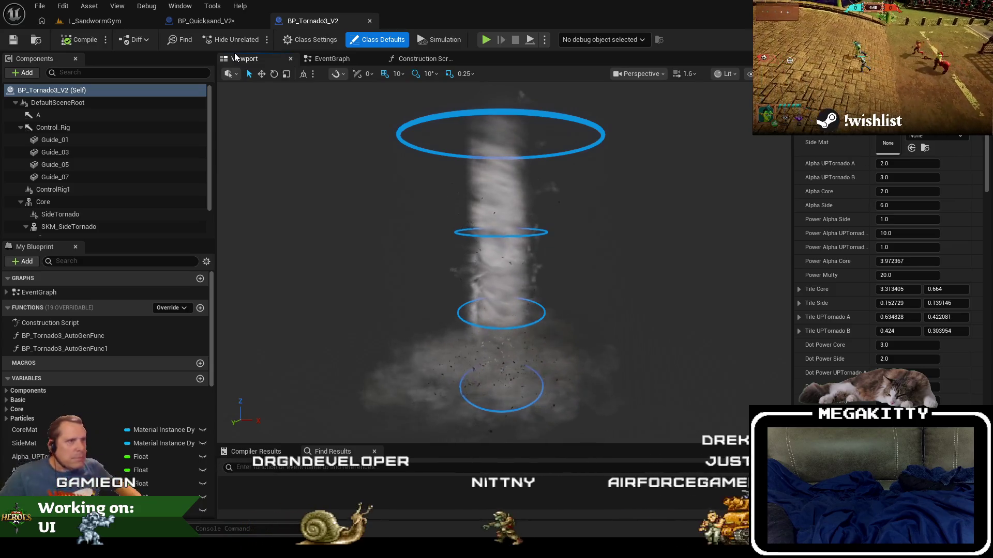
left_click(205, 22)
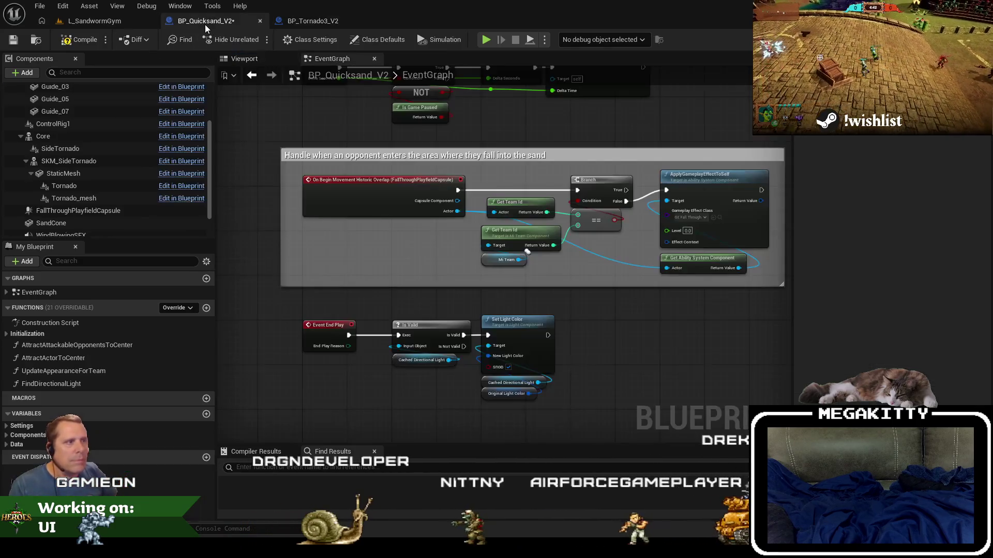
- Hide the Core tornado mesh in the BP_Quicksand_V2 viewport preview
left_click(247, 58)
left_click(109, 136)
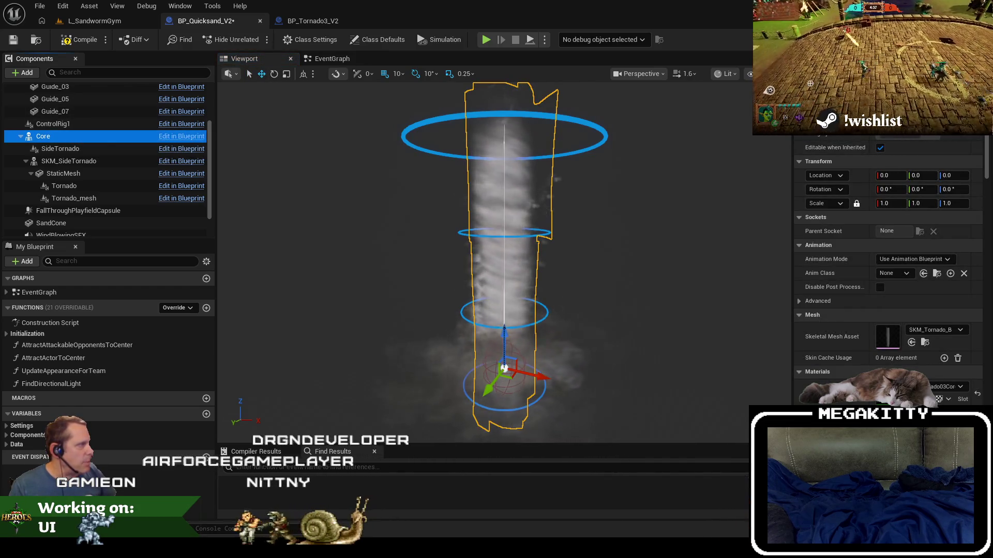
scroll(889, 233, "down", 15)
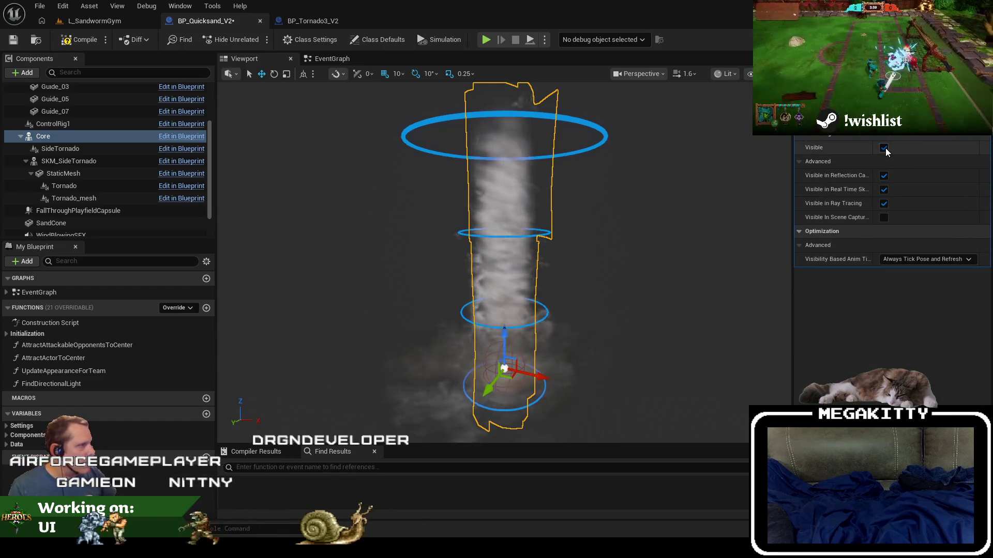
left_click(884, 148)
left_click(409, 276)
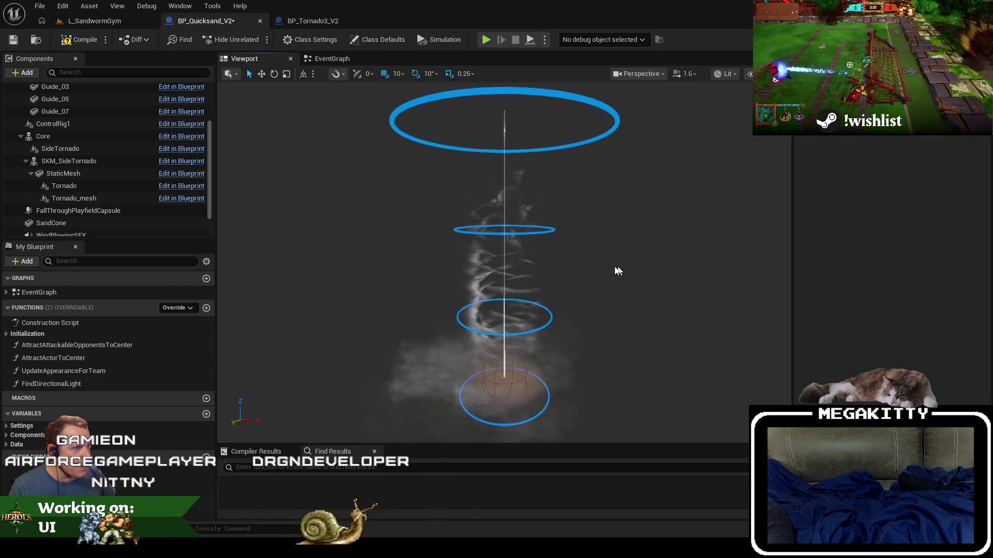
scroll(471, 282, "up", 5)
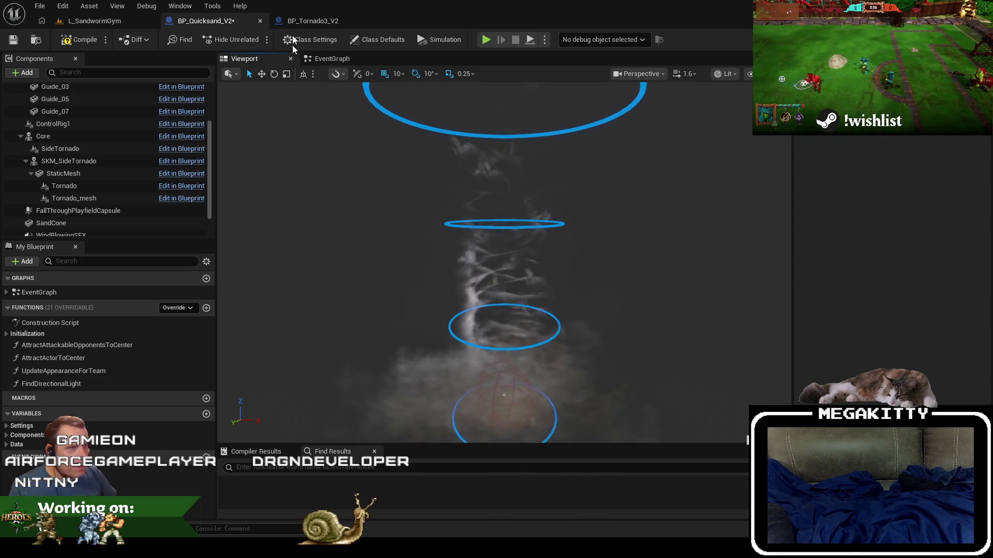
- Glance at BP_Tornado3_V2, then make the quicksand Core tornado mesh visible again
left_click(311, 20)
left_click(202, 22)
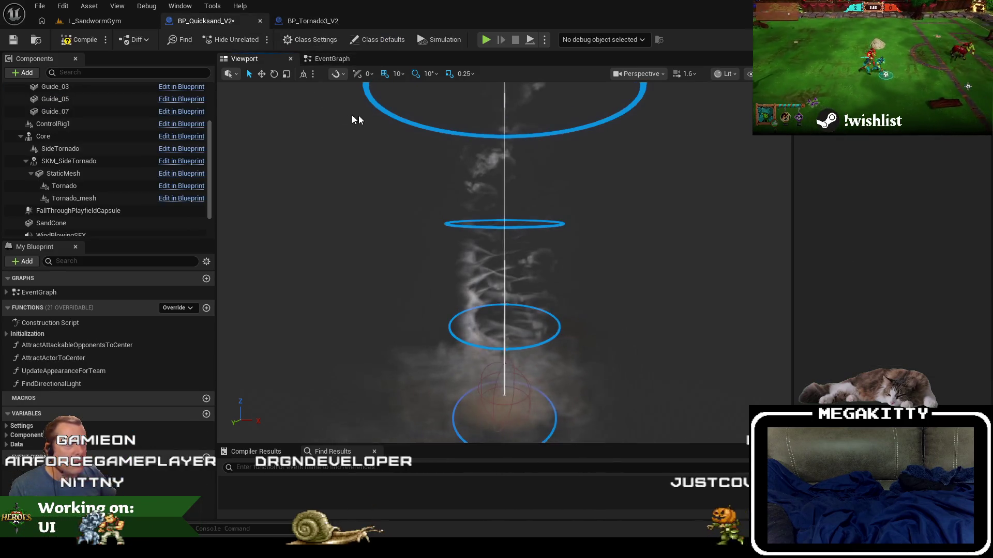
left_click(78, 136)
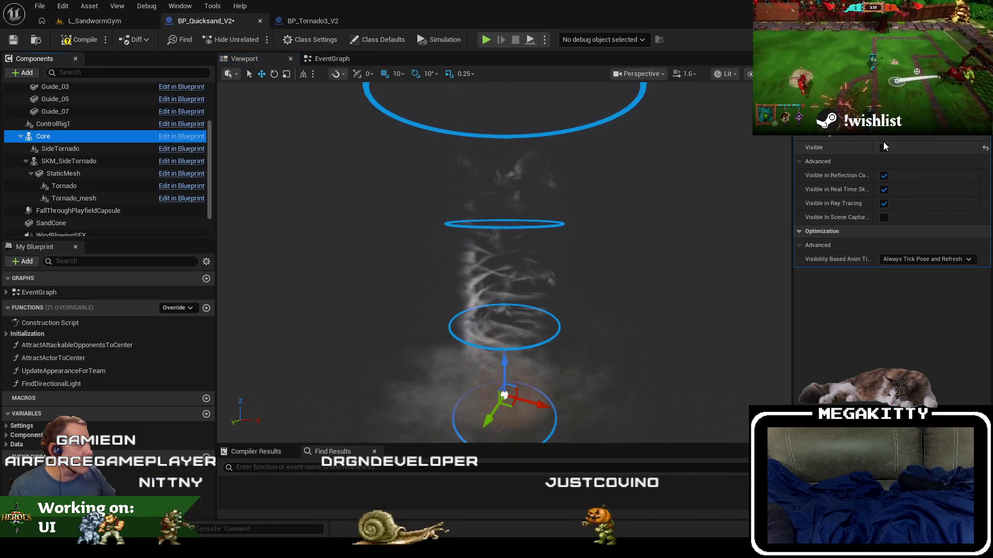
left_click(883, 148)
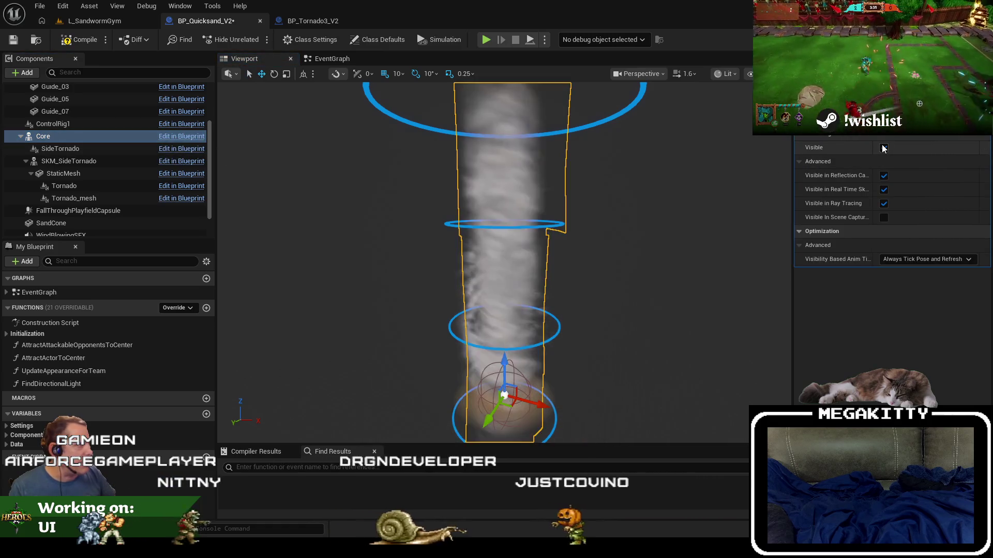
- Bring up BP_Quicksand_V2's Class Defaults in the Details panel
left_click(311, 21)
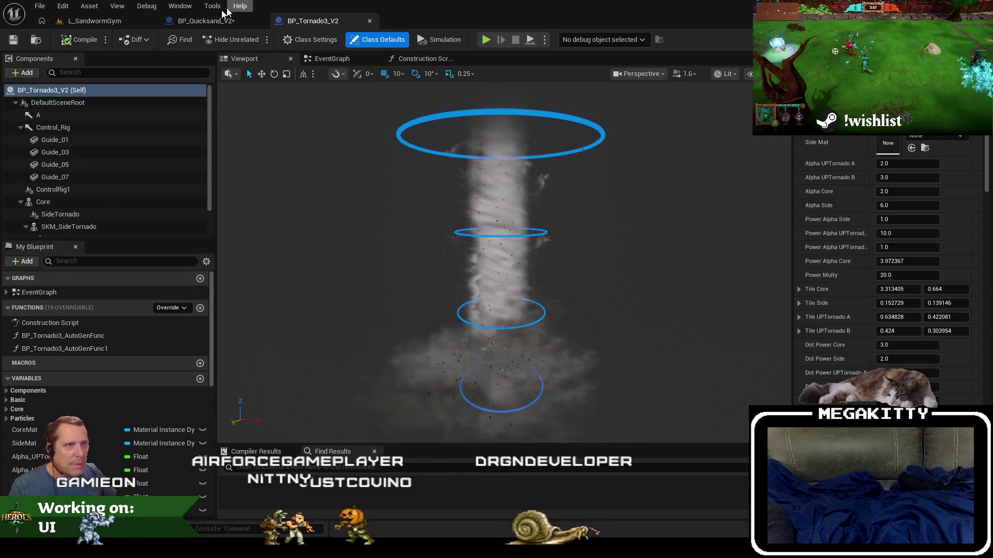
left_click(203, 21)
left_click(377, 41)
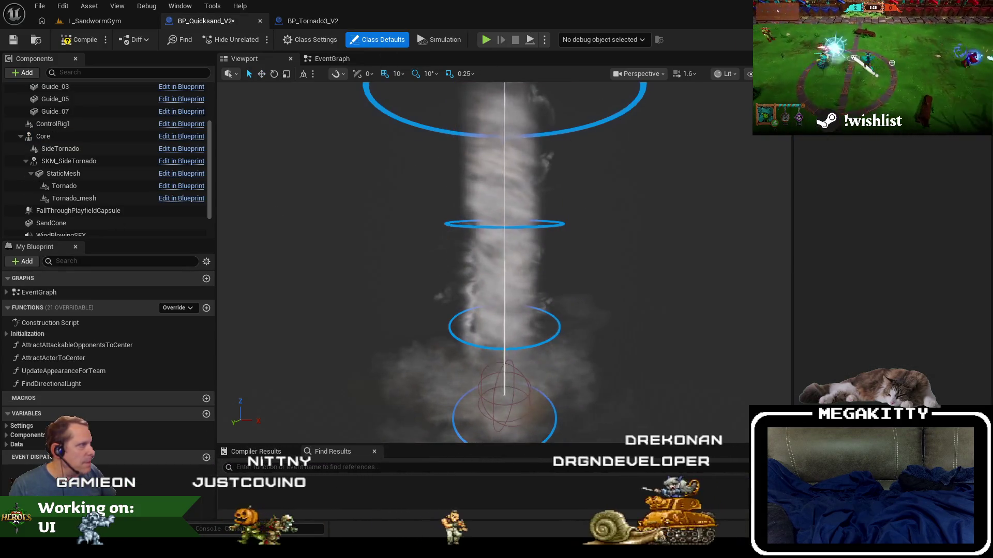
left_click(376, 44)
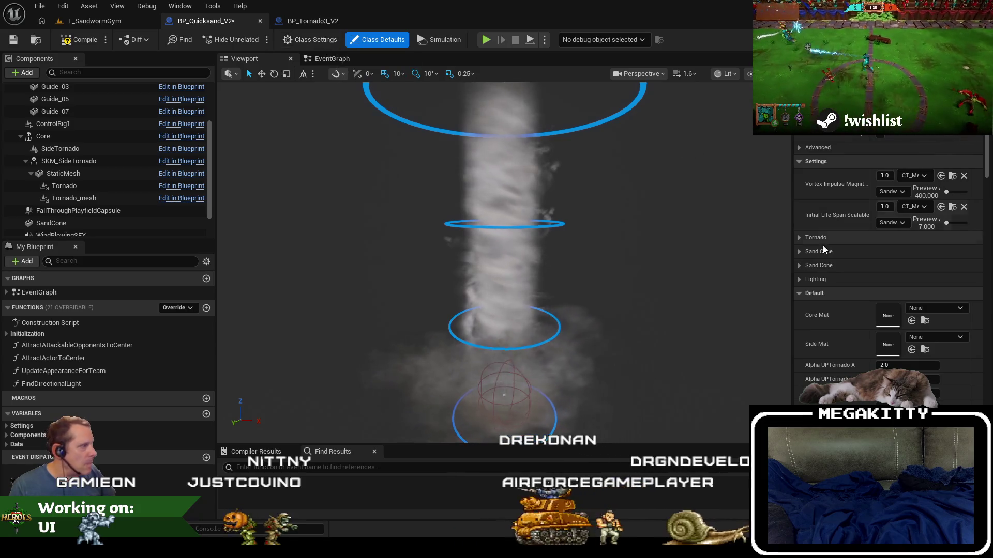
- Widen Details and look over the Tornado, both Sand Cone groups and material defaults
left_click_drag(791, 232, 665, 234)
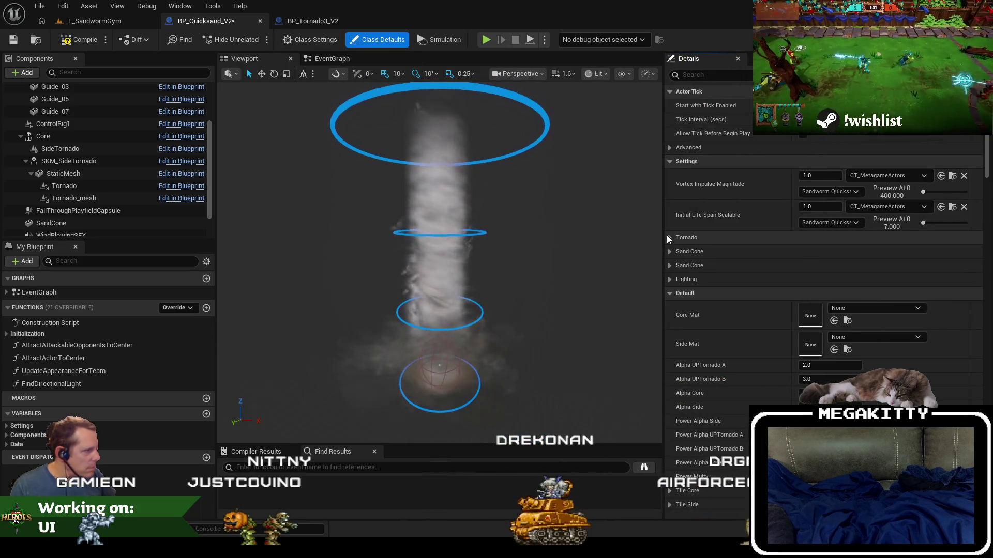
left_click(667, 236)
left_click(667, 236)
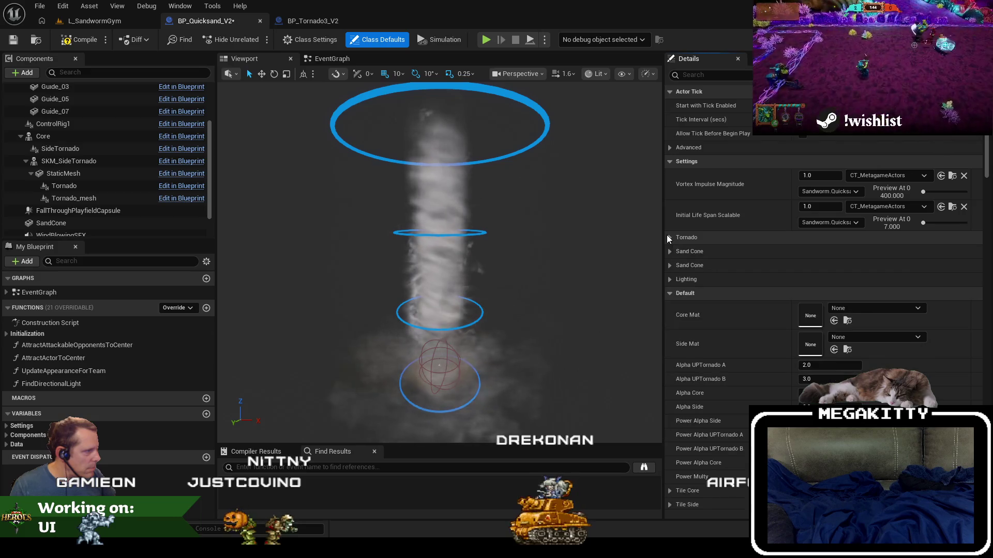
left_click(669, 266)
left_click(669, 252)
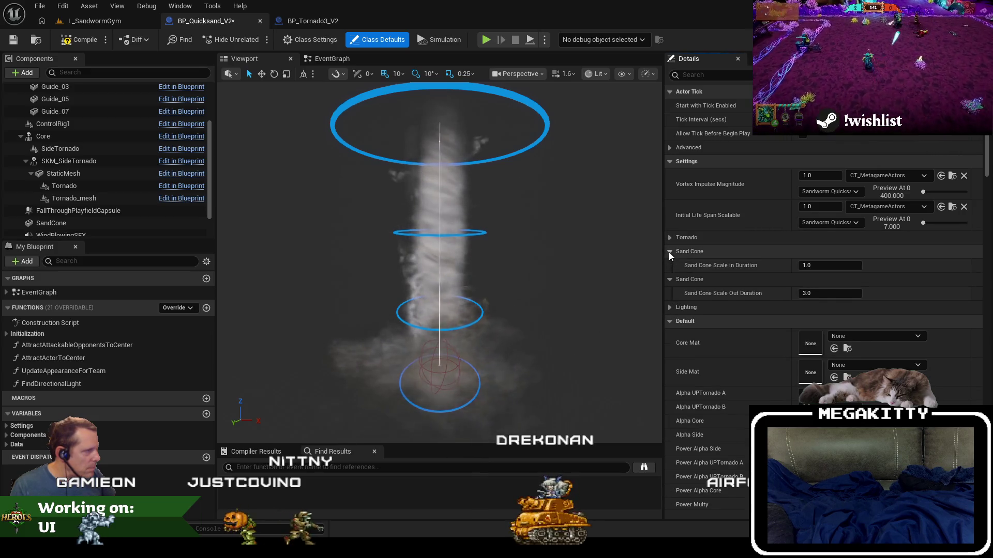
left_click(668, 250)
left_click(668, 262)
scroll(678, 280, "down", 10)
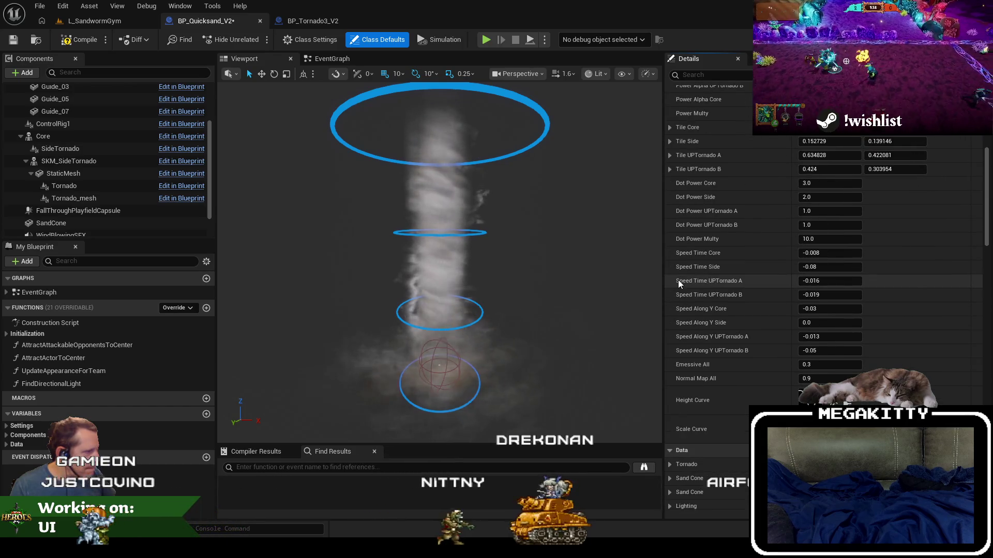
scroll(678, 280, "down", 5)
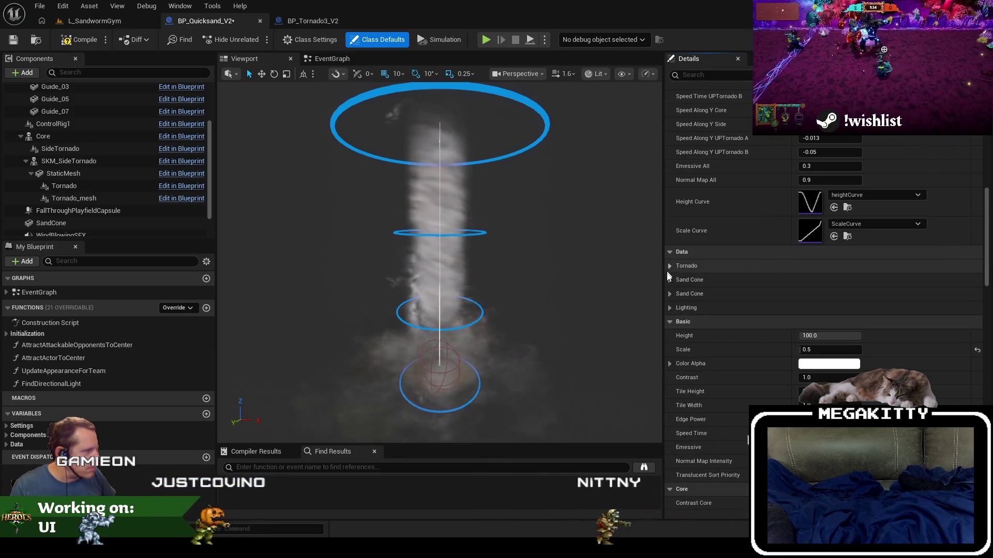
scroll(666, 279, "down", 3)
scroll(666, 294, "down", 4)
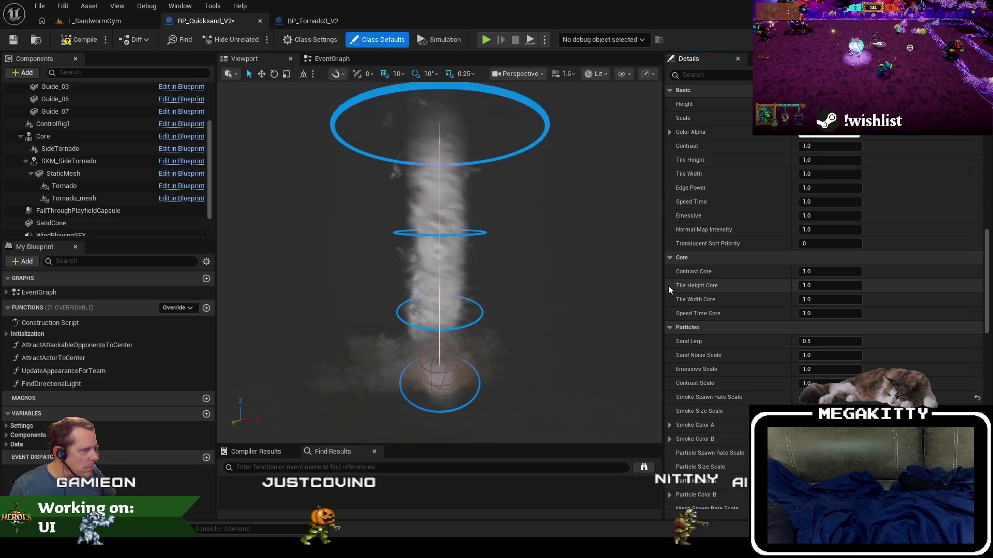
- Select the Core component to view its properties, then select SideTornado
left_click(20, 136)
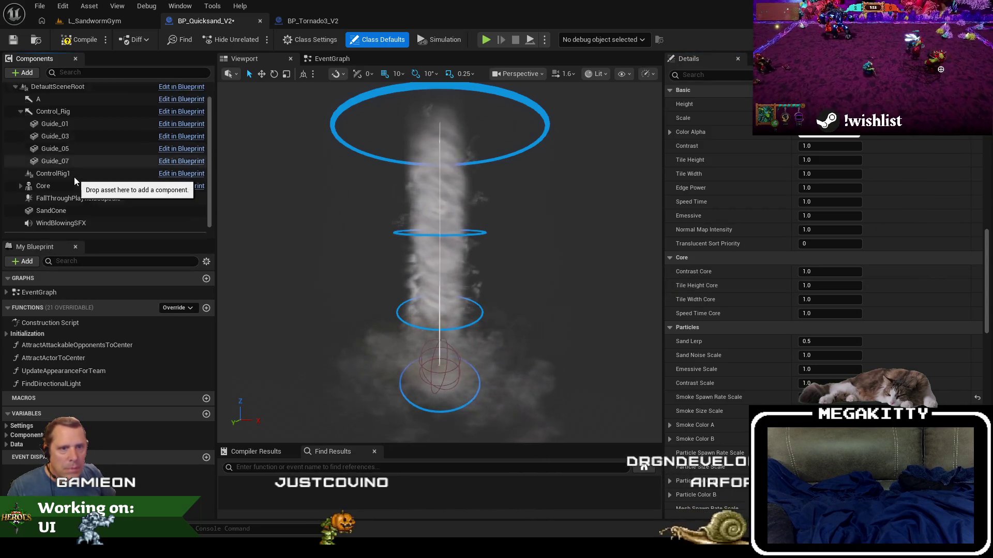
left_click(74, 177)
left_click(21, 175)
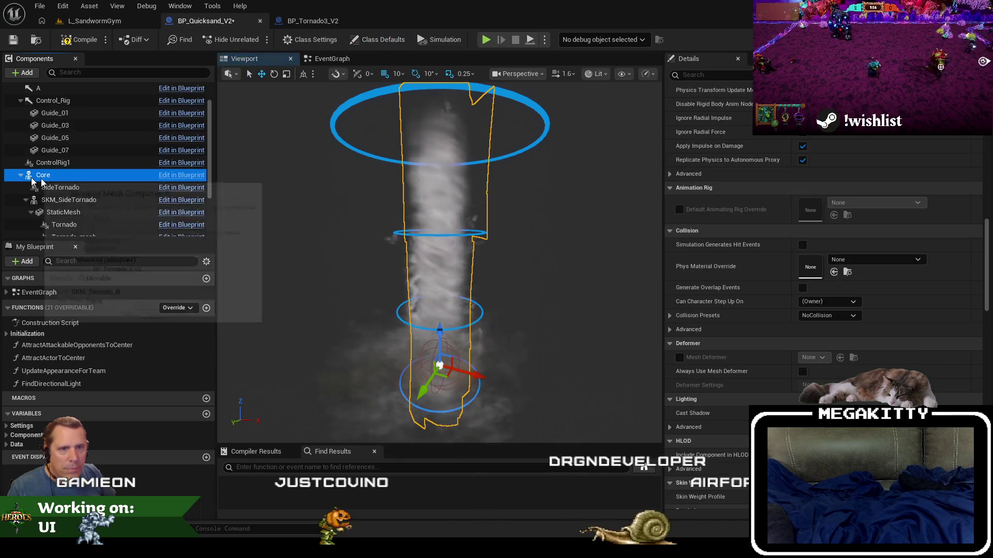
scroll(60, 184, "down", 1)
left_click(73, 155)
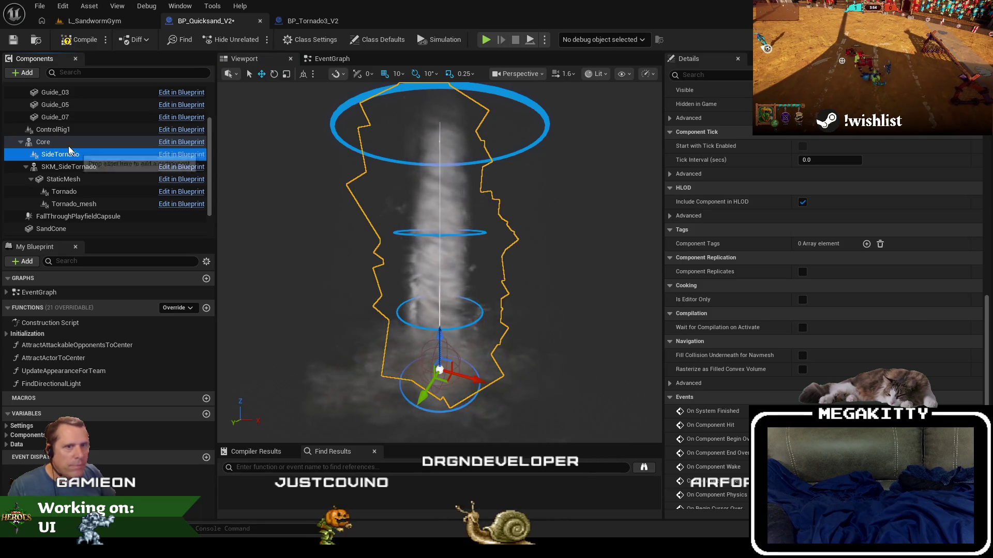
- Uncheck Visible on the Core and SKM_SideTornado components
left_click(69, 145)
type("vi")
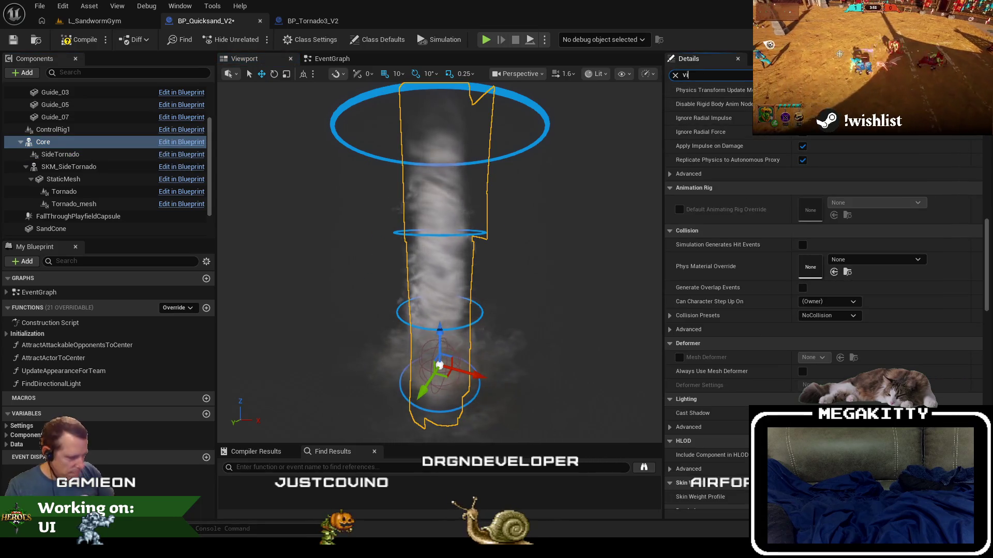
type("s")
left_click(805, 149)
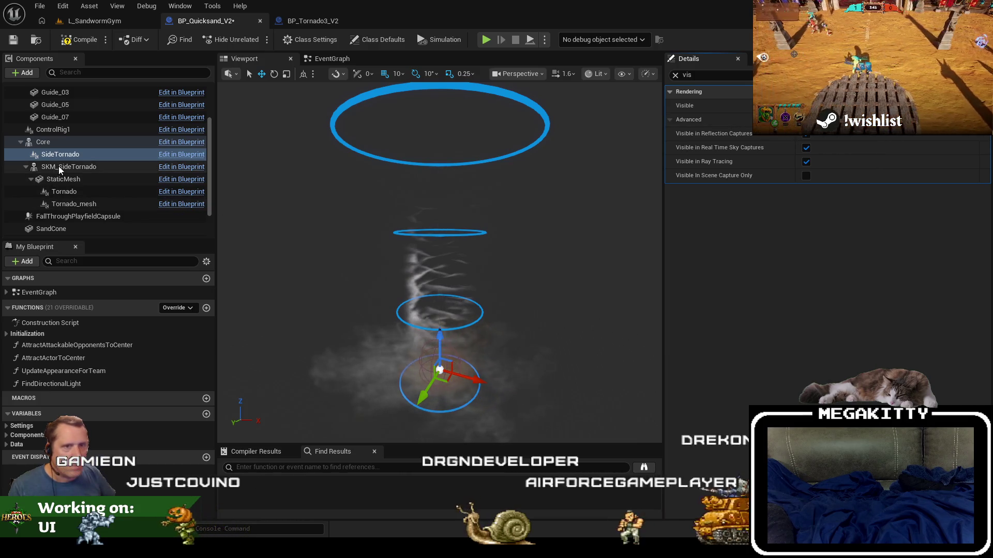
left_click(67, 166)
left_click(806, 147)
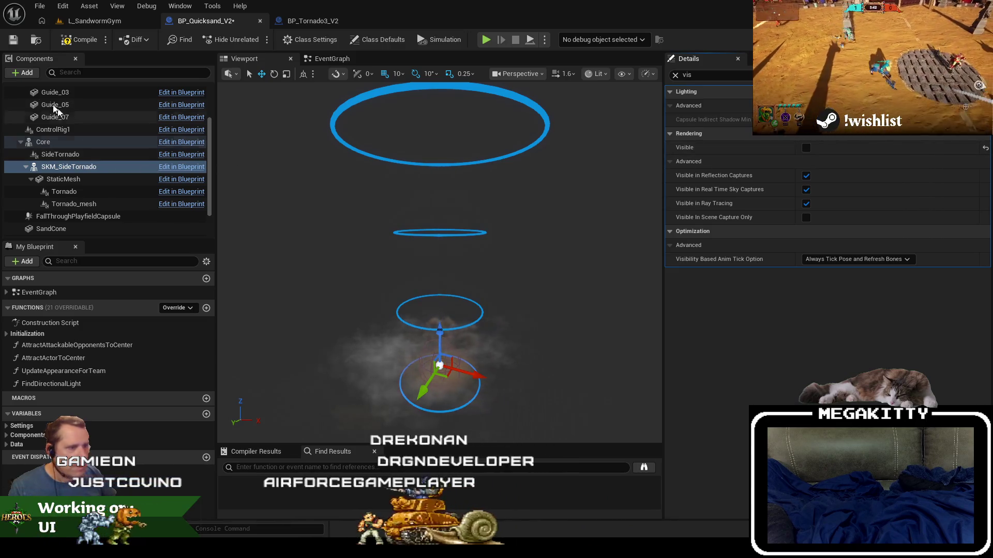
- Compile and save BP_Quicksand_V2, then go back to the L_SandwormGym level
left_click(75, 45)
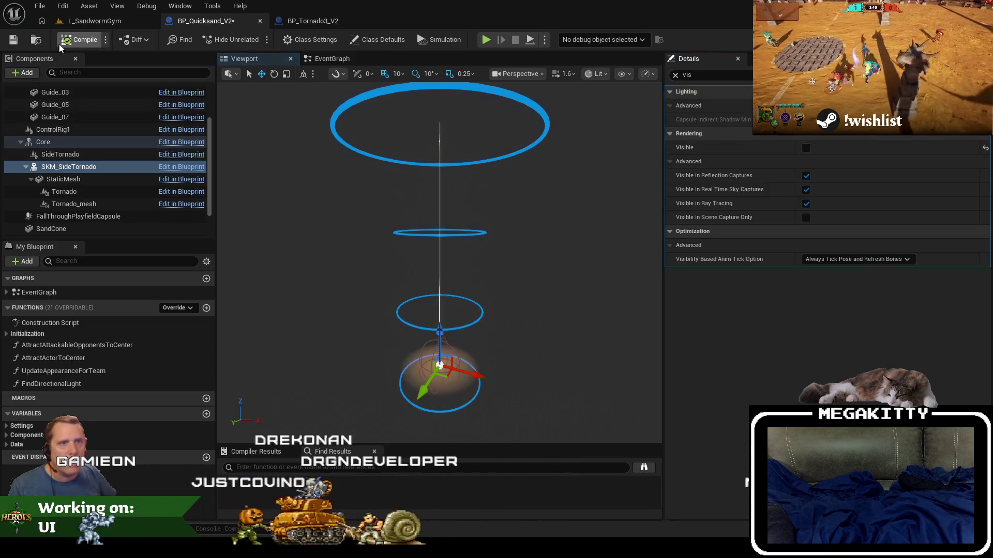
left_click(12, 41)
left_click(86, 20)
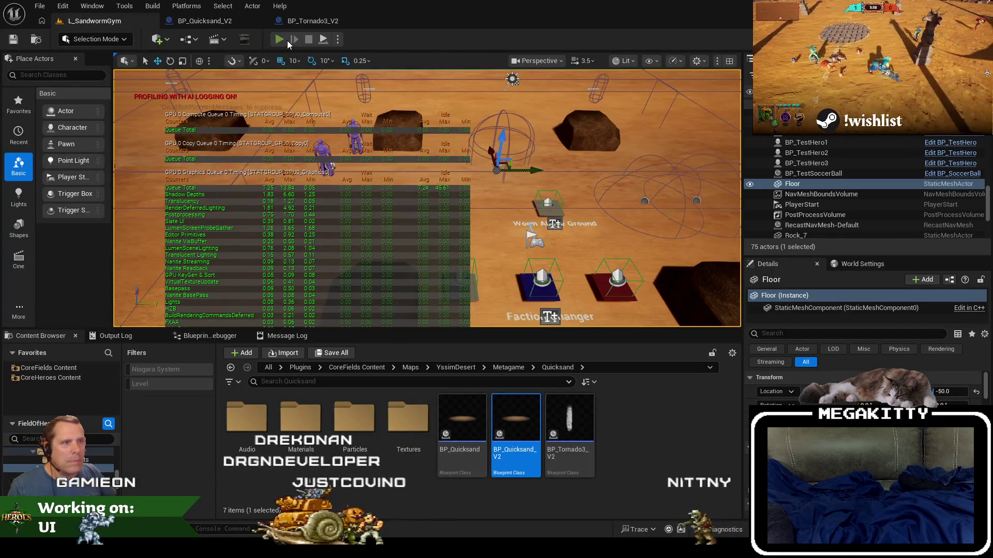
- Play-test L_SandwormGym fullscreen, ejecting with F8, then stop and return to BP_Quicksand_V2
left_click(286, 40)
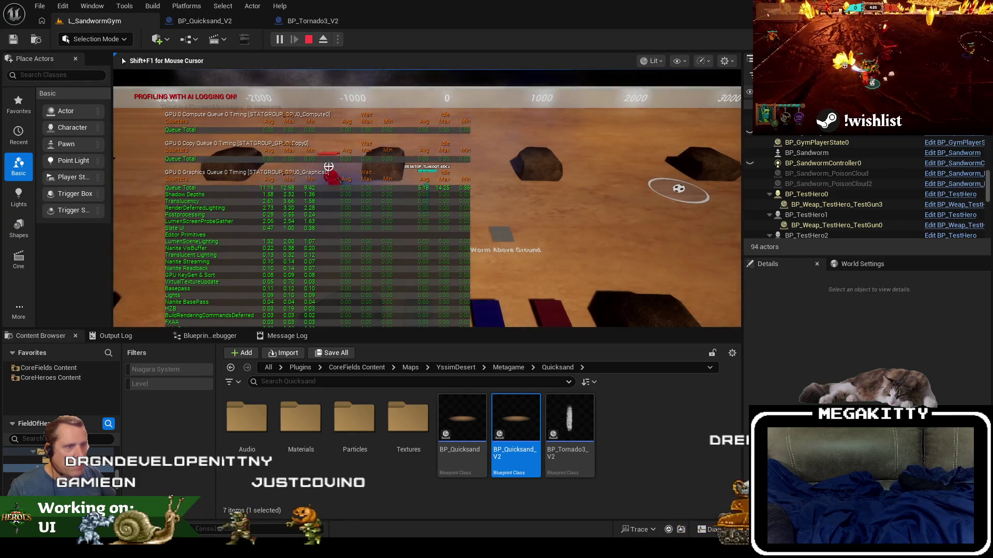
key("Escape")
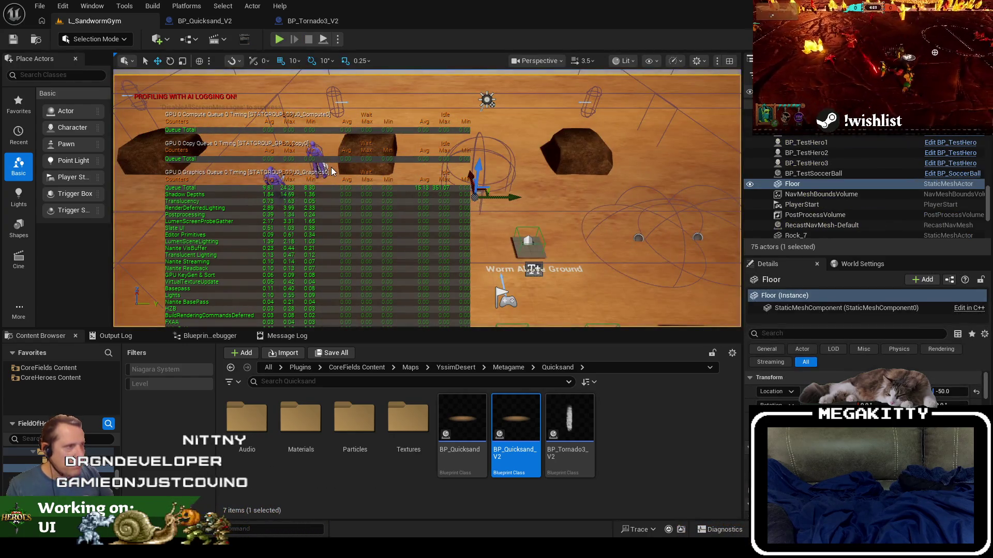
key("alt+p")
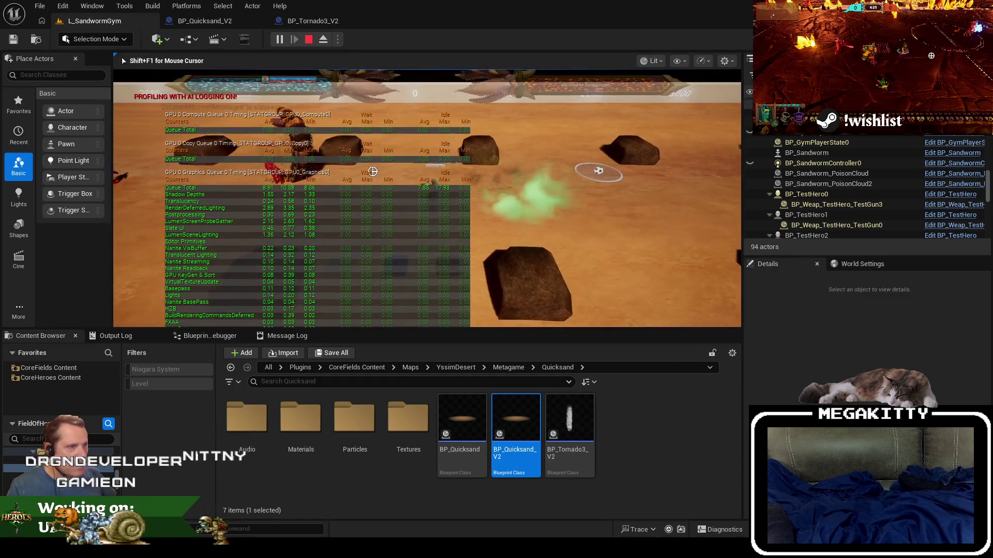
key("F11")
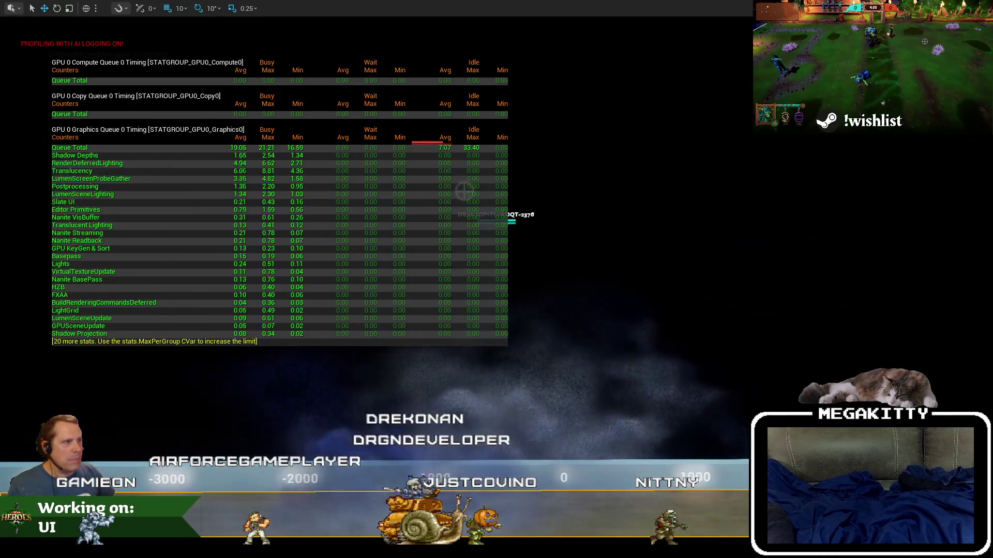
key("F8")
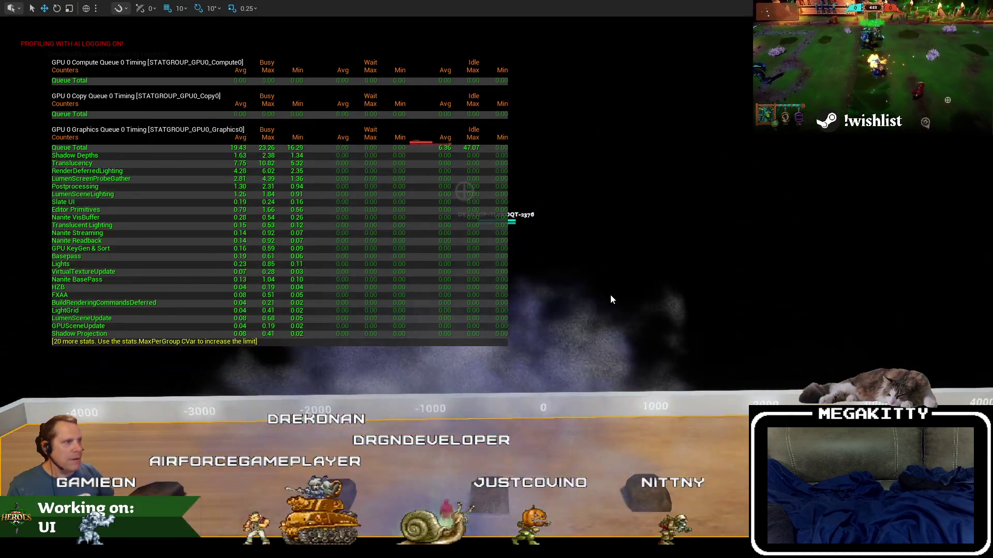
key("Escape")
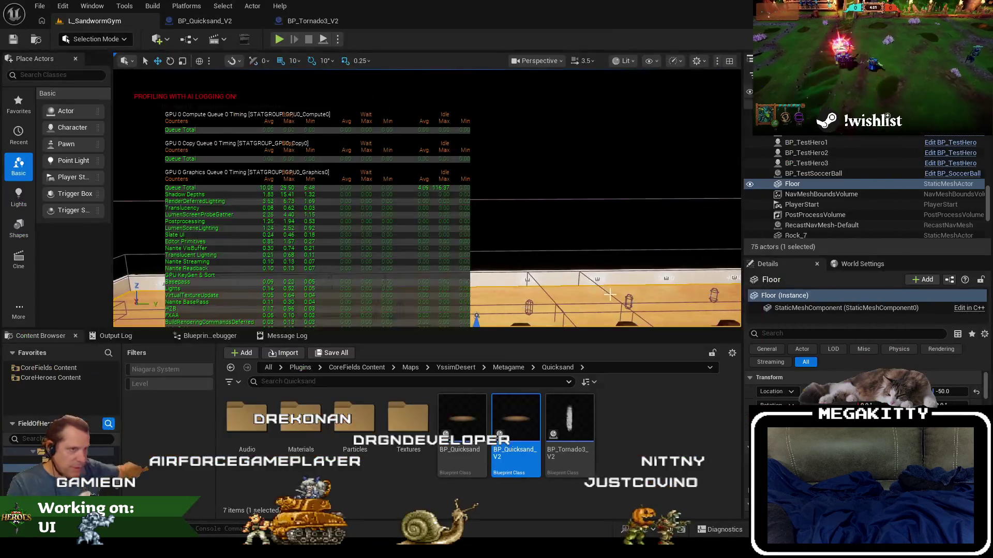
left_click(198, 21)
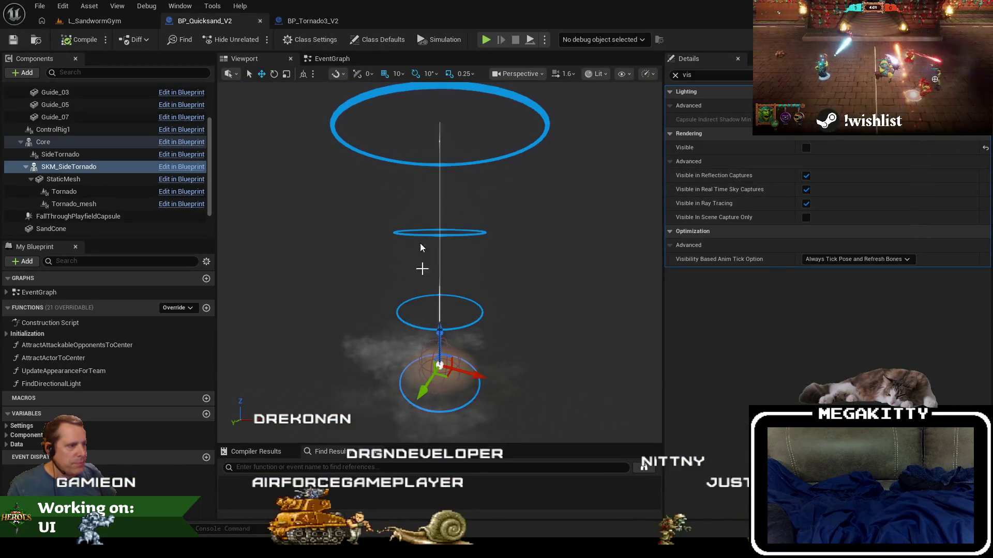
- Select the lower ring, show Class Defaults, and search then clear 'count'
left_click(392, 385)
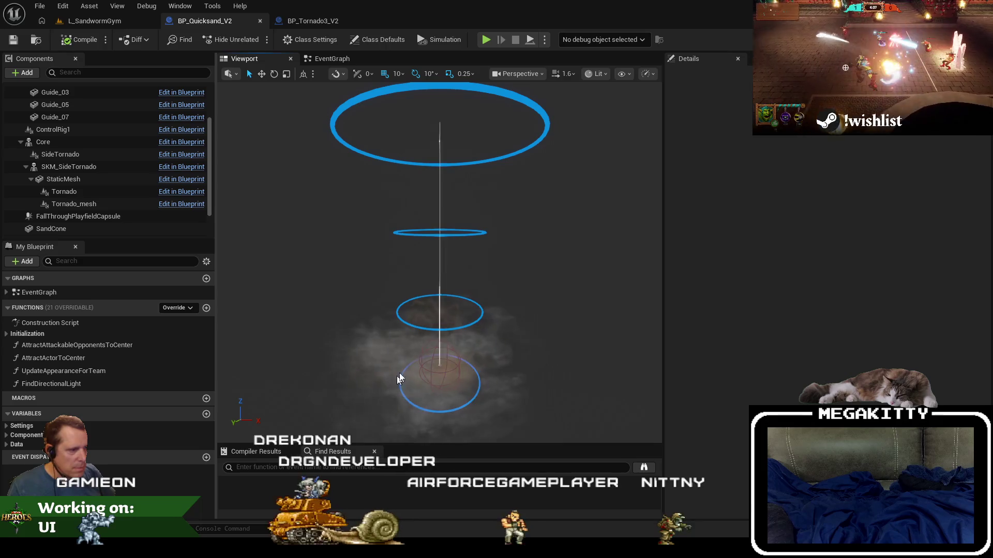
left_click(401, 380)
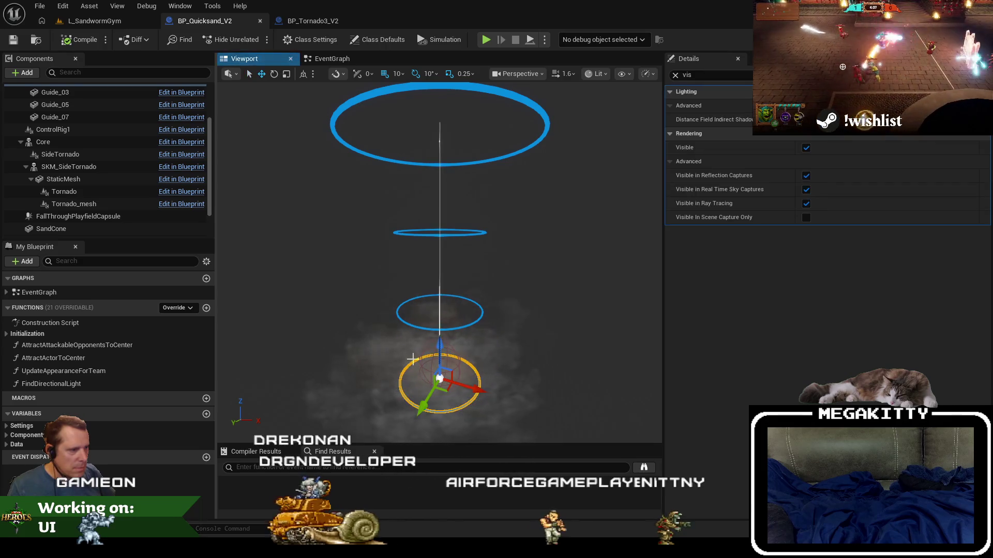
left_click(368, 43)
type("count")
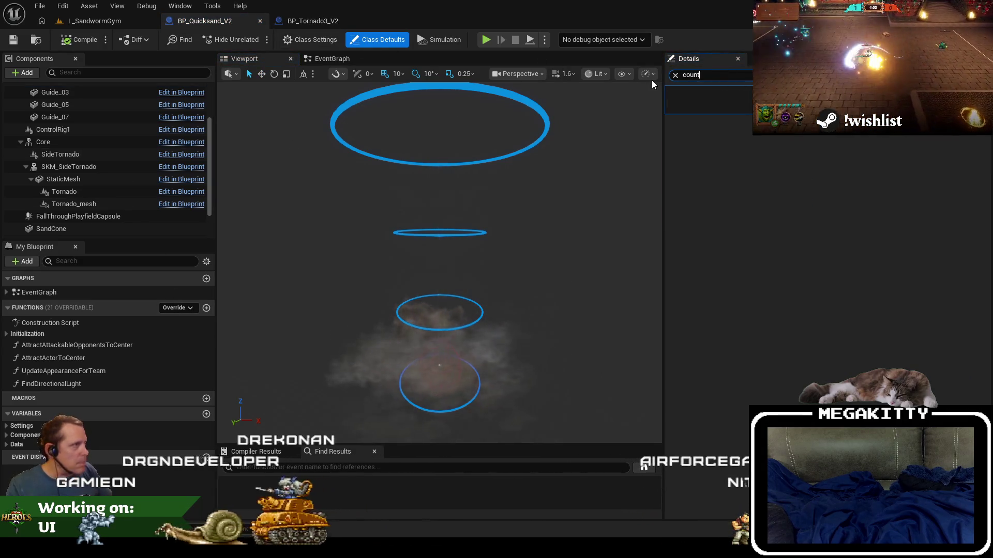
left_click(674, 75)
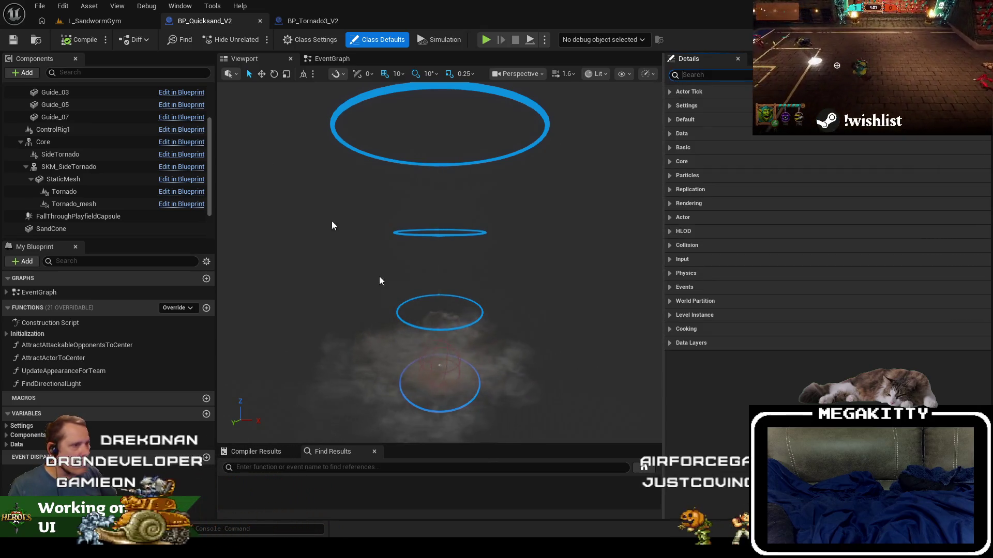
- Check the Particles folder for NS_SideTornado_V2, then return to BP_Quicksand_V2 in the Quicksand folder
key("ctrl+b")
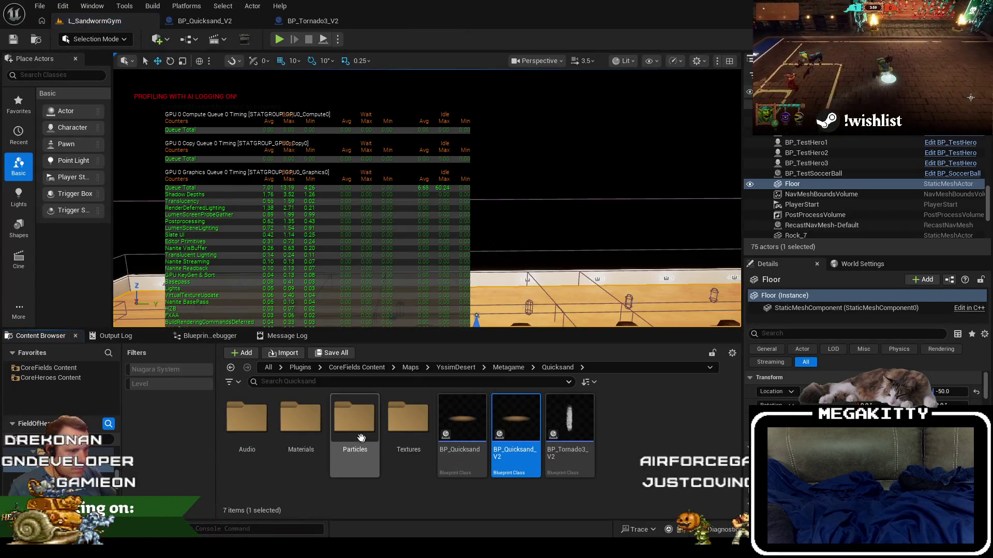
double_click(361, 438)
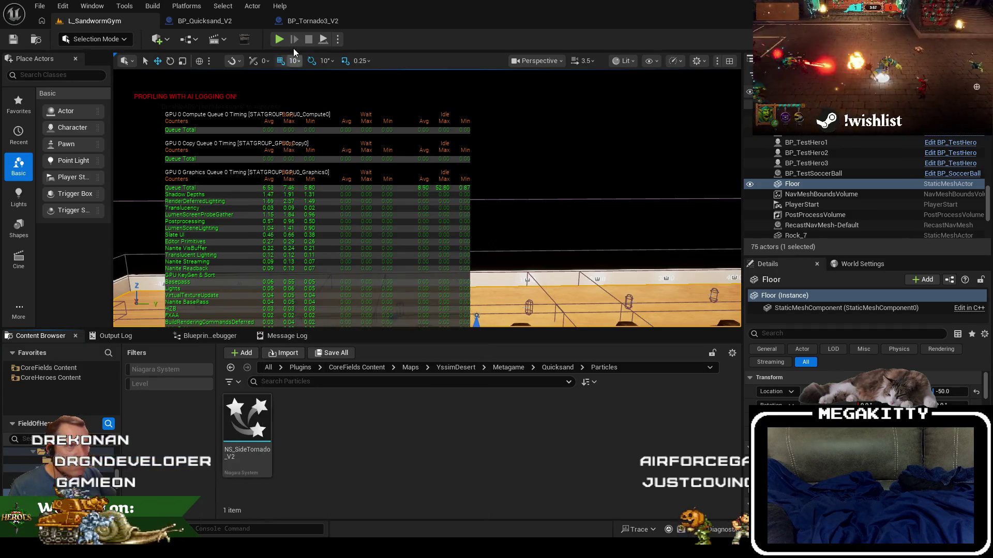
left_click(202, 24)
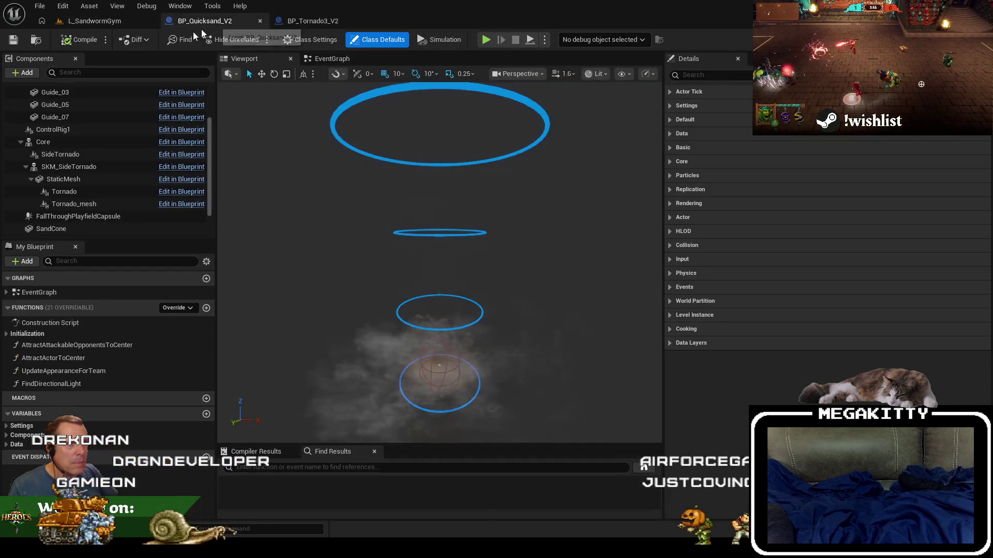
left_click(247, 70)
- Open BP_Quicksand_V2's Reference Viewer and pan across dependencies like BP_Tornado3_V2 and VF_Tornado2
right_click(527, 472)
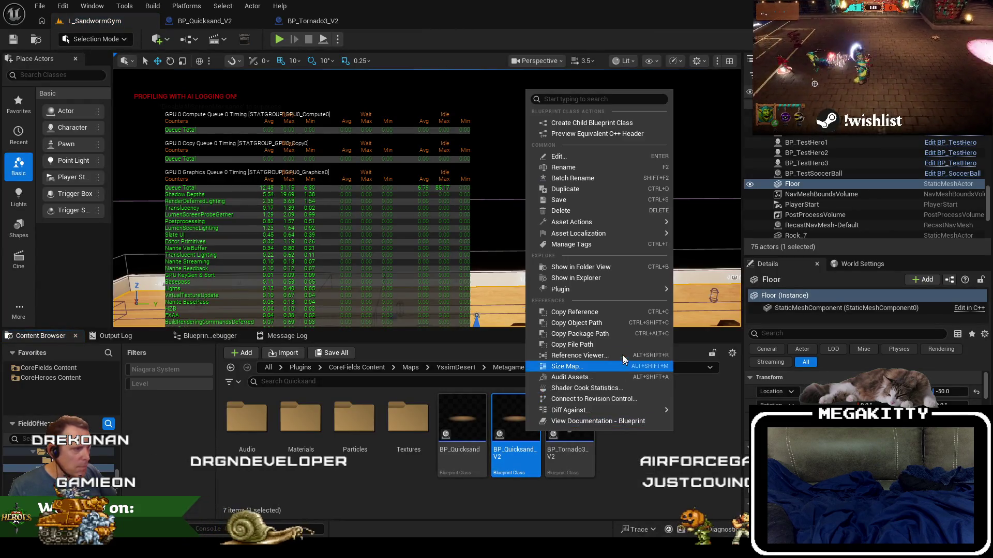
left_click(607, 356)
scroll(791, 323, "up", 4)
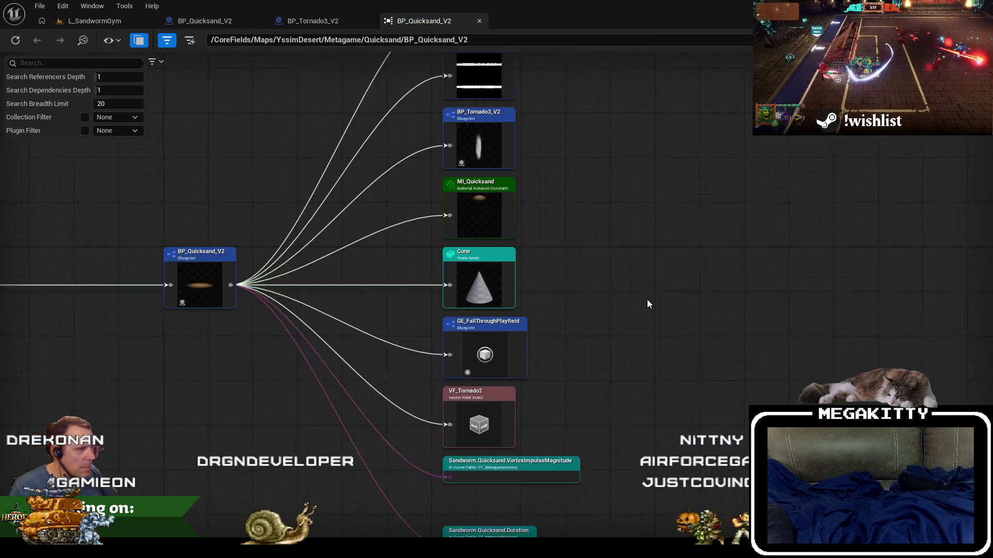
mouse_move(586, 453)
left_mouse_down()
mouse_move(620, 220)
mouse_move(619, 252)
left_mouse_up()
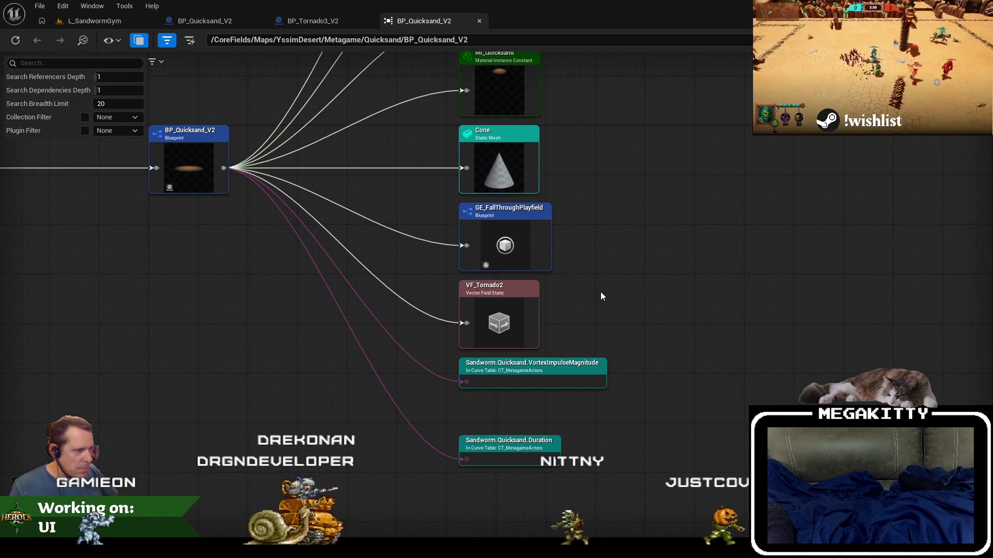
mouse_move(612, 199)
left_mouse_down()
mouse_move(632, 299)
mouse_move(928, 420)
mouse_move(778, 458)
mouse_move(700, 452)
mouse_move(700, 197)
left_mouse_up()
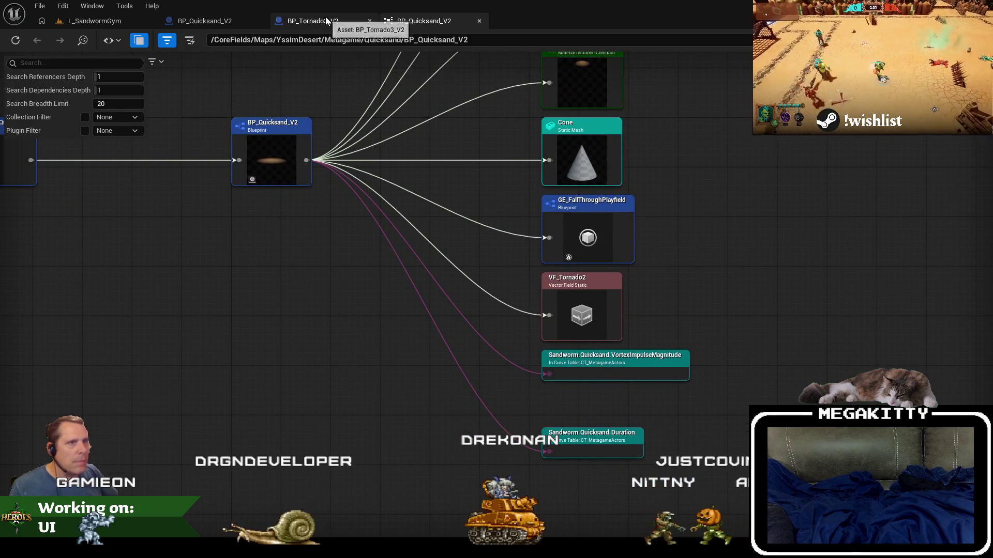
- Open NS_SideTornado_V2 from the Particles folder, cancelling an attempted delete
left_click(81, 22)
double_click(354, 420)
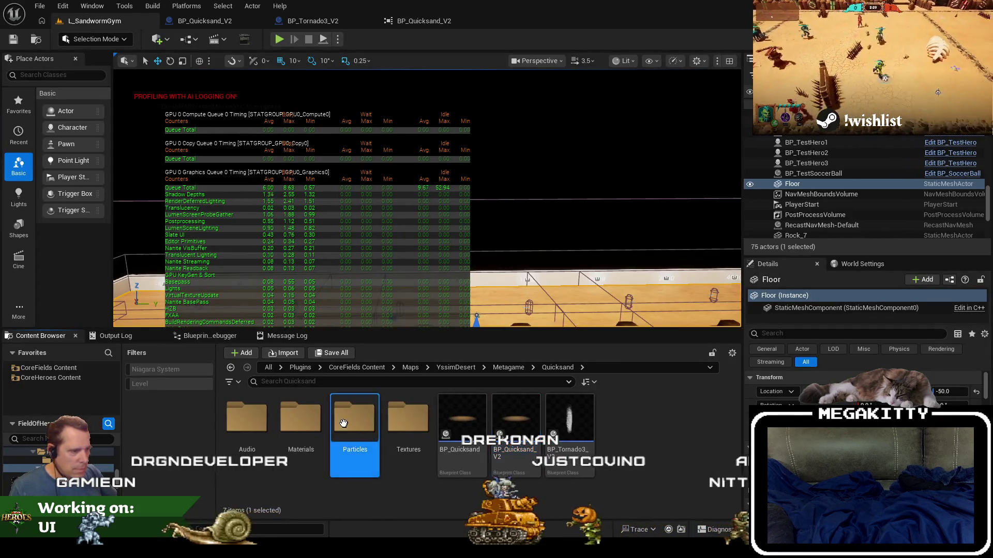
left_click(250, 420)
key("Delete")
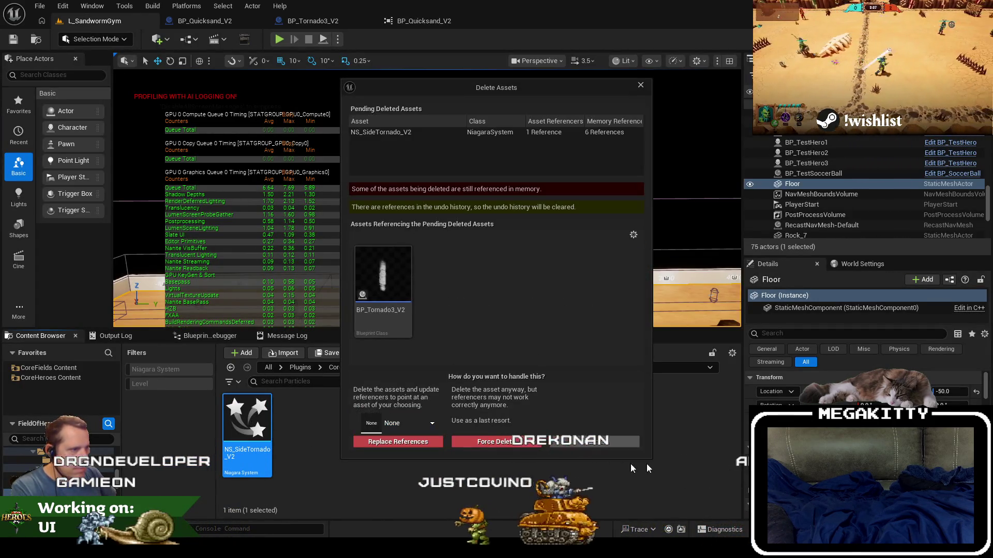
key("Escape")
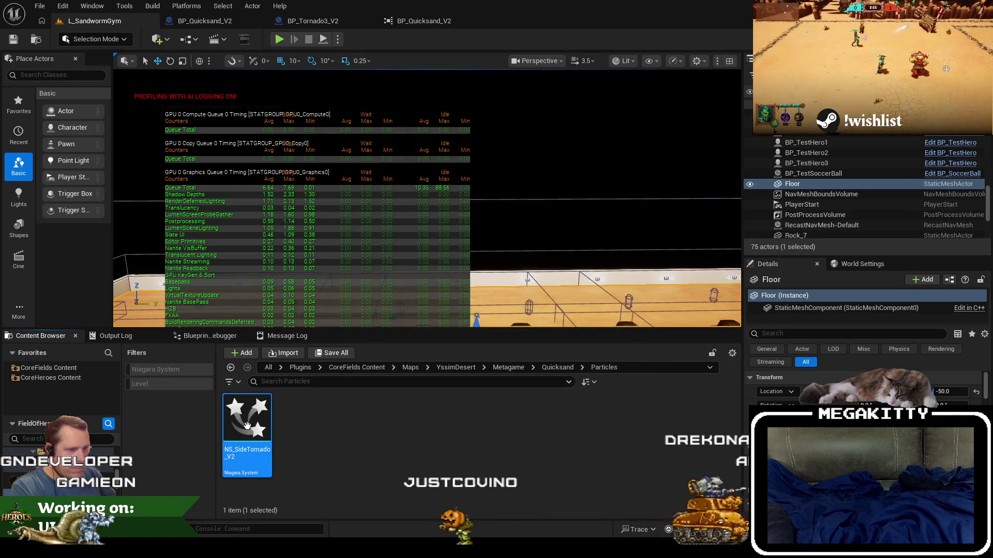
key("Return")
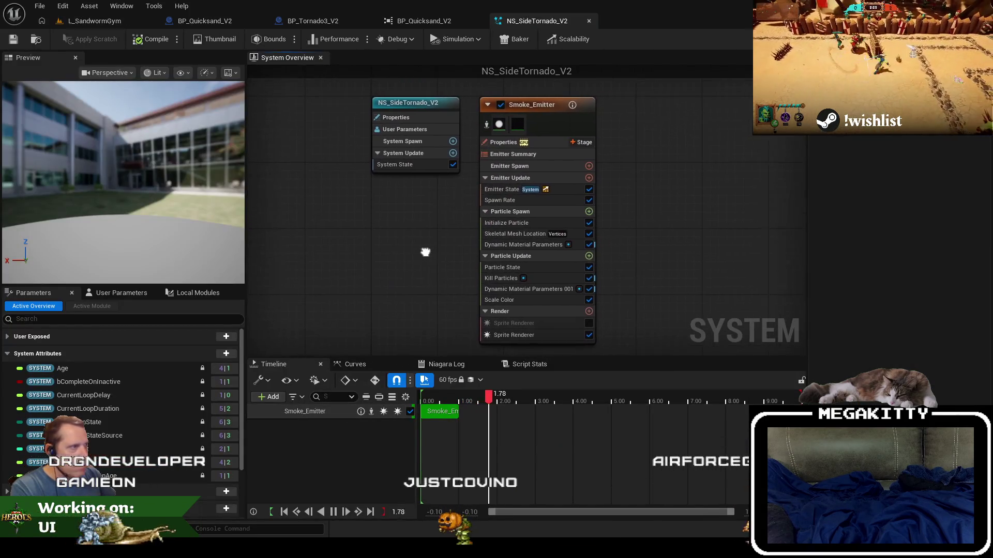
- Review the smoke emitter's Spawn Rate, then close NS_SideTornado_V2 and the BP_Quicksand_V2 reference graph
left_click(503, 201)
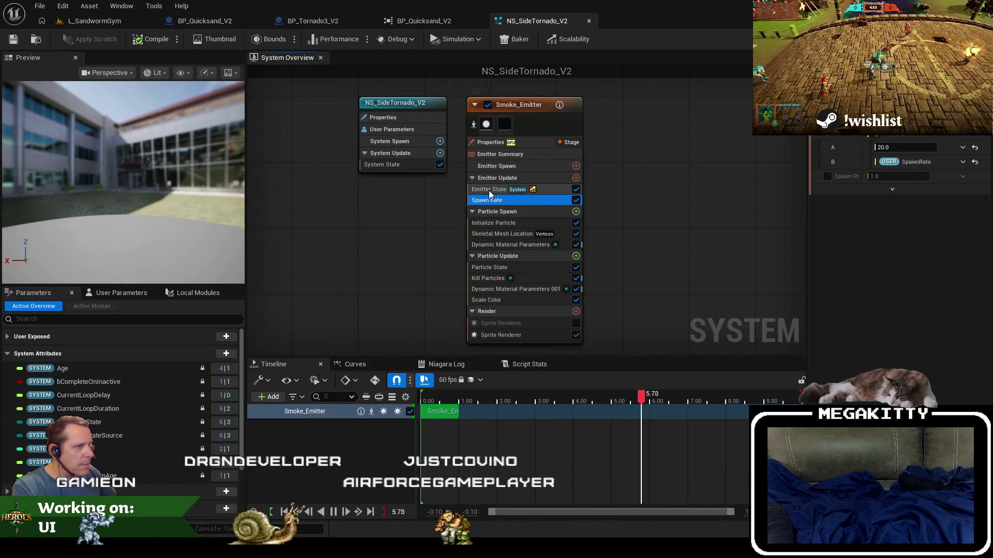
left_click(488, 190)
left_click(484, 202)
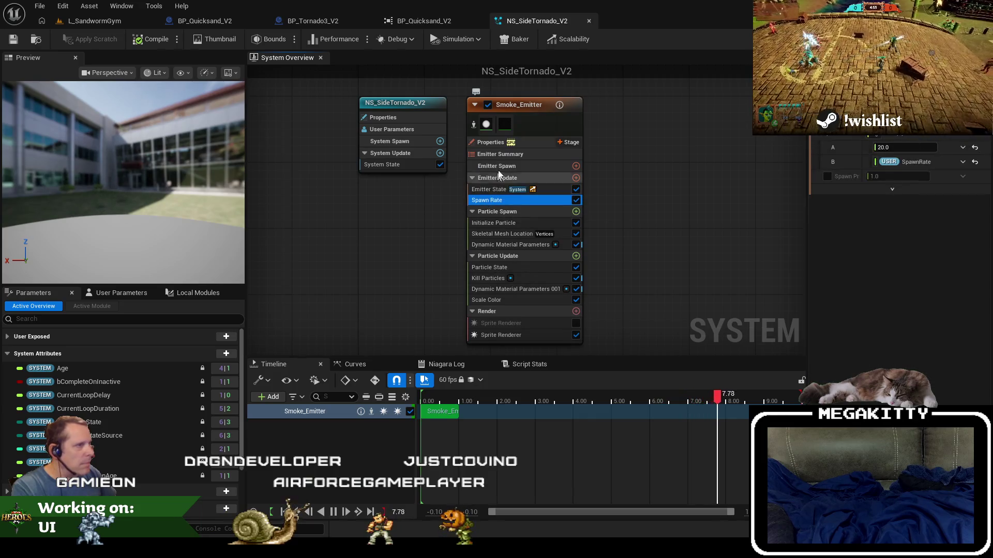
left_click(499, 222)
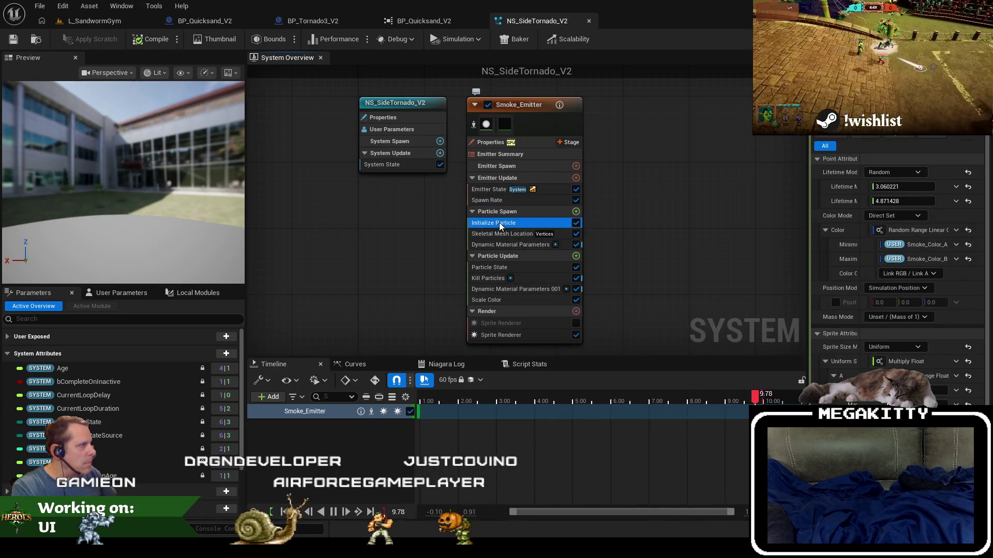
left_click(498, 202)
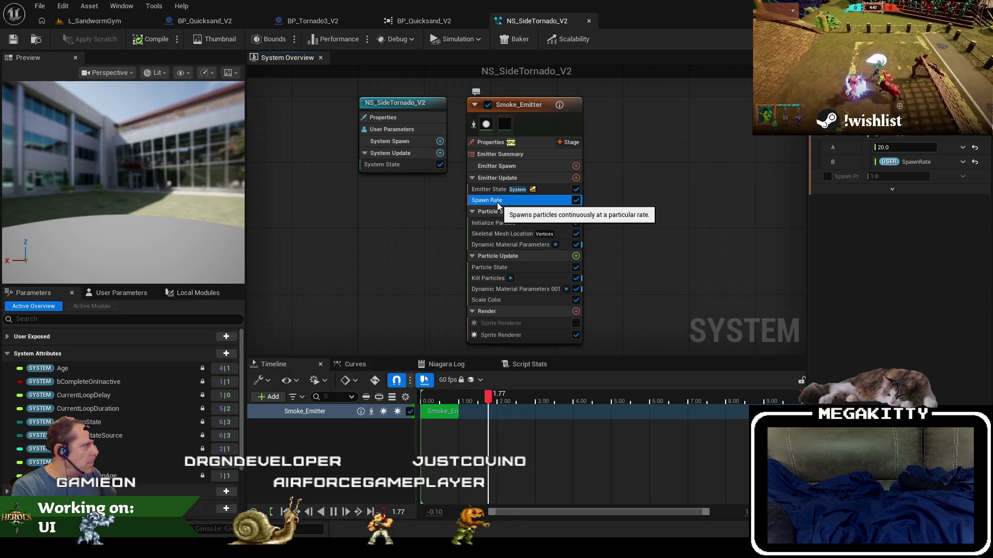
left_click(588, 21)
left_click(480, 21)
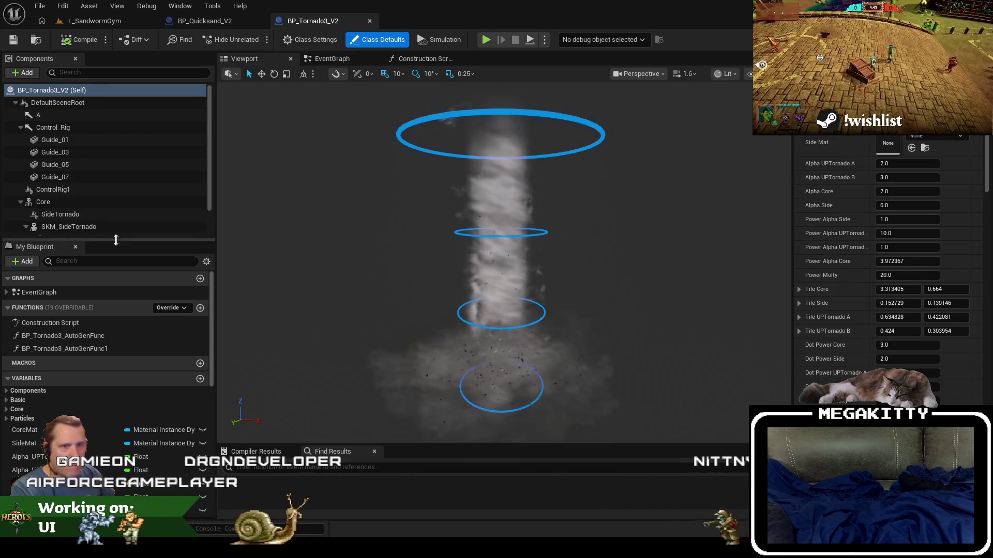
- View the Niagara System Asset of the SideTornado and Tornado_mesh components, then close BP_Tornado3_V2
left_click(70, 216)
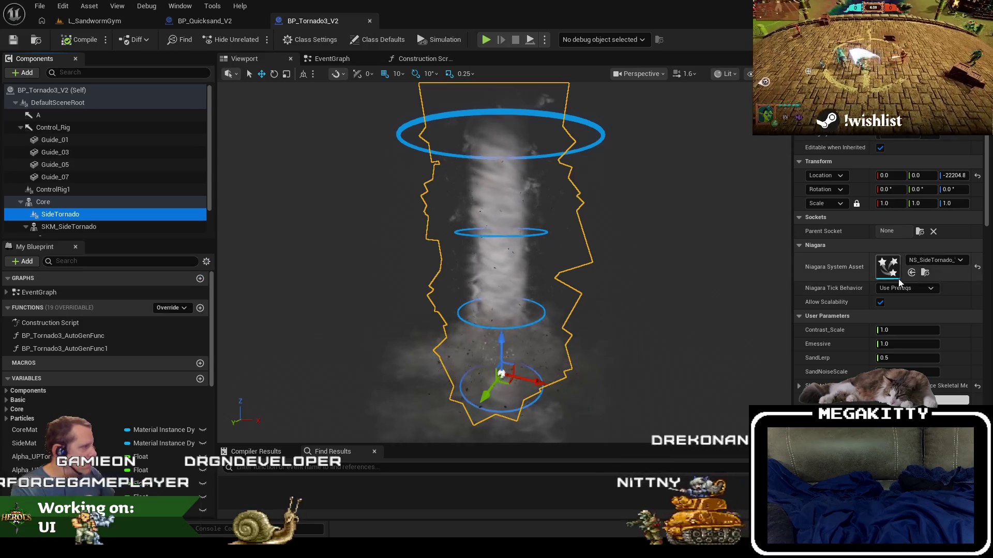
left_click_drag(790, 262, 698, 261)
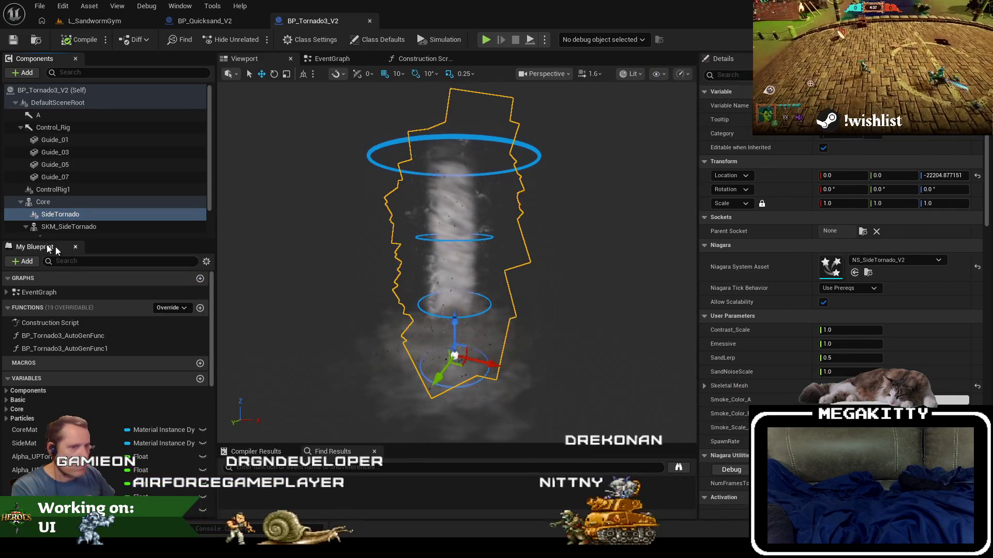
scroll(90, 219, "down", 2)
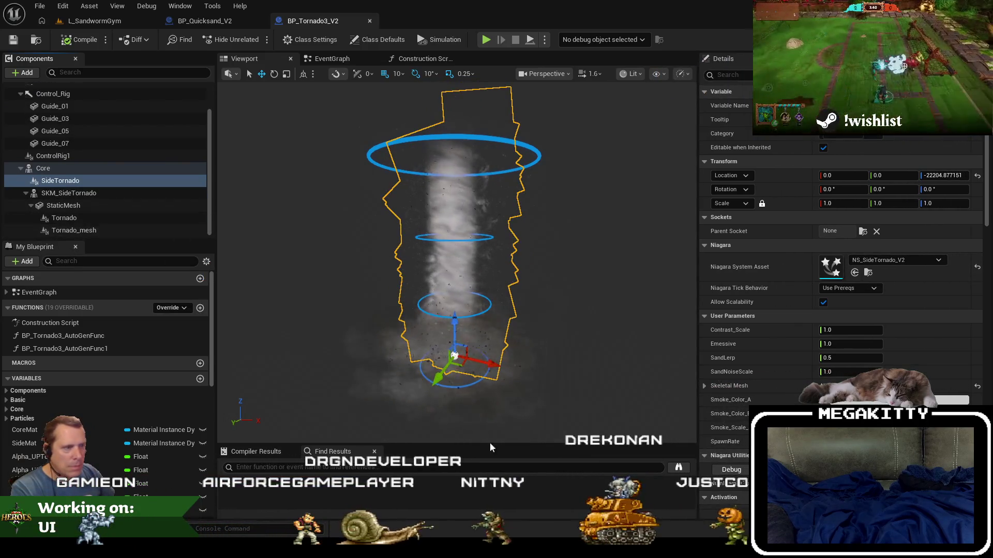
left_click(443, 385)
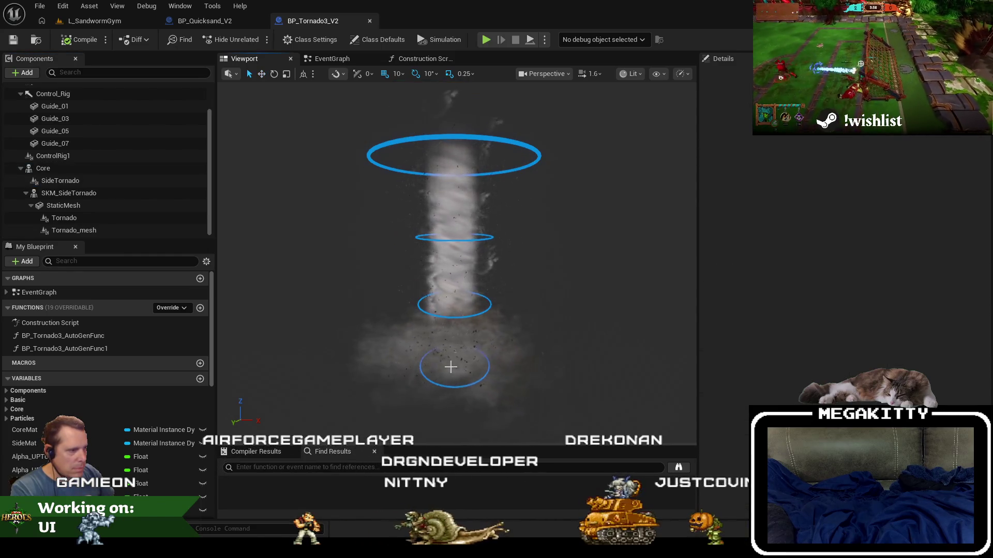
left_click(480, 364)
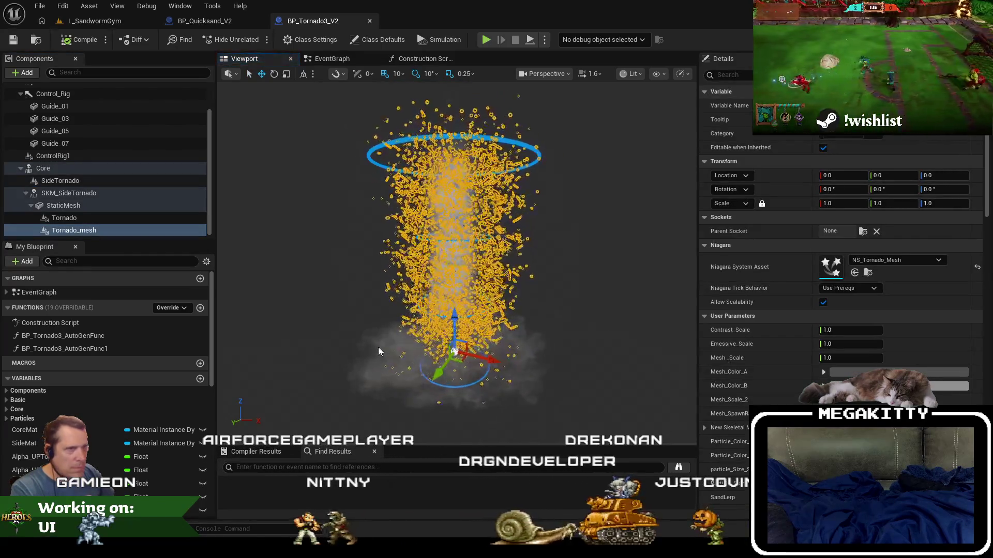
left_click(371, 20)
- Select BP_Quicksand_V2's Tornado component, filter Details for visibility, and make it Visible again
left_click(391, 358)
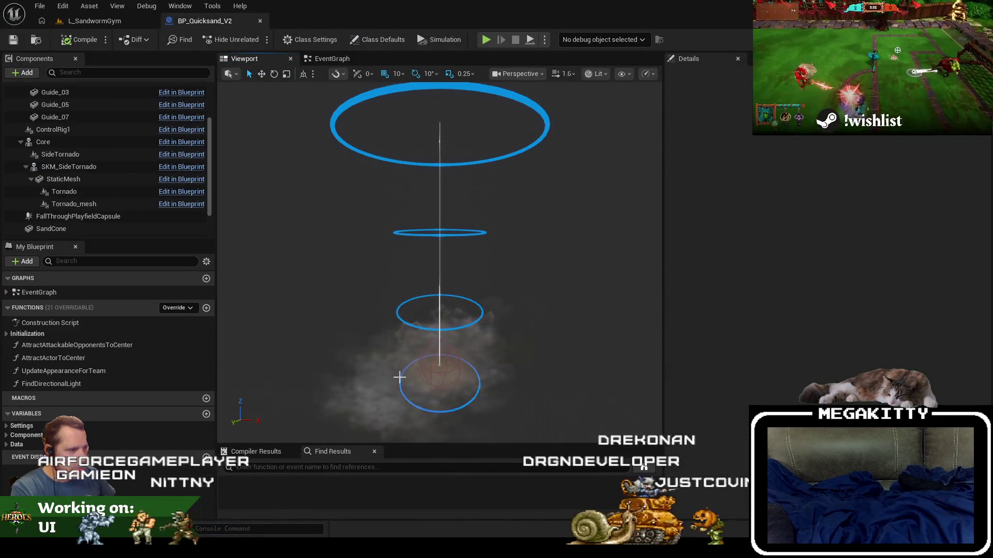
left_click(399, 377)
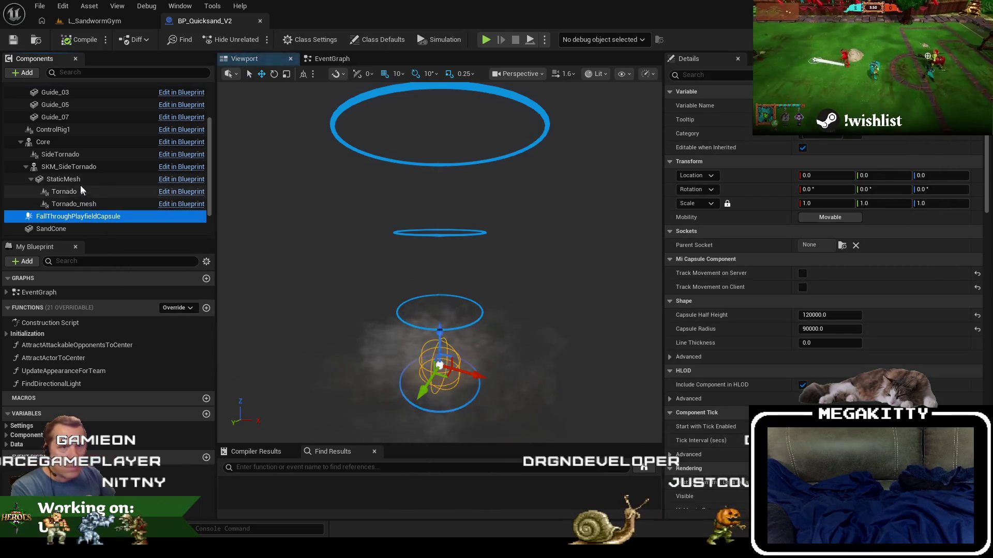
left_click(113, 206)
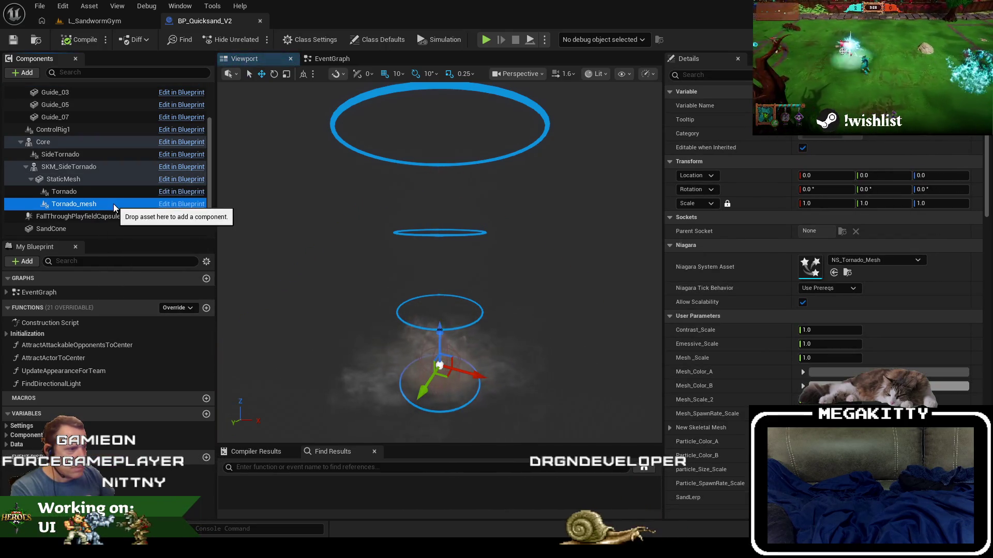
key("Up")
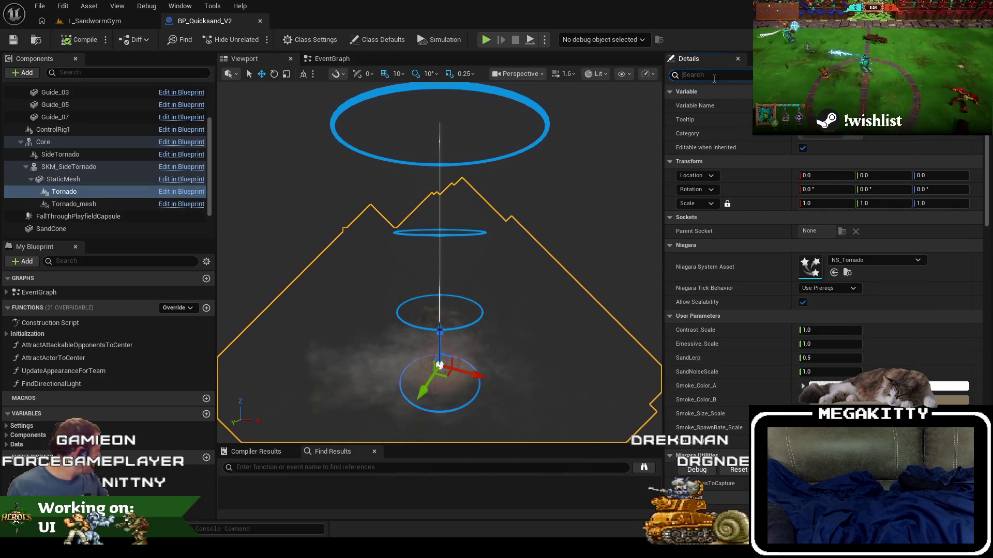
type("vis")
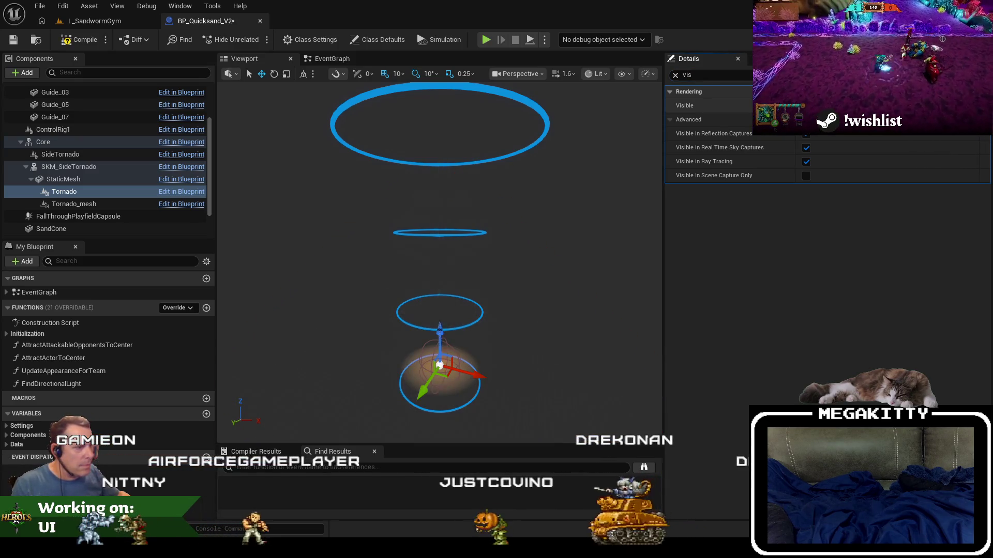
left_click(806, 106)
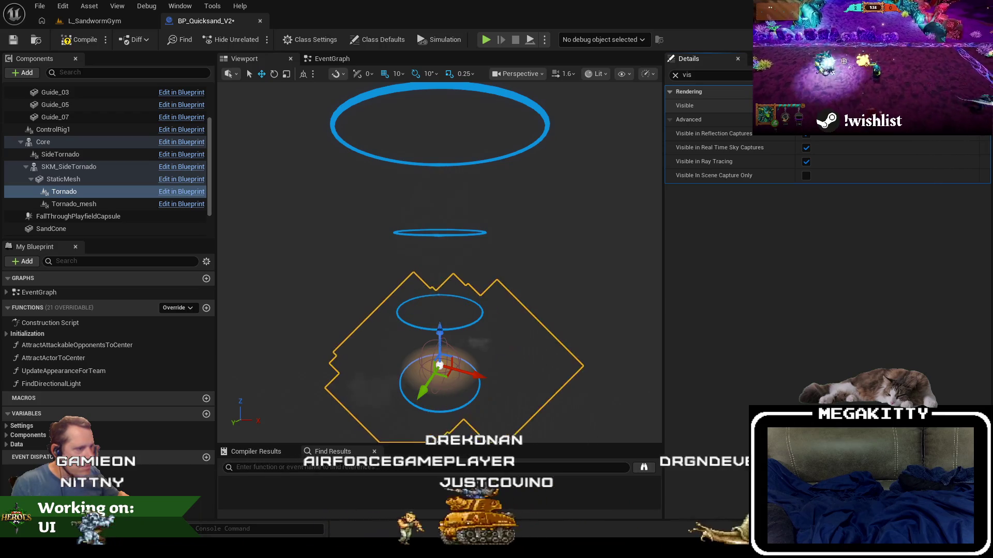
left_click(675, 75)
- Open NS_Tornado and compare spawn rates of Smoke_Emitter_A, B and C (A is 50)
left_click(849, 273)
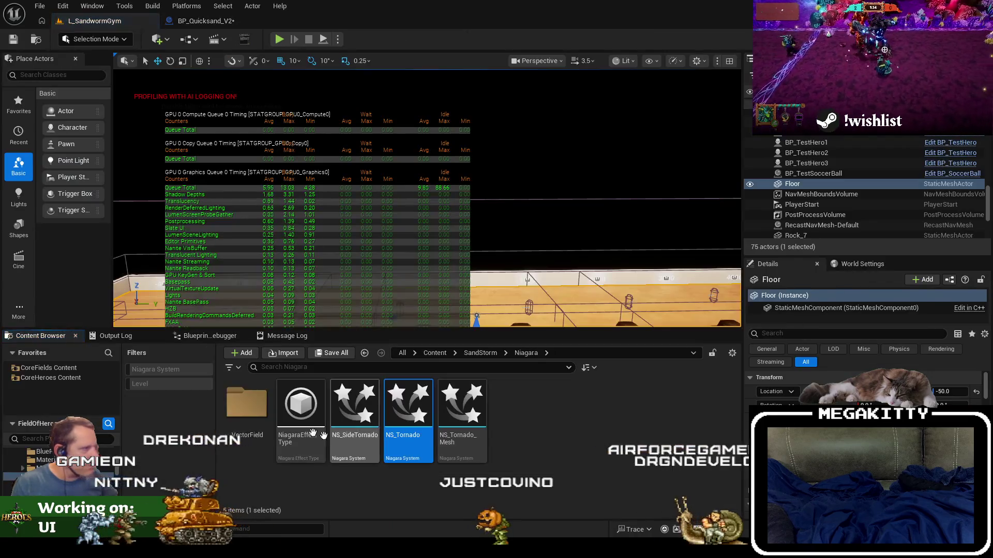
double_click(415, 412)
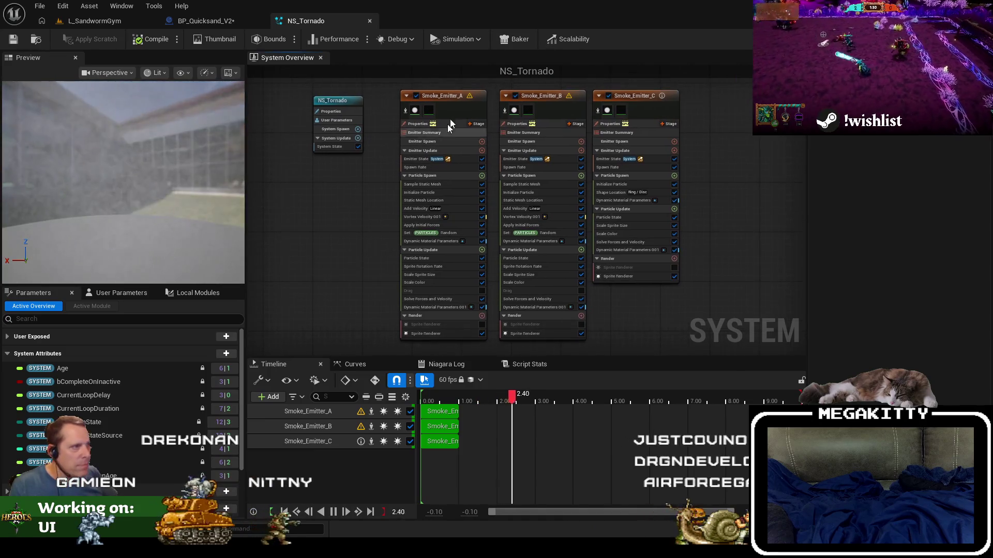
left_click(438, 225)
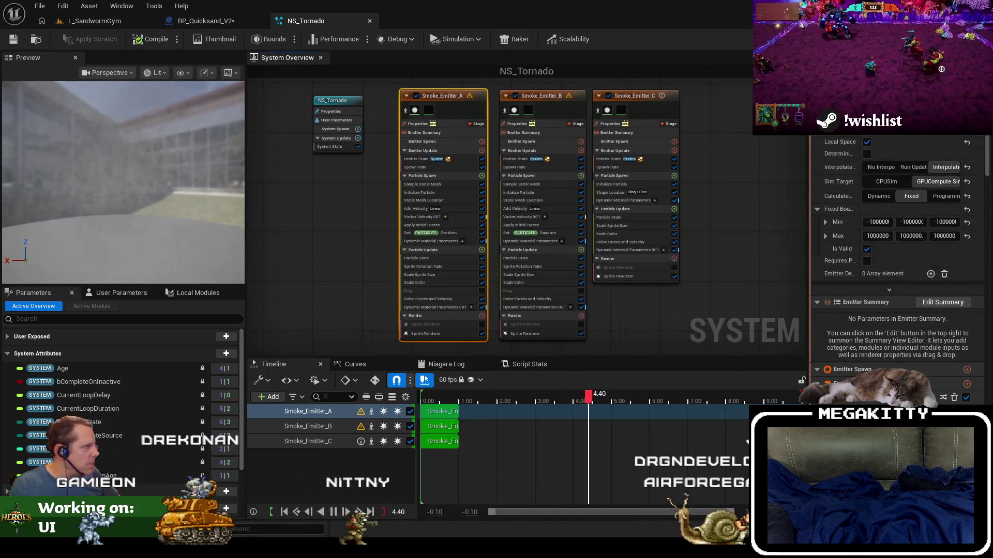
left_click(458, 167)
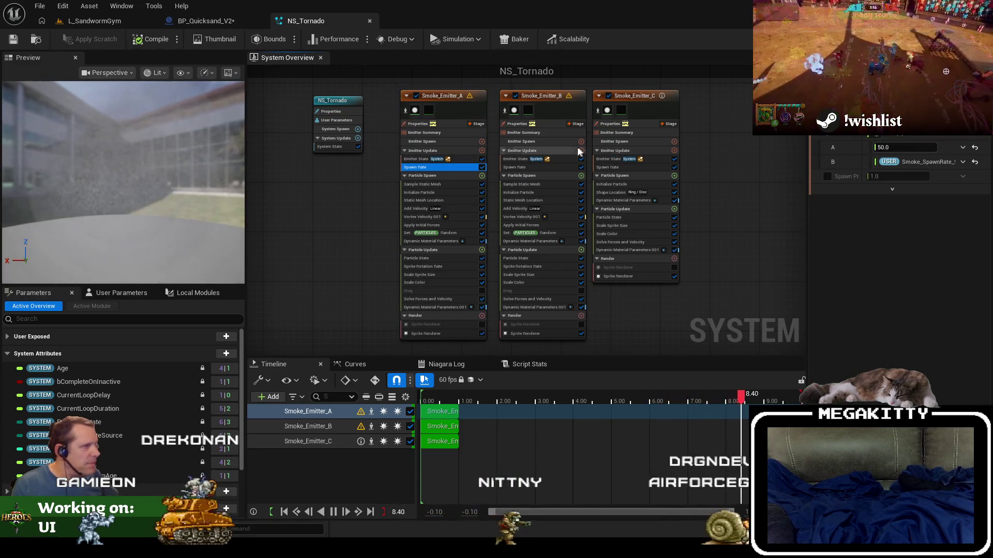
left_click(547, 98)
left_click(530, 165)
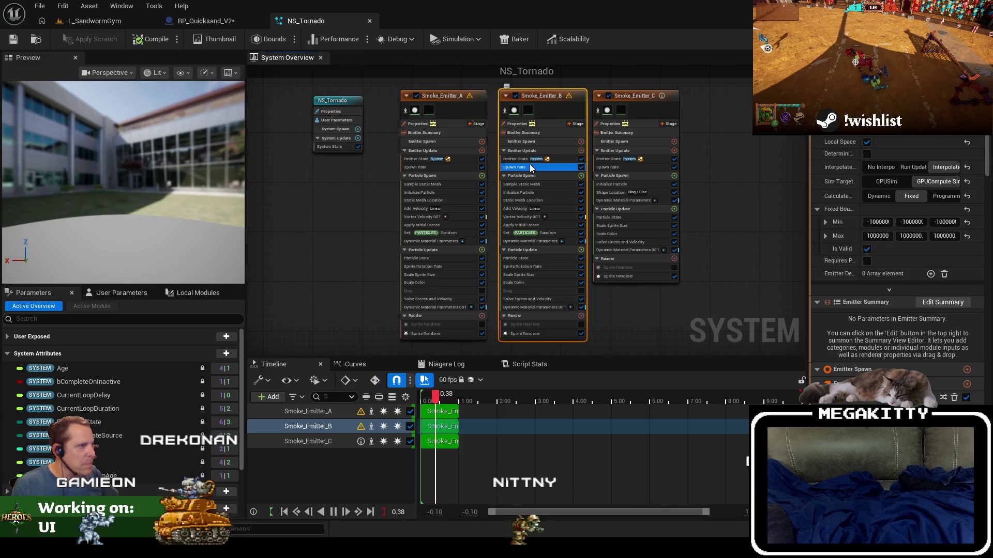
left_click(641, 108)
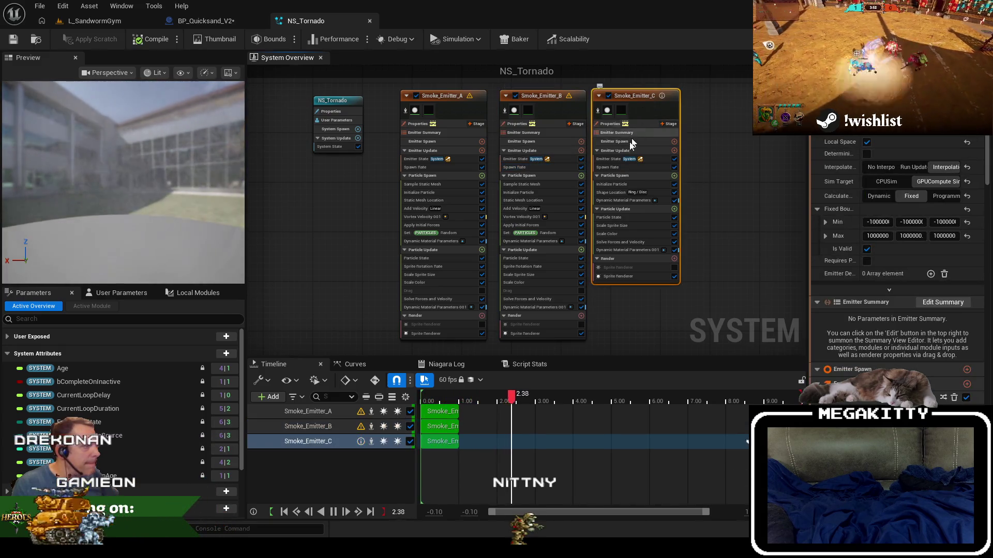
left_click(611, 166)
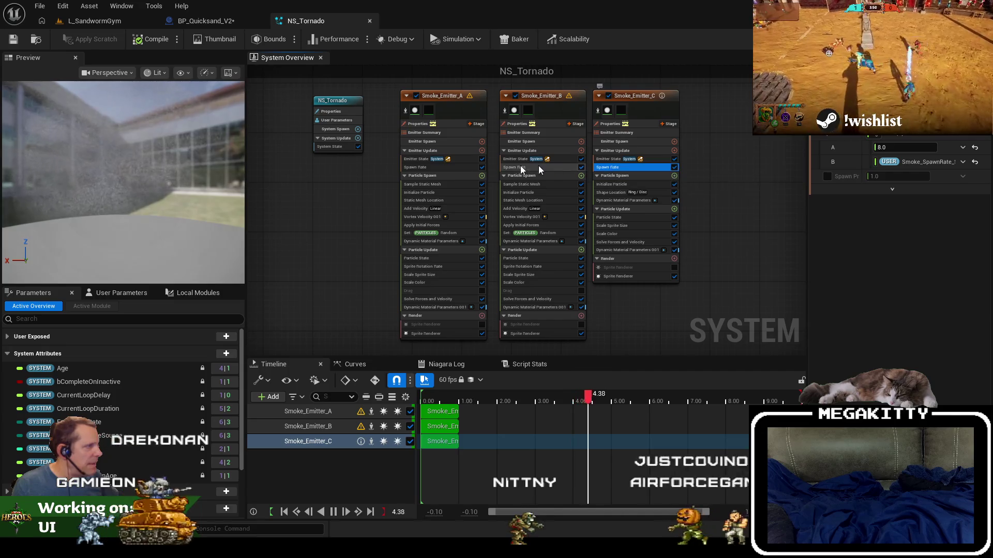
left_click(435, 166)
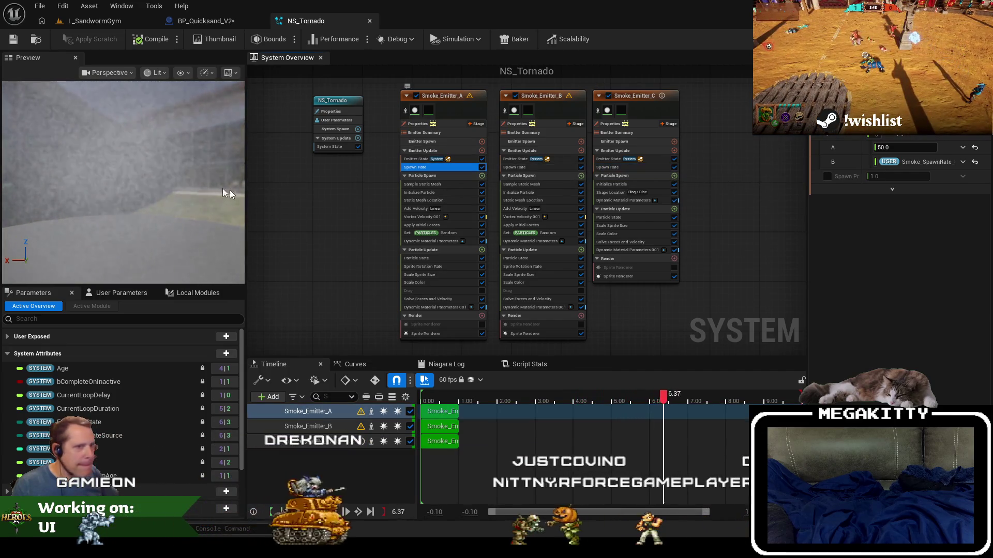
- Disable Smoke_Emitter_A, save NS_Tornado, and return to L_SandwormGym
scroll(439, 204, "up", 2)
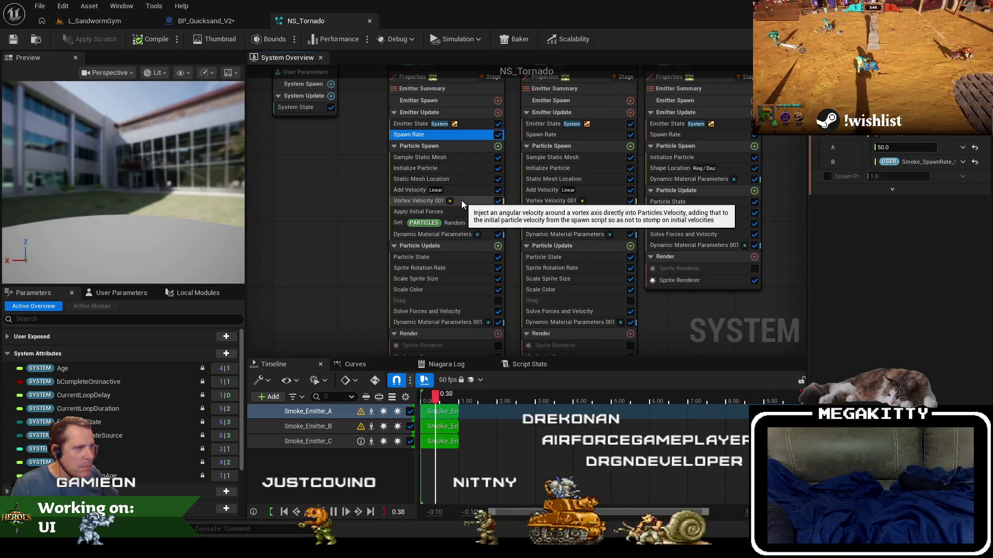
scroll(462, 172, "down", 1)
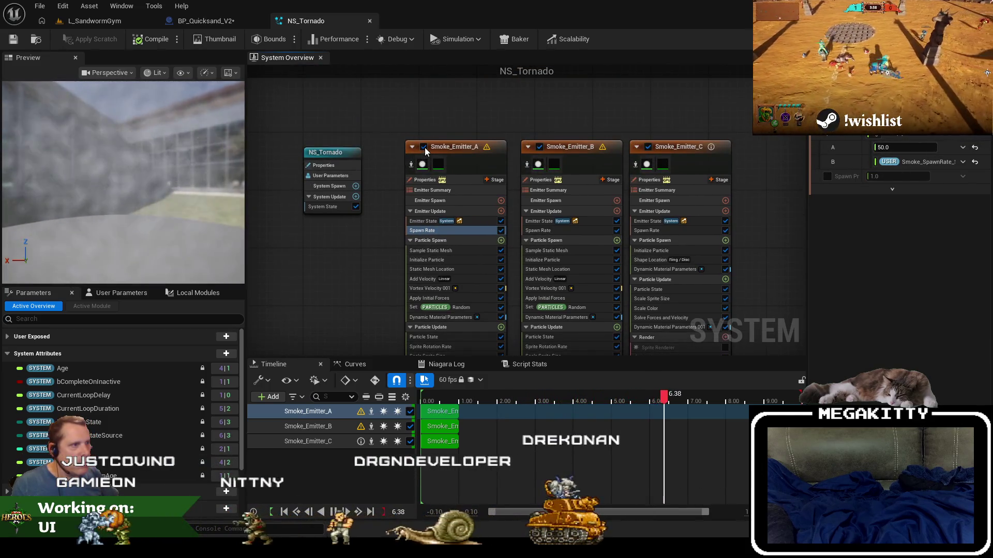
left_click(423, 147)
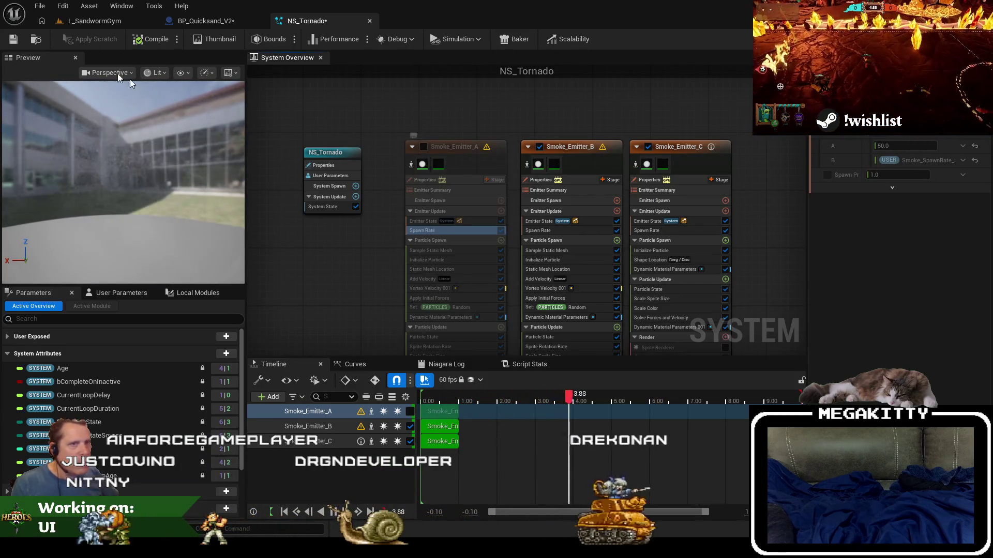
left_click(11, 41)
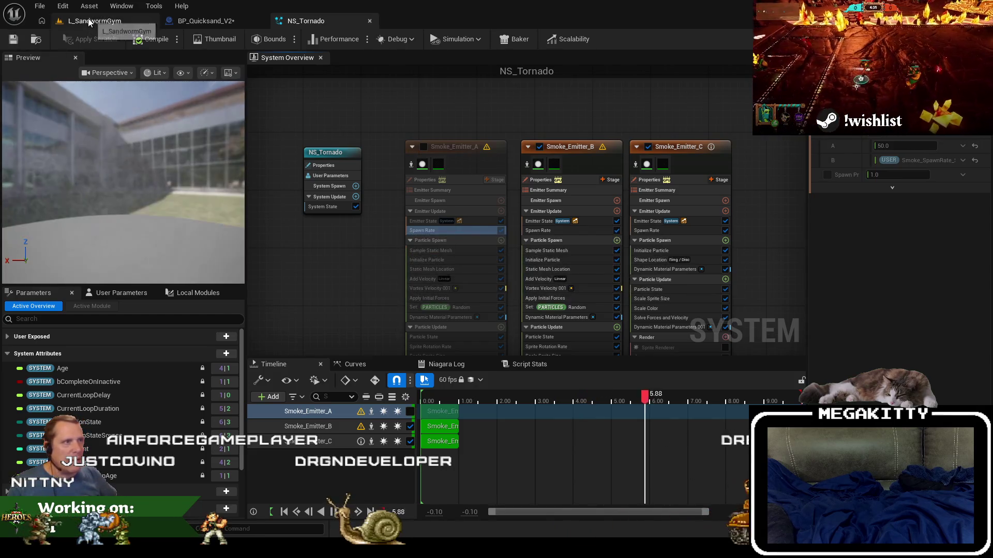
left_click(95, 21)
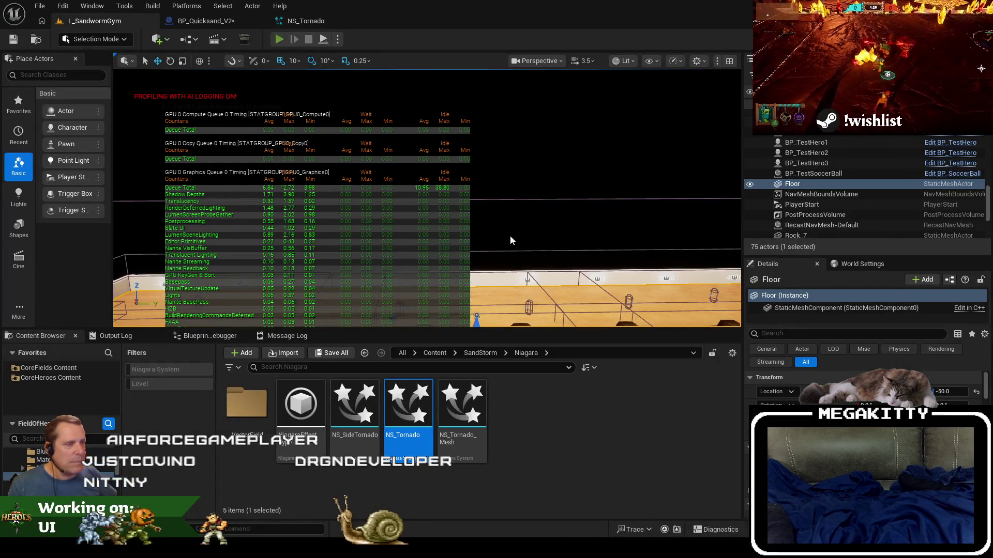
- Play-test the level fullscreen, walking the character around the arena with W, A and D
key("alt+p")
key("F11")
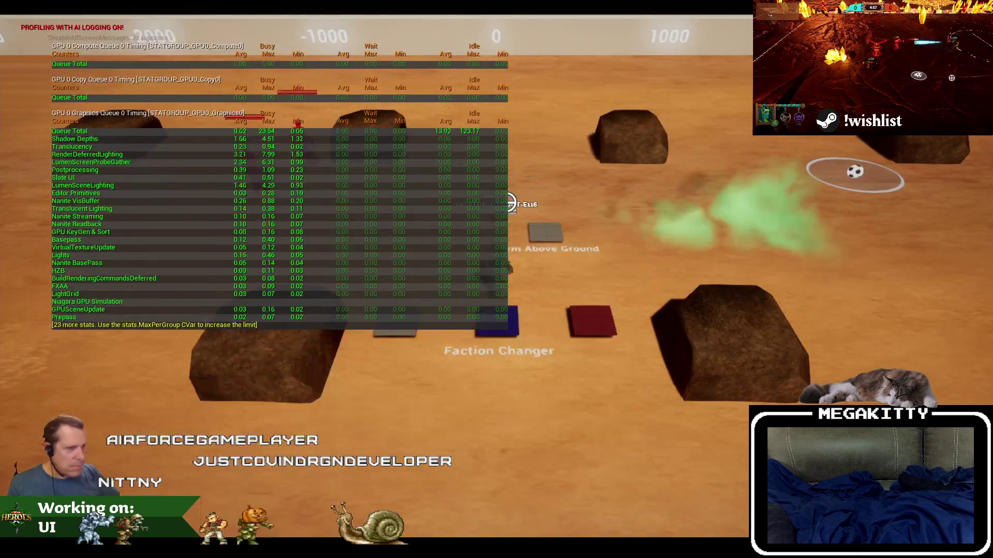
key("w")
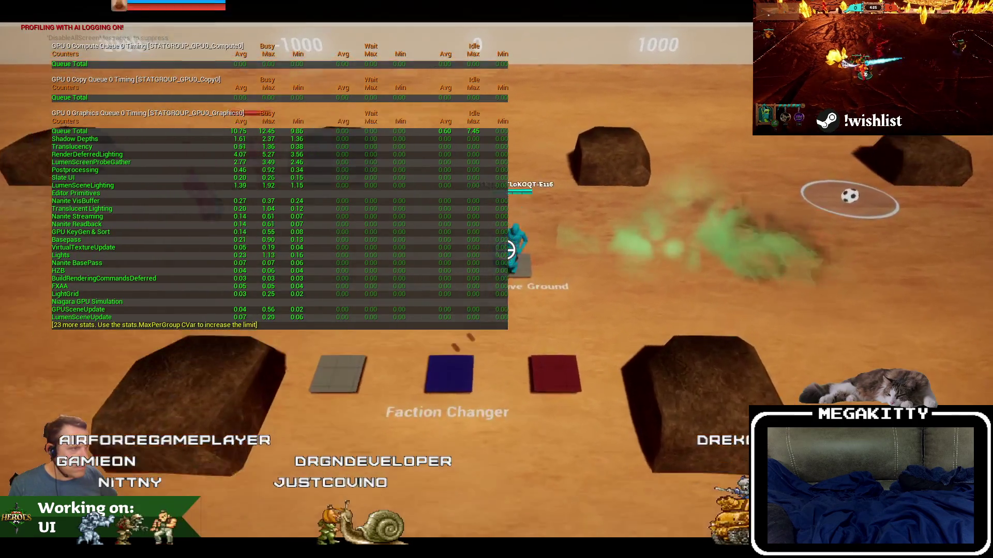
key("a")
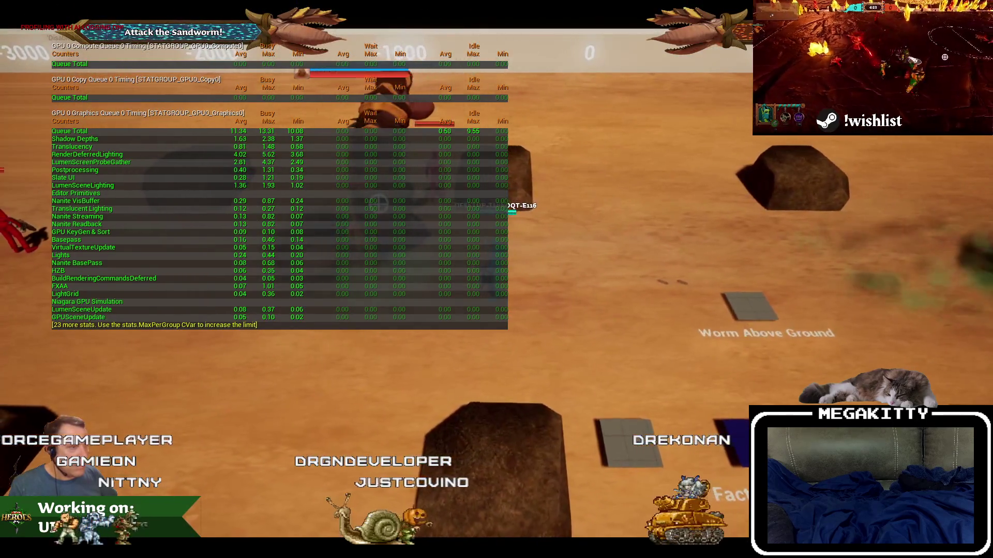
key("d")
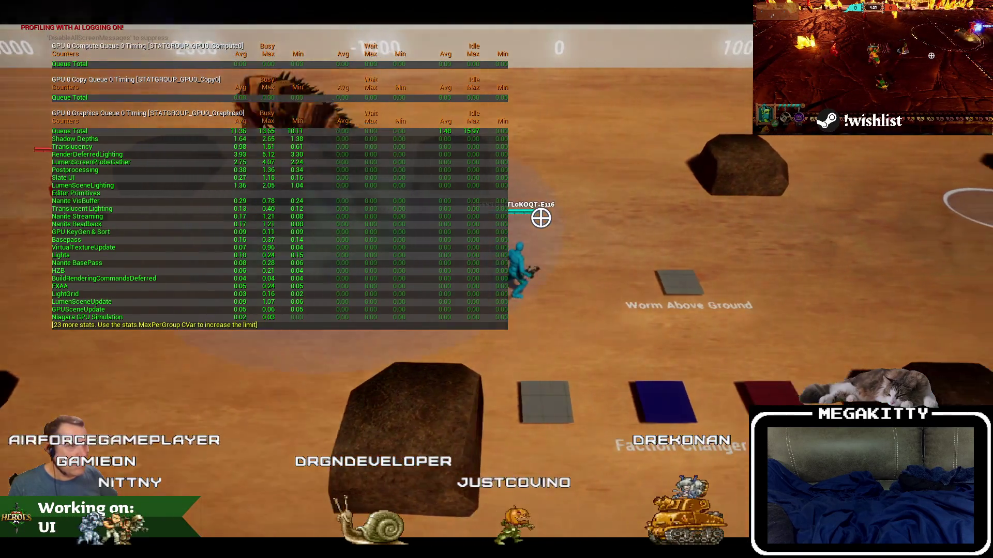
key("d")
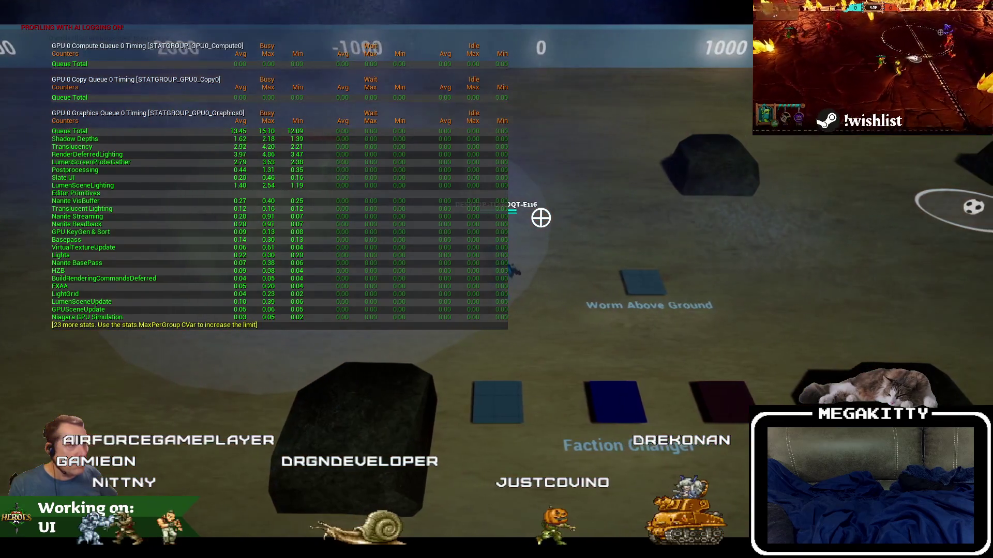
key("d")
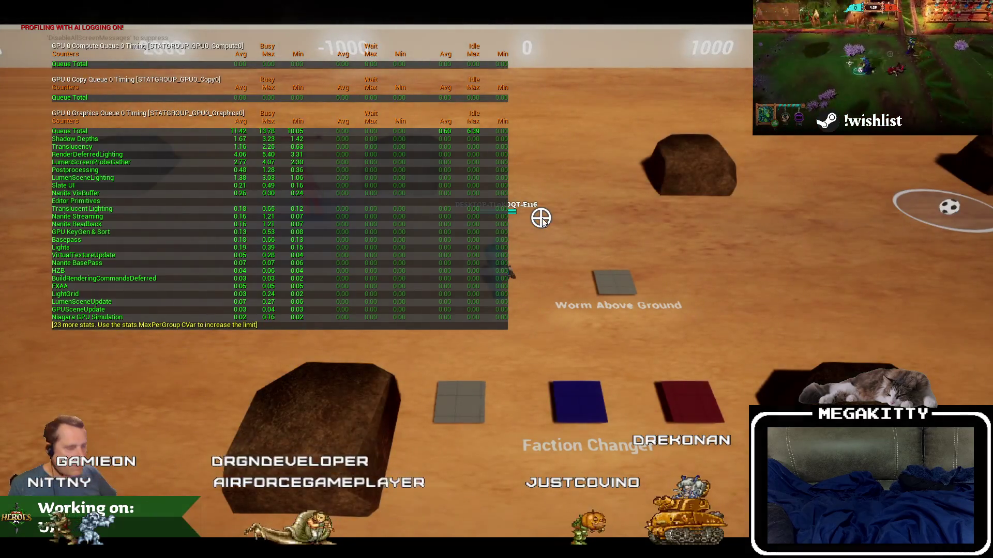
key("Escape")
- Open NS_Tornado's Reference Viewer to see which blueprints use it
left_click(306, 21)
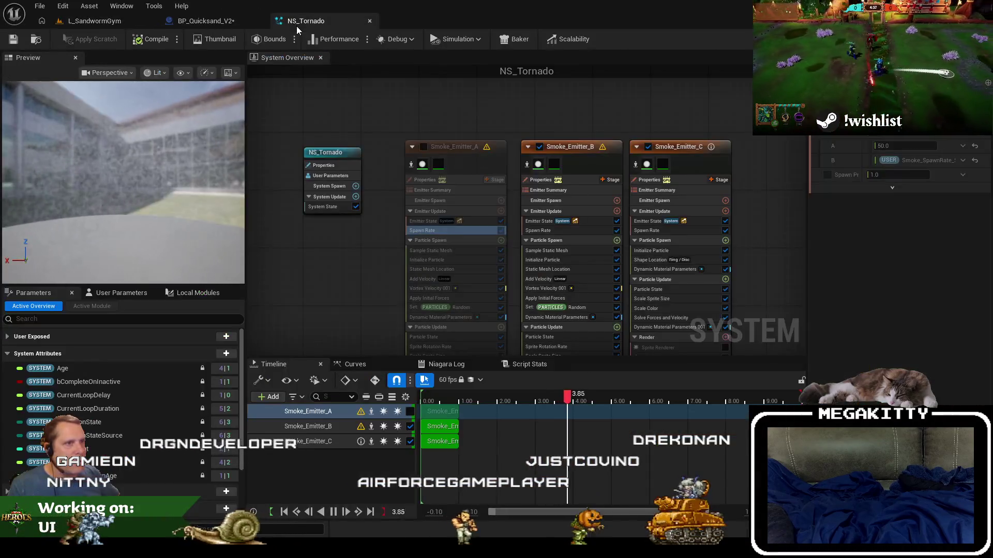
left_click(95, 20)
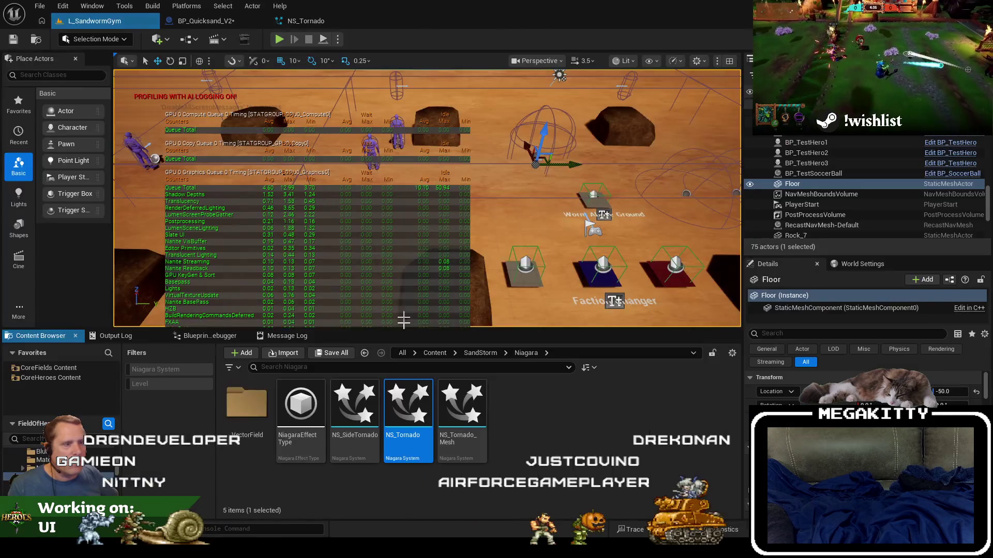
right_click(397, 398)
left_click(455, 334)
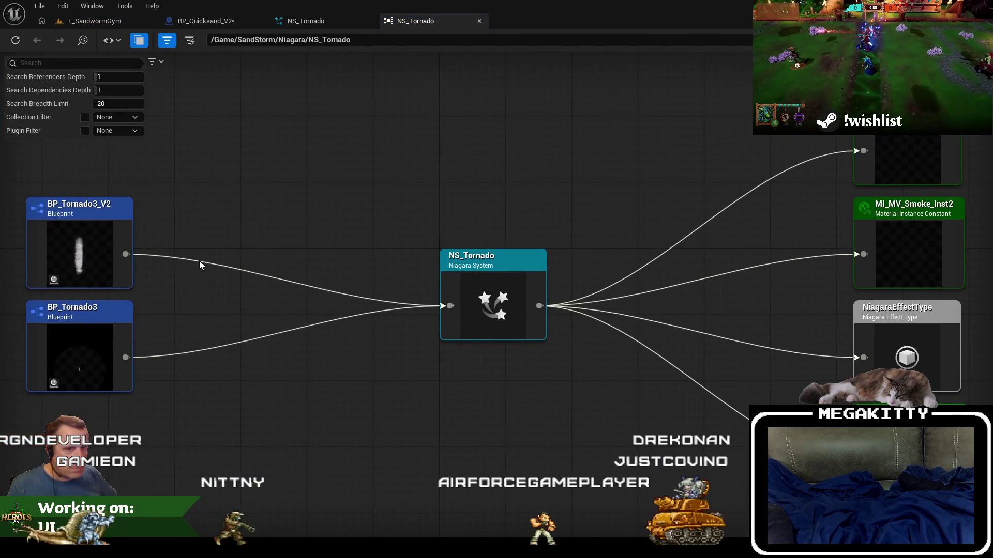
left_click_drag(199, 261, 273, 276)
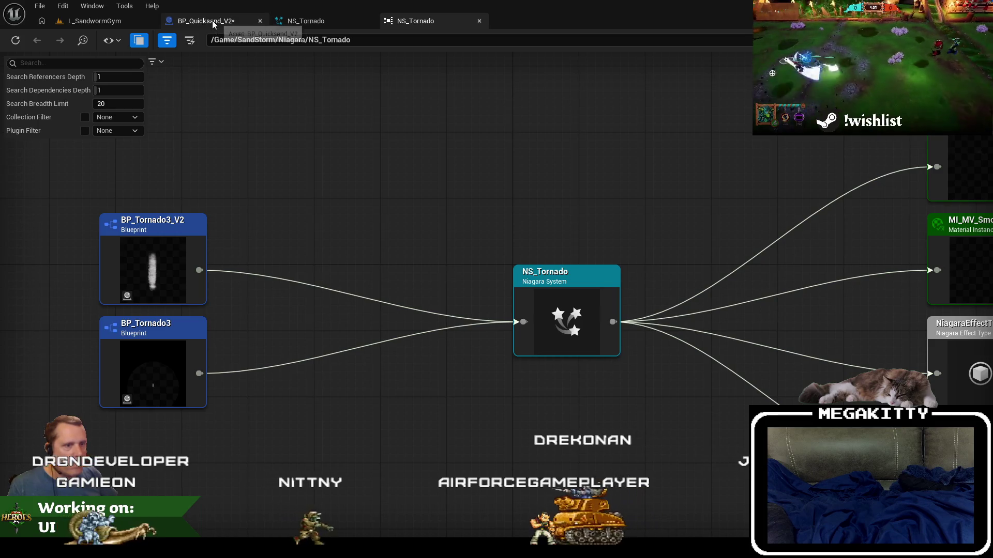
- Re-enable Smoke_Emitter_A and close the NS_Tornado editor and its reference graph
left_click(327, 22)
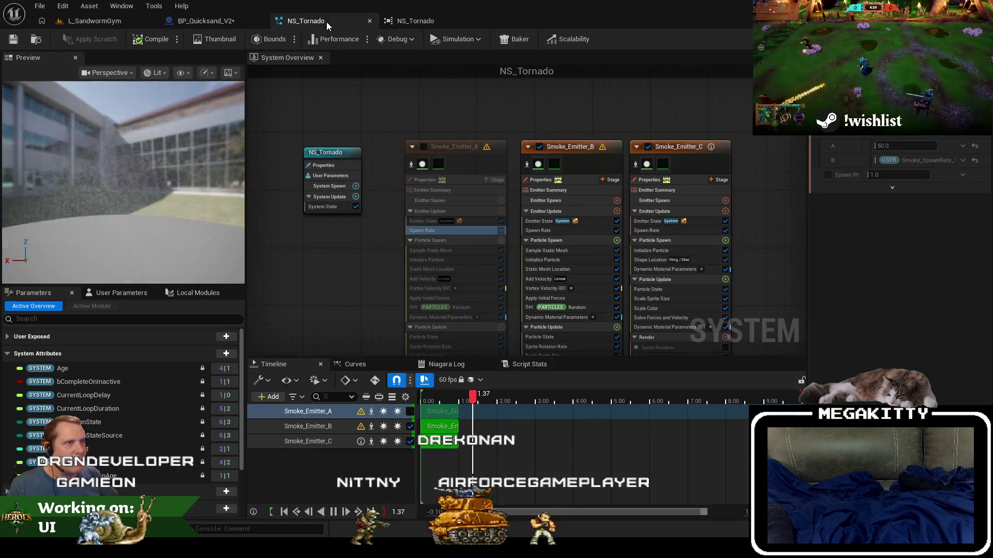
left_click(424, 146)
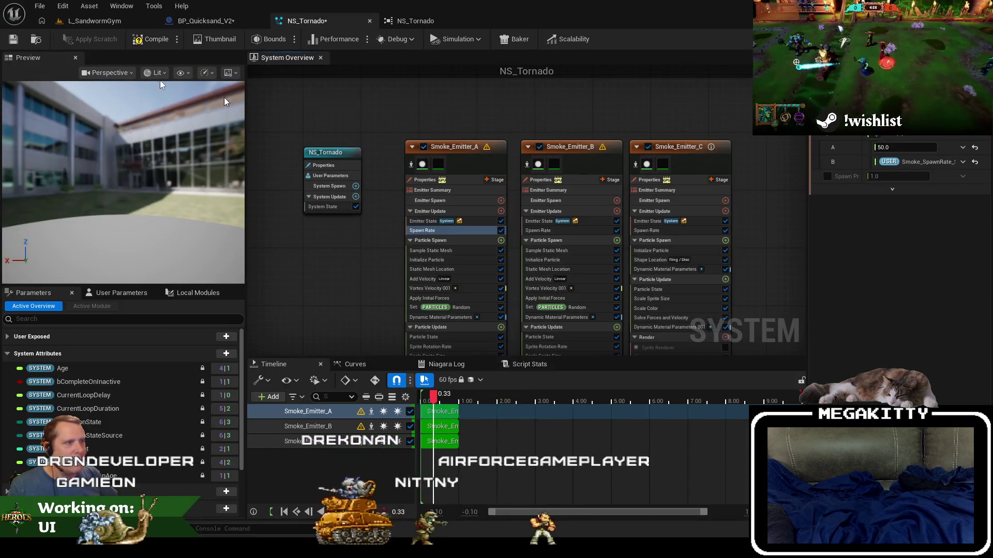
left_click(370, 21)
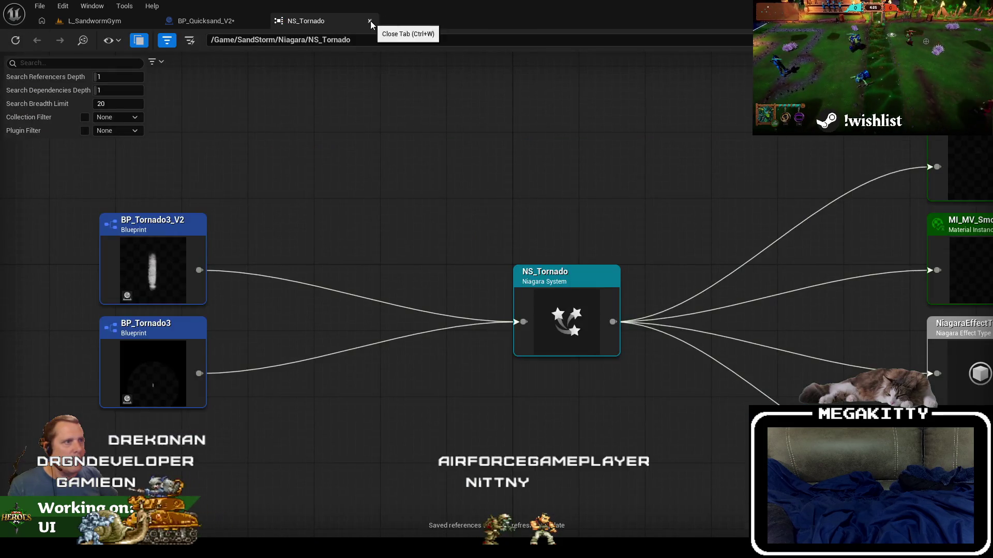
left_click(370, 21)
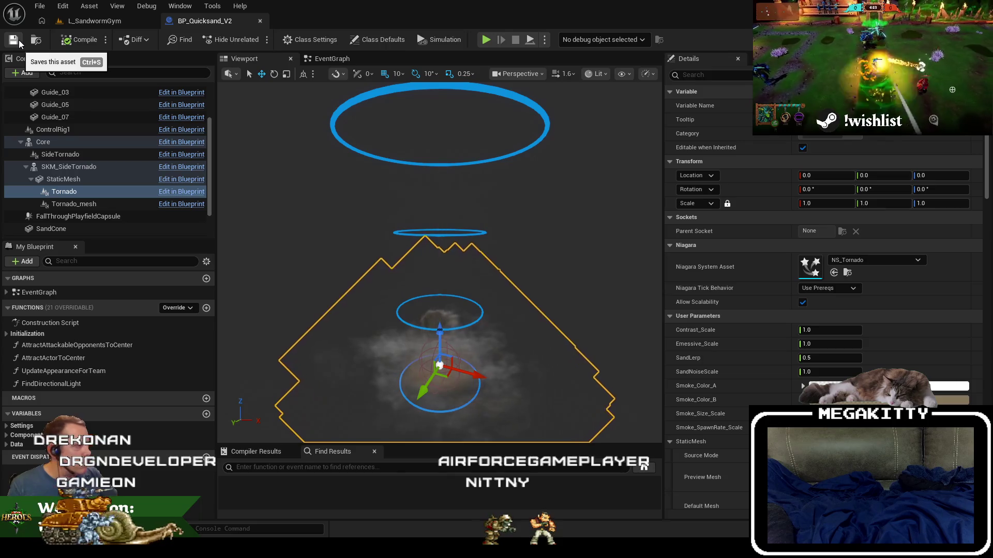
- Reopen NS_Tornado and disable Smoke_Emitter_A, B and C
left_click(847, 272)
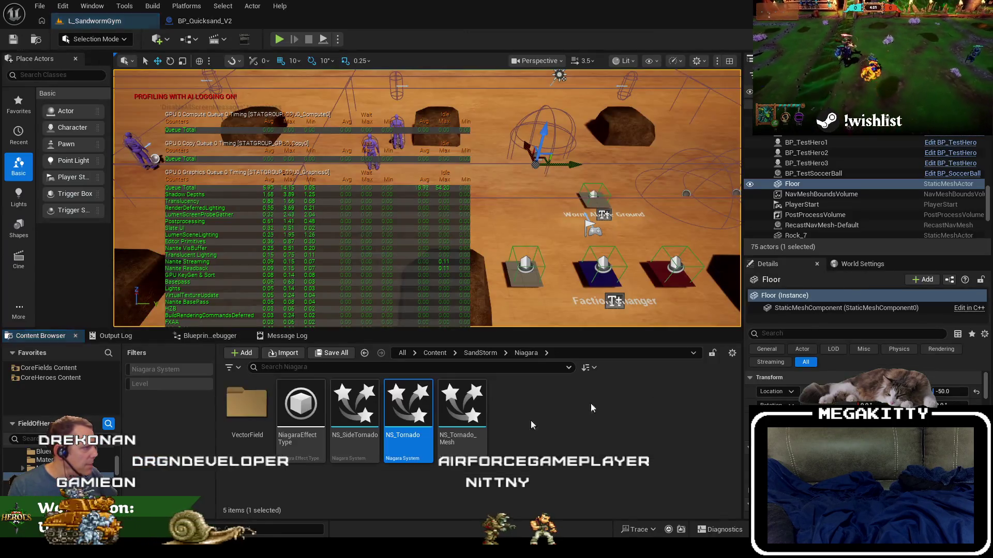
double_click(418, 429)
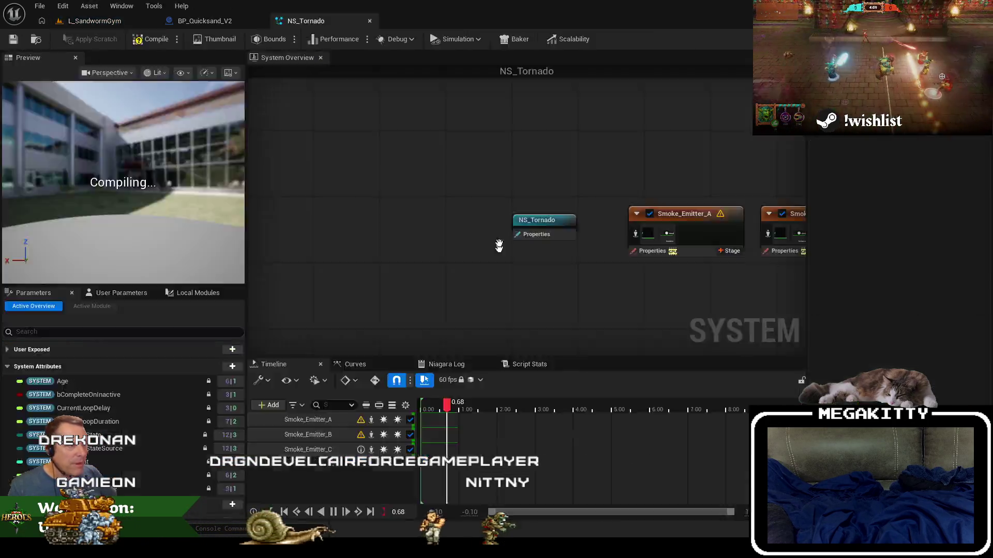
left_click(447, 83)
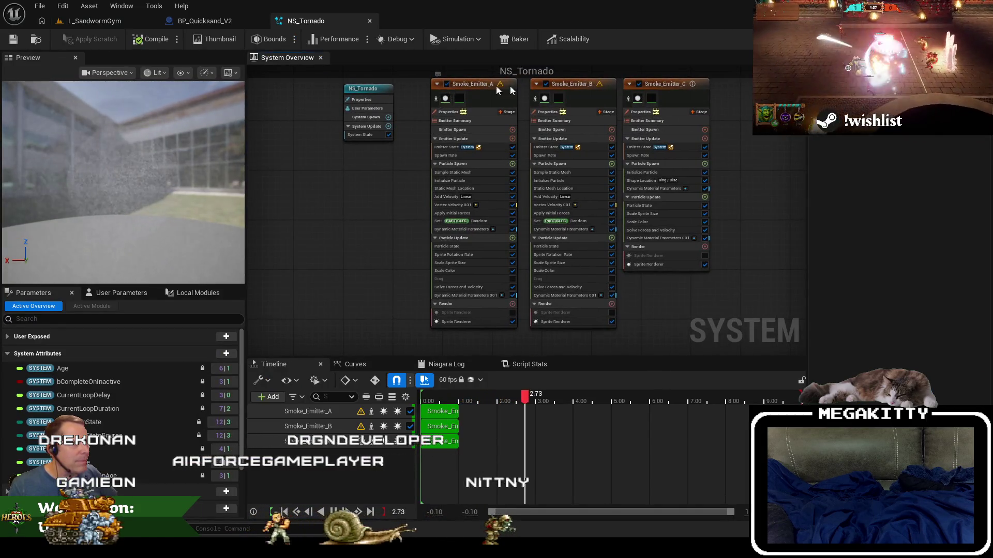
left_click(545, 84)
left_click(638, 84)
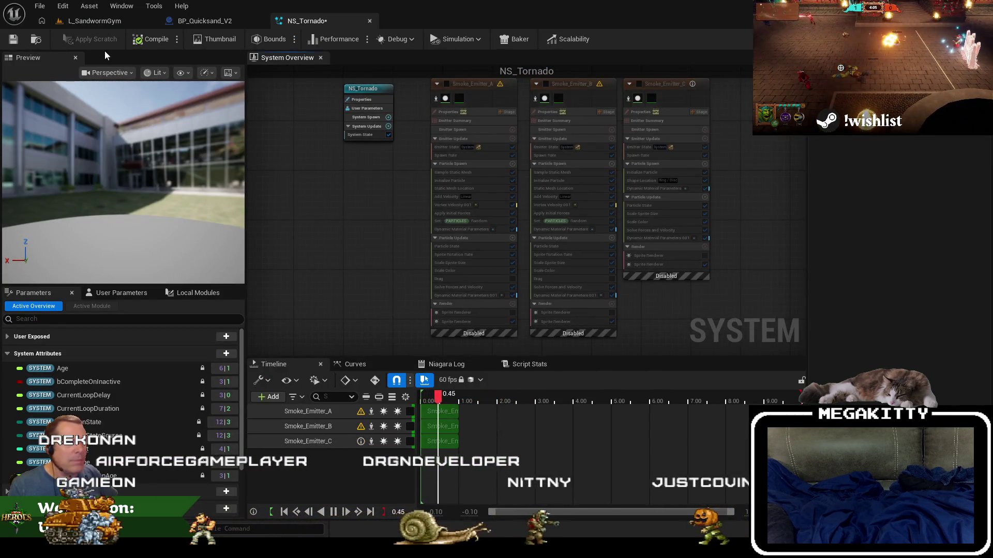
left_click(87, 20)
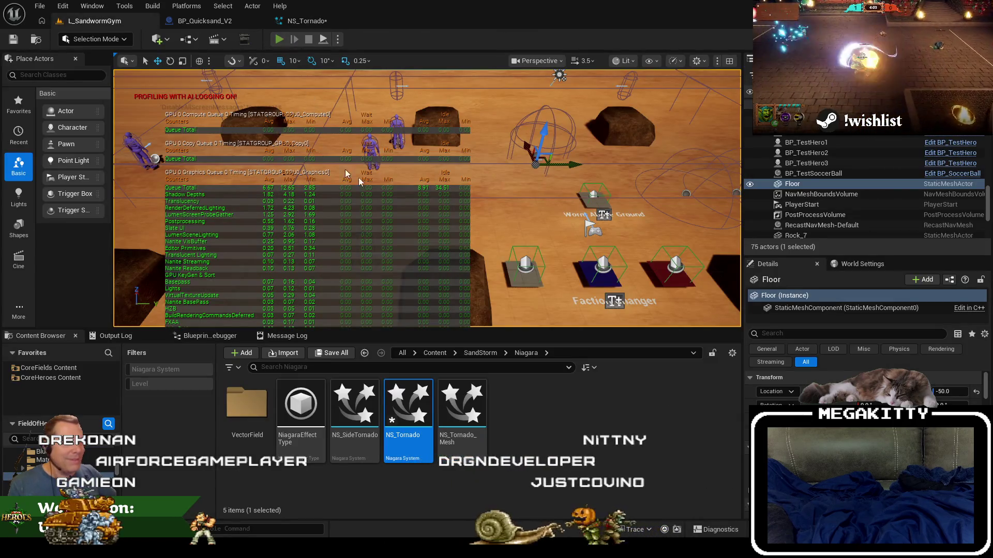
- Play-test the level, then re-enable Smoke_Emitter_A and B in NS_Tornado
key("alt+p")
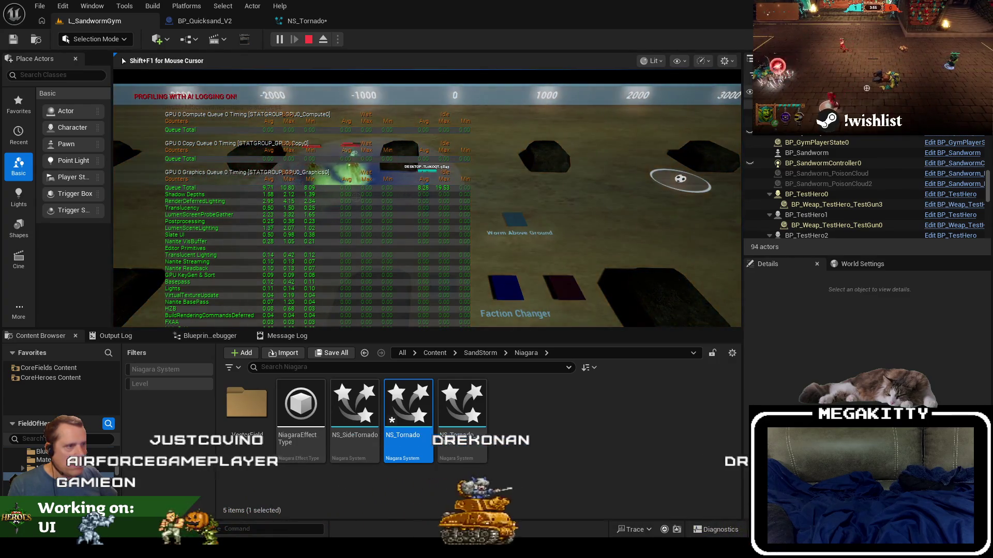
key("shift+F1")
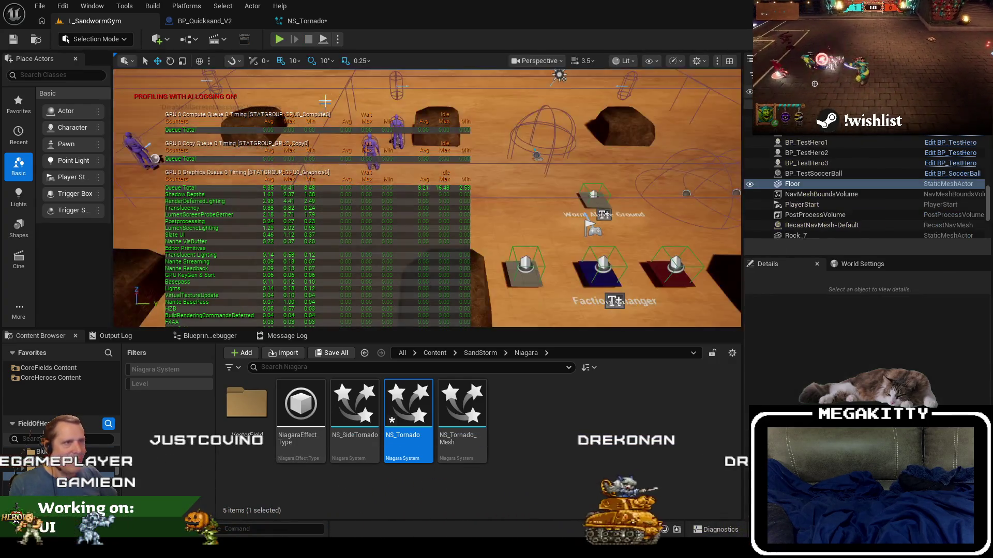
left_click(307, 21)
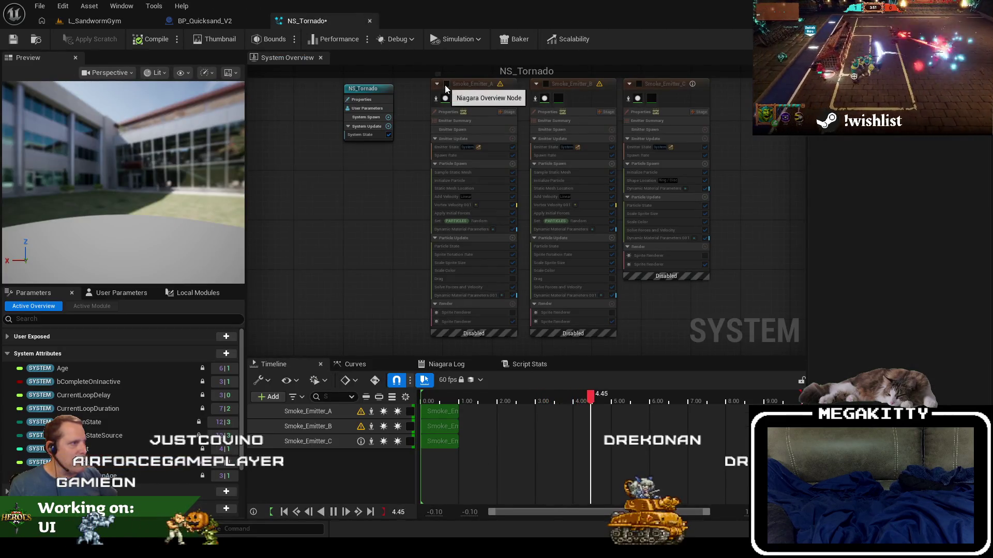
left_click(446, 84)
left_click(545, 84)
left_click(86, 22)
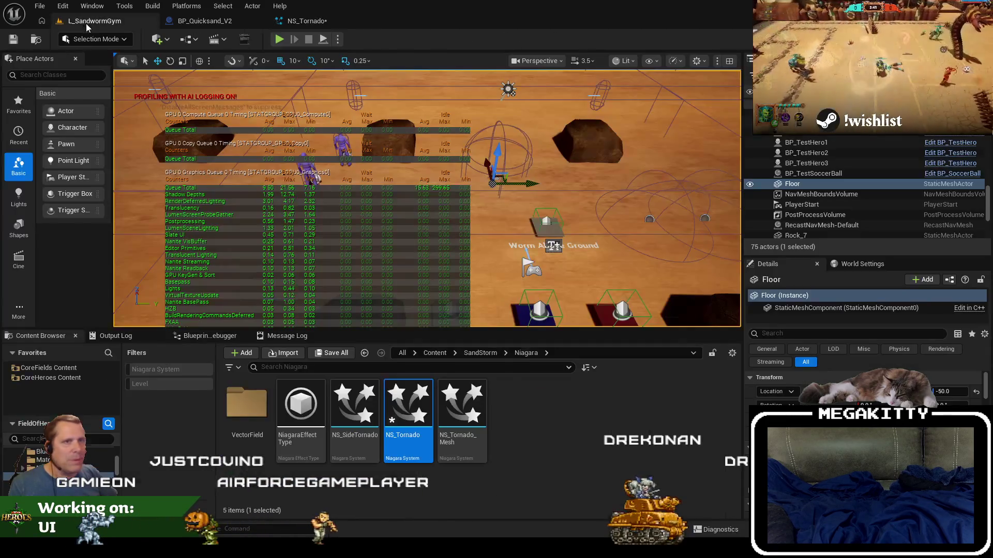
- Play-test again, then re-enable Smoke_Emitter_C and save NS_Tornado
left_click(286, 40)
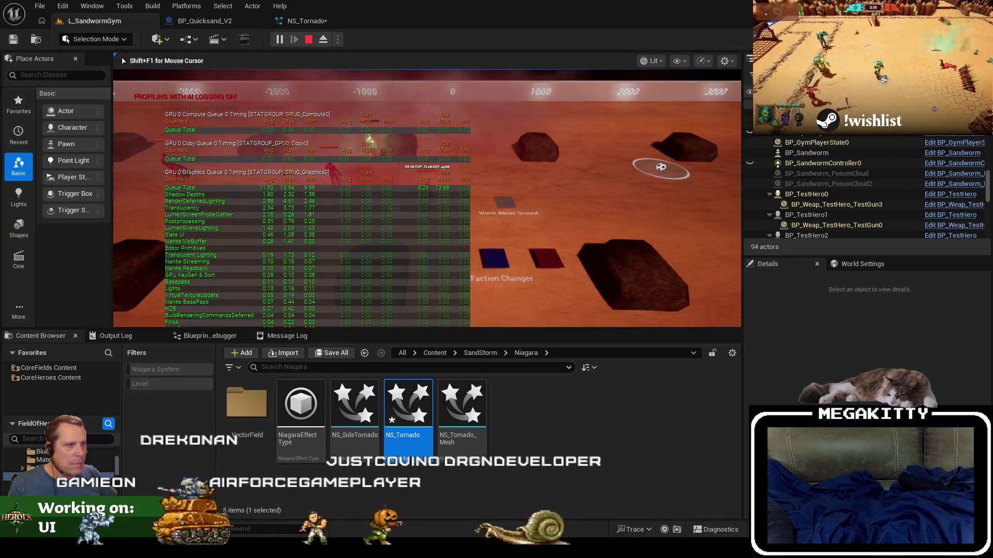
key("Escape")
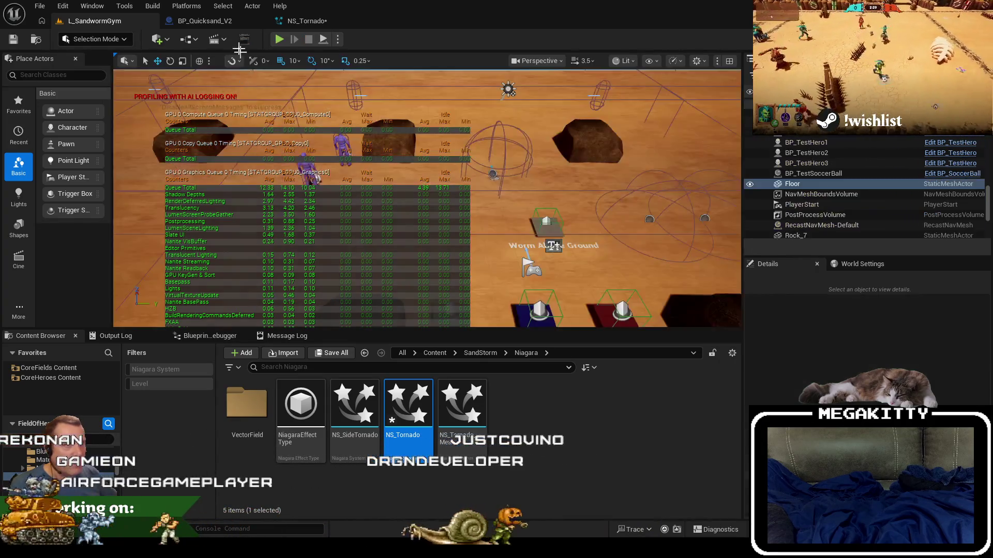
left_click(304, 21)
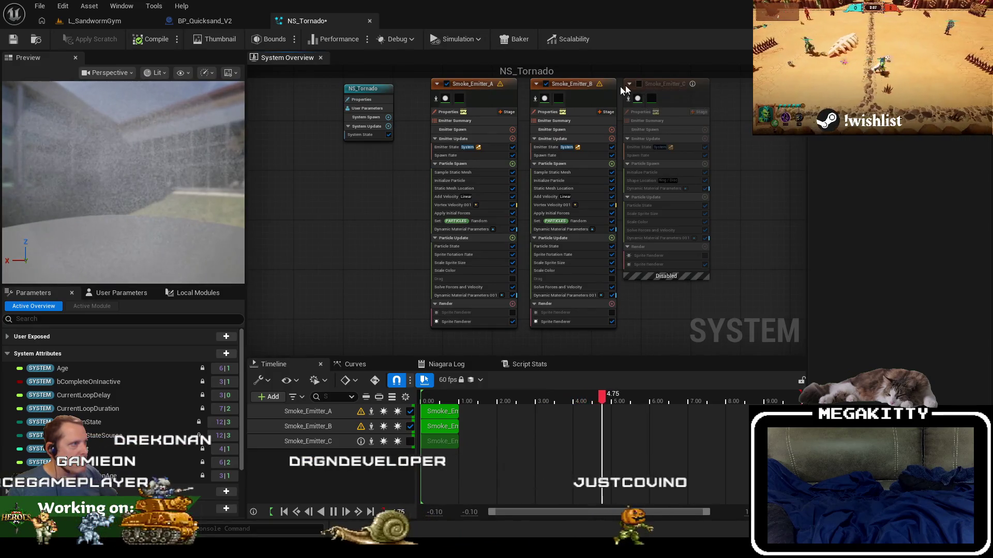
left_click(639, 84)
key("ctrl+s")
- Run a short play test of L_SandwormGym
left_click(83, 22)
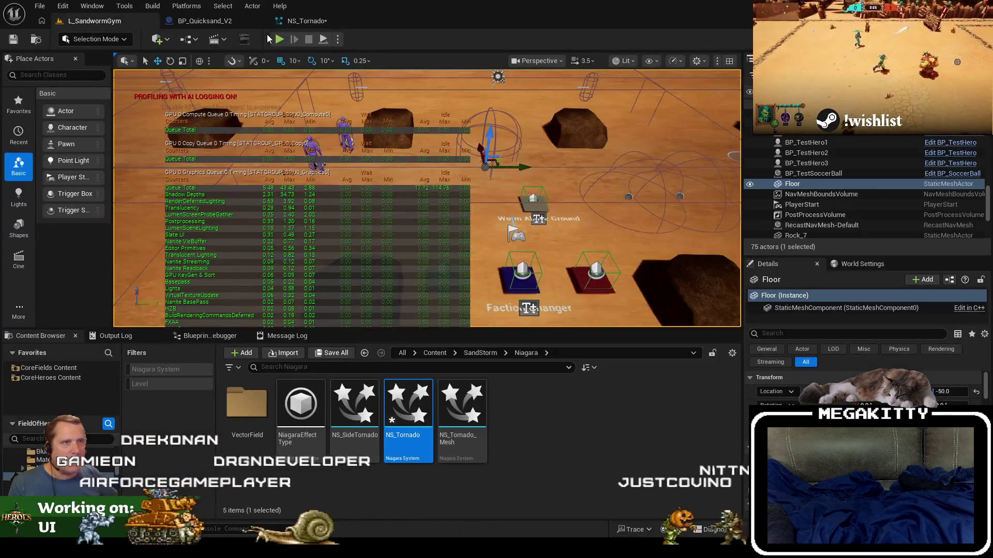
left_click(280, 41)
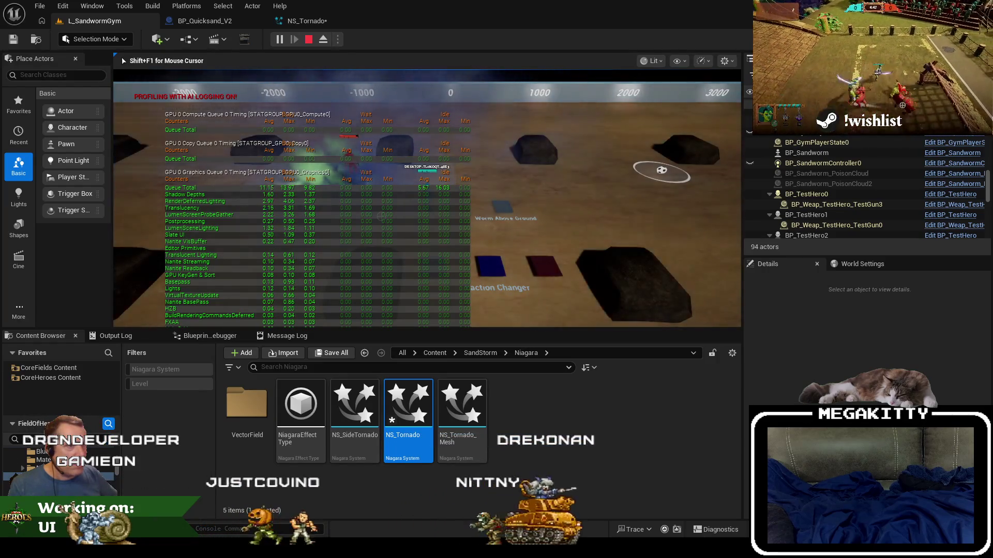
key("Escape")
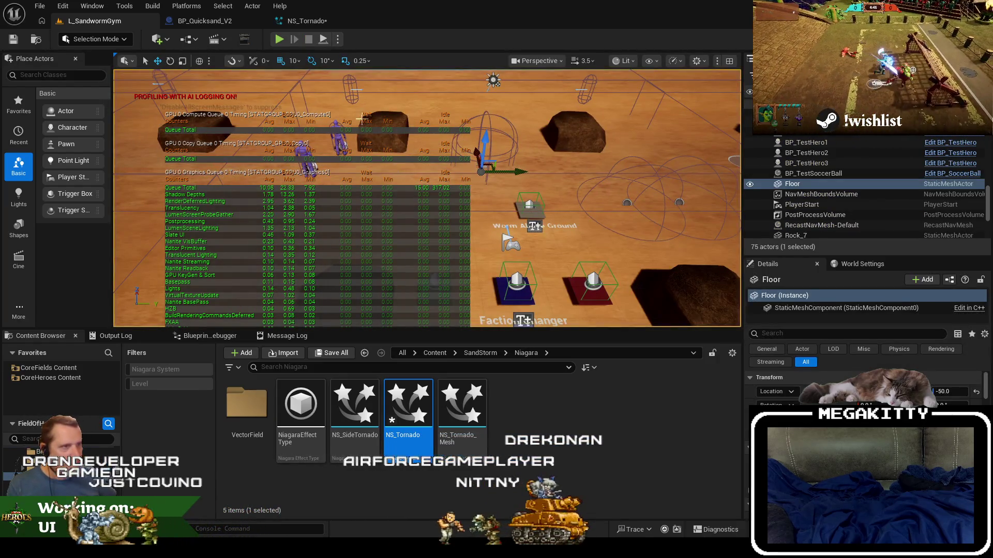
- Play again fullscreen with GPU stats off, walking the hero over the blue pad and around
left_click(279, 39)
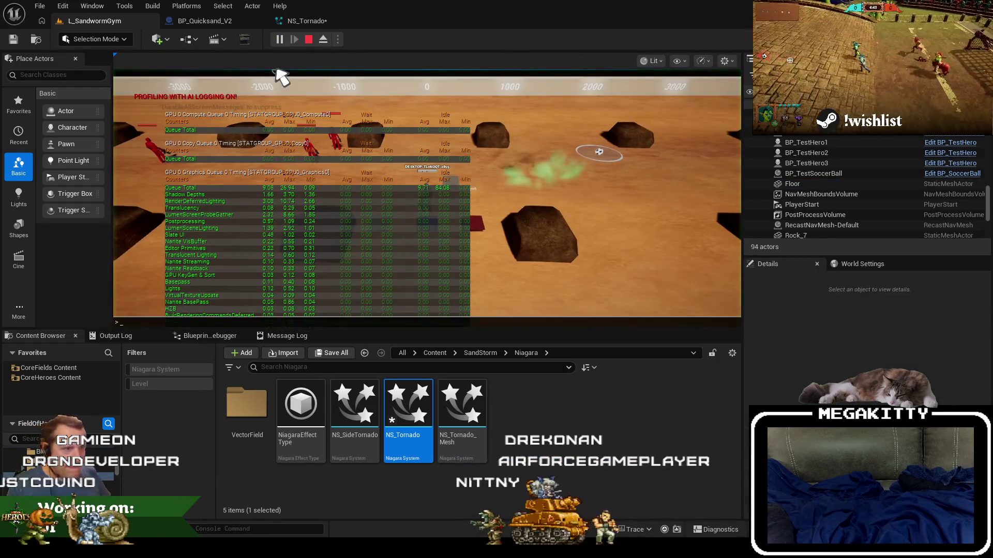
key("Up")
key("Return")
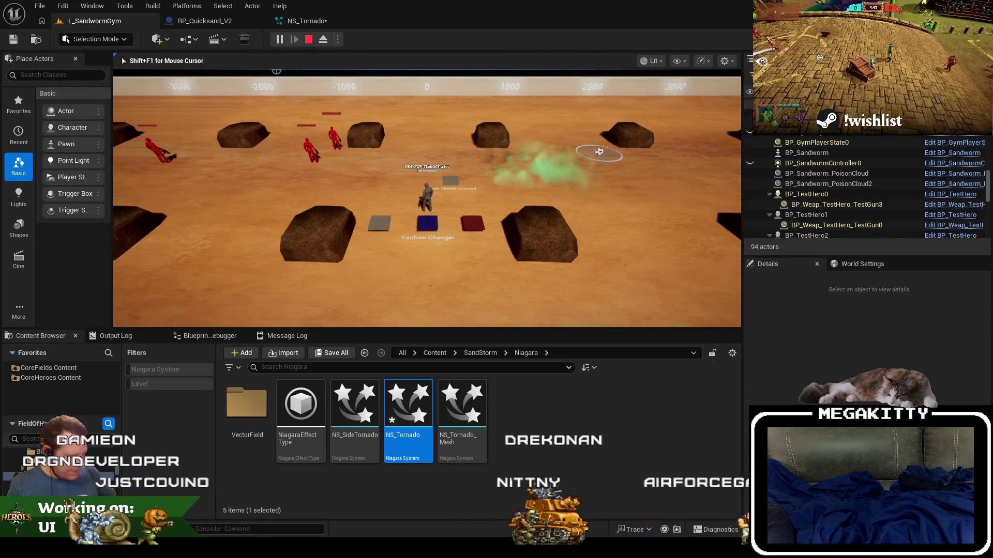
key("F11")
key("s")
key("w")
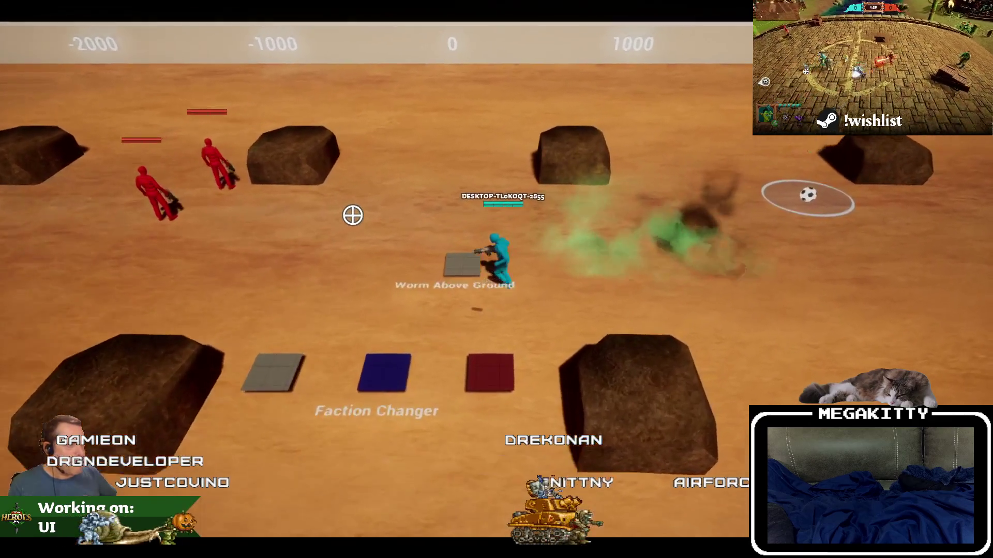
key("a")
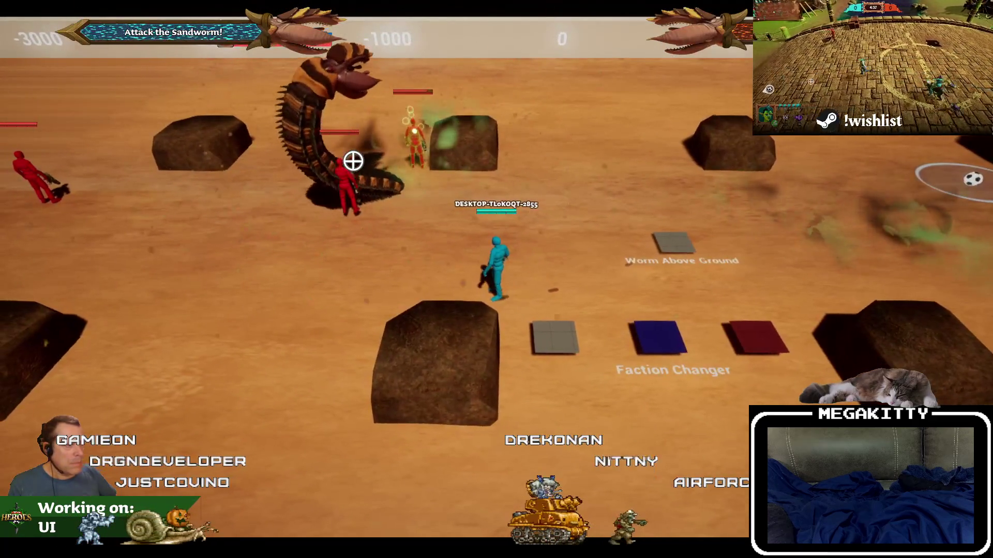
key("w")
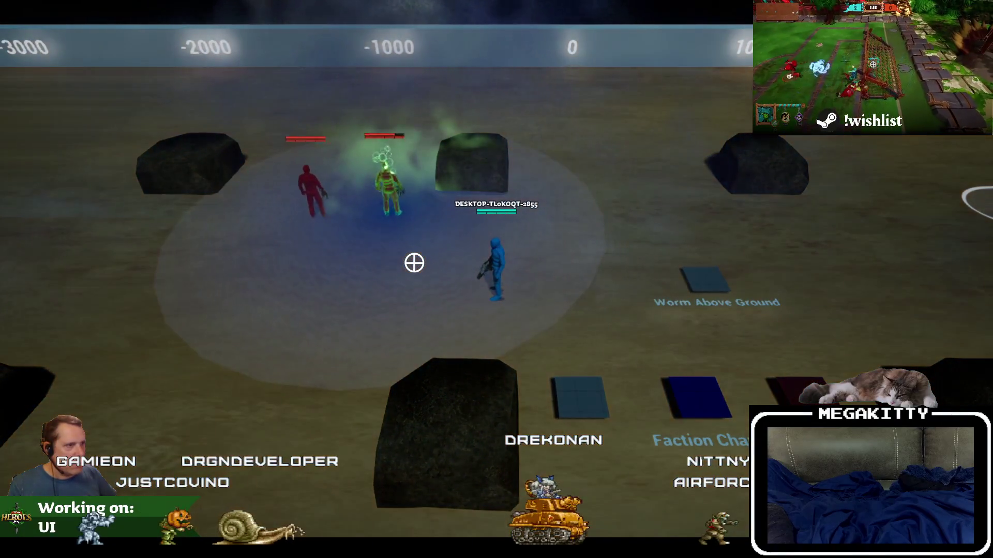
key("d")
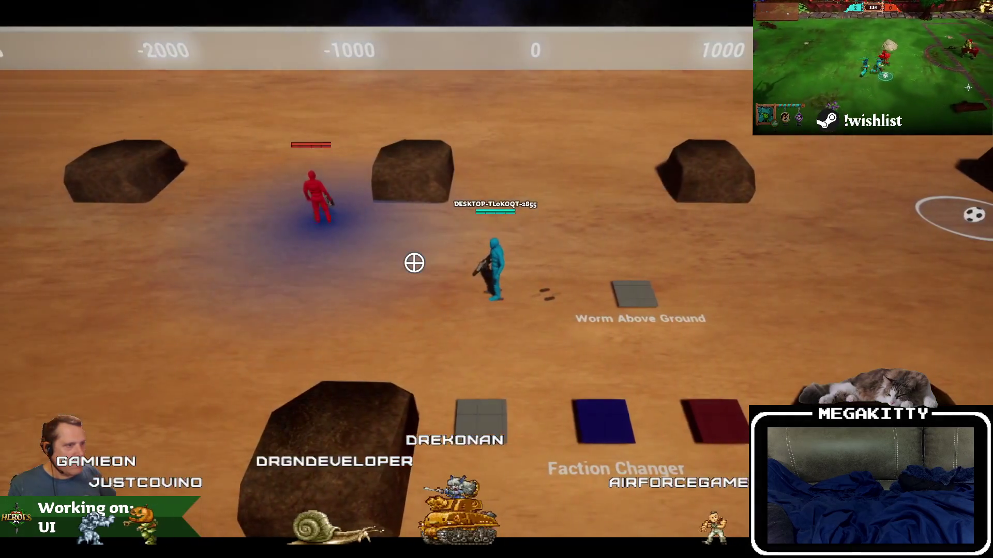
key("Escape")
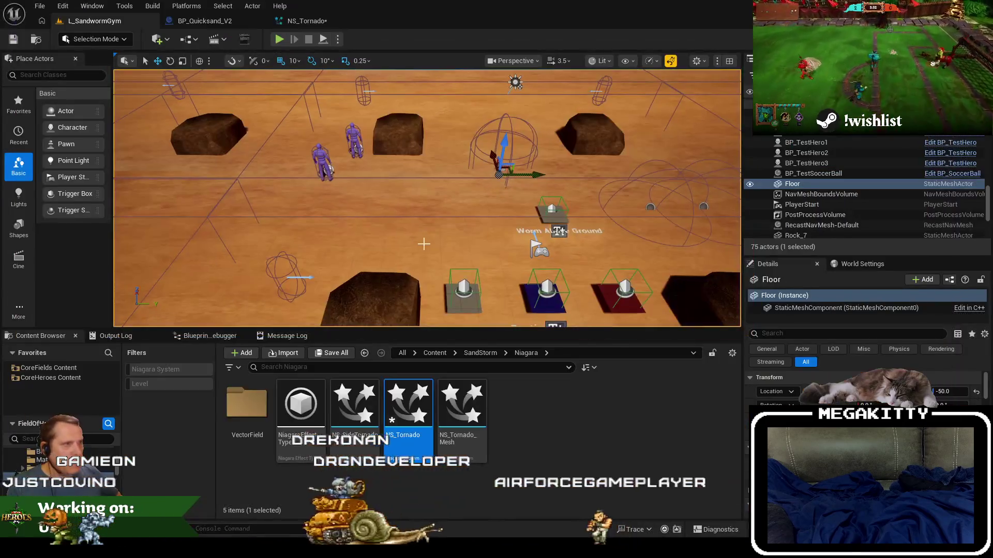
- Glance at NS_Tornado, then play-test once more, walking the hero across the arena
left_click(307, 21)
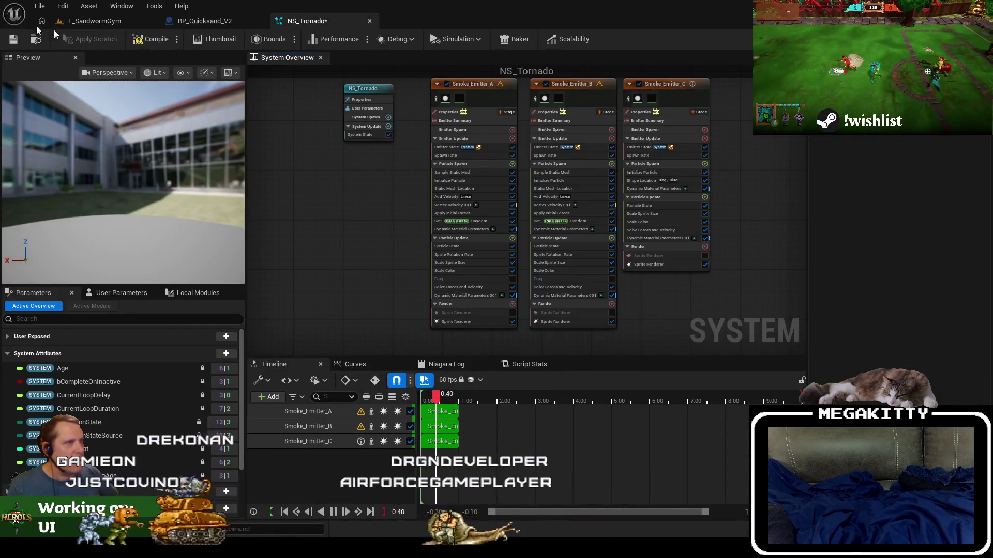
left_click(88, 21)
key("F11")
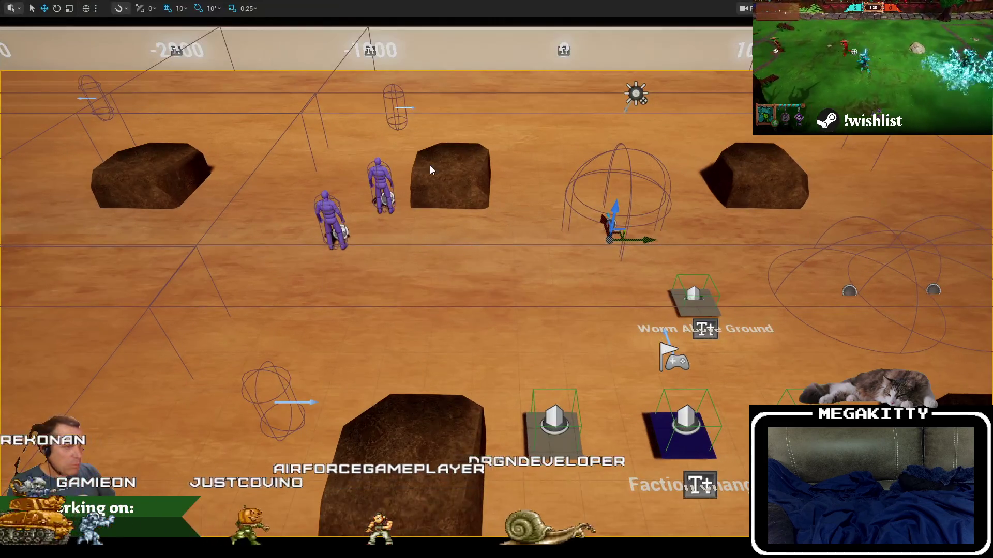
key("alt+p")
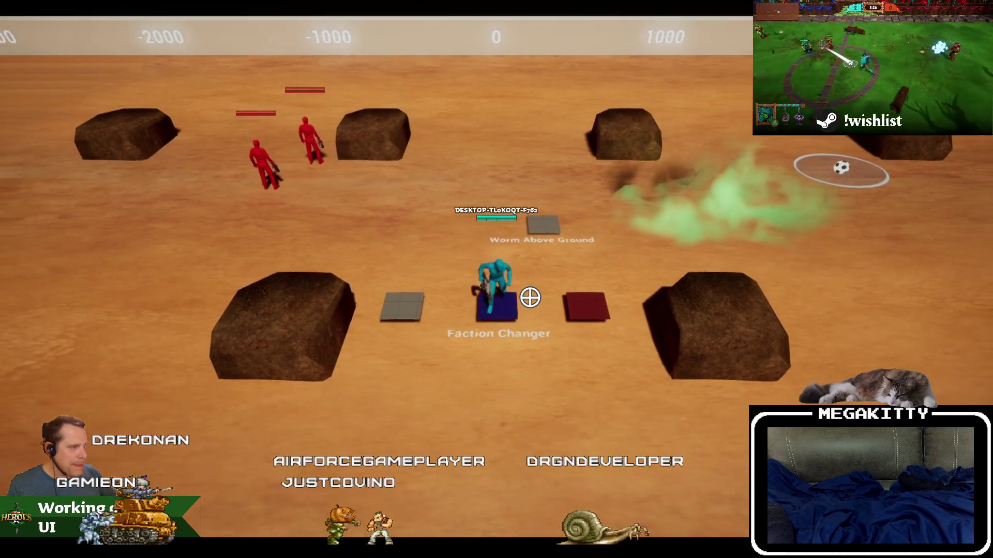
key("w")
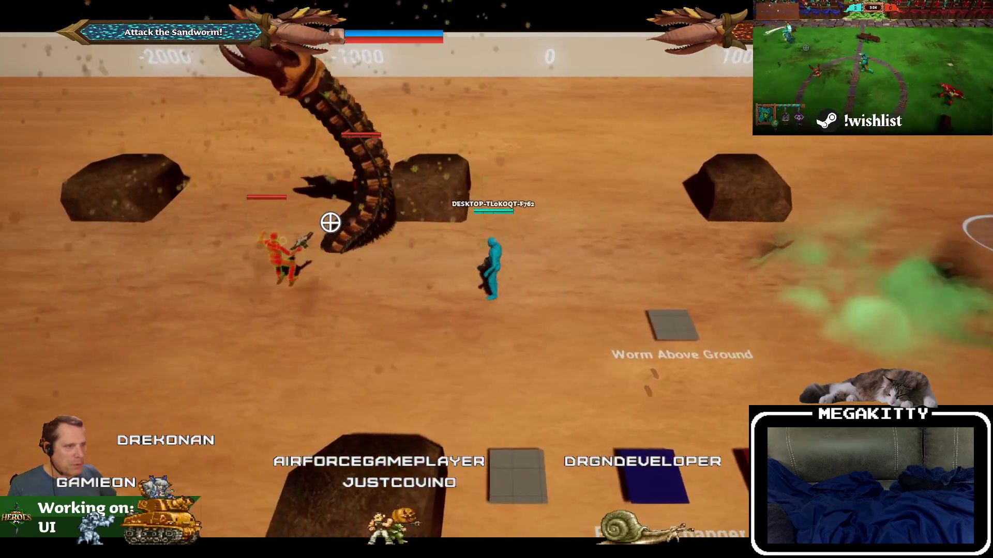
key("s")
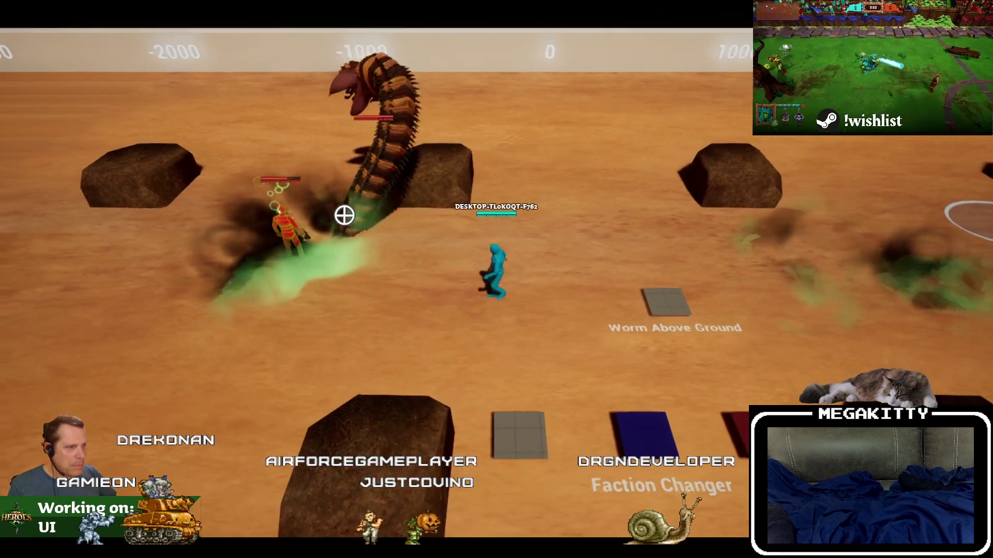
key("s")
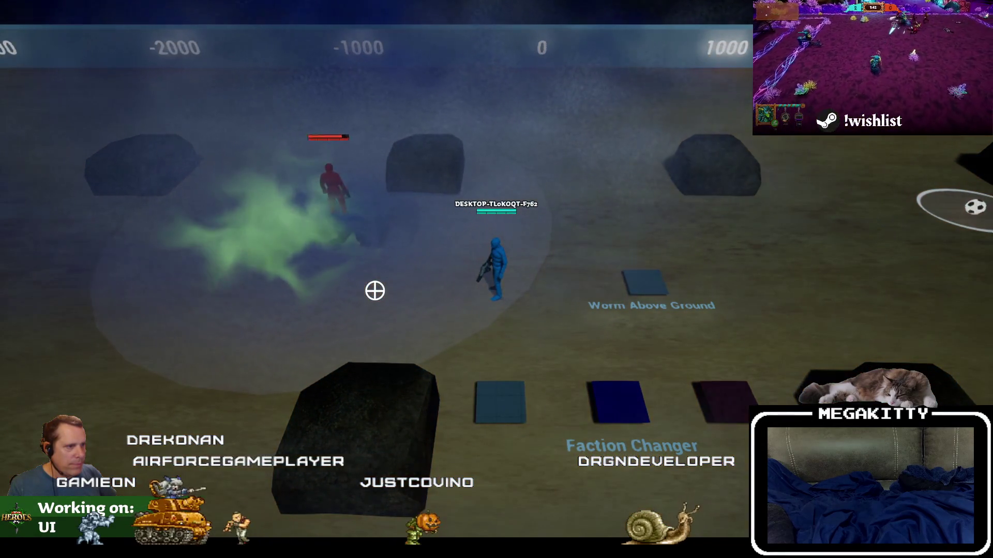
key("d")
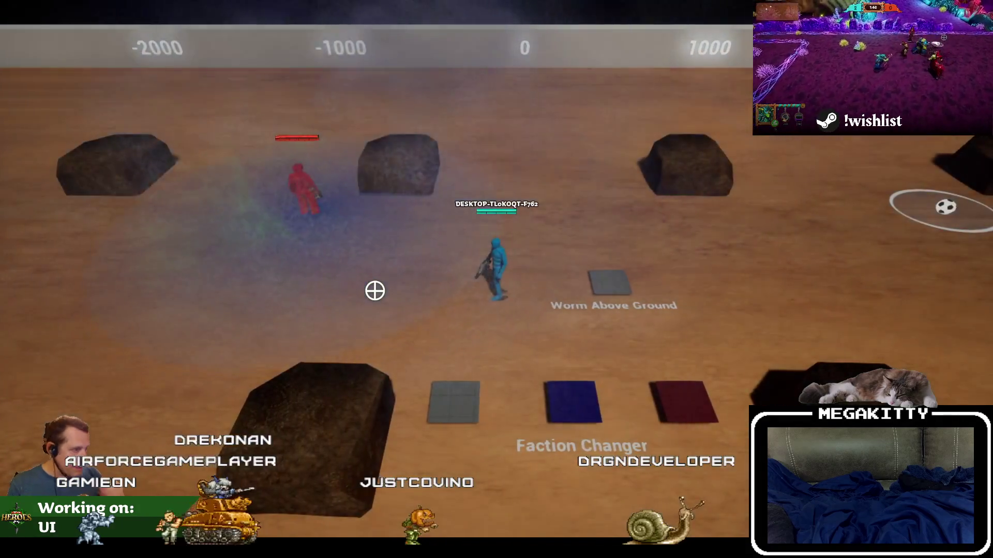
key("Escape")
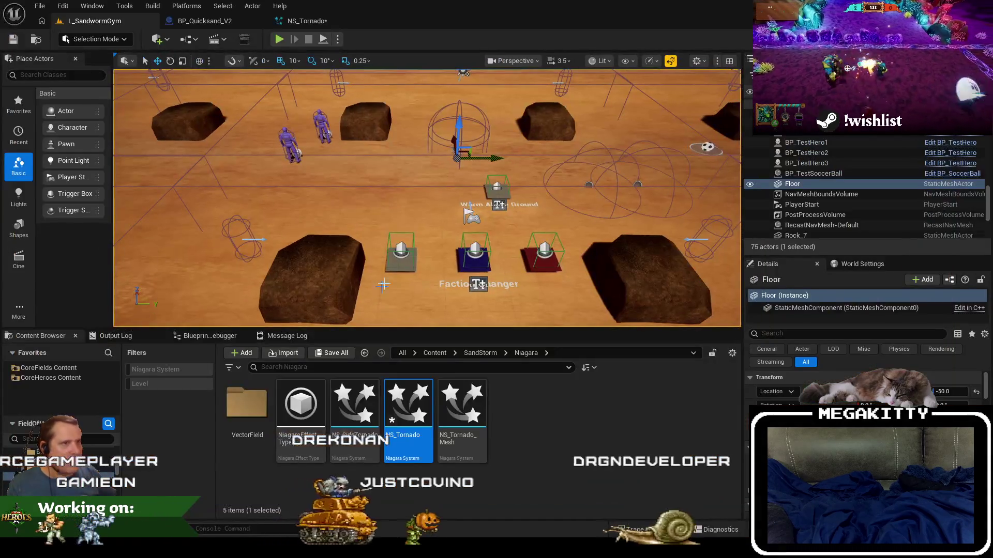
- Save the NS_Tornado system and review Smoke_Emitter_A's settings
left_click(306, 21)
left_click(7, 37)
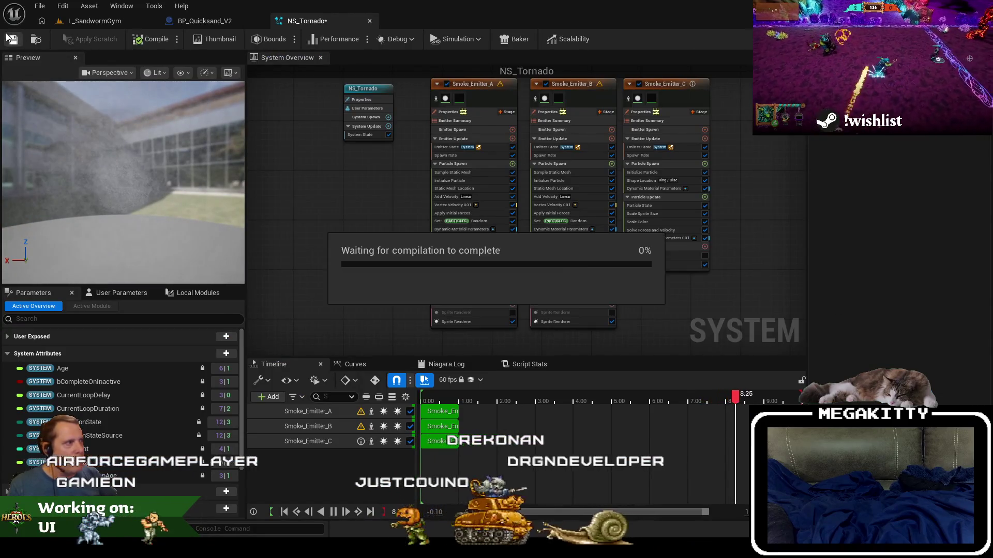
left_click(79, 23)
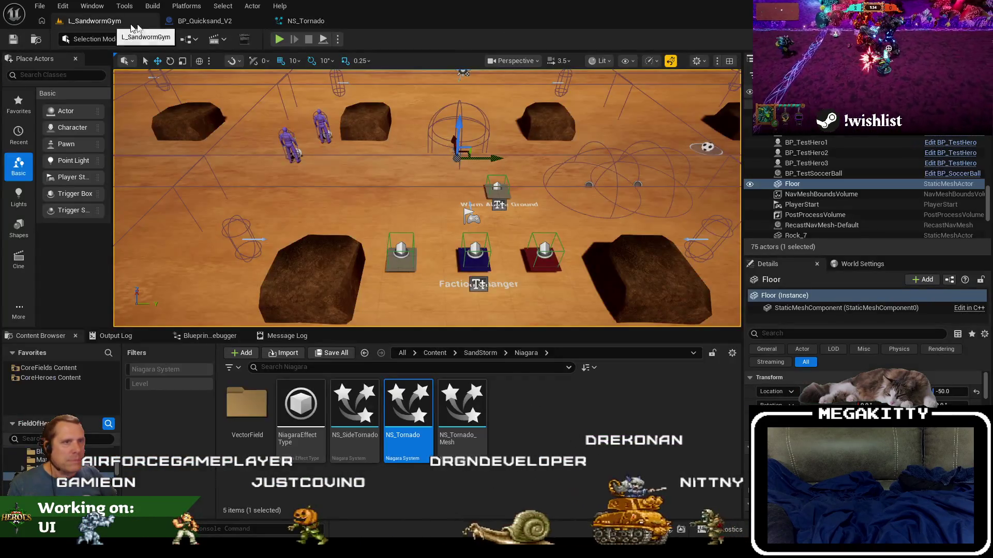
left_click(306, 21)
left_click(78, 22)
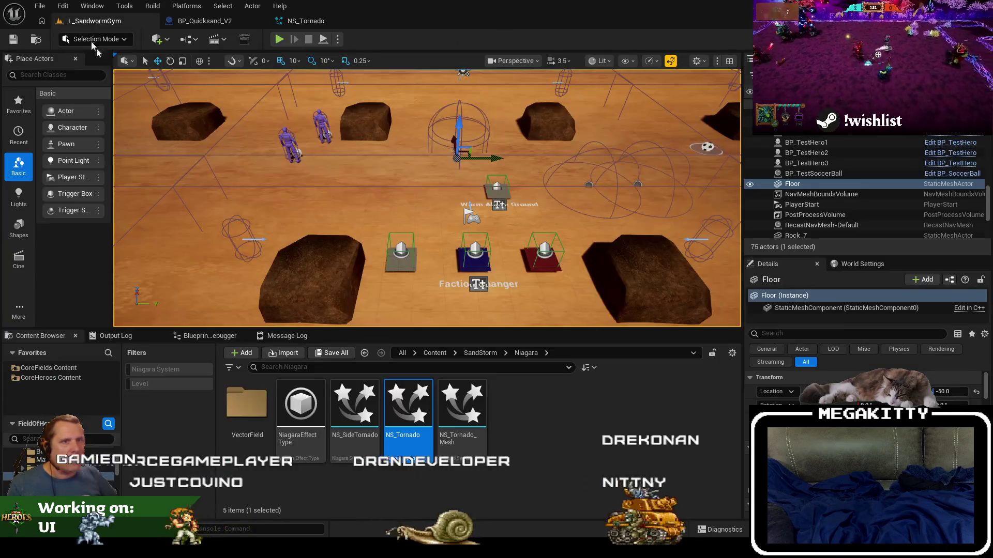
left_click(301, 23)
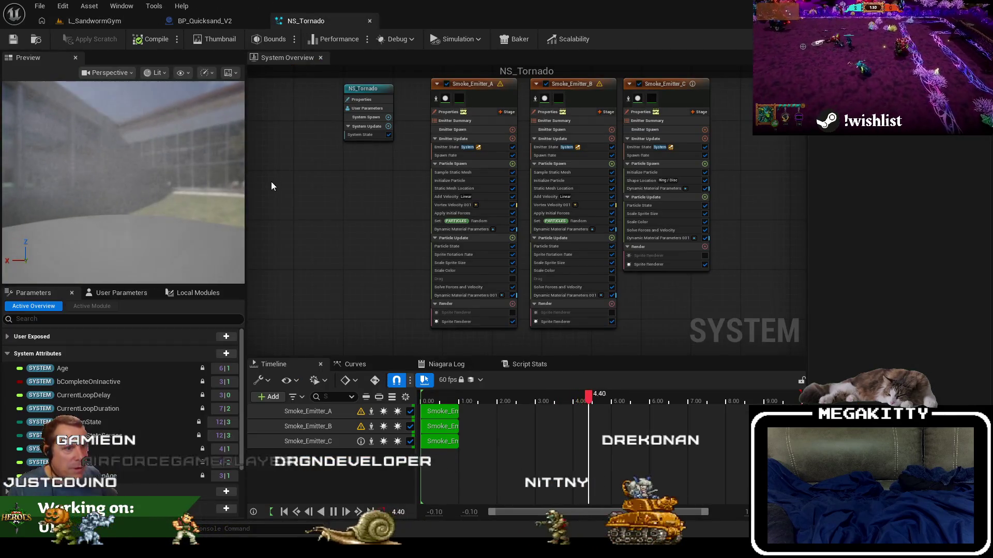
left_click(481, 93)
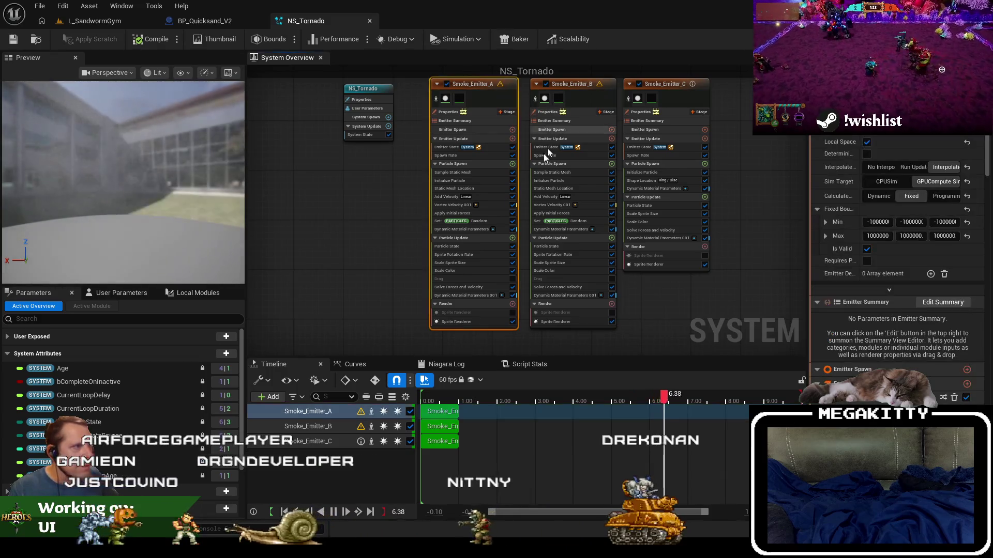
left_click(116, 21)
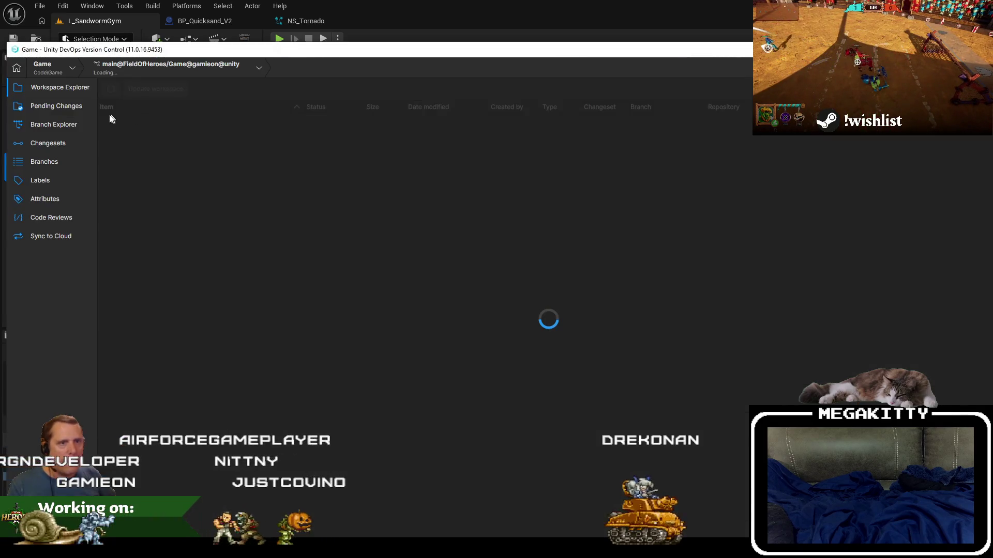
- In pending changes, include only NS_Tornado and BP_Quicksand_V2 in the check-in
left_click(59, 103)
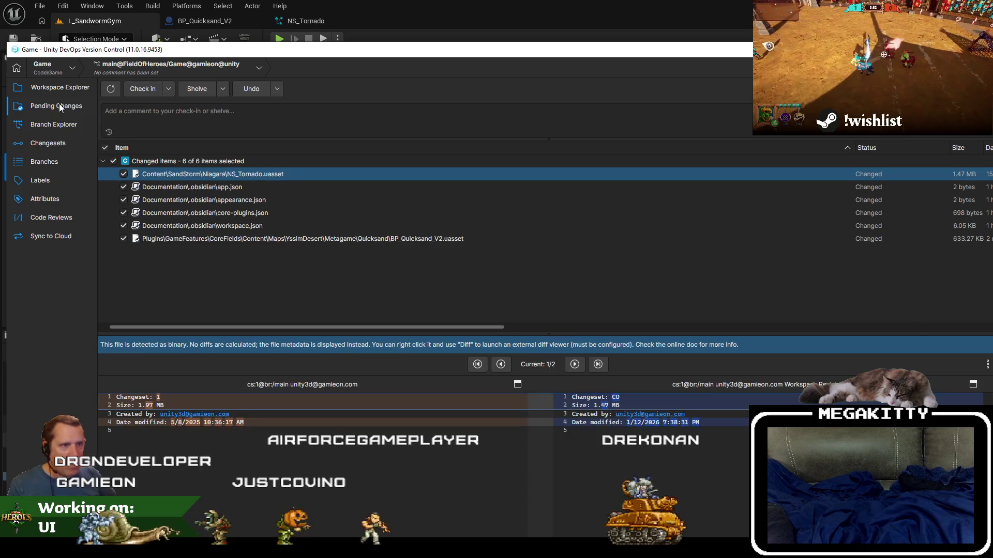
left_click(293, 240)
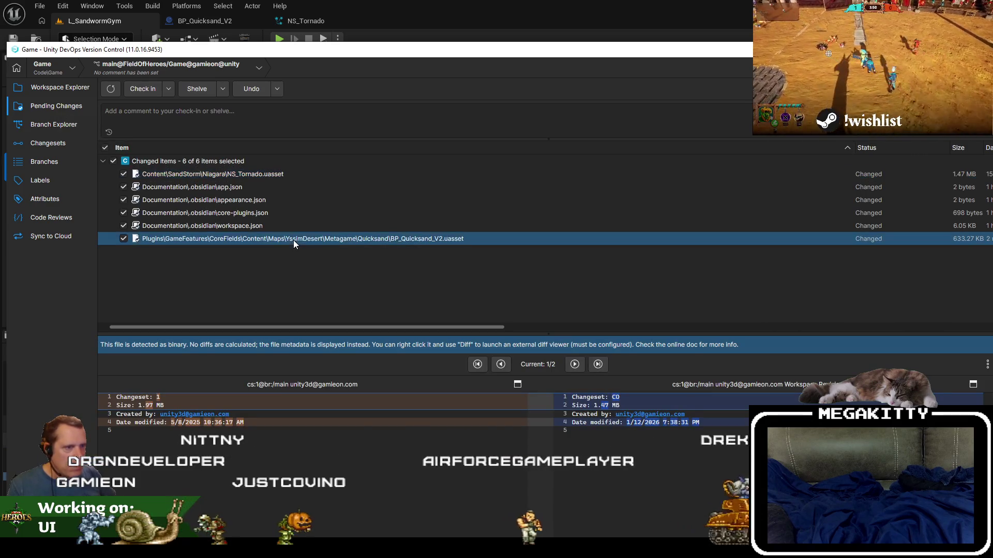
left_click(104, 148)
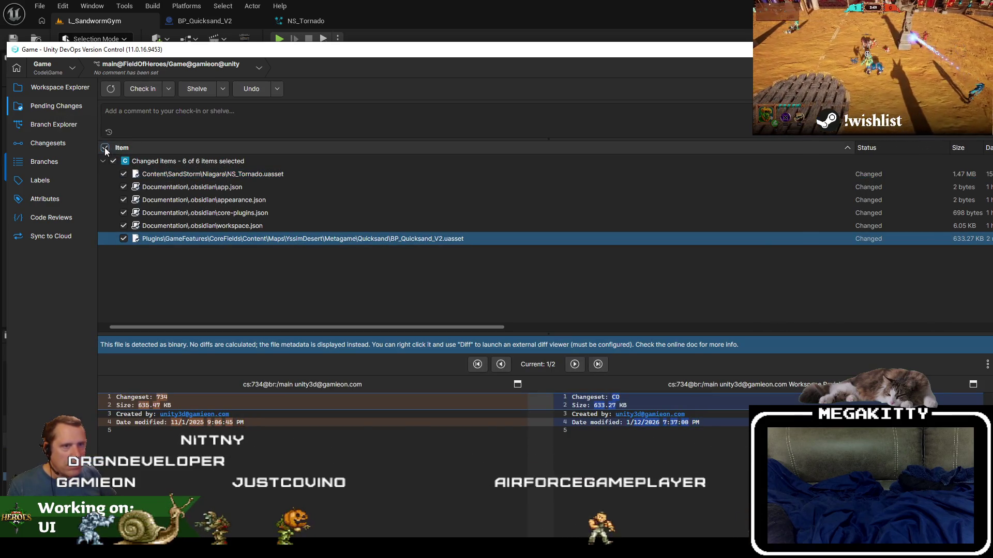
left_click(123, 174)
left_click(123, 239)
- Check them in with the comment 'Applied optimizations to Sandworm Quicksand storm'
left_click(201, 112)
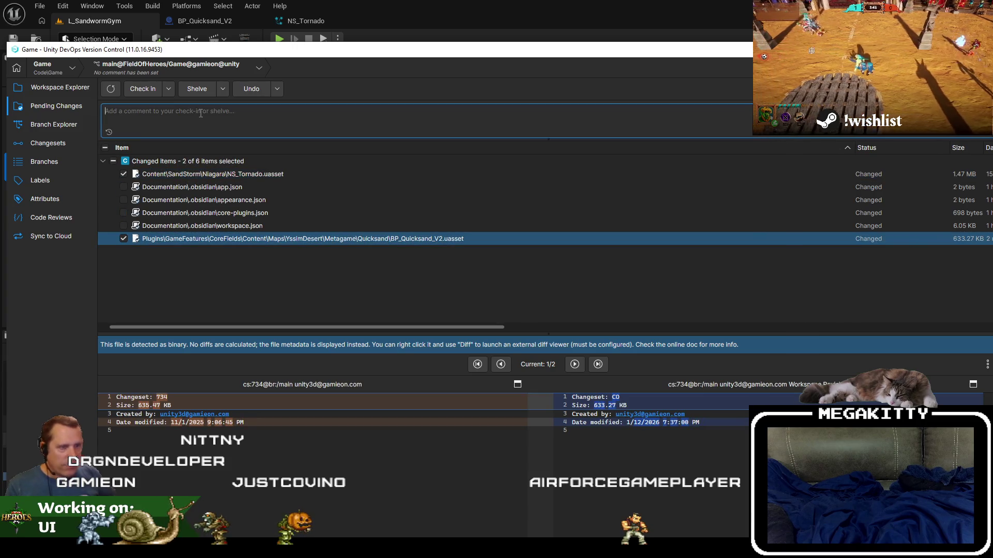
type("App")
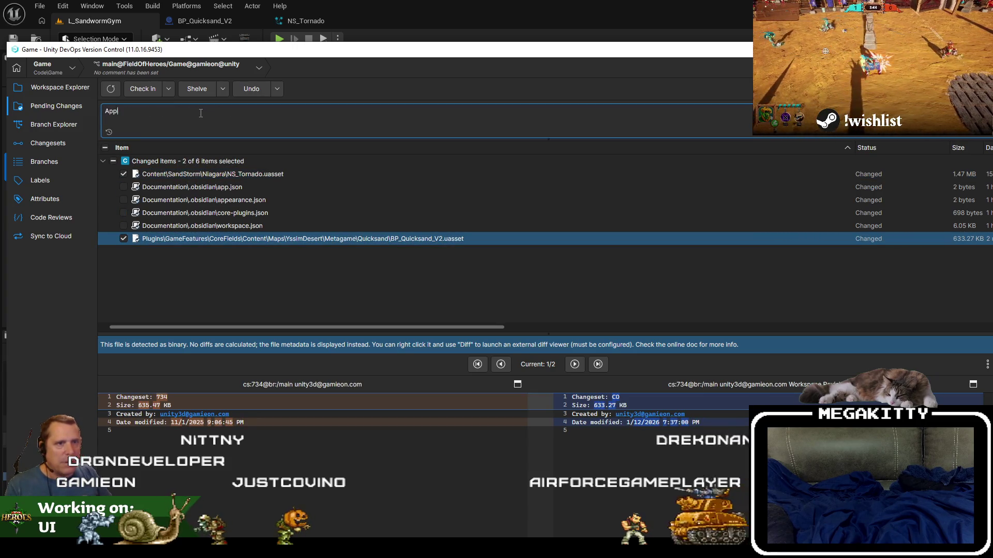
type("lied optimizations to")
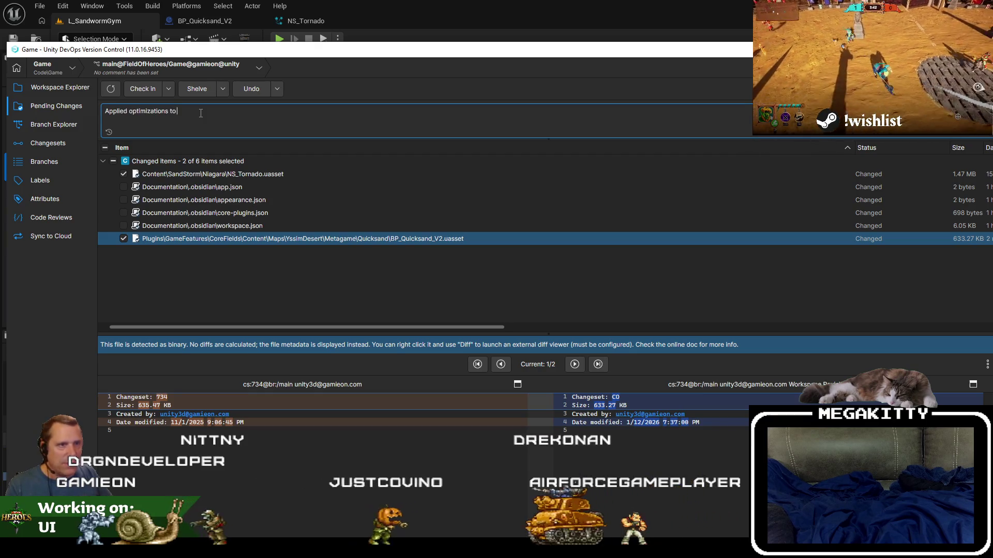
type(" Sa")
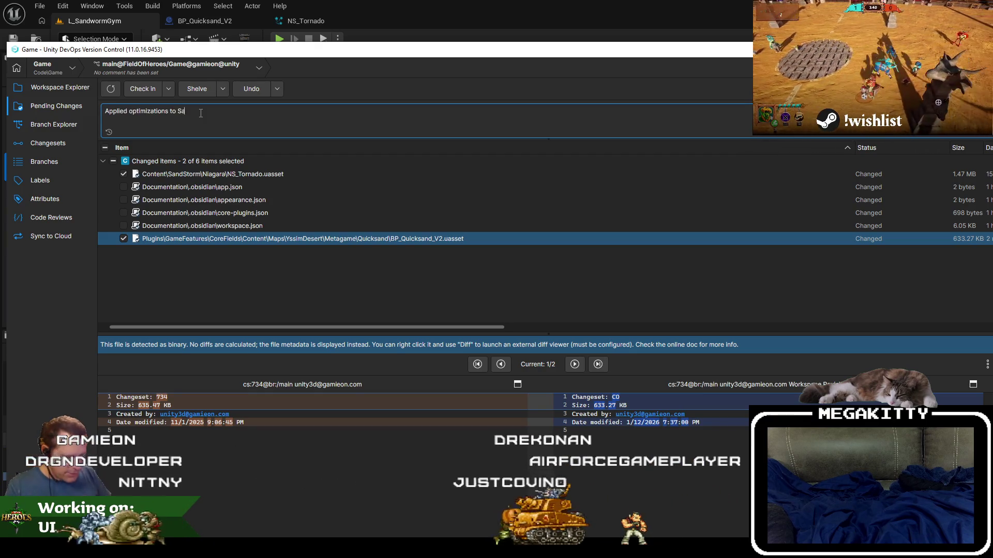
type("ndworm ")
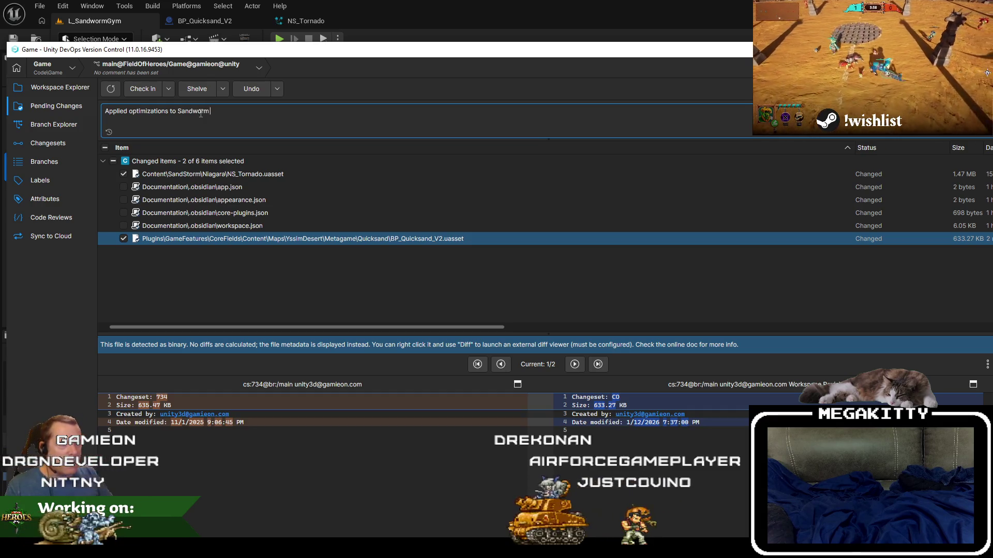
type("Quicksand storm")
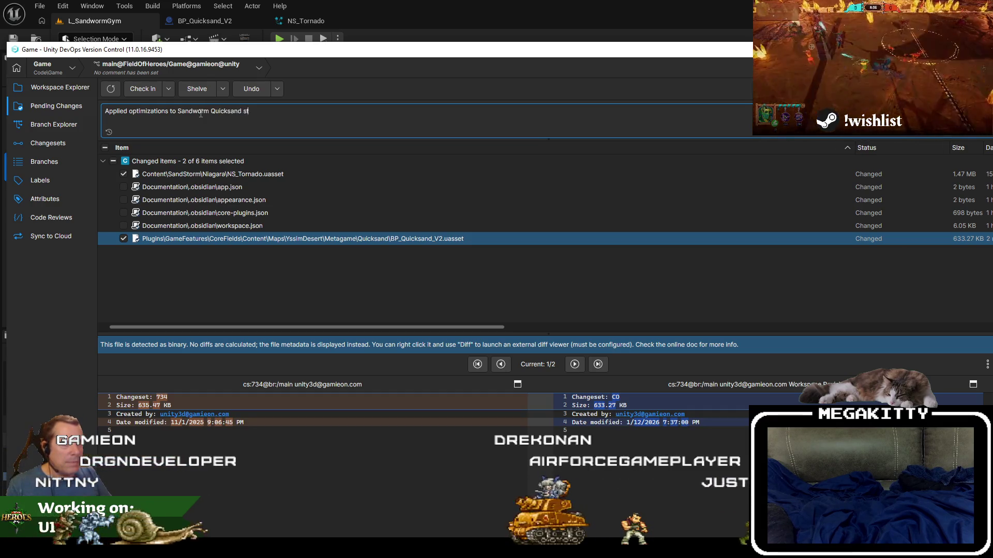
key("ctrl+Return")
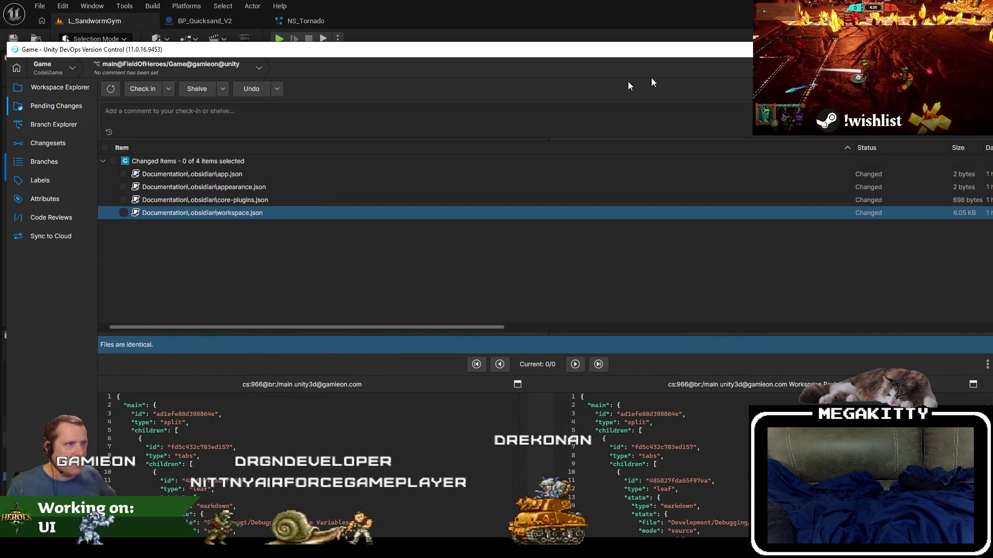
left_click_drag(646, 49, 617, 52)
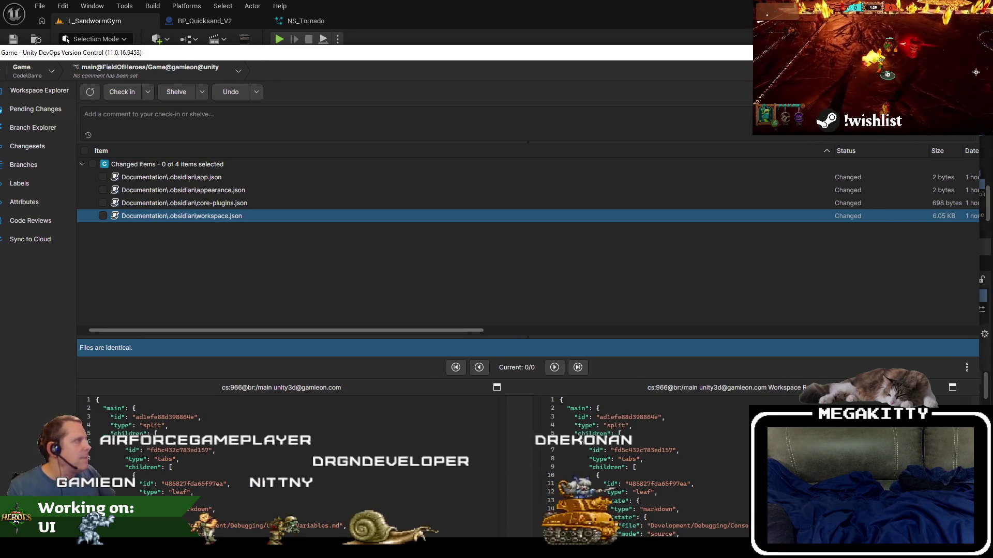
- Close the DevOps window and load L_UnknownRuins from the Recent Levels list
key("alt+Tab")
left_click(40, 6)
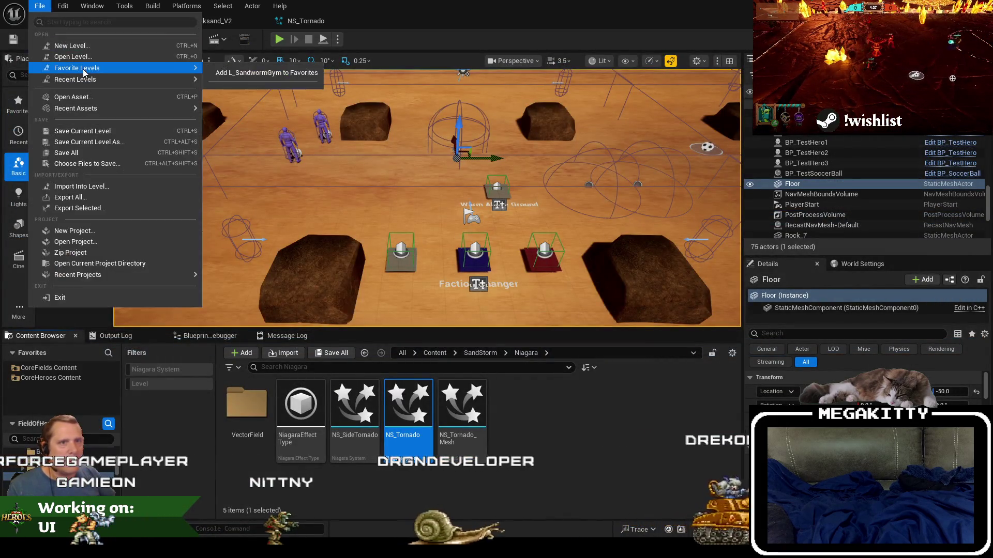
mouse_move(74, 79)
left_click(244, 110)
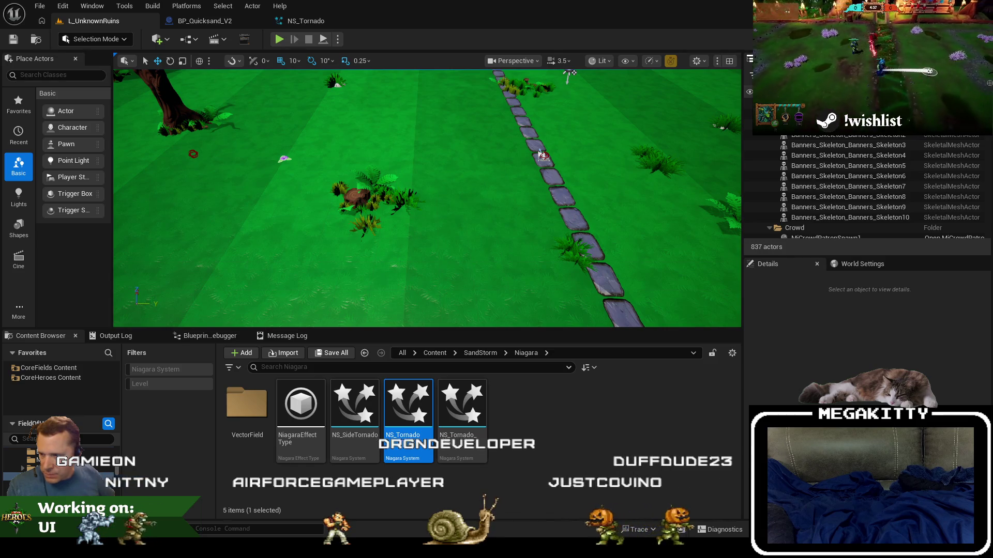
- Select Field3, go immersive with F11, and start Play in Editor as Dodger
left_click(450, 215)
key("F11")
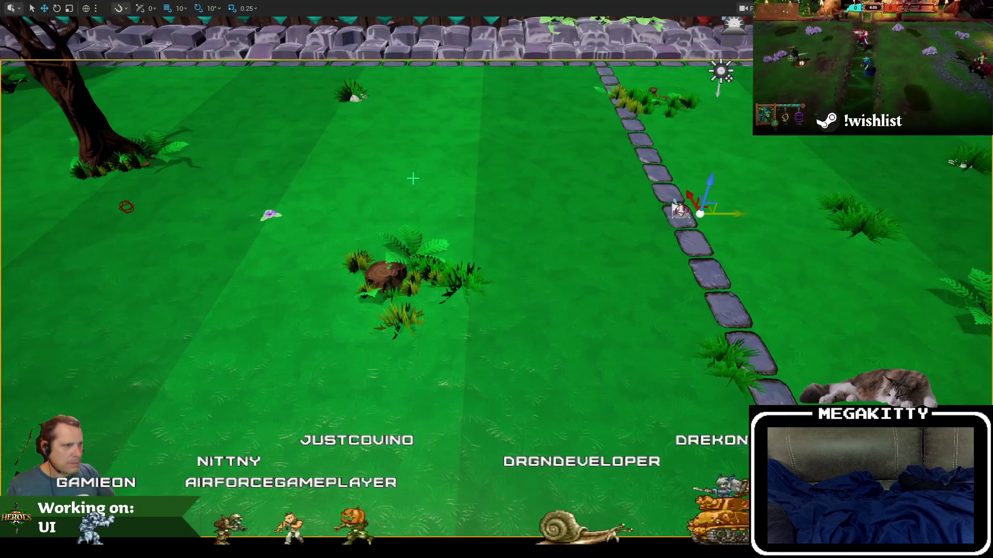
key("alt+p")
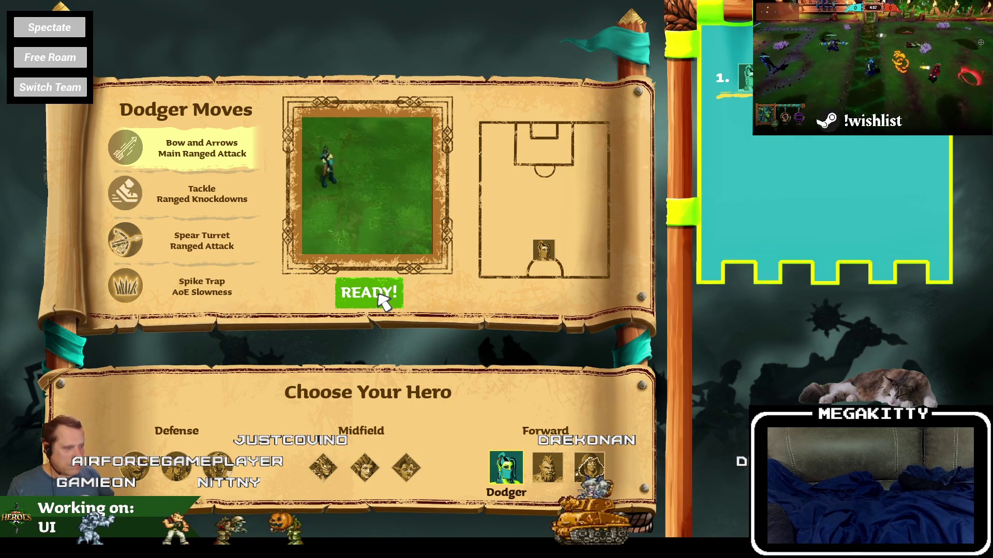
left_click(383, 300)
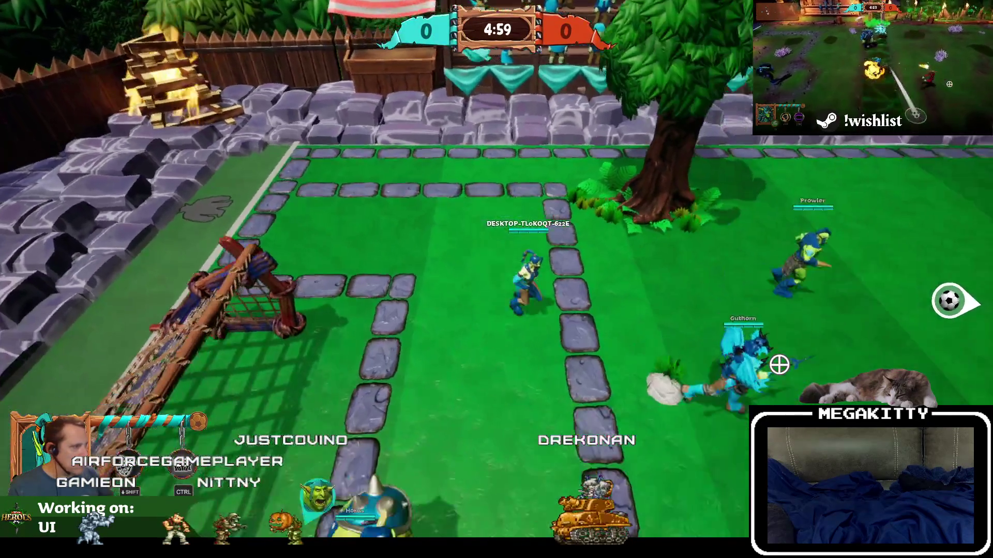
- Run Dodger right across the pitch and fire an arrow toward the left
key("d")
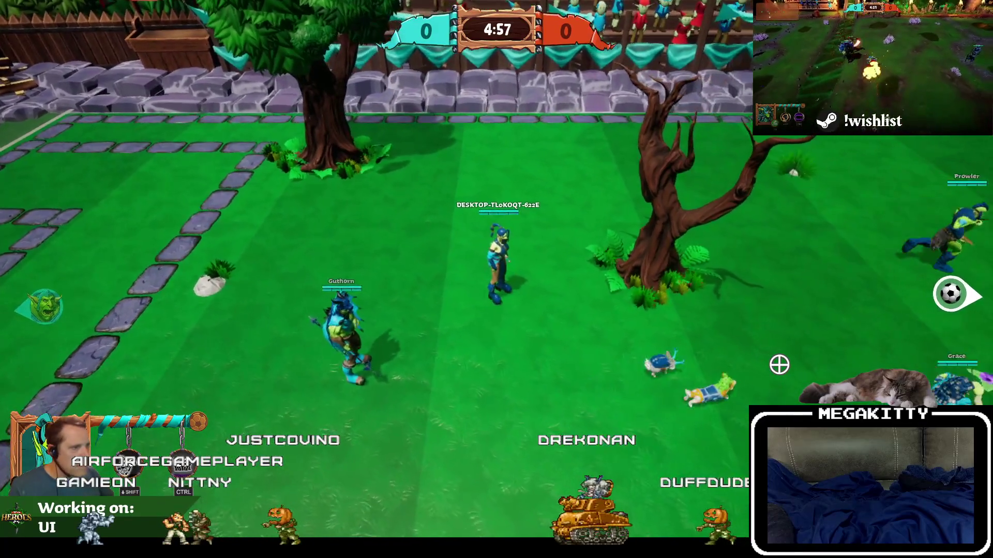
key("d")
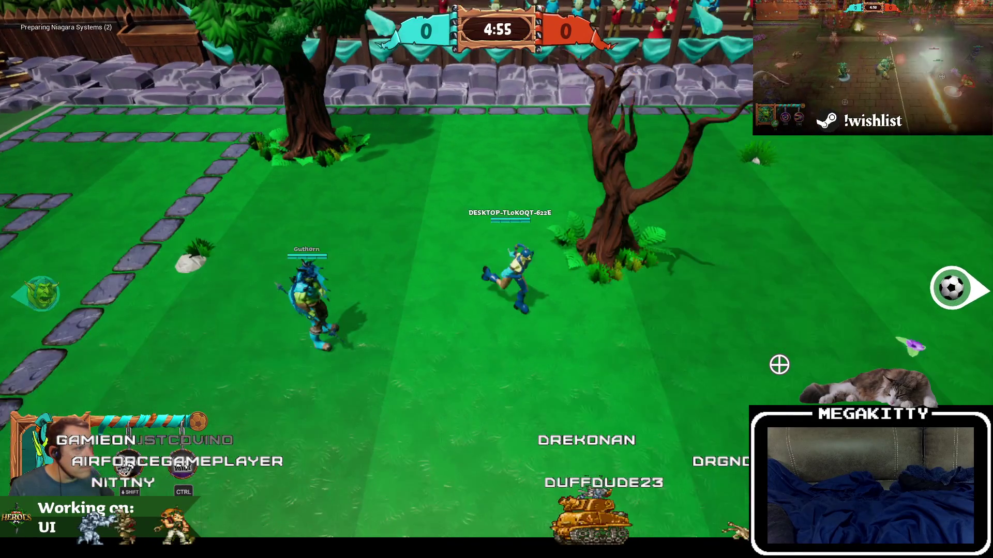
key("d")
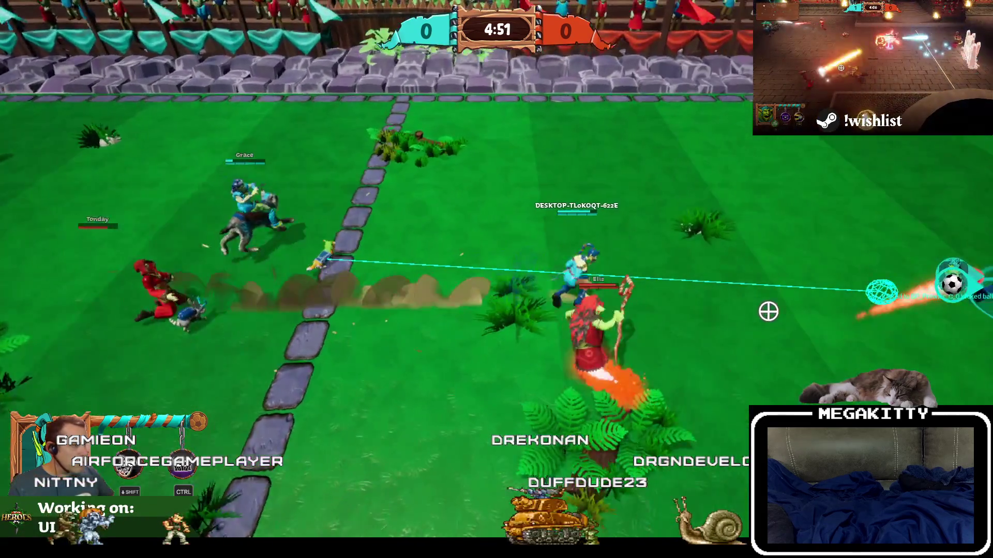
left_click(294, 275)
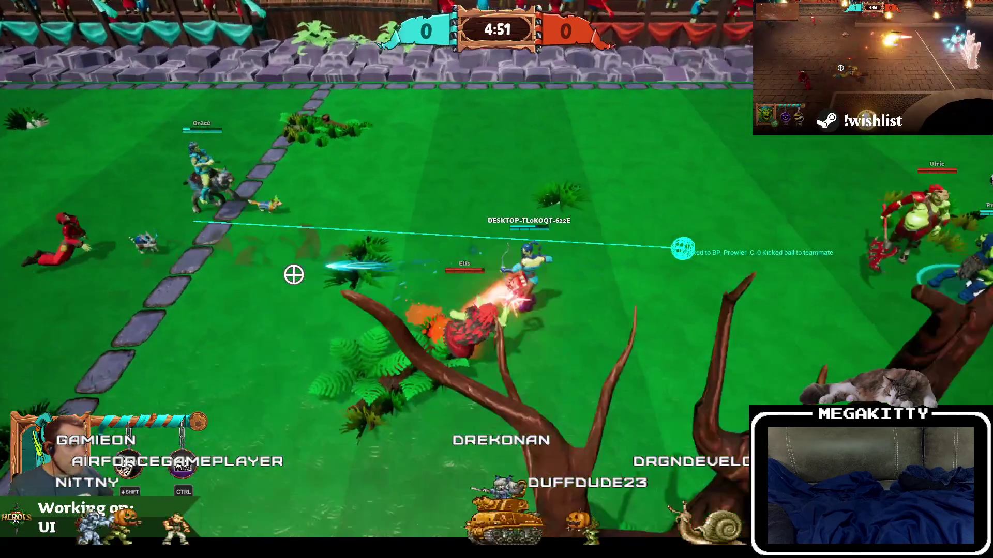
key("d")
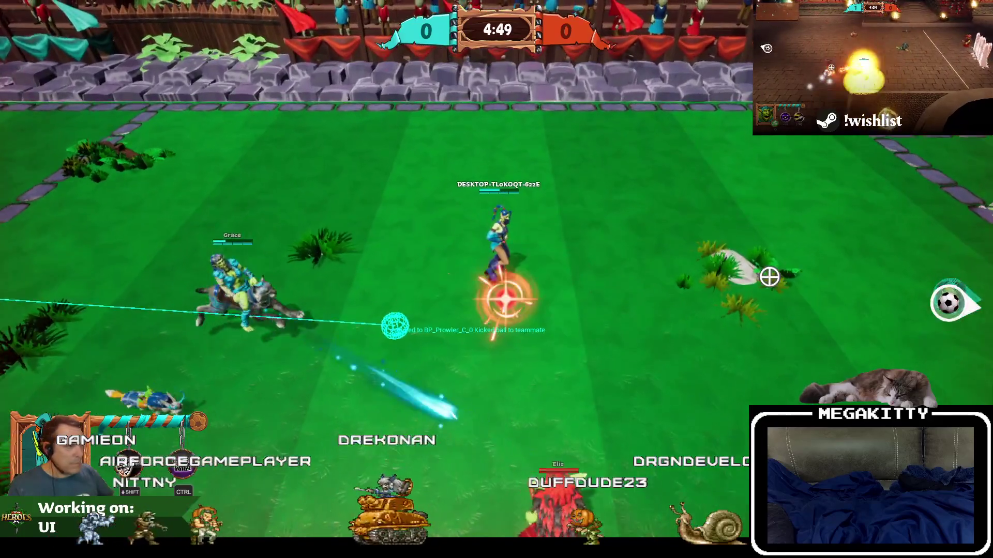
key("d")
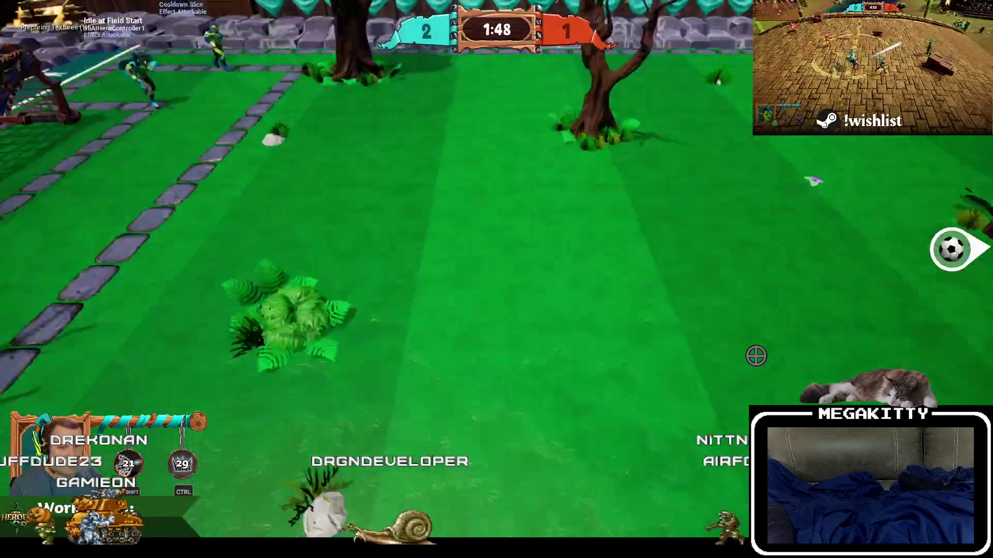
- Run the console's end-match cheat to close the match as a 2–1 victory
key("d")
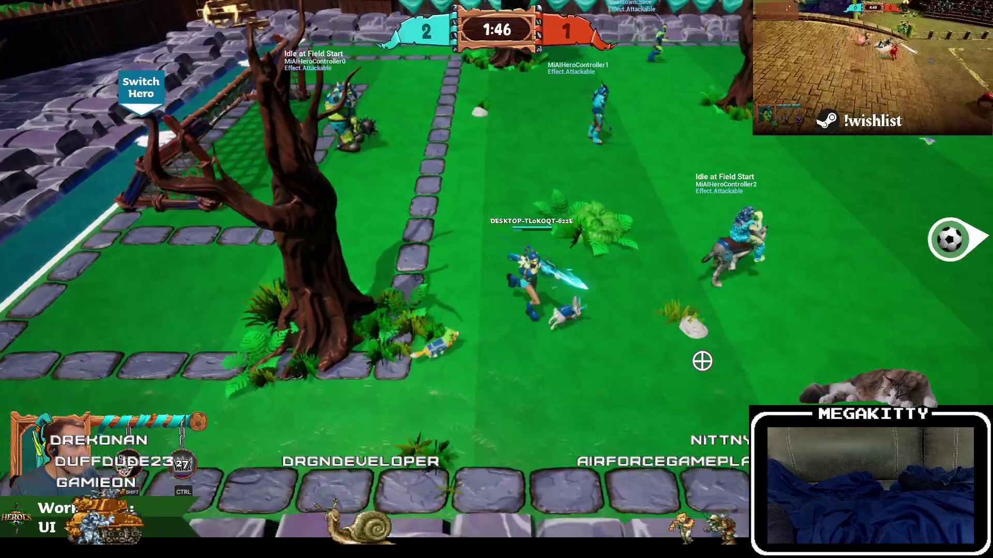
key("w")
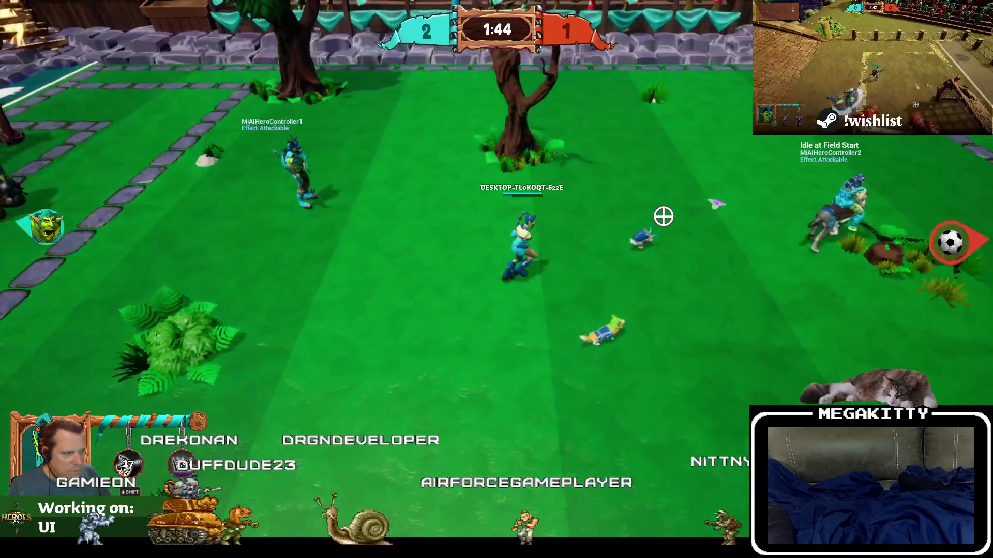
key("grave")
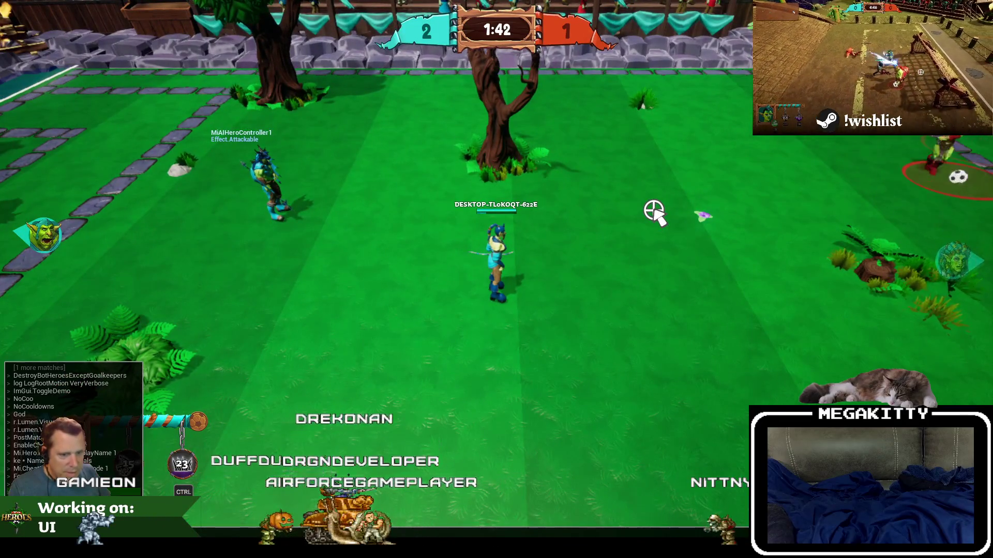
key("Return")
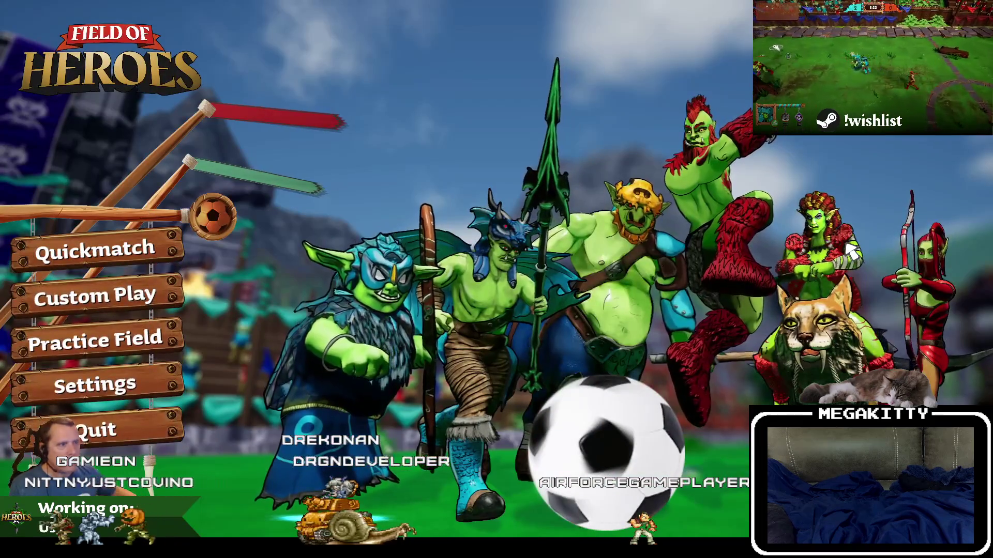
- Exit Play in Editor with Esc and leave immersive mode with F11
key("Escape")
key("F11")
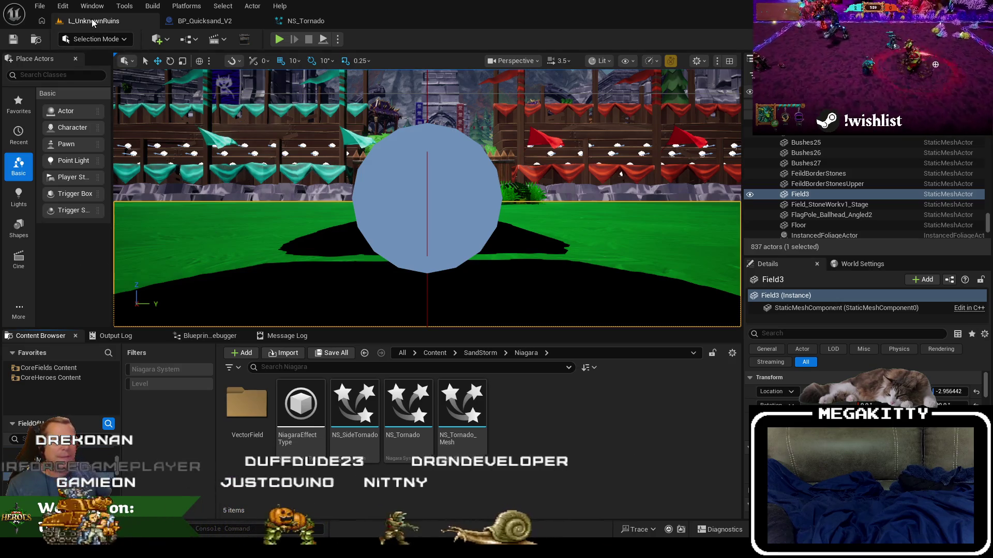
- Focus the level view on the Field3 grass and adjust the camera distance
key("f")
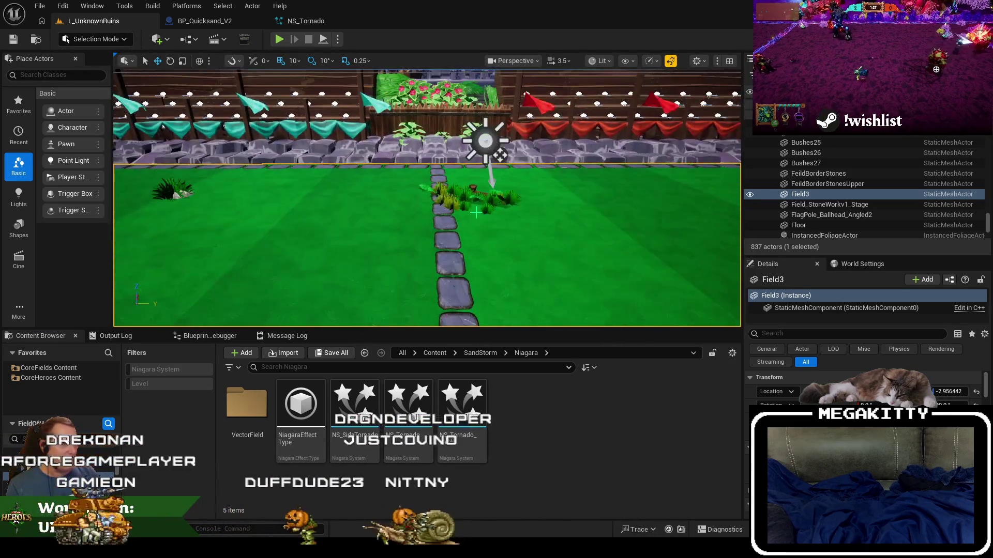
scroll(476, 212, "down", 10)
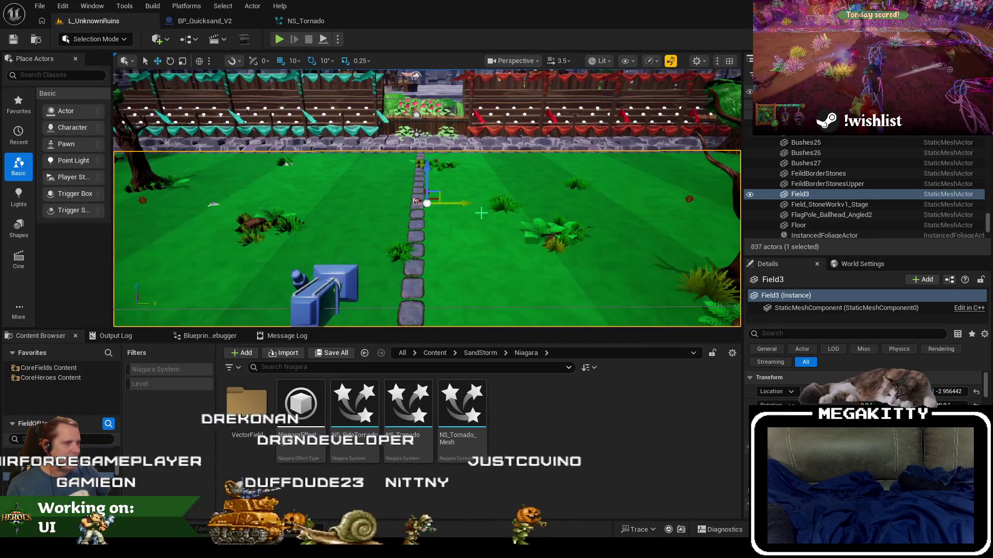
scroll(481, 212, "up", 6)
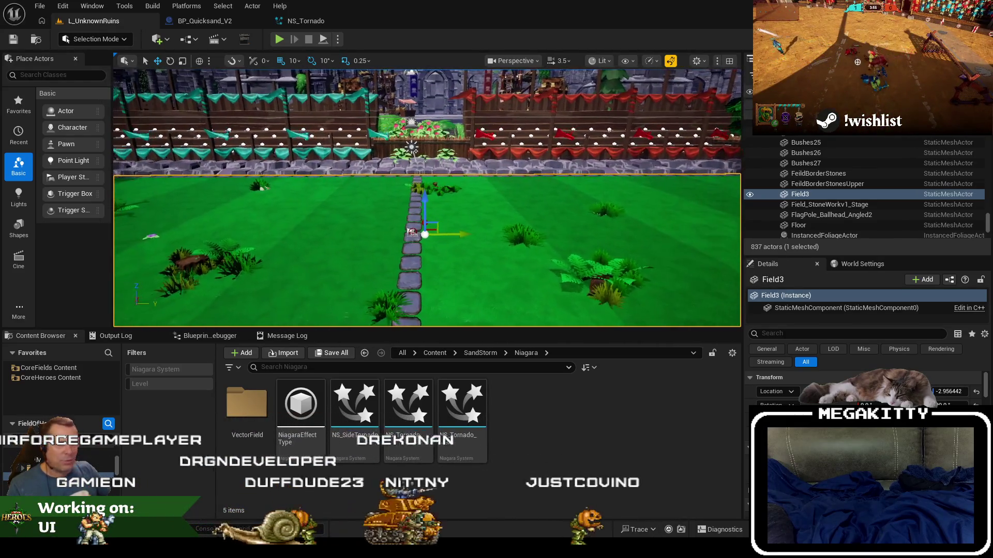
scroll(481, 213, "up", 1)
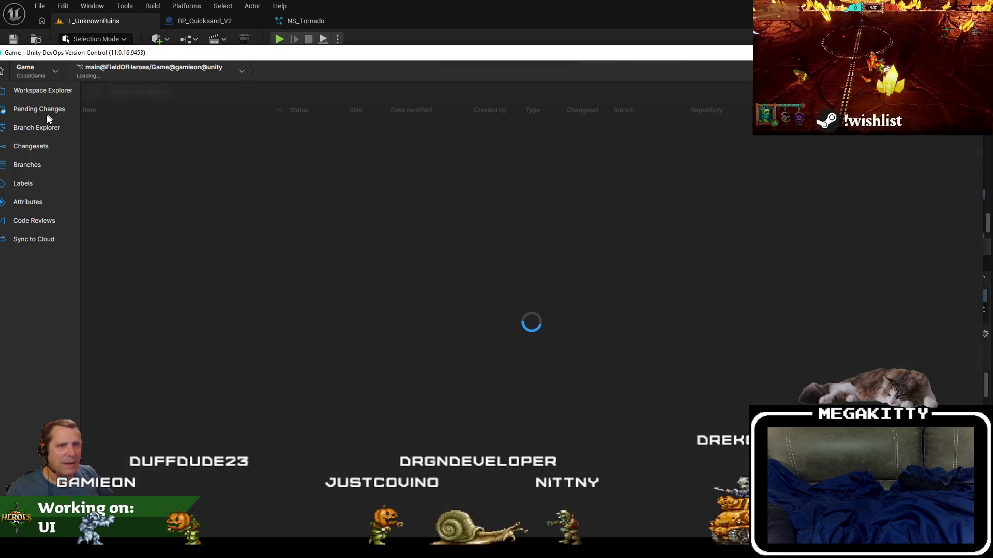
- View the four pending changes, then drag the DevOps window onto the other monitor
left_click(45, 110)
mouse_move(175, 66)
left_mouse_down()
mouse_move(174, 121)
mouse_move(263, 132)
mouse_move(989, 89)
left_mouse_up()
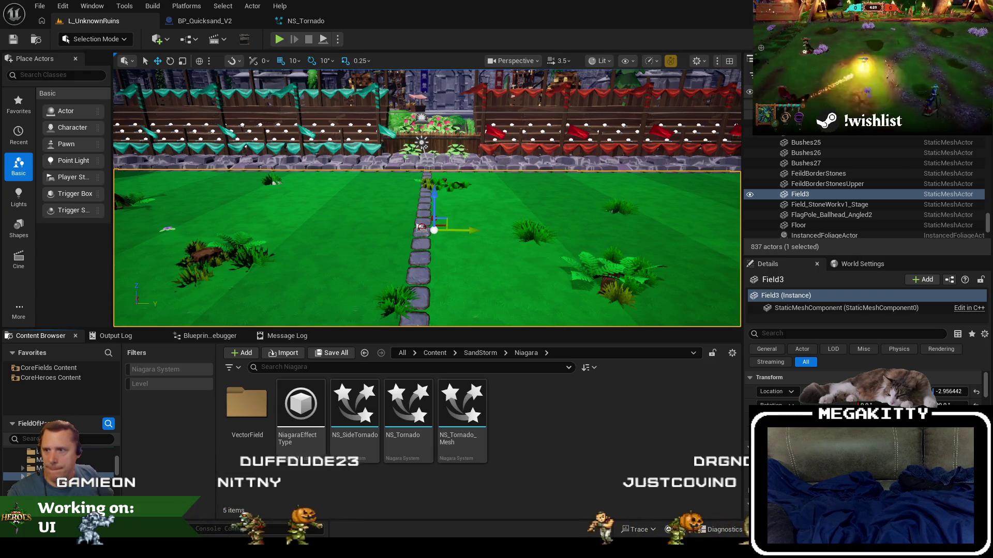
- Bring up the browser showing Jira issue FOH-640 'Issues found during stream'
key("alt+Tab")
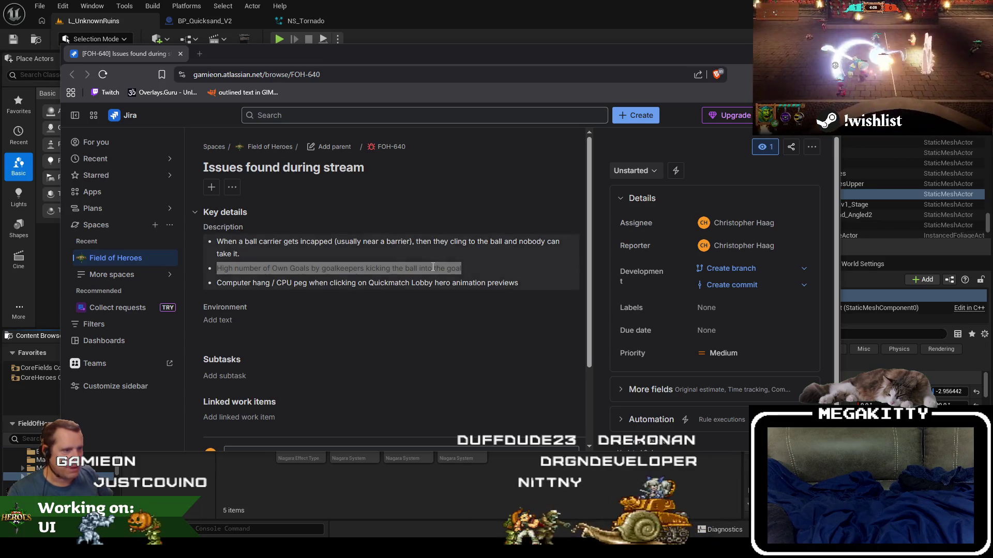
- Create a new bug from one of FOH-640's description bullets and remove the leftover bullet
left_click_drag(221, 283, 407, 285)
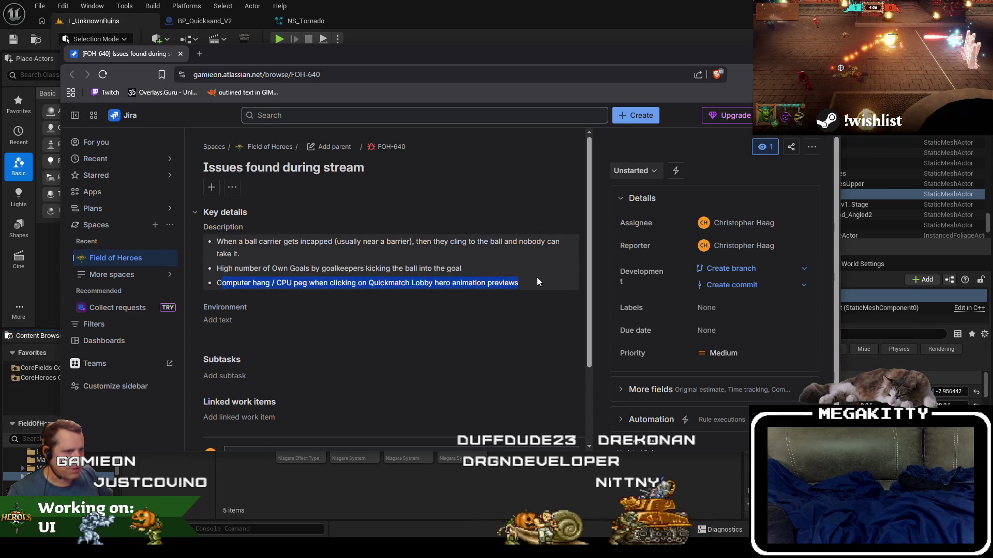
left_click(417, 288)
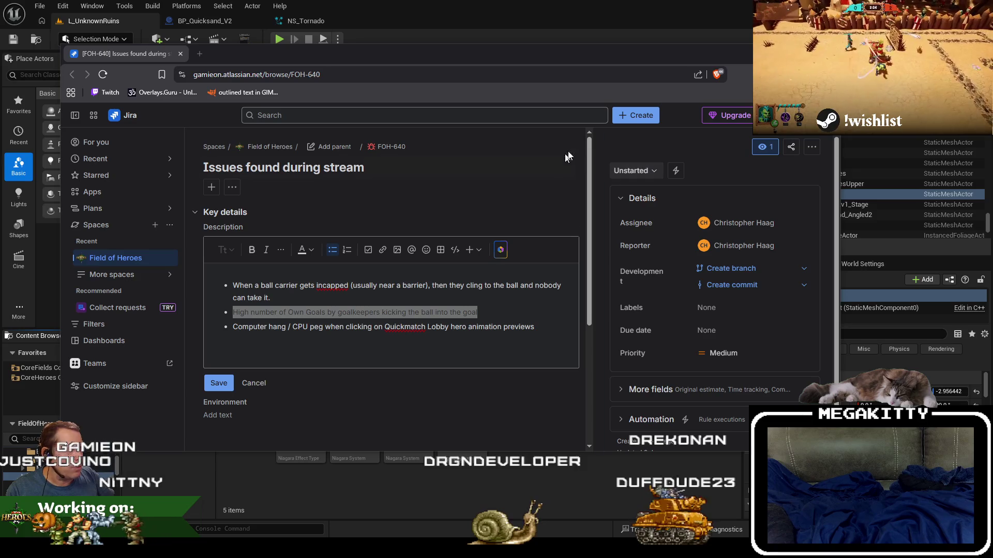
left_click(641, 116)
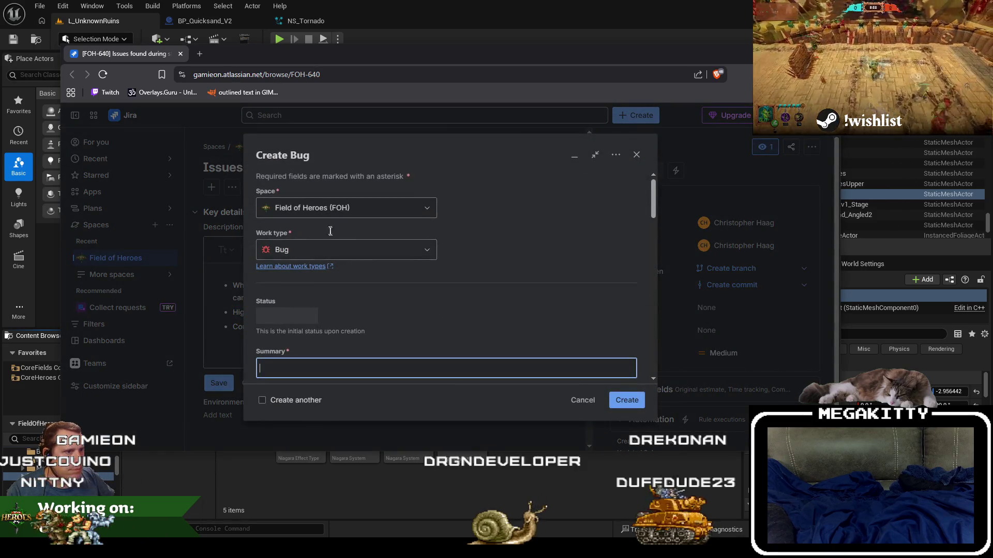
left_click(622, 406)
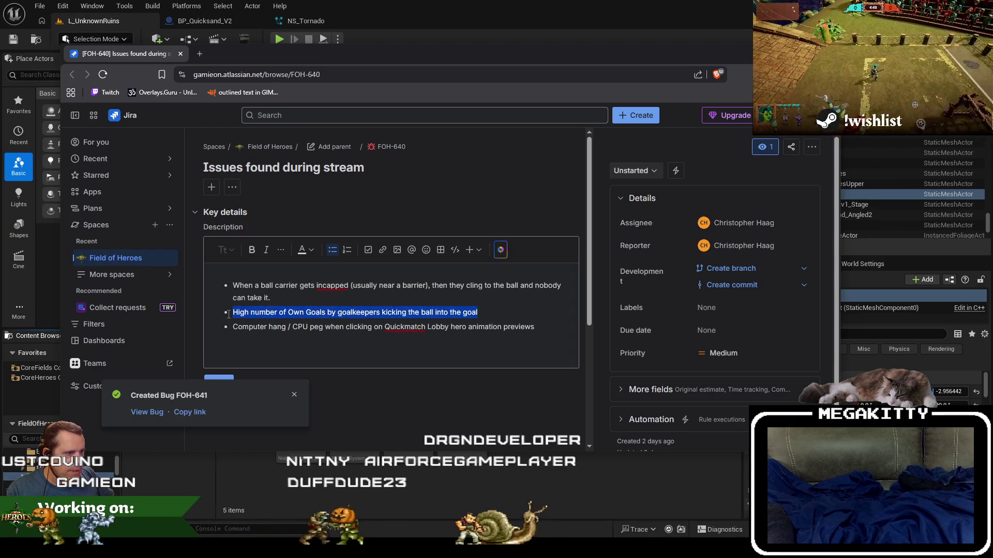
type("\\")
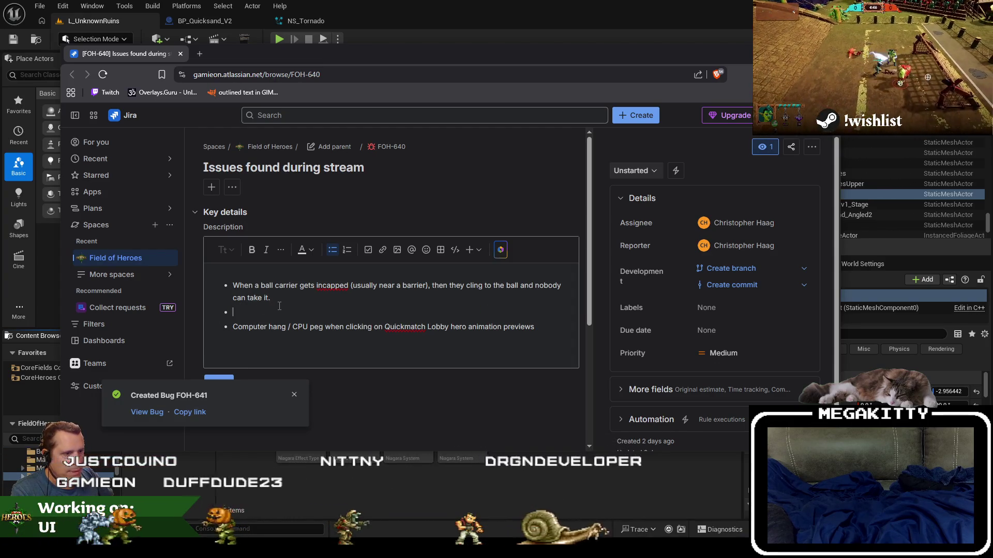
key("BackSpace")
- Create a second bug from the ball carrier bullet and delete that bullet
left_click_drag(274, 298, 224, 286)
left_click(639, 115)
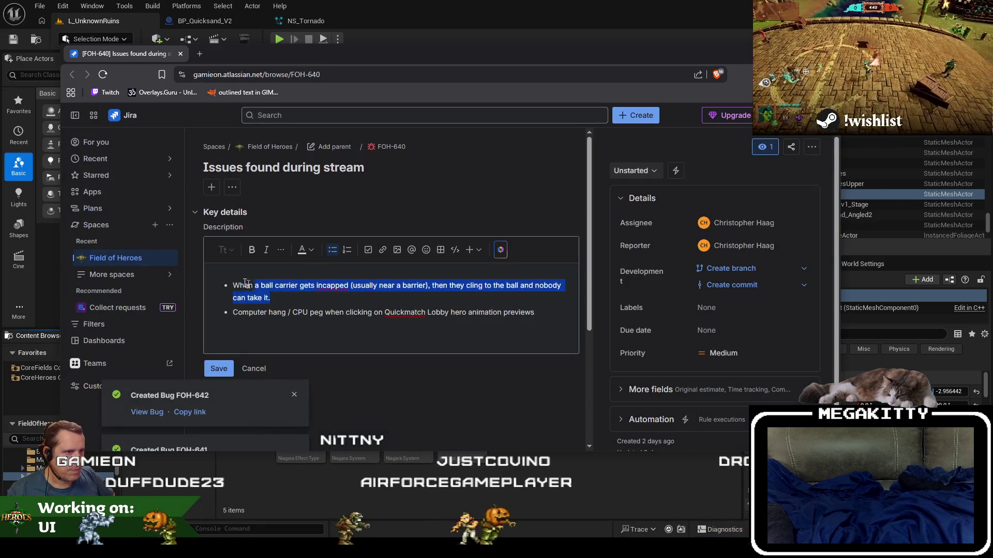
key("BackSpace")
key("Delete")
- Copy the computer hang bullet text into FOH-640's summary, replacing the old title
triple_click(531, 285)
key("ctrl+c")
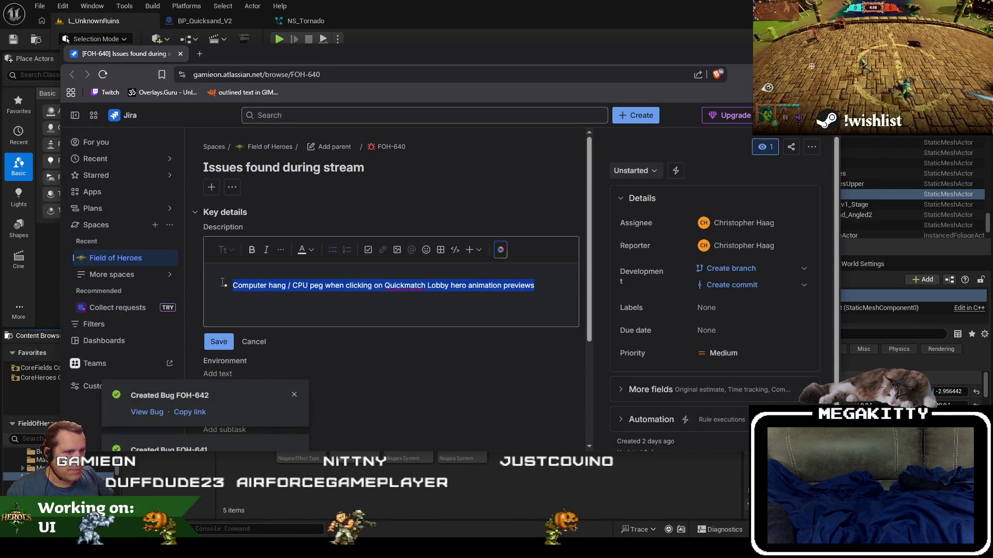
left_click(414, 168)
key("ctrl+a")
key("ctrl+v")
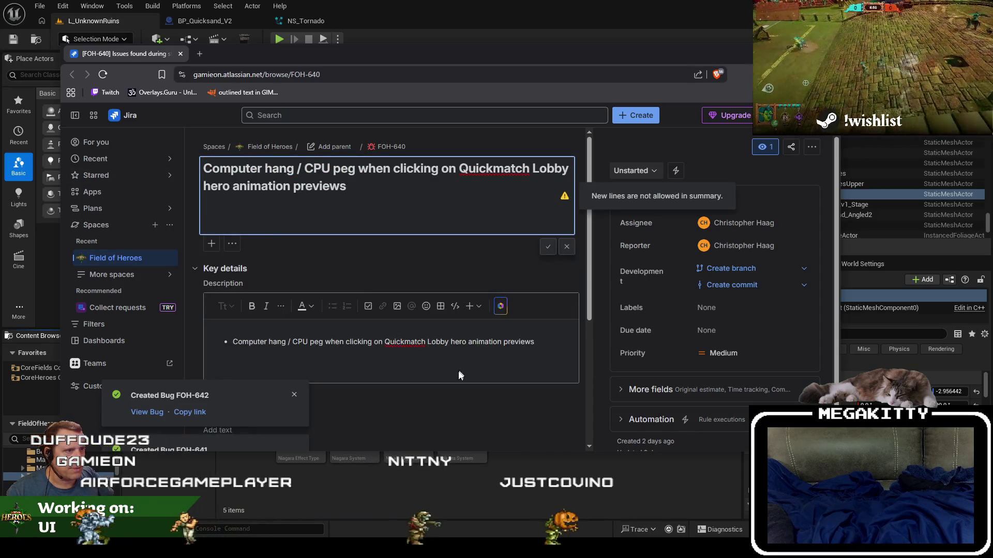
- Empty the description, strip the summary's extra line, save, and set status to Done
triple_click(506, 341)
key("BackSpace")
key("BackSpace")
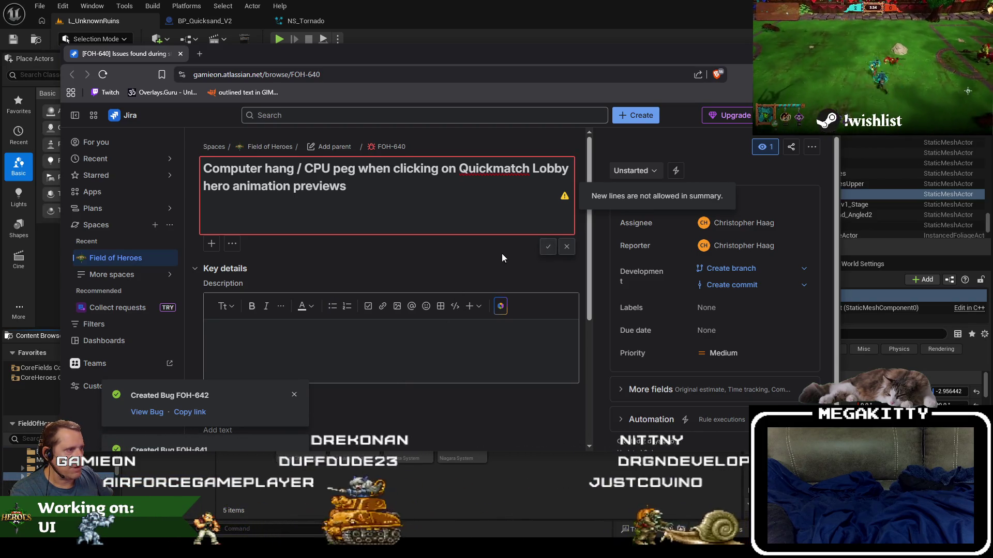
left_click(364, 188)
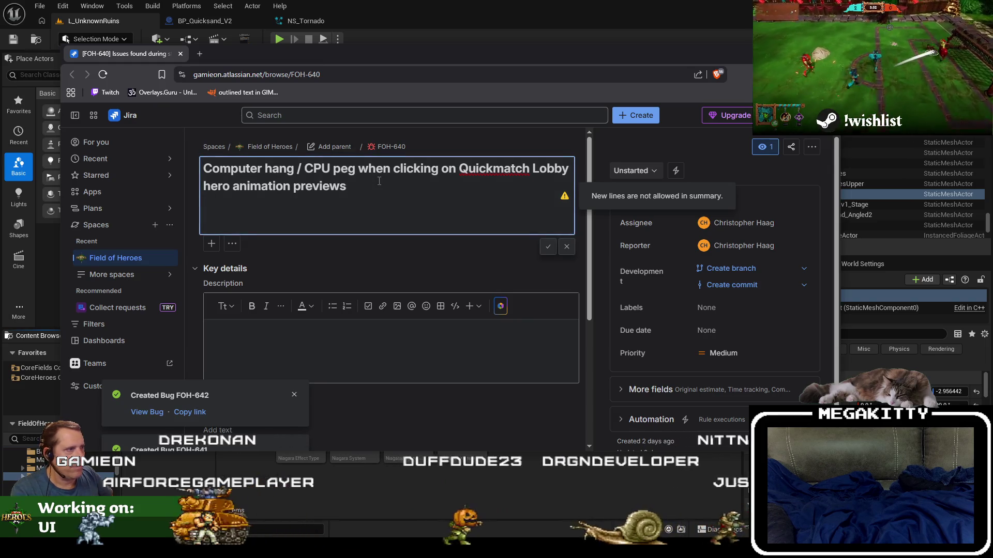
key("Delete")
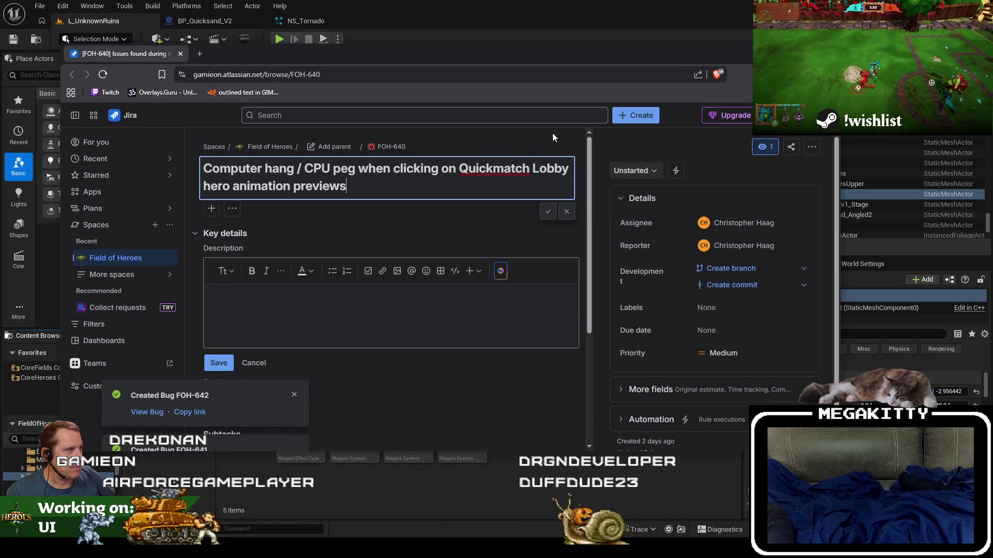
key("Return")
left_click(647, 174)
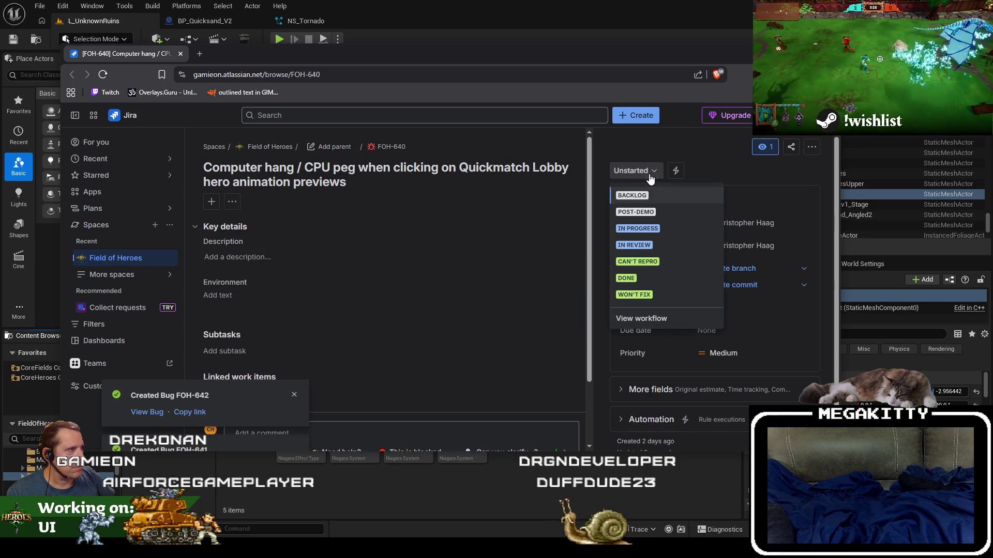
left_click(632, 278)
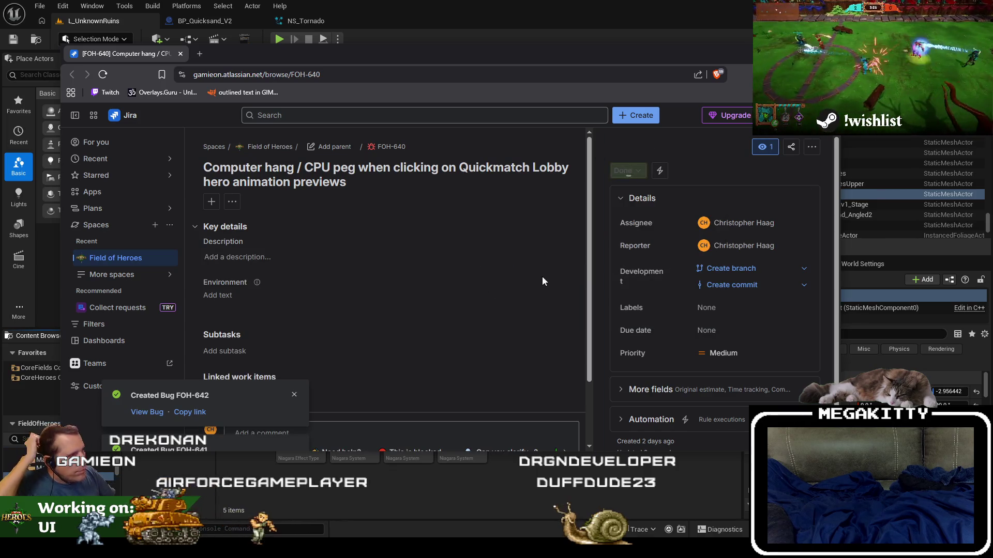
- Enlarge the Jira filter list window and set FOH-638 to In Progress
key("ctrl+w")
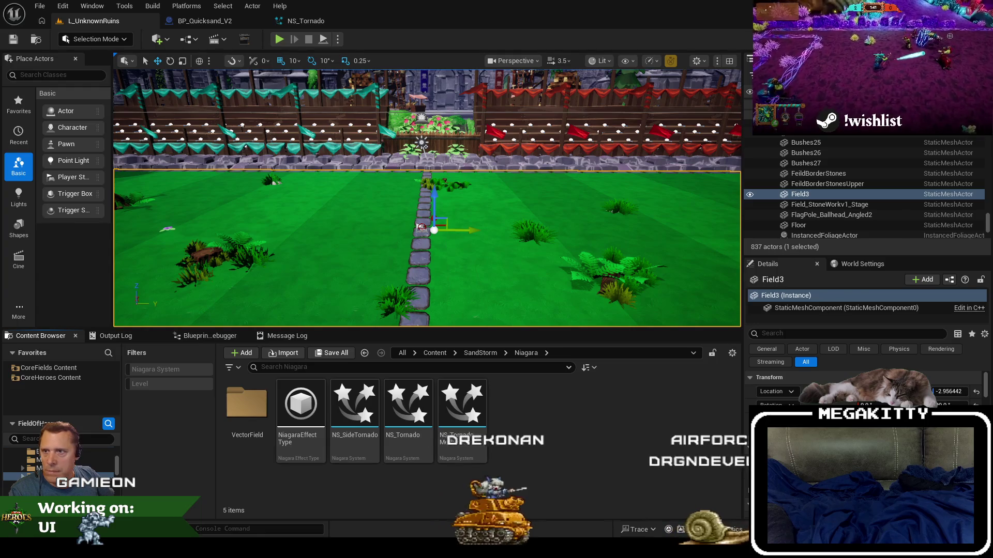
key("alt+Tab")
mouse_move(167, 84)
left_mouse_down()
mouse_move(729, 73)
mouse_move(744, 82)
left_mouse_up()
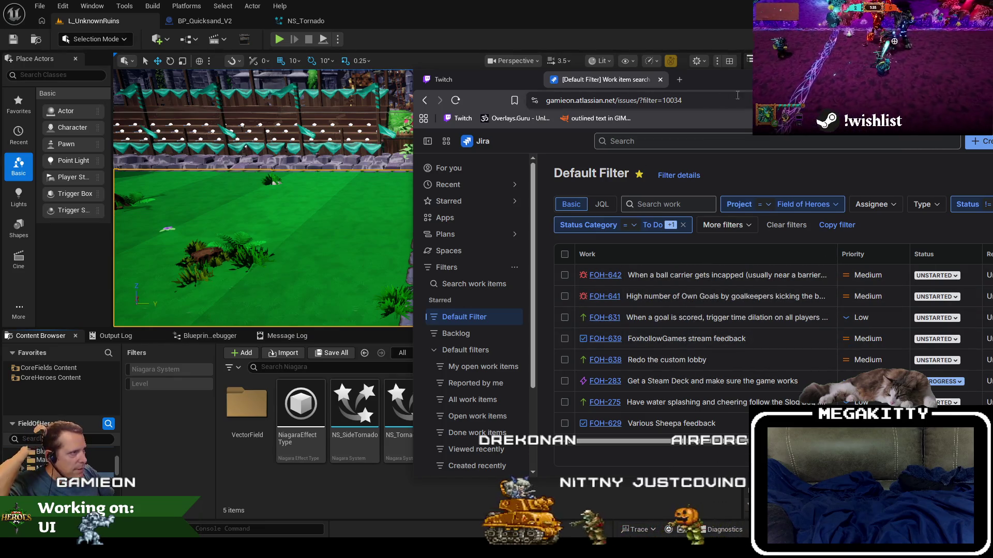
mouse_move(746, 78)
left_mouse_down()
mouse_move(616, 75)
mouse_move(716, 76)
mouse_move(735, 70)
mouse_move(727, 51)
left_mouse_up()
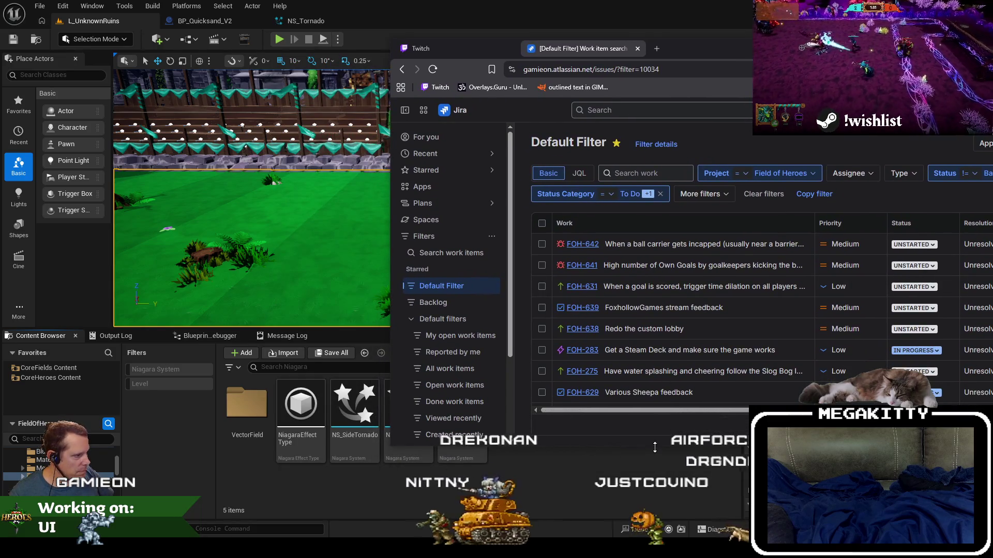
left_click_drag(655, 446, 655, 500)
scroll(653, 311, "down", 5)
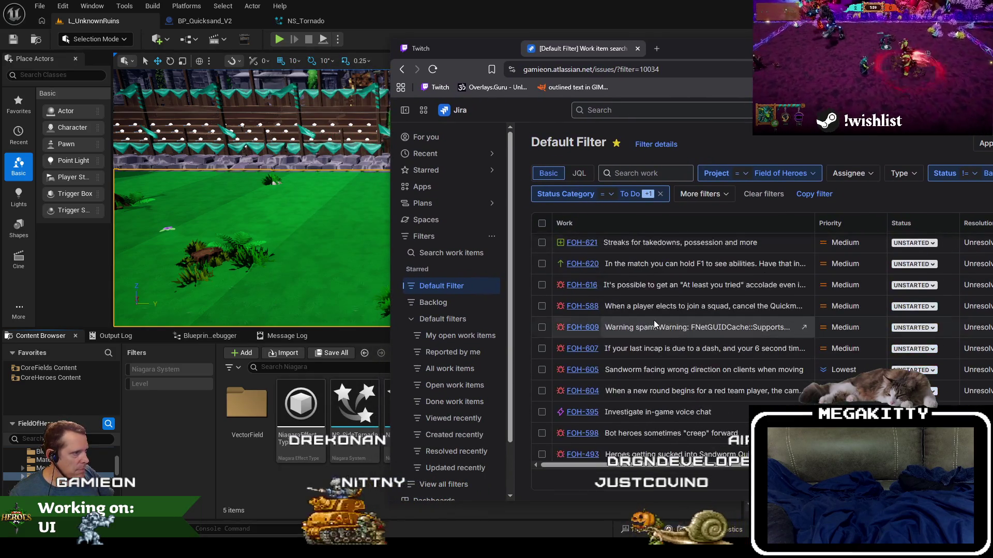
scroll(657, 318, "up", 5)
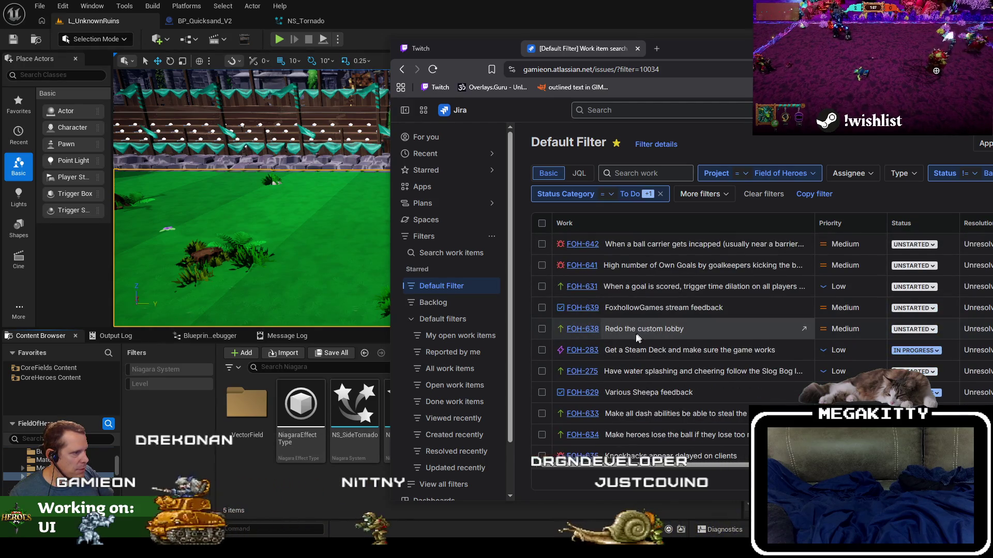
left_click(921, 330)
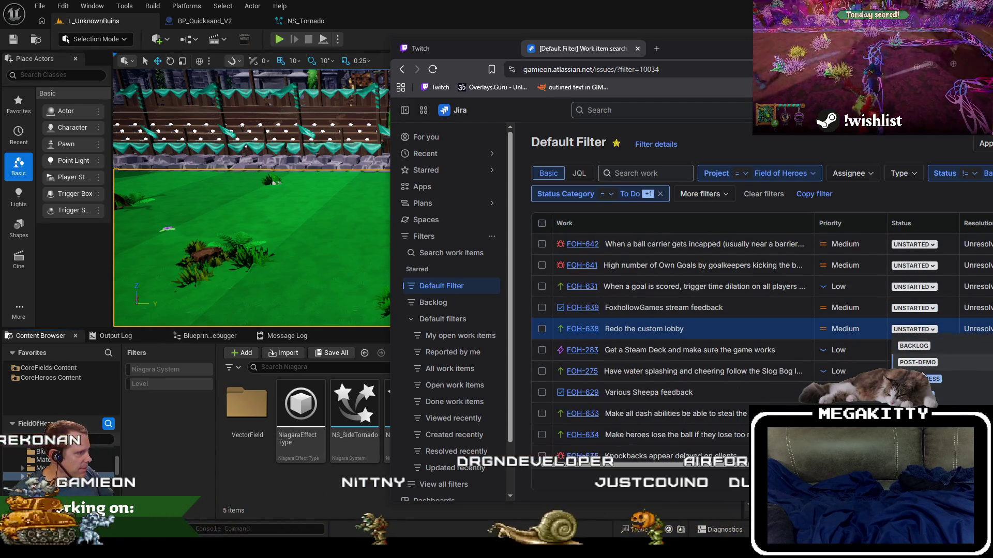
left_click(919, 379)
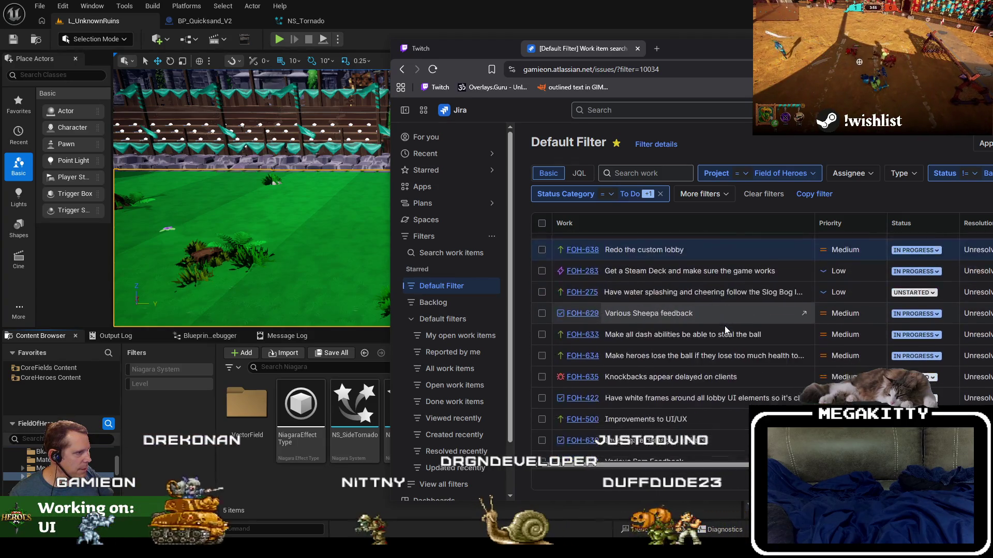
- Raise FOH-283's priority from Low to Medium
scroll(725, 326, "down", 3)
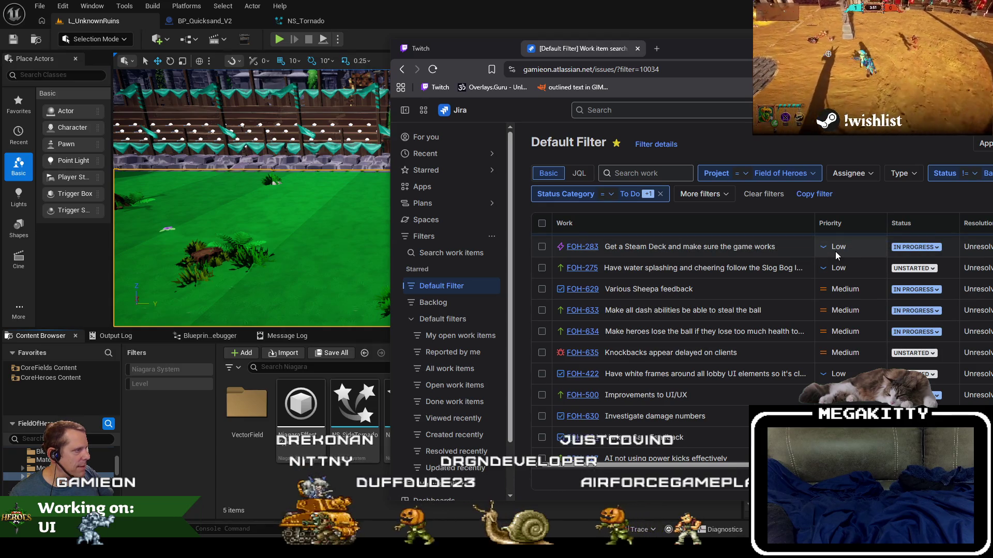
left_click(850, 247)
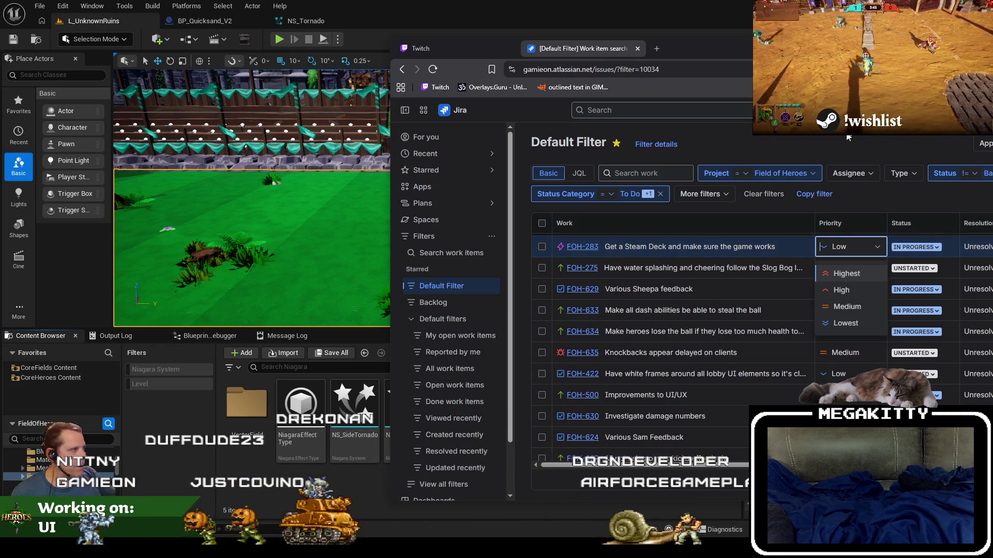
left_click(850, 246)
left_click(832, 249)
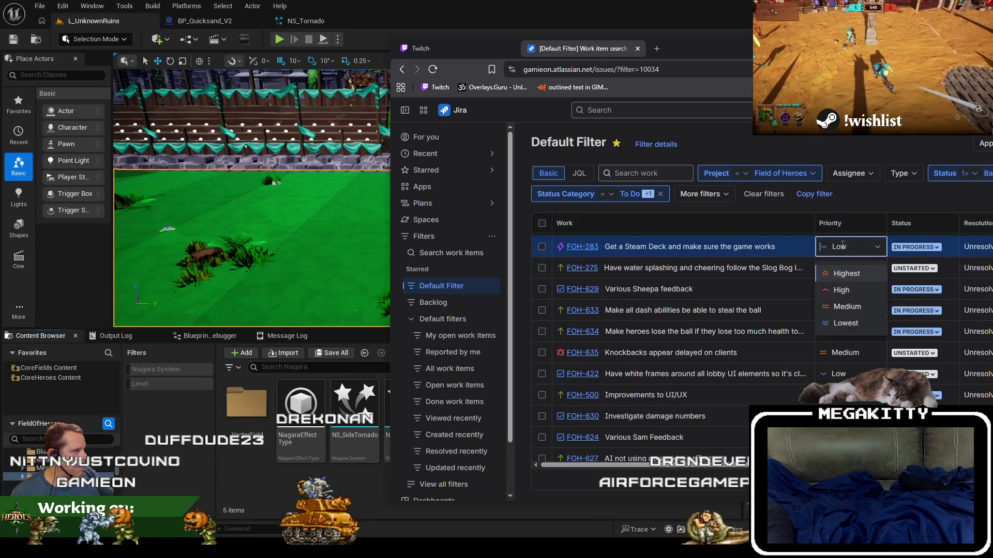
left_click(849, 303)
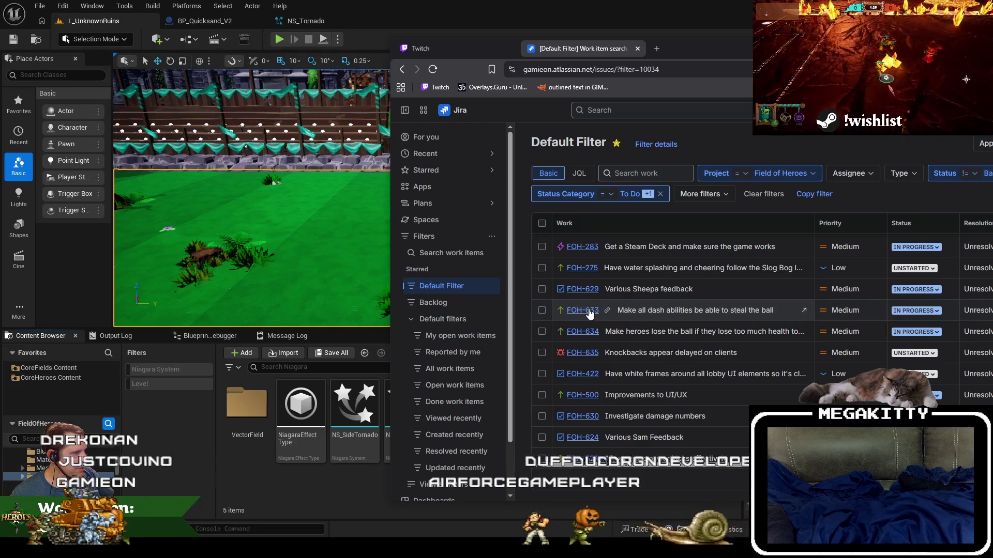
- Open FOH-633 in a new browser tab and move the browser to the upper left
middle_click(801, 314)
left_click(716, 51)
mouse_move(715, 54)
left_mouse_down()
mouse_move(504, 30)
mouse_move(539, 36)
left_mouse_up()
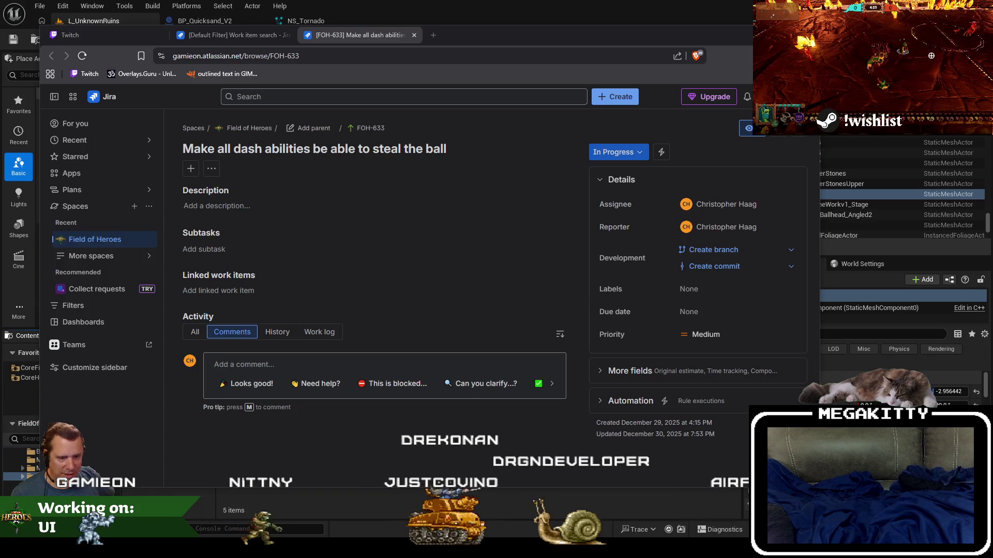
- Launch Excel from the Start menu and open Heroes.xlsx from Recent
key("super")
left_click(116, 414)
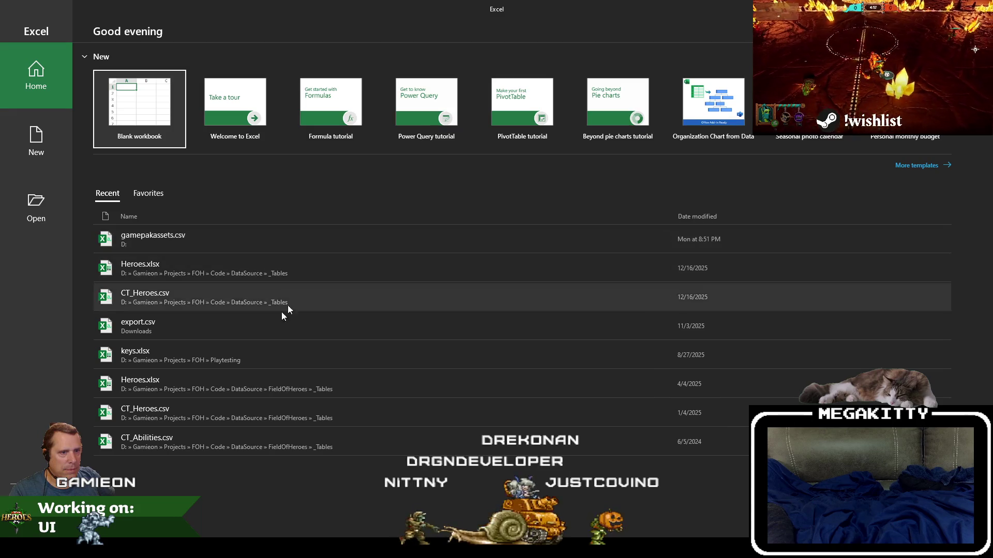
left_click(221, 268)
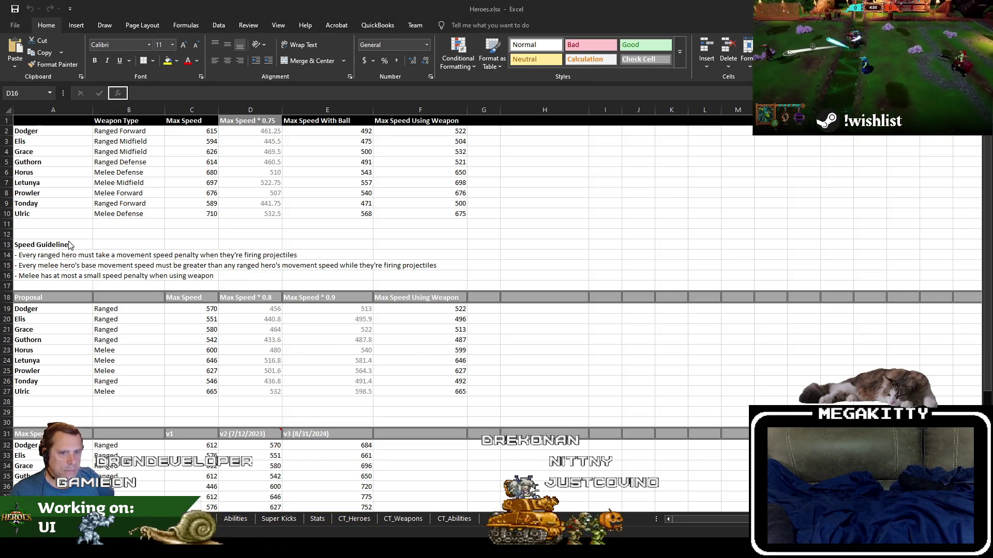
- Move to the Abilities sheet and select the Ball Release? column (column I)
left_click(82, 224)
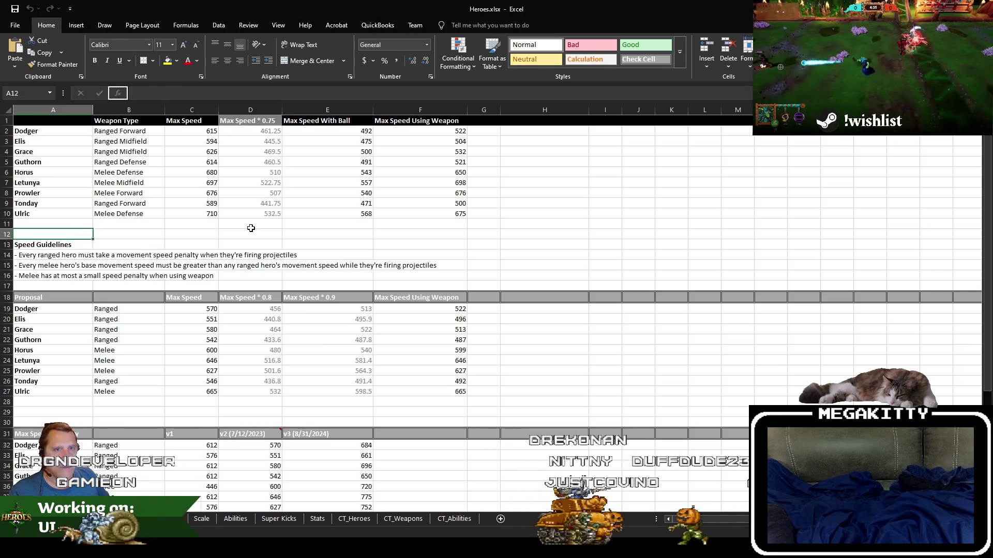
key("ctrl+Page_Down")
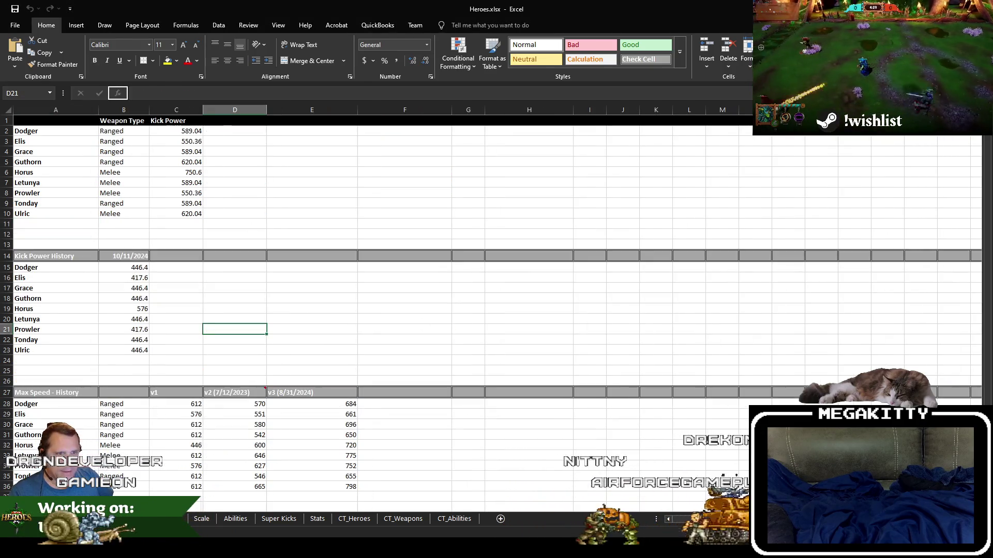
key("ctrl+Page_Down")
key("ctrl+Page_Down")
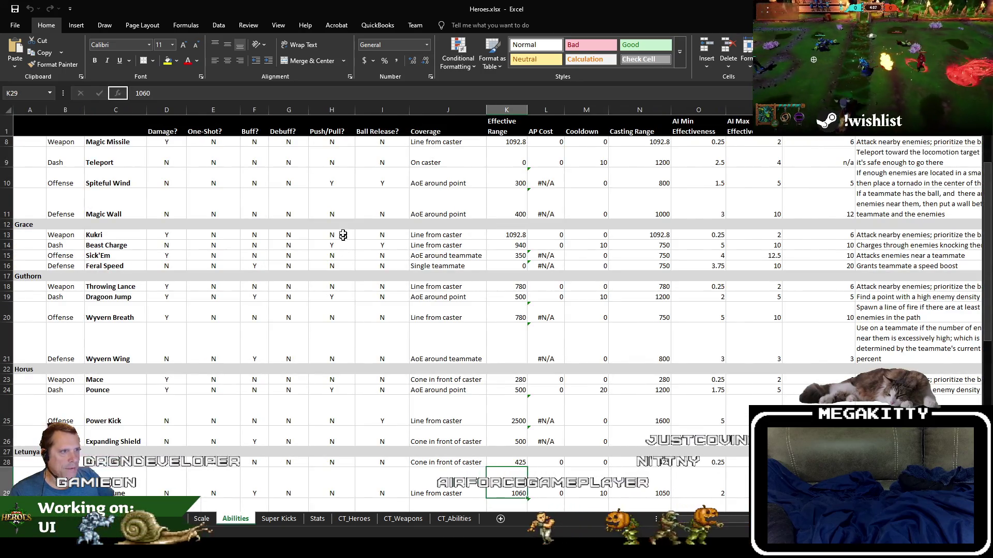
left_click(387, 110)
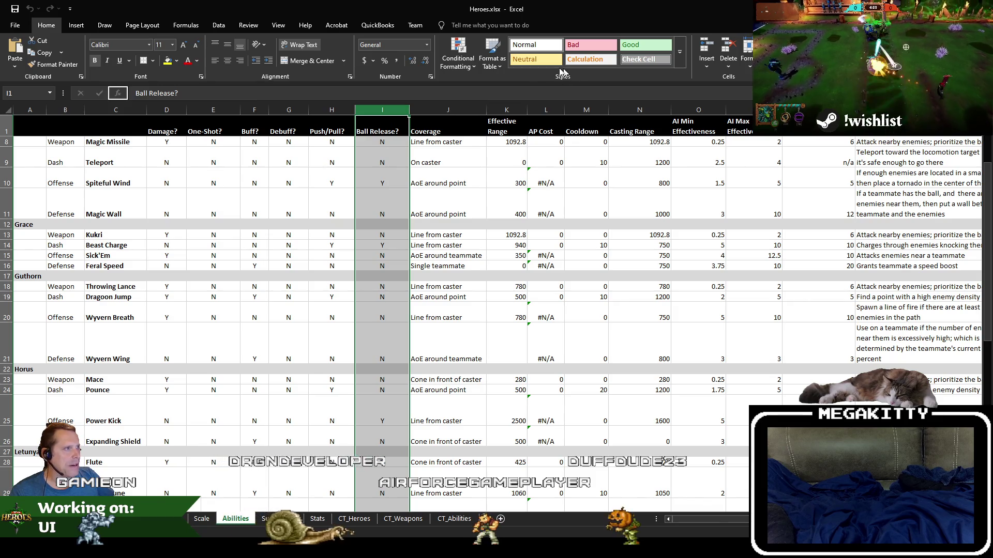
- Try the Neutral style and Fill Color on column I, leaving its colouring unchanged
left_click(537, 60)
key("ctrl+z")
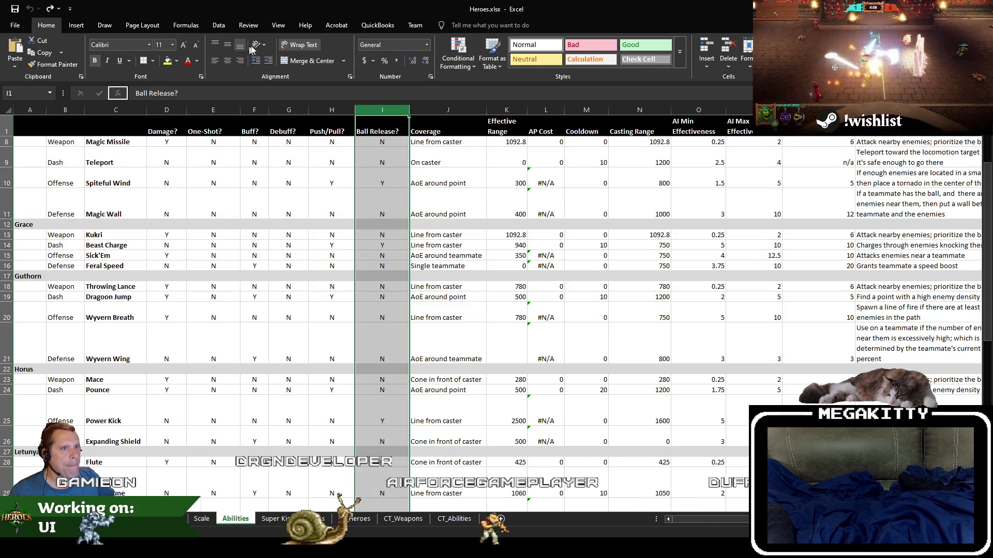
left_click(176, 61)
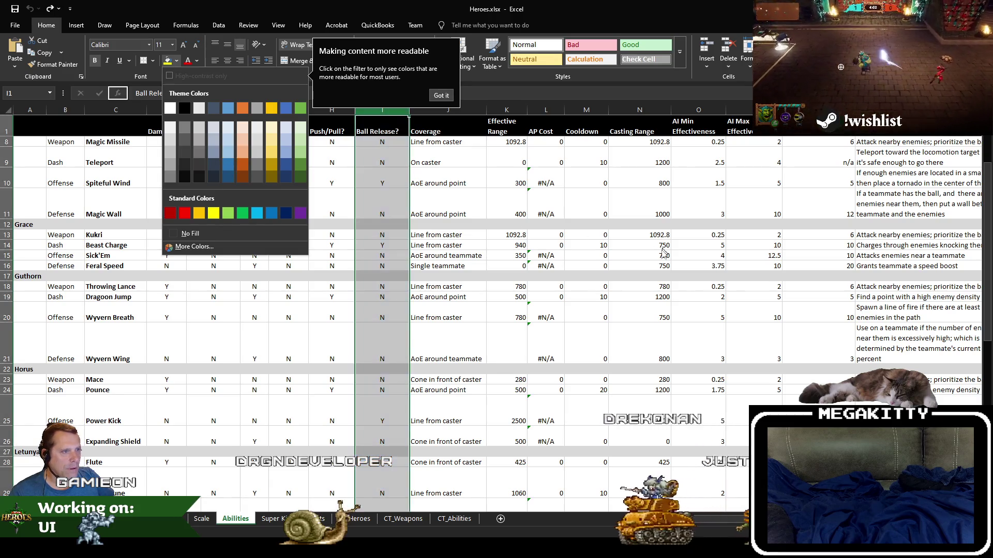
left_click(490, 206)
left_click(382, 142)
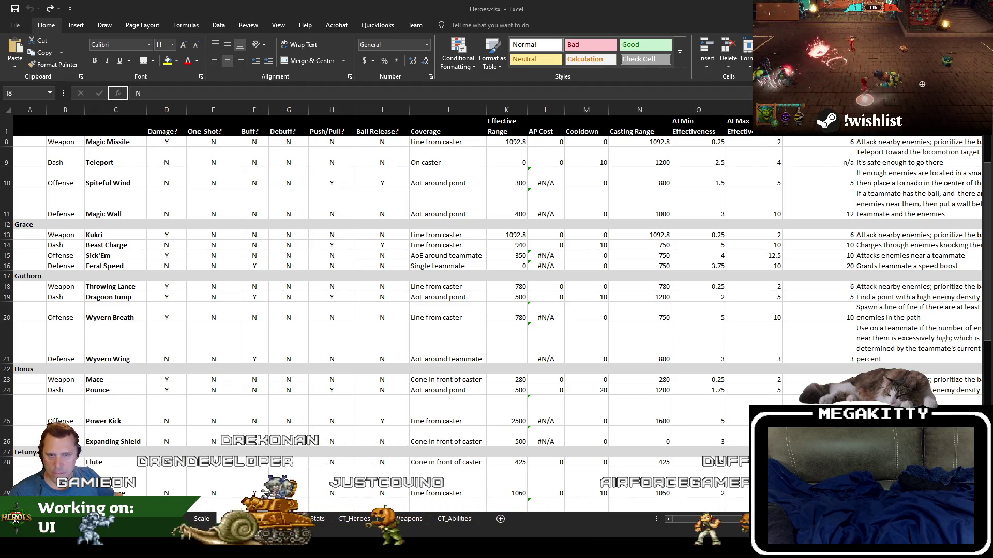
key("alt+Tab")
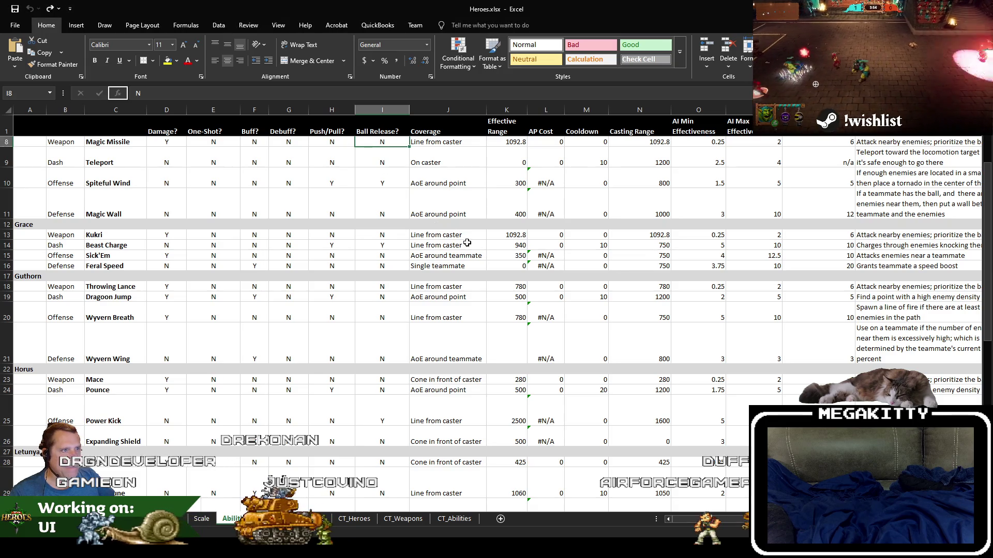
key("Up")
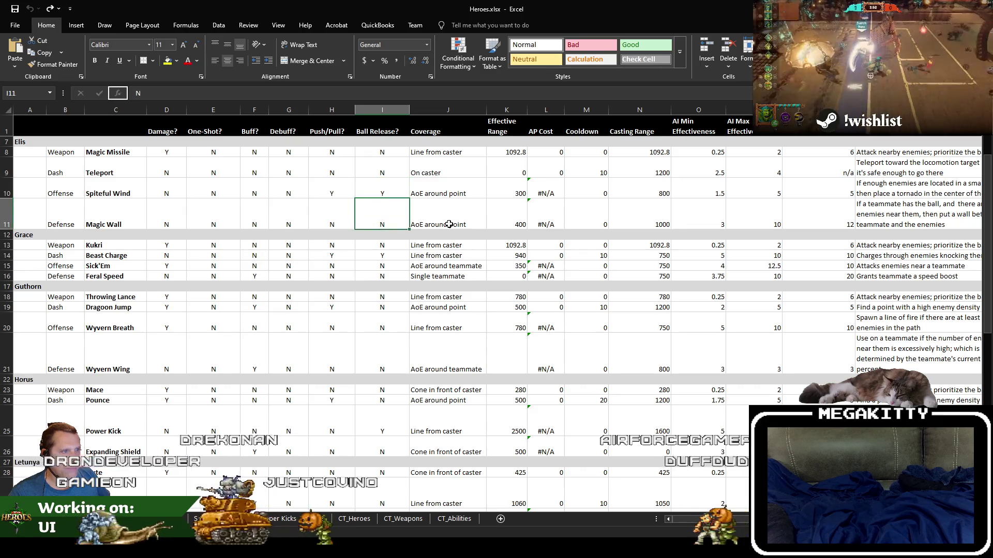
key("Down")
key("Down")
key("Down")
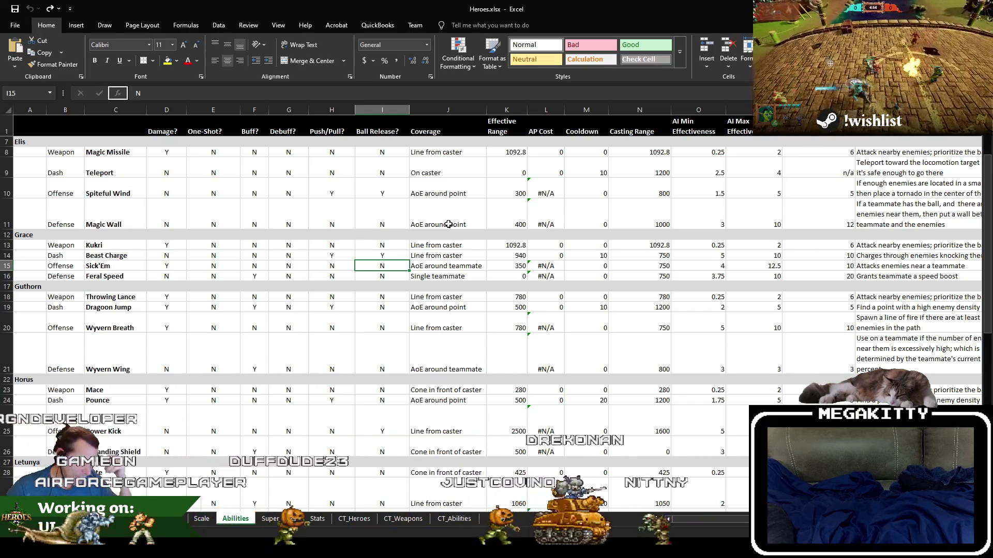
- Open the recent level L_DangerRoom_Empty in Unreal, enlarge the viewport and show World Settings
key("alt+Tab")
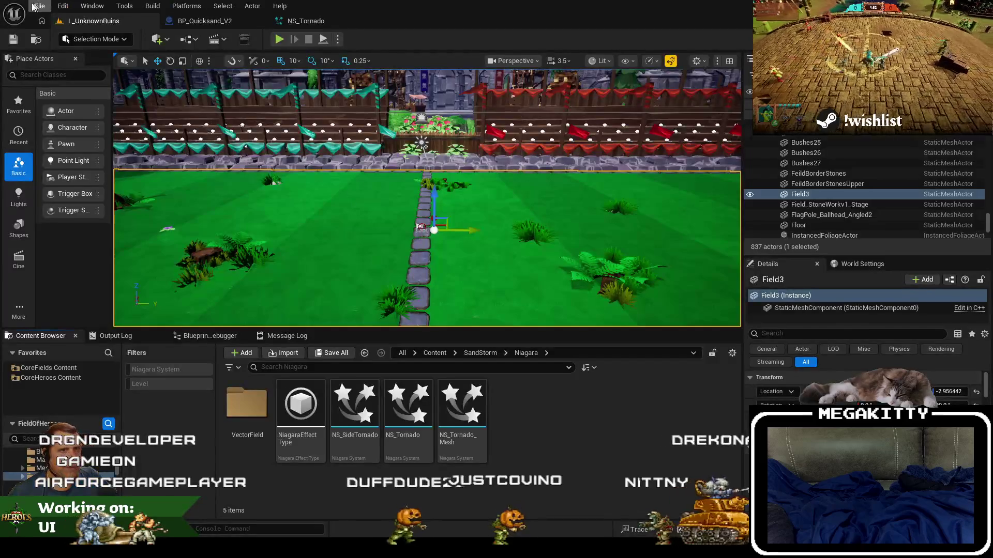
left_click(40, 5)
mouse_move(186, 79)
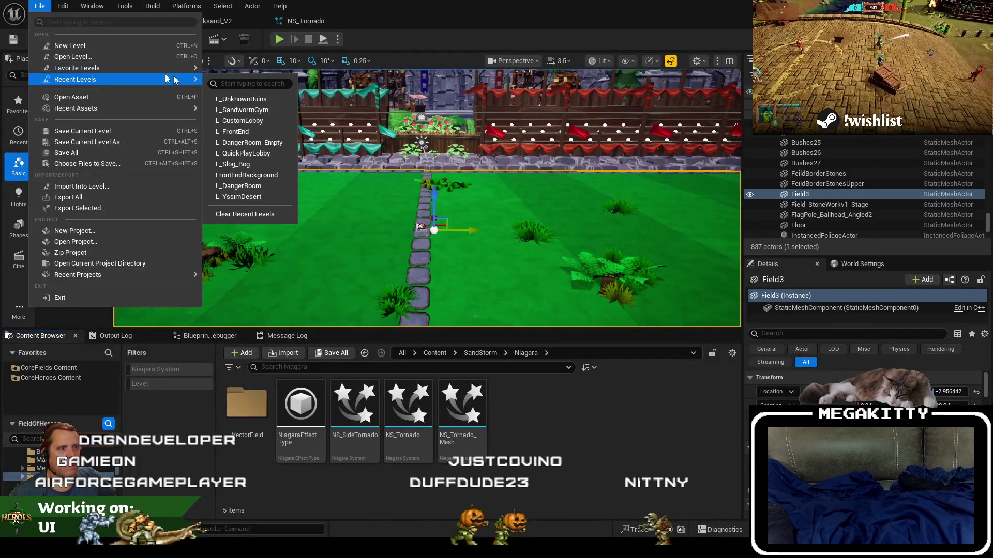
left_click(275, 143)
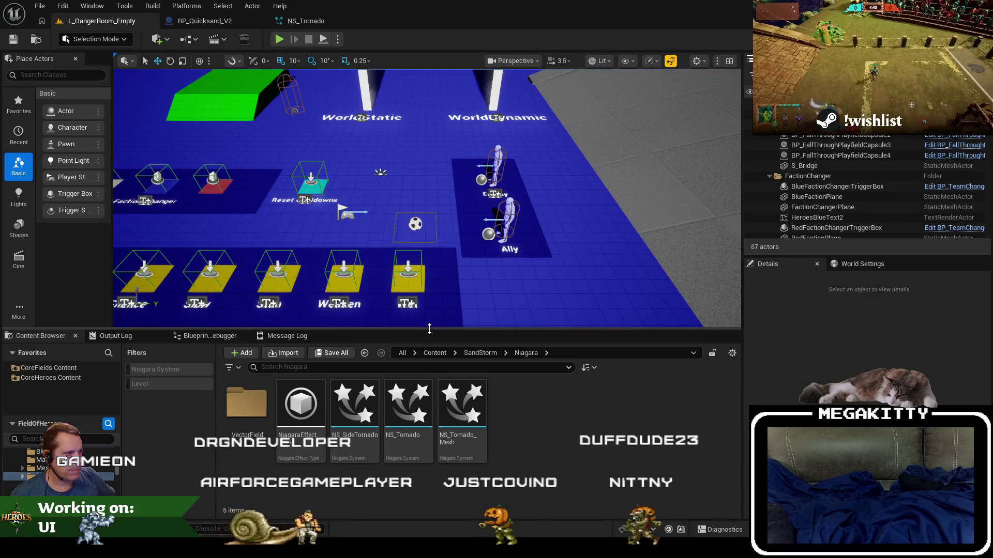
left_click_drag(432, 333, 433, 392)
left_click(863, 264)
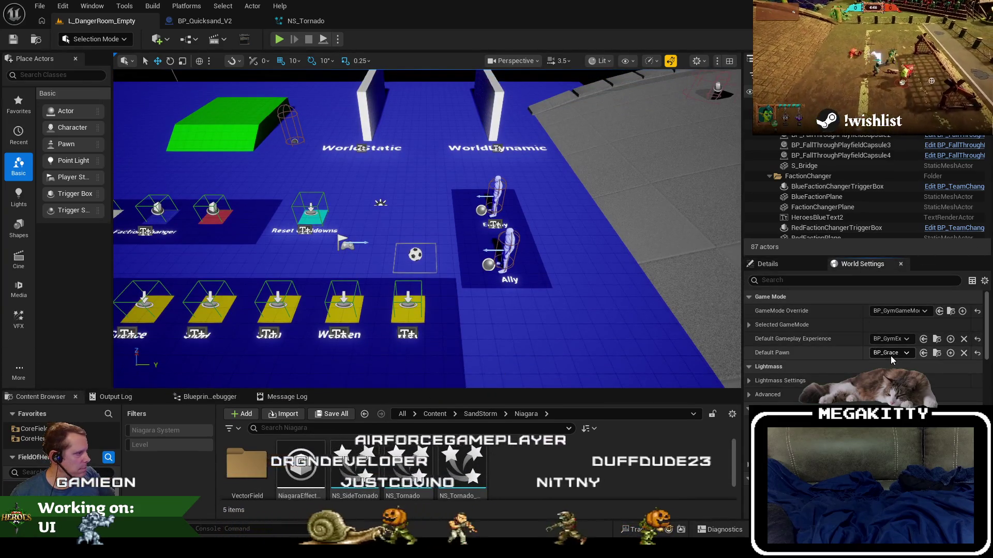
- Play-test the level twice as BP_Grace, then return to the Heroes spreadsheet
left_click(280, 40)
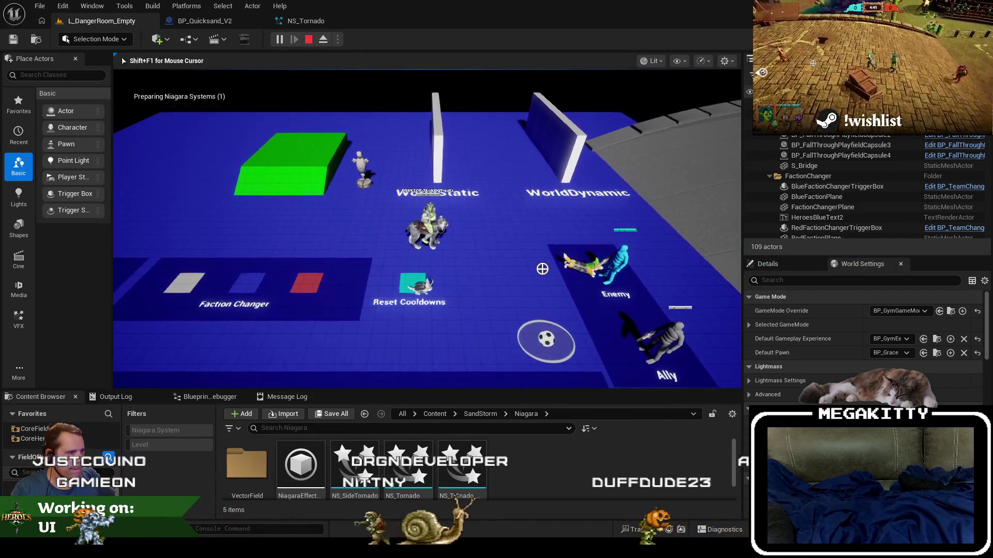
key("d")
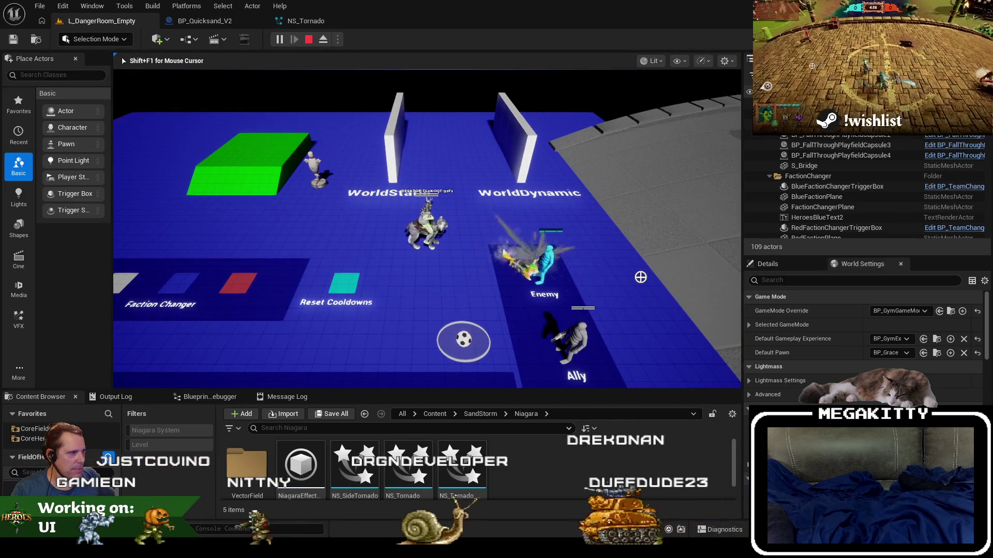
key("Escape")
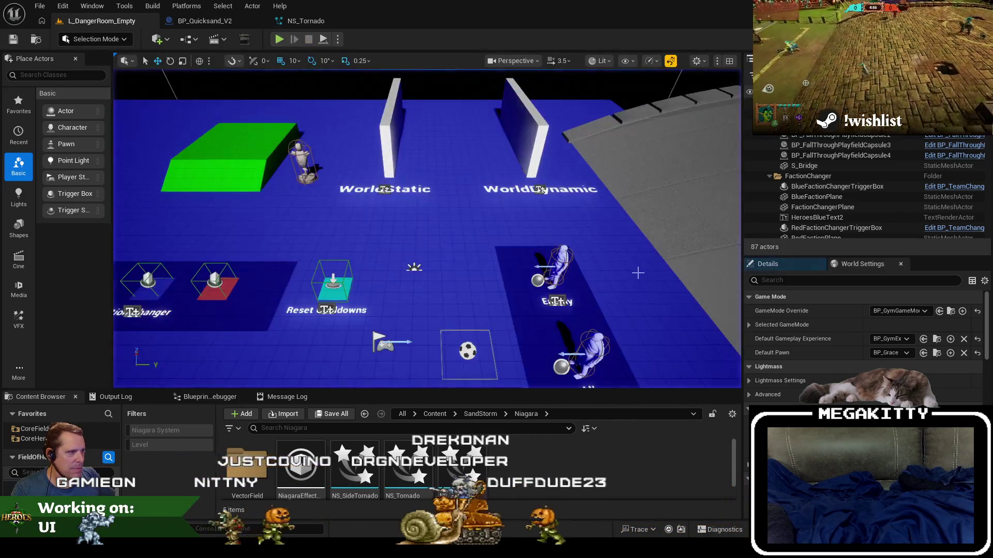
key("alt+p")
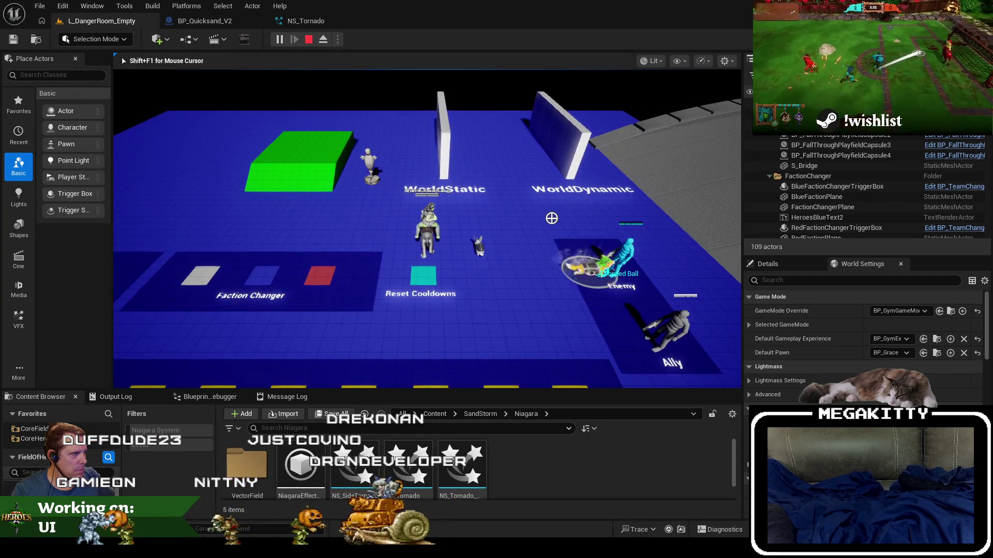
key("Escape")
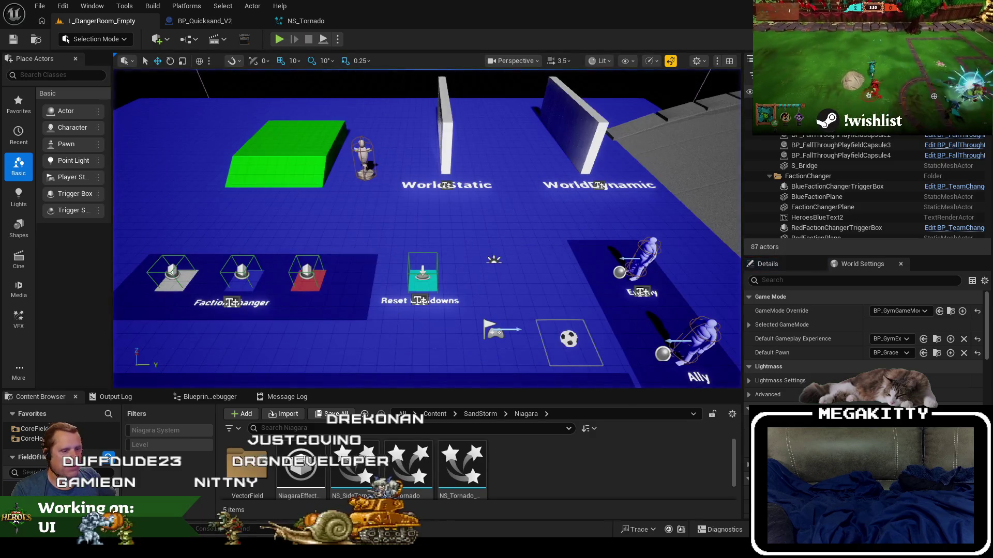
key("alt+Tab")
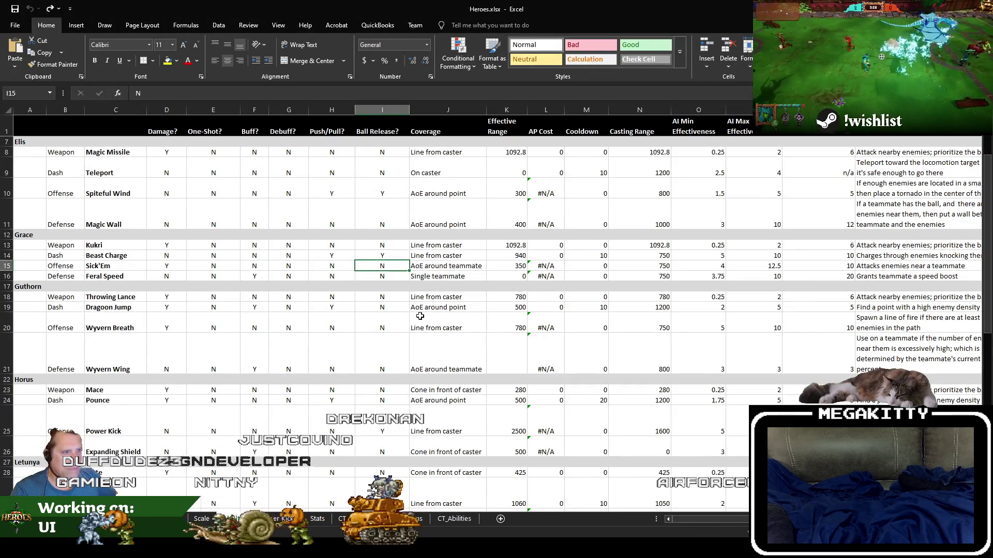
- Enter Y for Ball Release? in I15 (Sick'Em) and I19 (Dragoon Jump), then return to Unreal
type("Y")
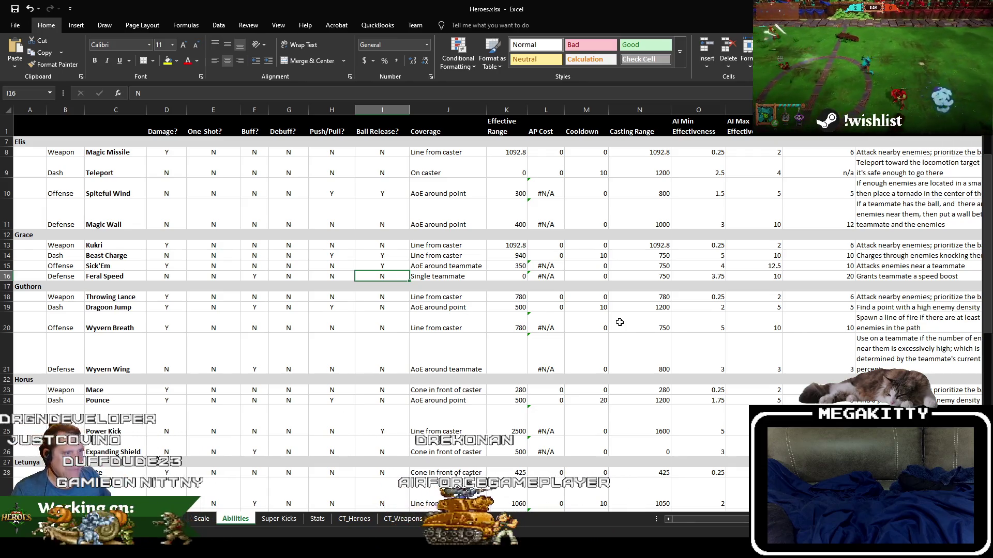
key("Down")
key("Down")
key("Down")
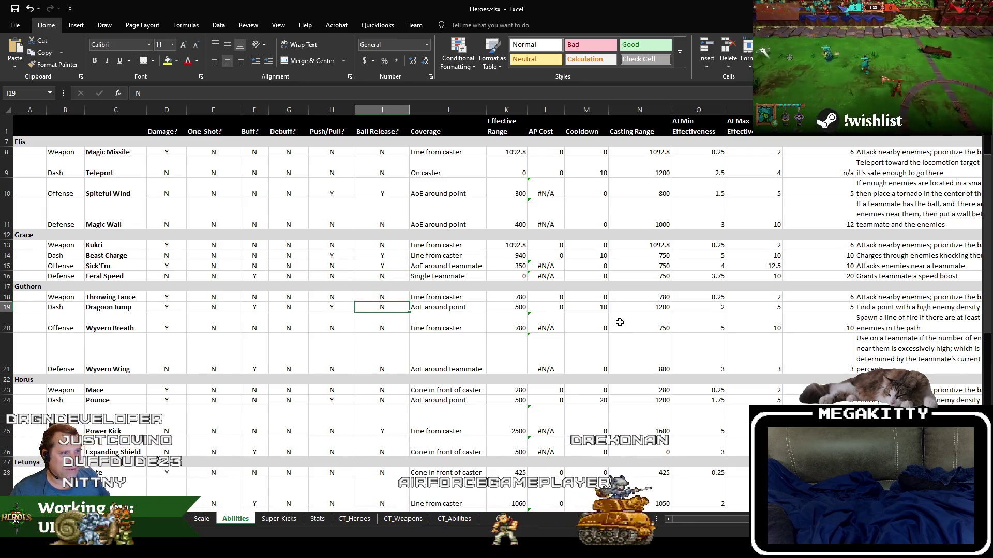
type("Y")
key("Return")
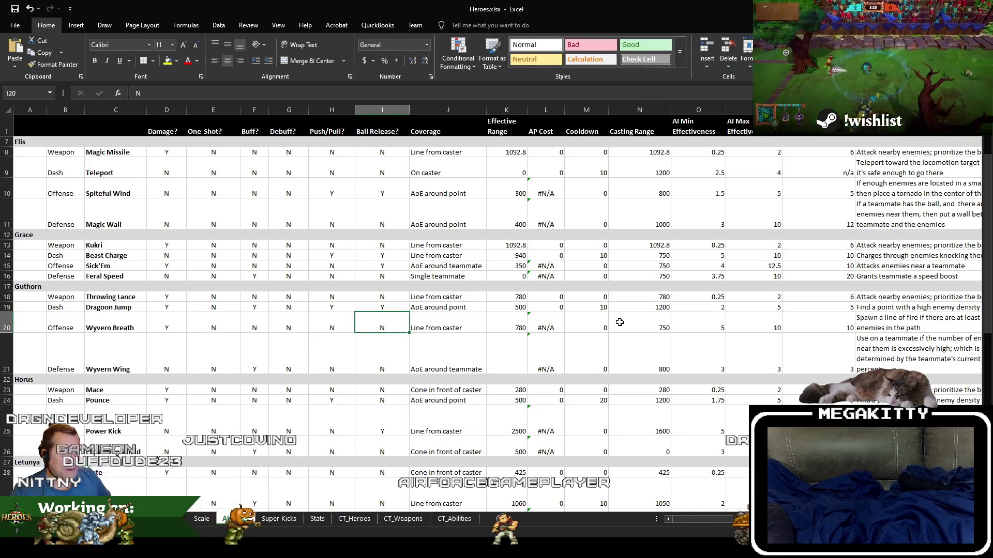
key("alt+Tab")
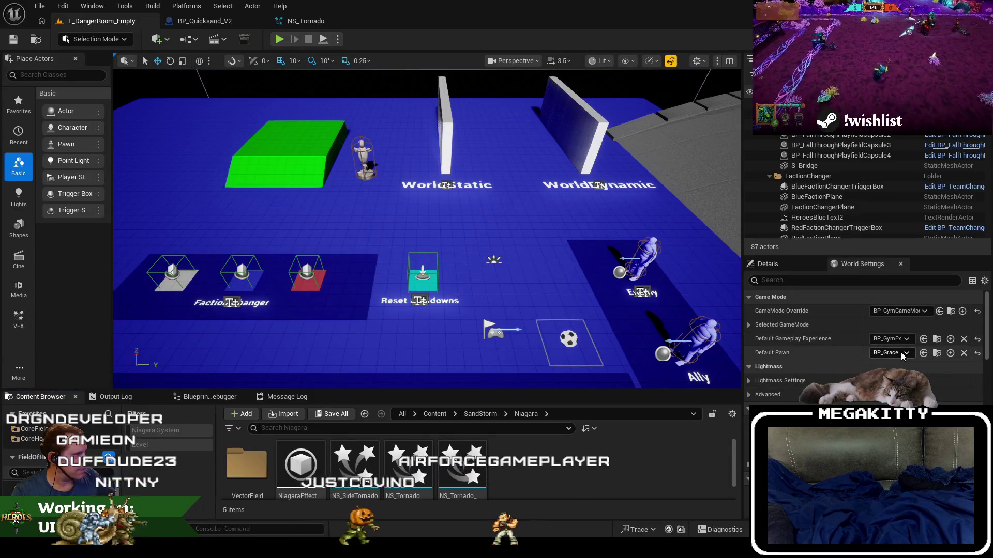
- Make BP_Guthorn the default pawn and play-test an attack while moving toward the enemy
left_click(889, 353)
left_click(904, 260)
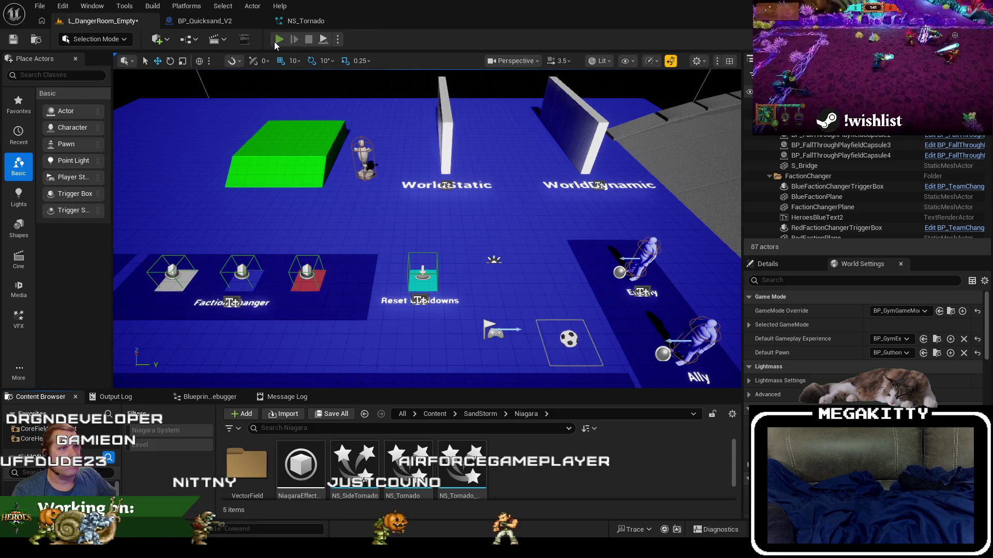
left_click(276, 42)
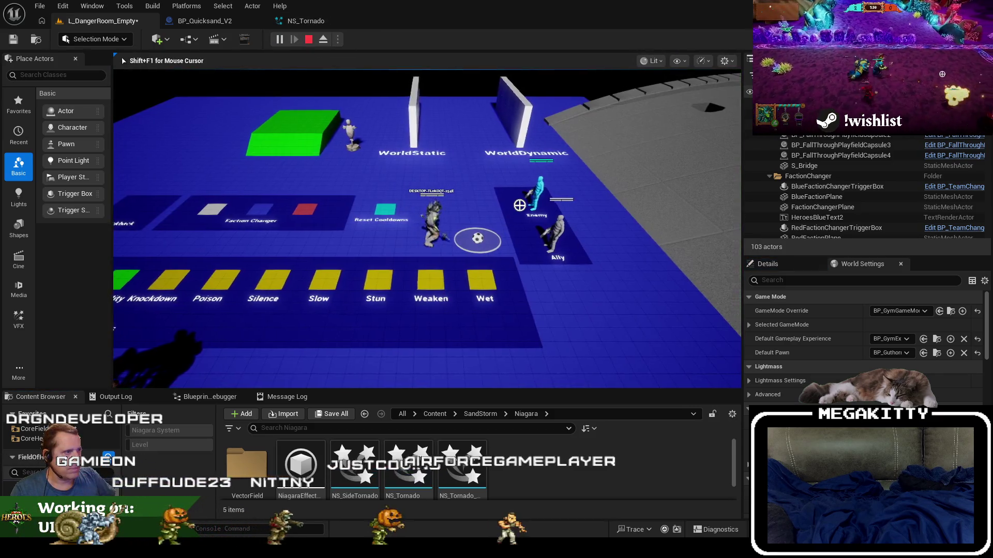
left_click(537, 191)
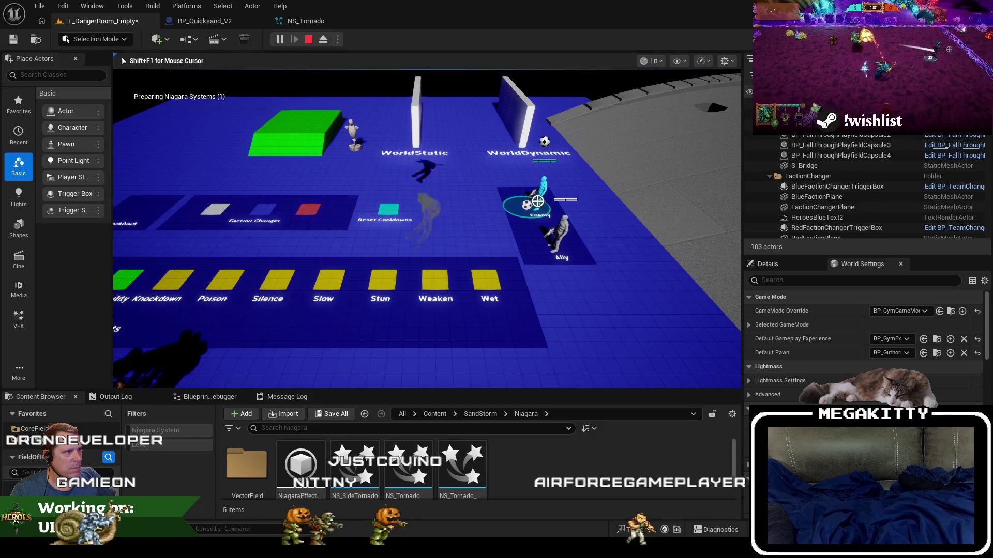
key("w+d")
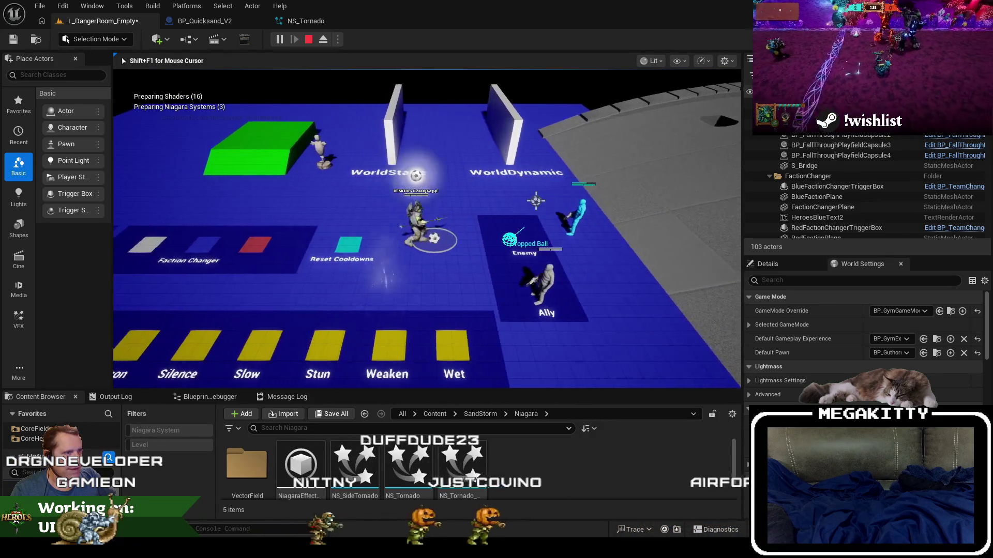
key("Escape")
- Check the spreadsheet, then play again to test Guthorn's Q dragon ability
key("alt+Tab")
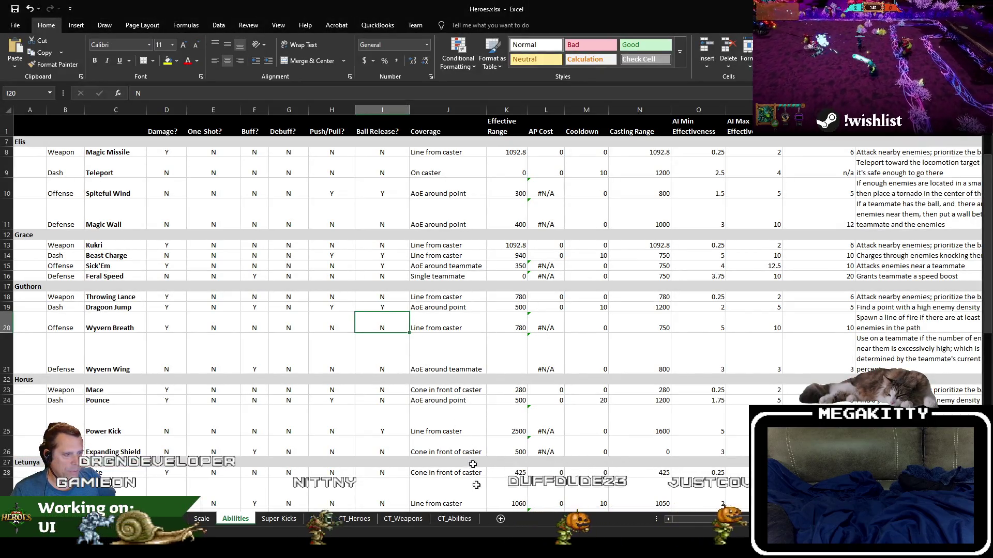
key("alt+Tab")
left_click(279, 39)
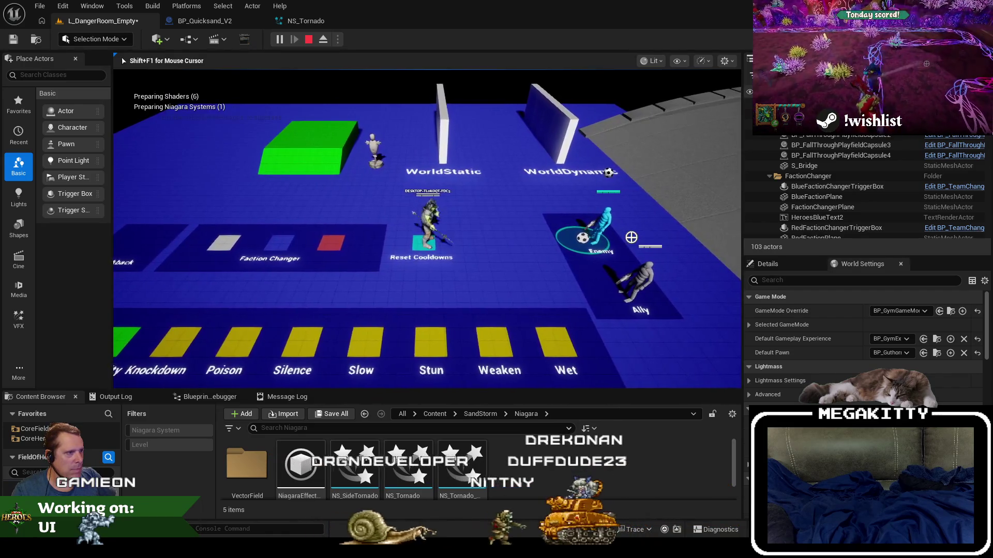
key("q")
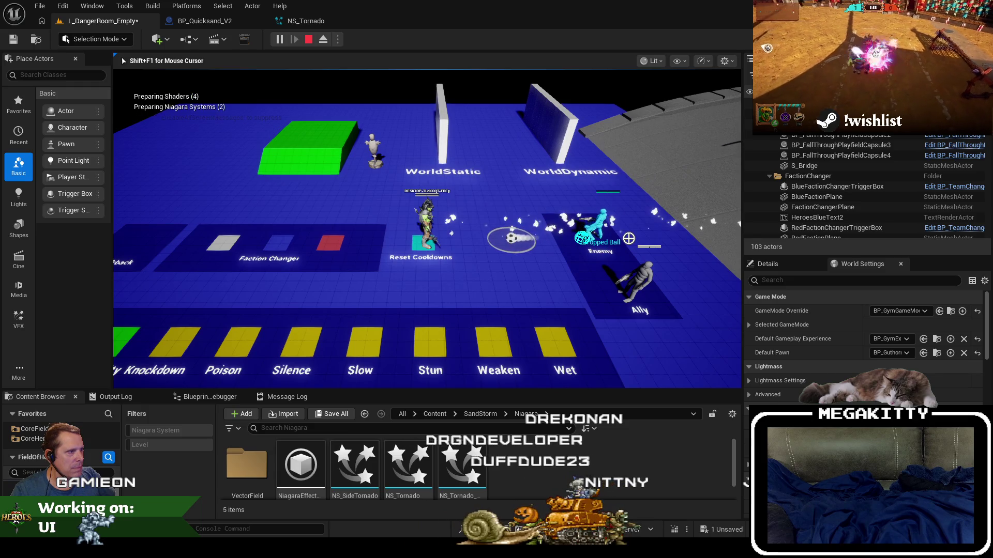
key("Escape")
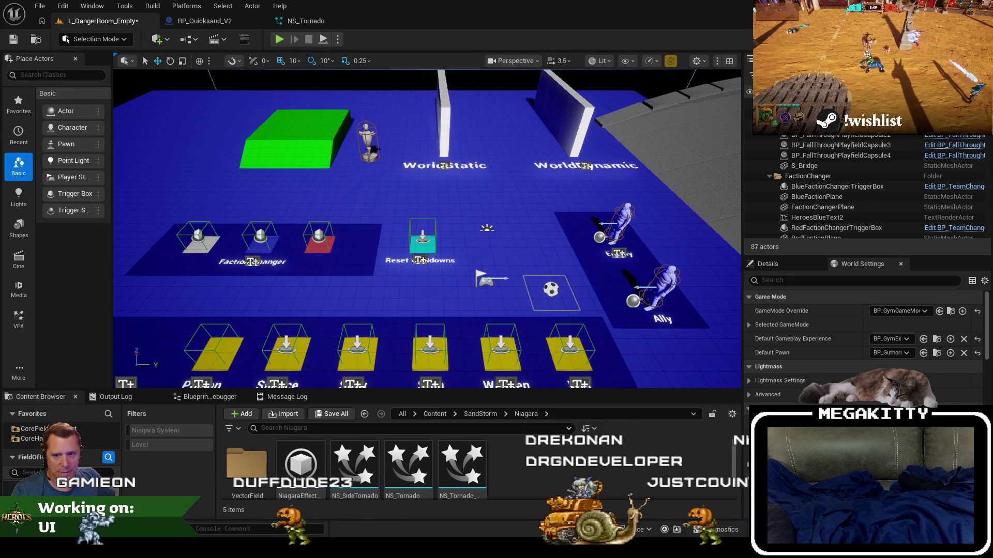
- Look over the BP_Quicksand_V2 and NS_Tornado tabs, return to the level, then bring up Heroes.xlsx
left_click(207, 24)
left_click(295, 21)
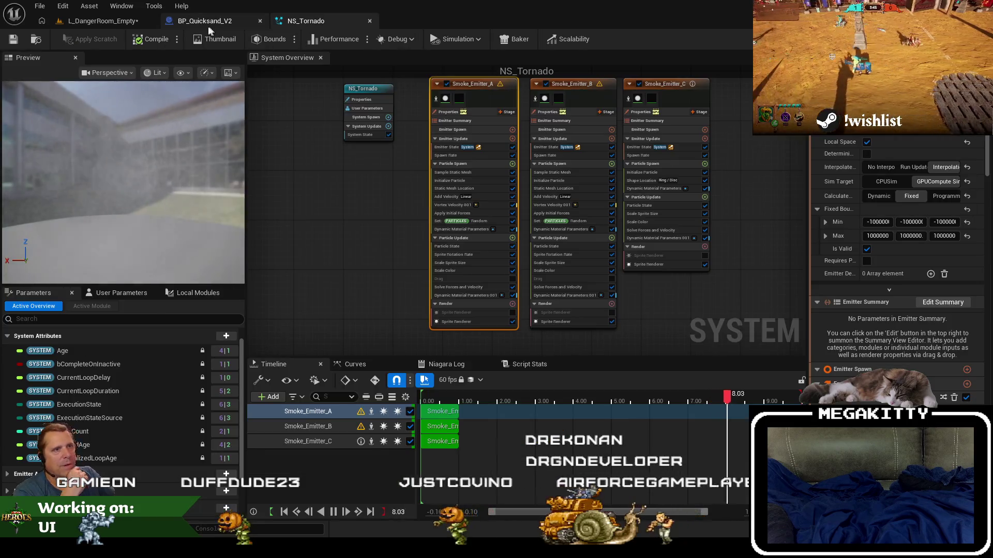
left_click(208, 22)
left_click(123, 22)
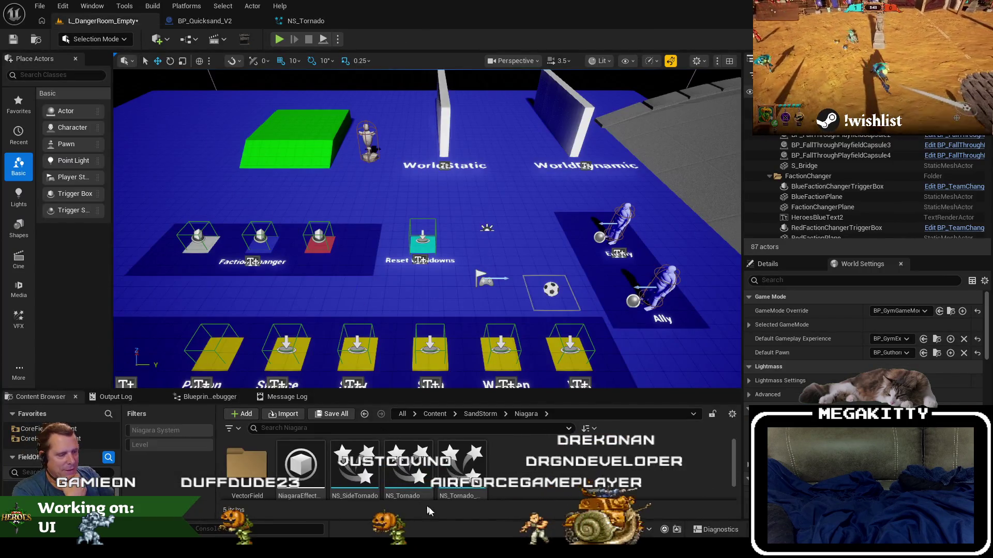
key("alt+Tab")
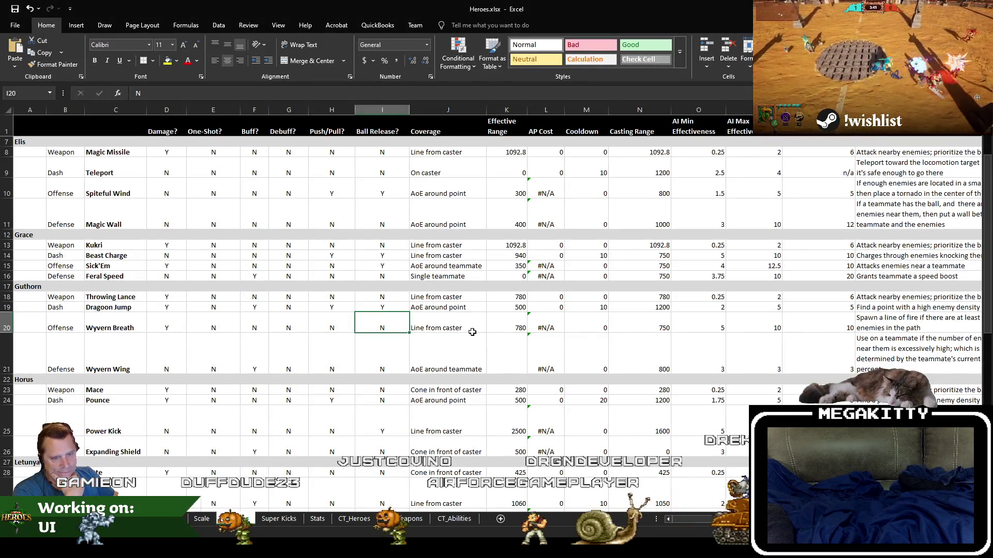
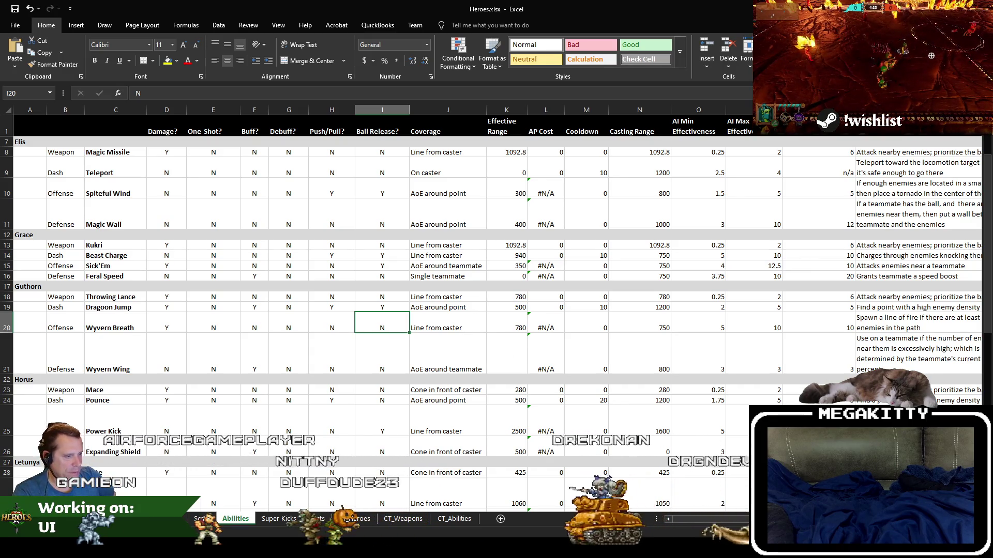
- Run a quick play-in-editor test, moving the hero onto the Reset Cooldowns pad
key("alt+Tab")
left_click(279, 39)
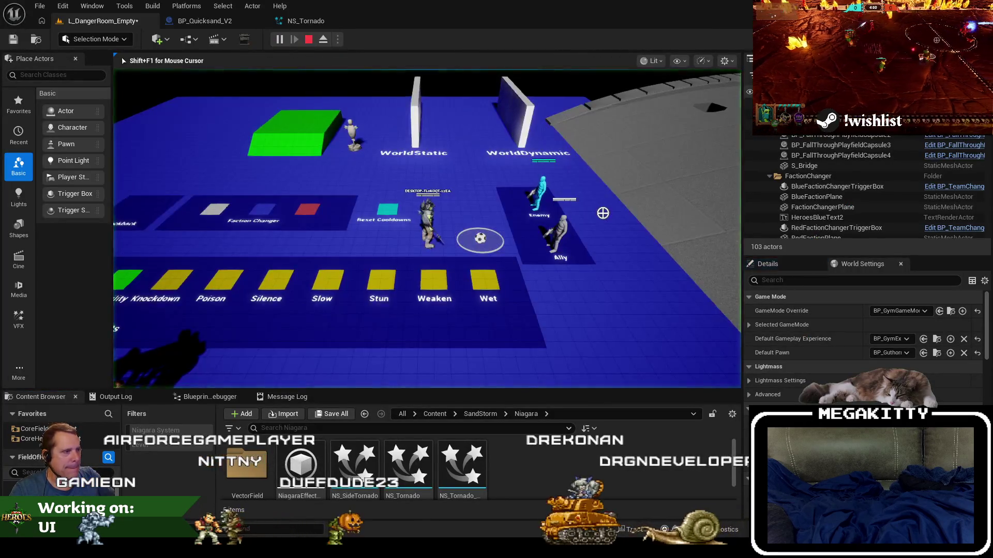
key("a")
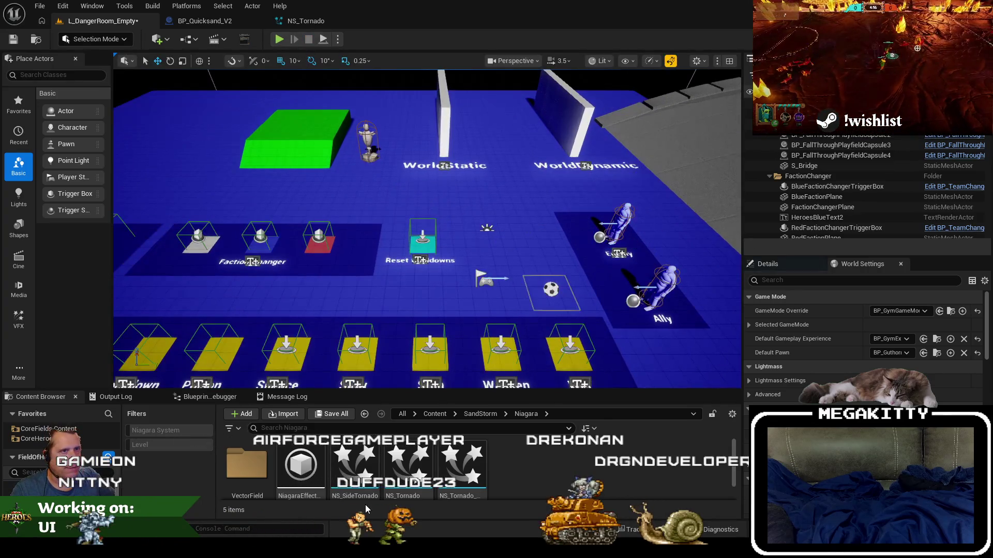
- Enter Y in cell I20 of the Heroes spreadsheet's Ball Release? column
key("alt+Tab")
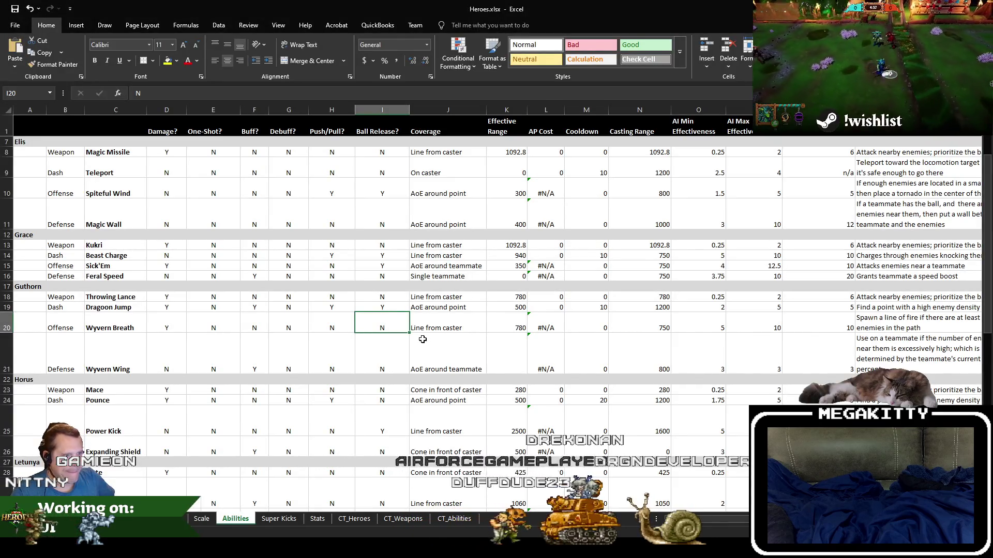
type("y")
key("Tab")
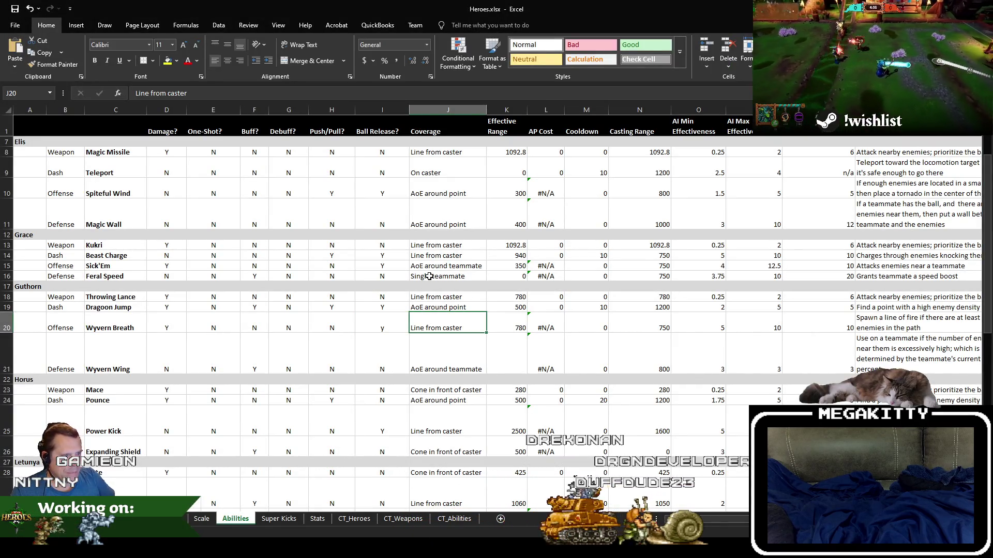
key("Left")
type("Y")
key("Up")
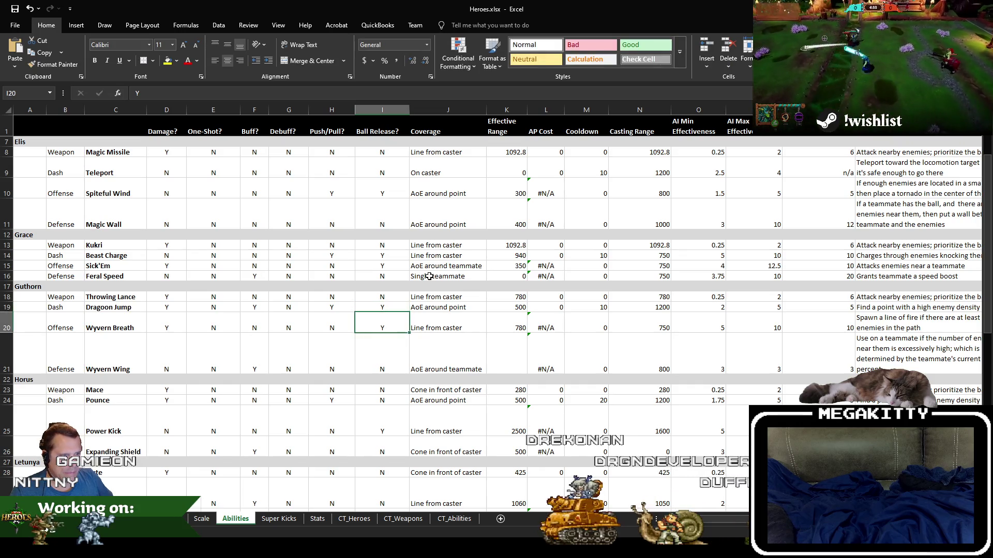
- Undo the I20 edit so Wyvern Breath's Ball Release? stays N
key("ctrl+z")
key("ctrl+z")
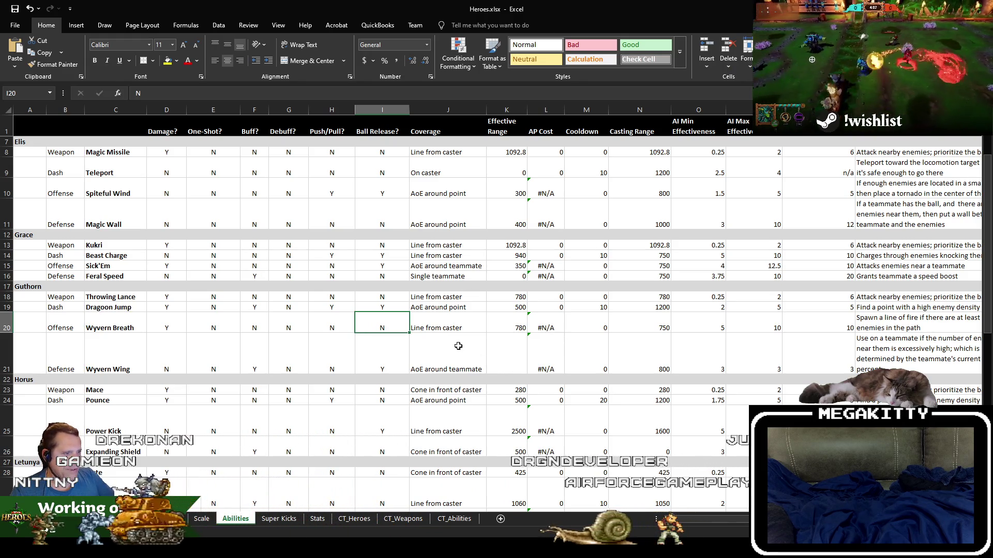
type("Y")
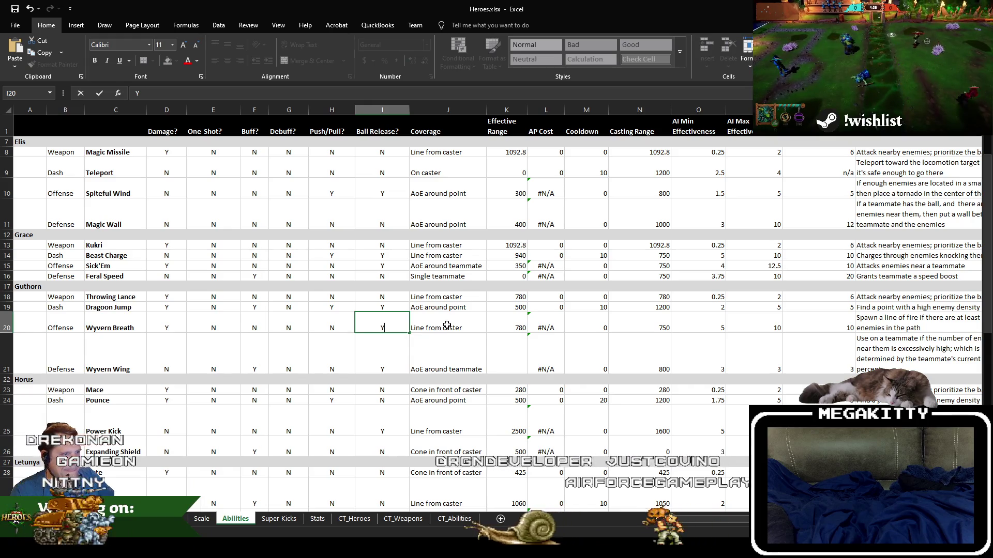
key("Escape")
left_click(389, 355)
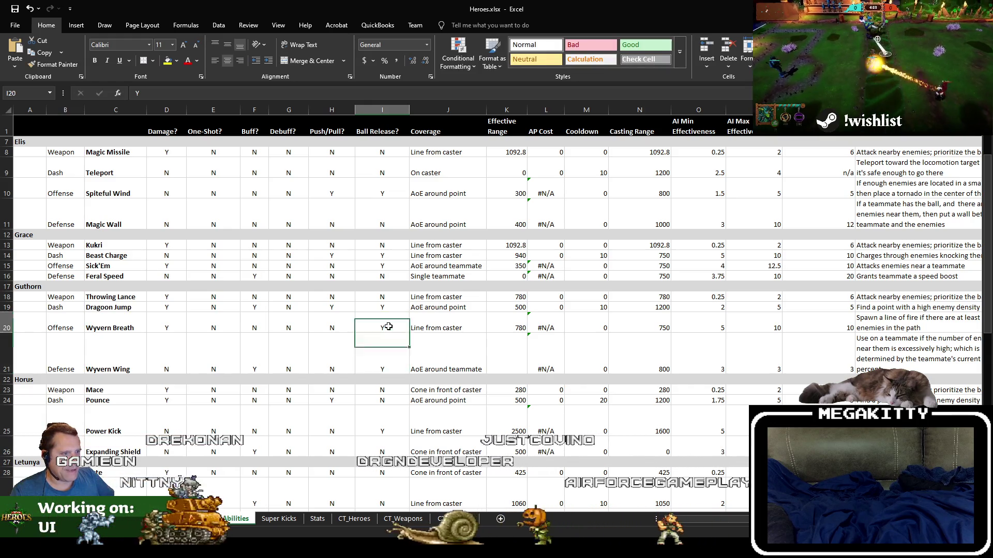
key("Up")
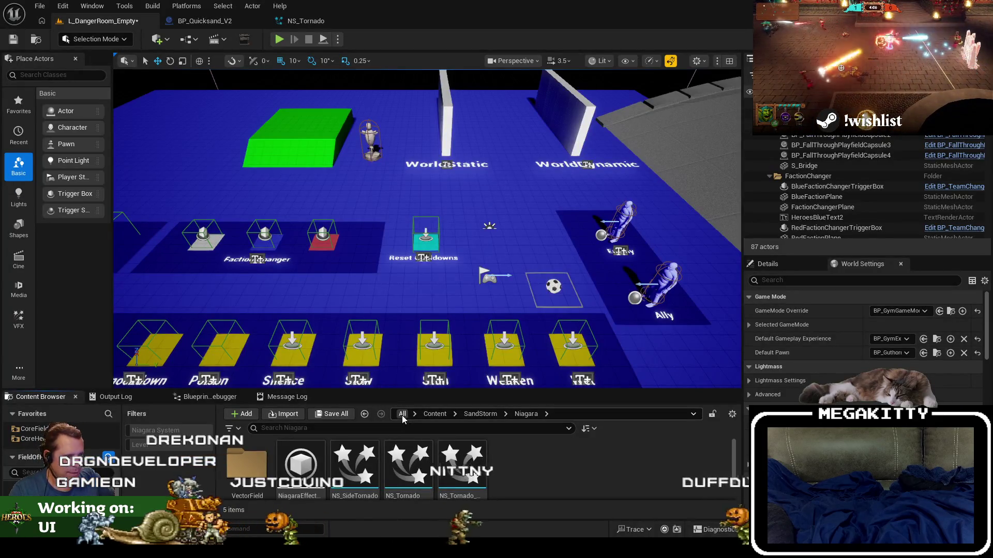
- Search all content for P_GUTHORN and locate the Guthorn asset in its folder
left_click(402, 414)
type("P_GUTHORN")
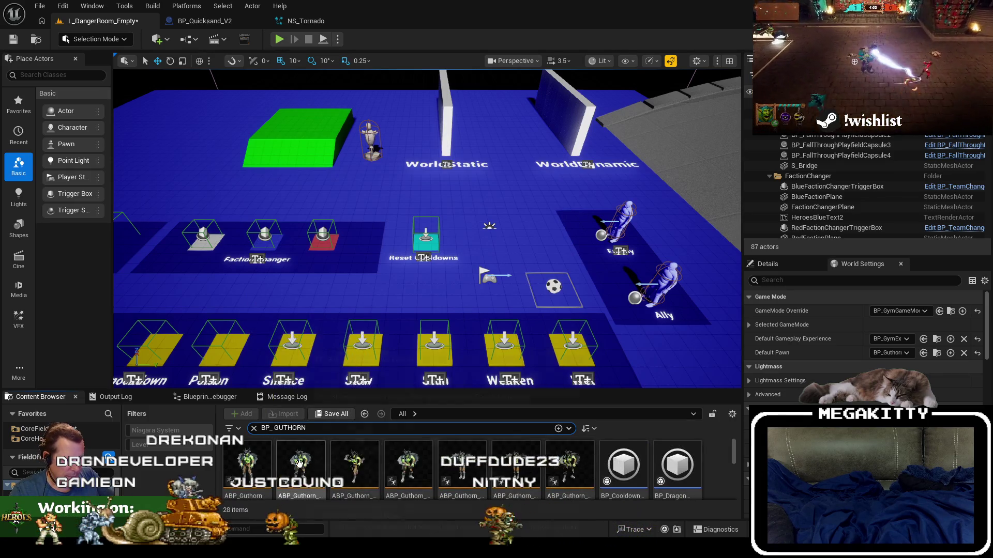
right_click(299, 463)
left_click(331, 302)
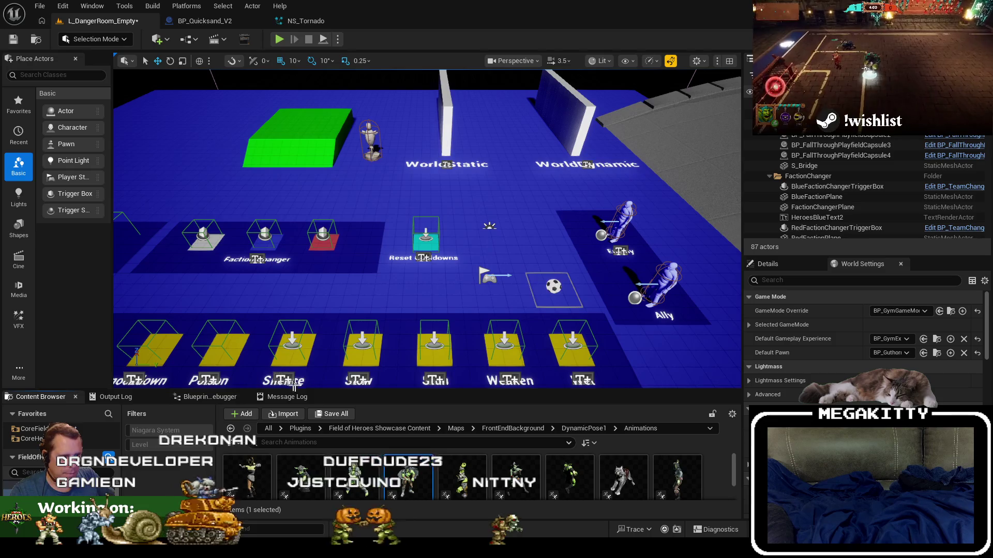
left_click_drag(328, 390, 320, 287)
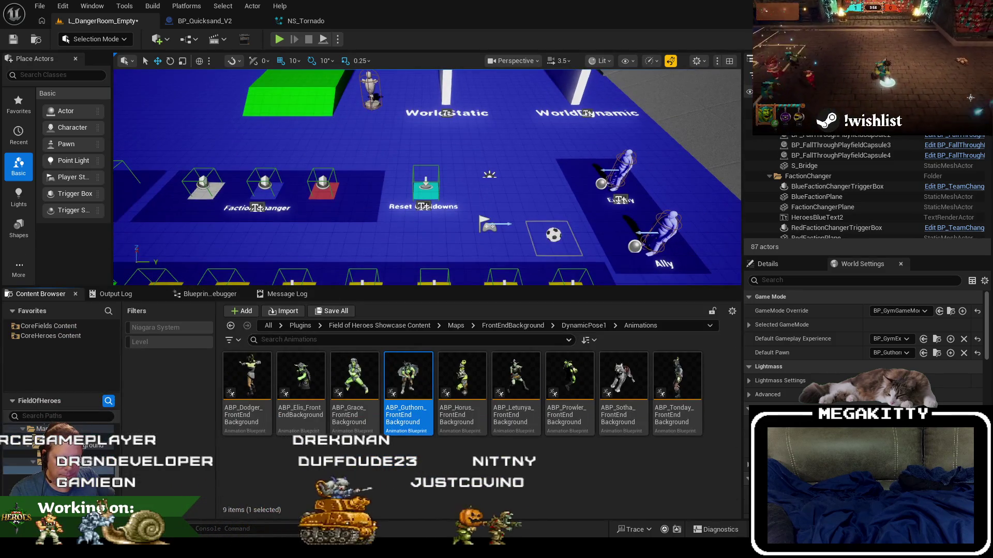
left_click(29, 446)
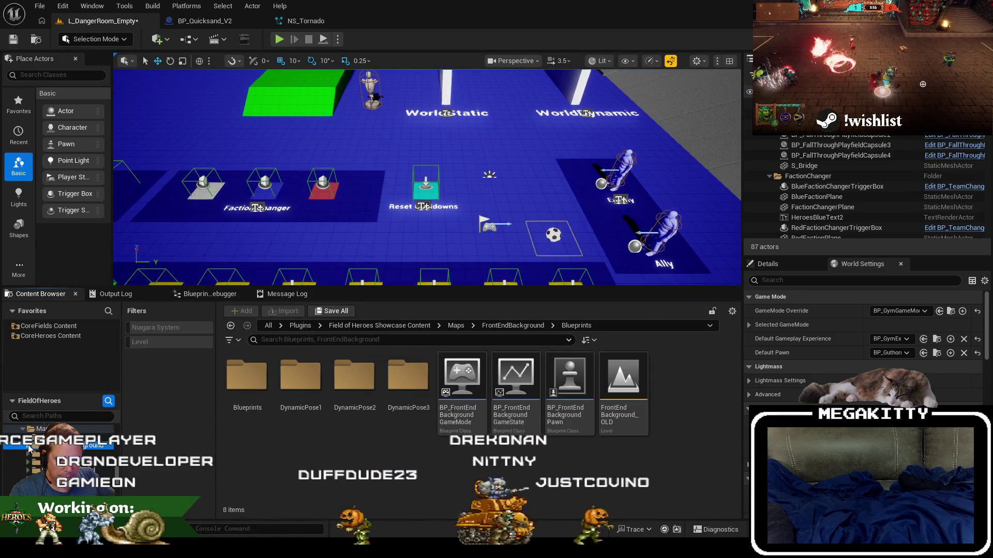
- Search CoreHeroes Content blueprints for 'guthor' and show BP_Guthorn in its folder
left_click(268, 326)
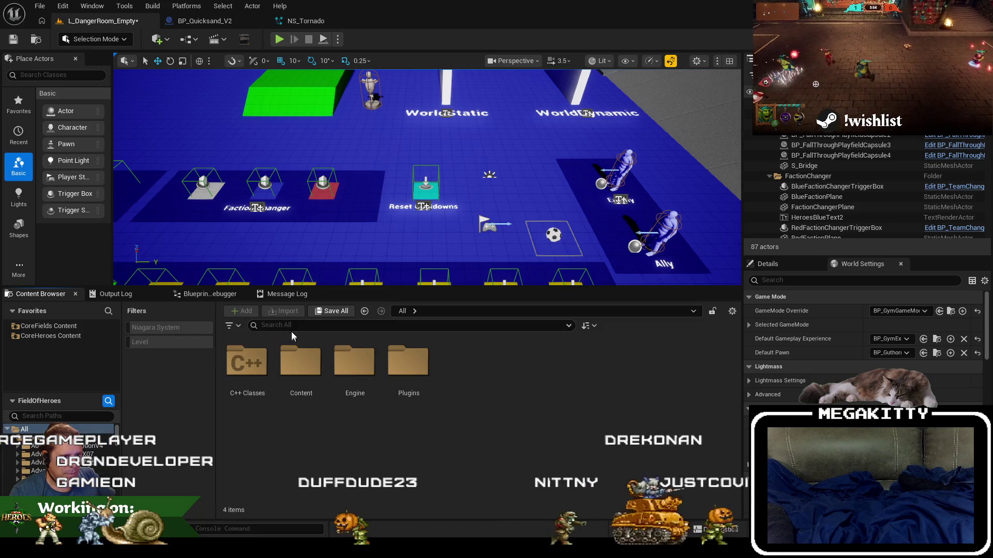
type("bp")
left_click(325, 335)
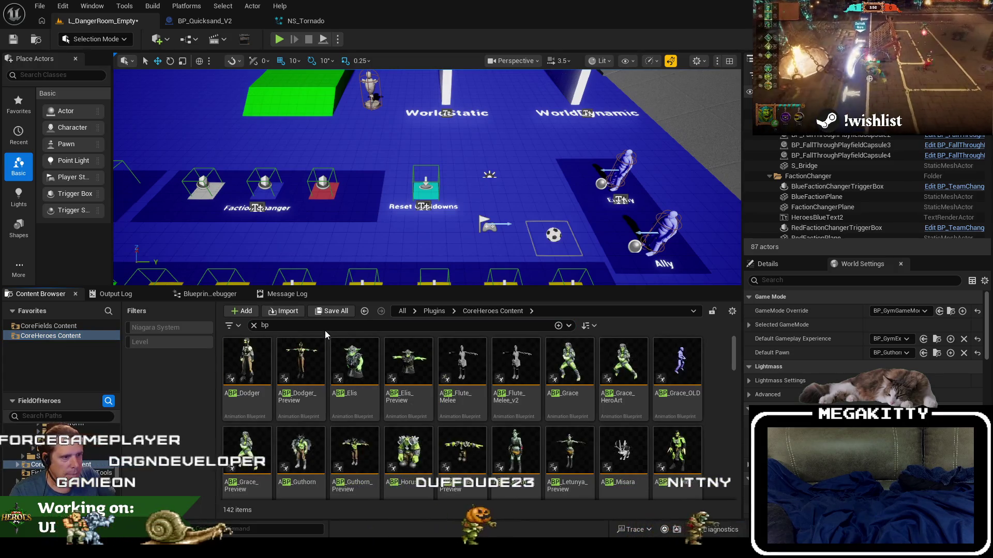
type("_guthor")
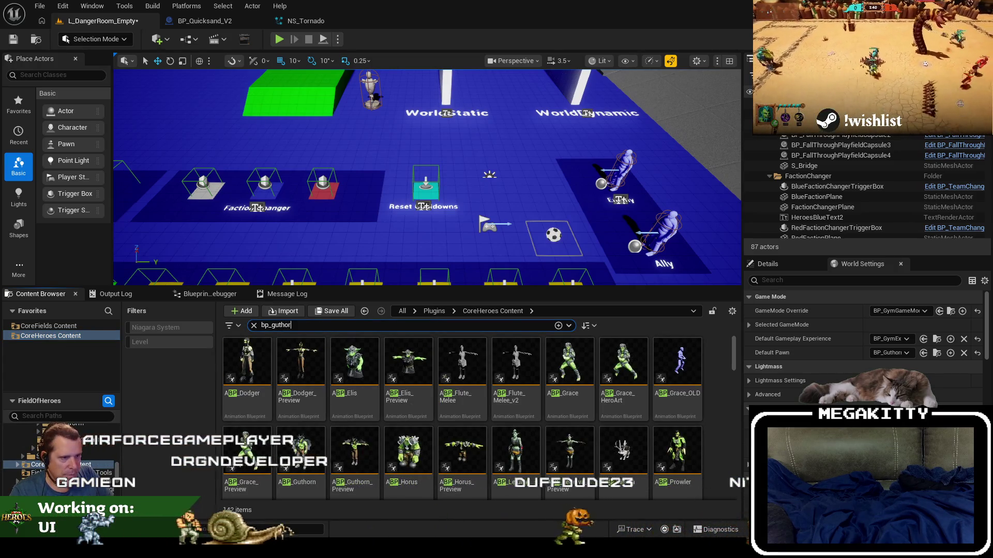
left_click(358, 349)
right_click(359, 349)
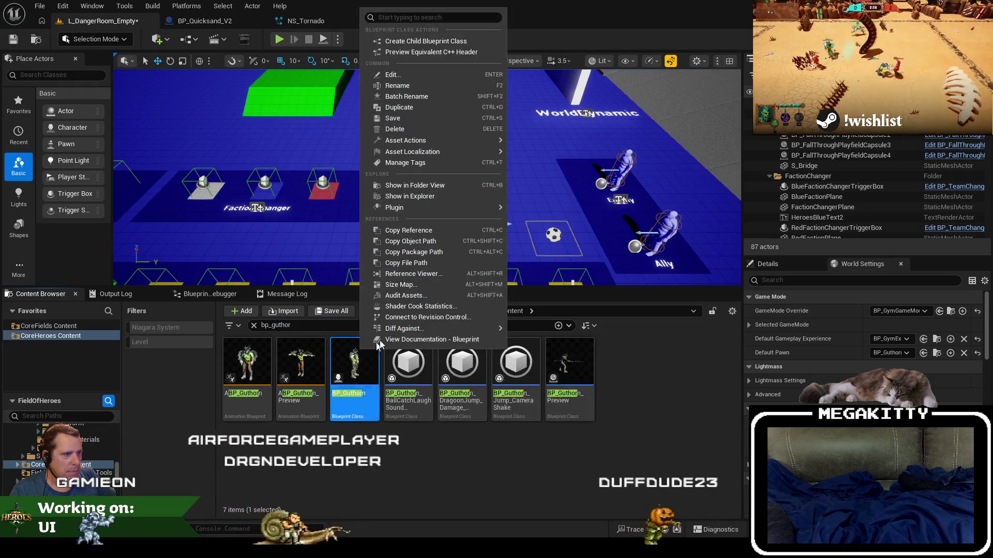
left_click(441, 199)
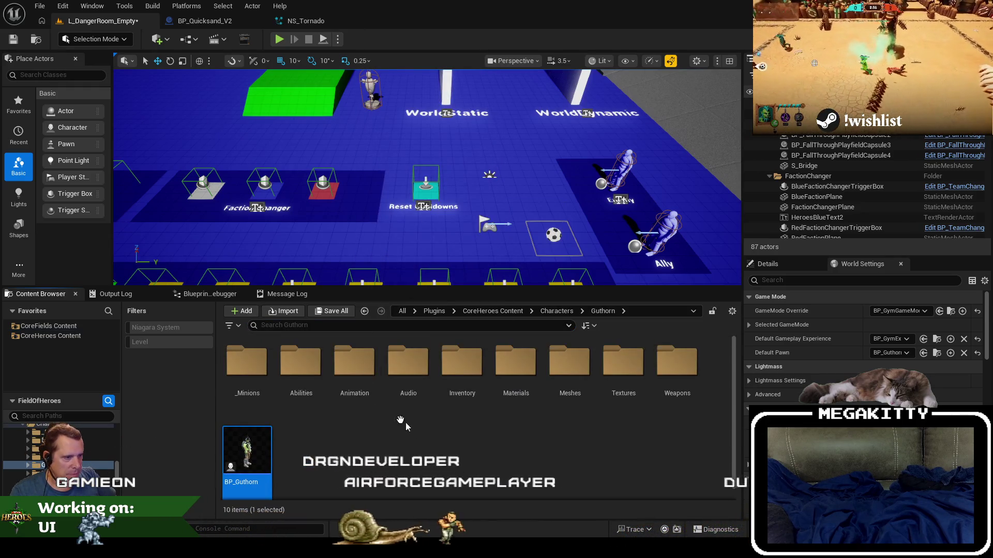
- Open BP_WyvernBreath from Abilities > WyvernBreath > Blueprints
double_click(301, 362)
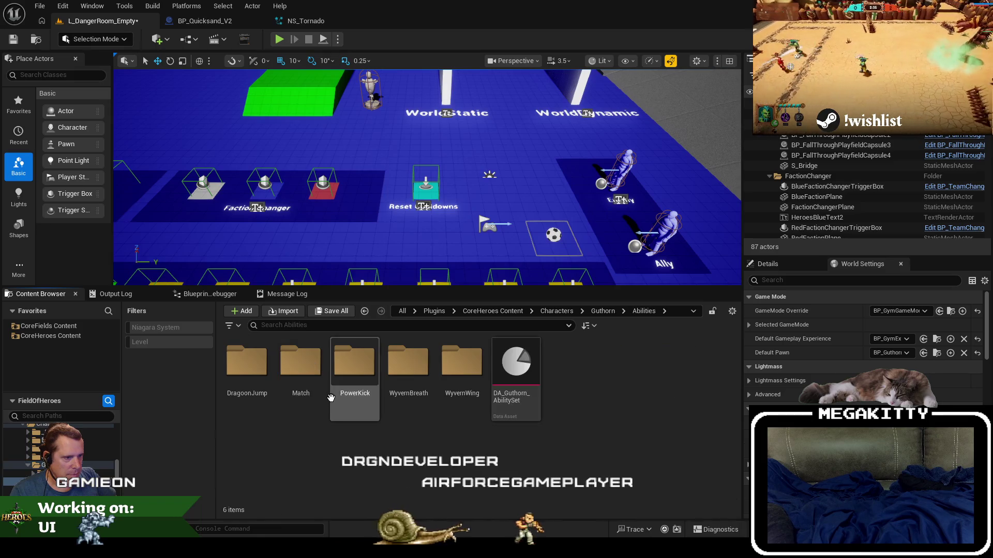
double_click(408, 362)
double_click(355, 380)
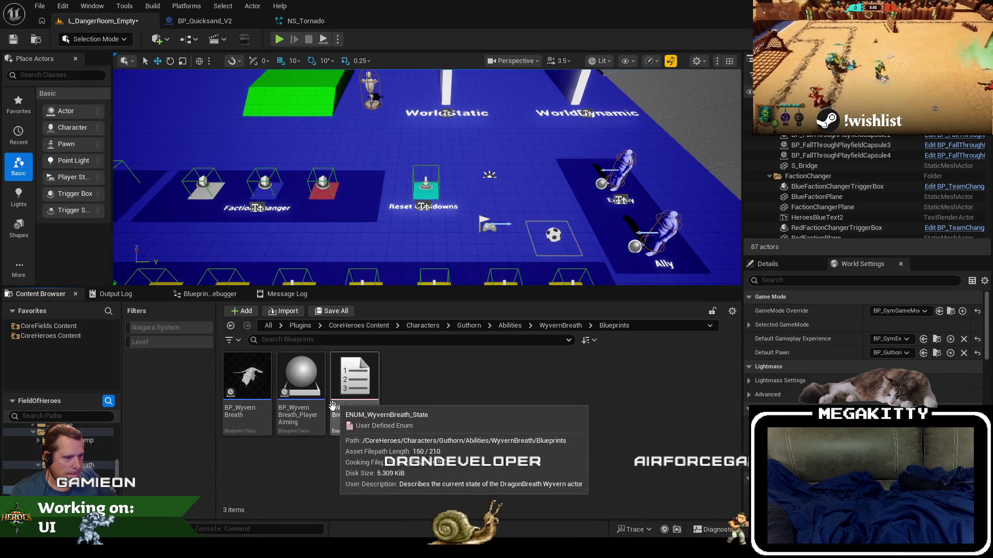
double_click(251, 376)
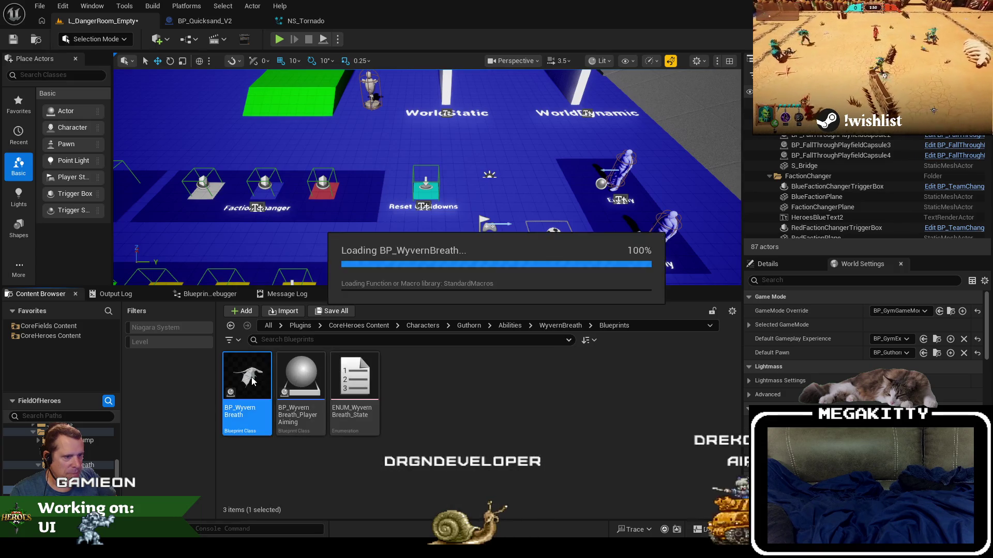
- Pan DragonBreathStateGraph through the fire breath audio, fire wall and state change sections
scroll(311, 281, "down", 1)
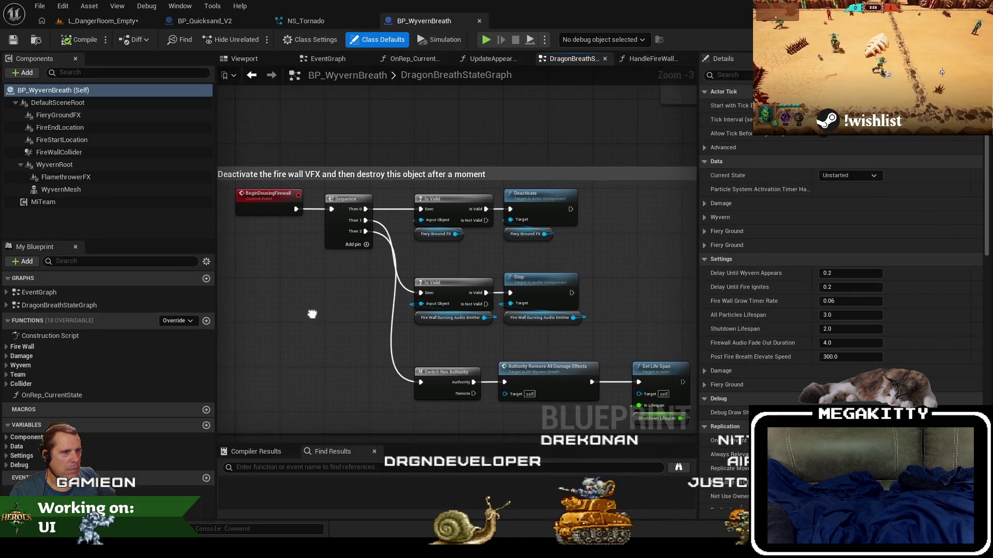
scroll(312, 314, "down", 1)
left_click_drag(312, 314, 291, 304)
scroll(291, 304, "up", 4)
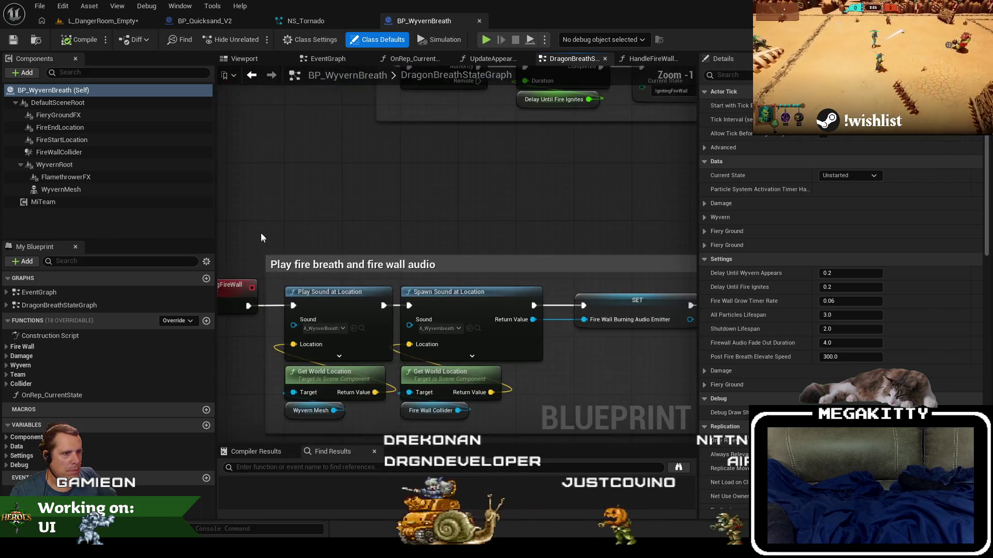
mouse_move(260, 233)
left_mouse_down()
mouse_move(351, 201)
mouse_move(305, 173)
left_mouse_up()
left_click_drag(538, 165, 348, 166)
left_click_drag(640, 167, 214, 162)
scroll(340, 157, "down", 2)
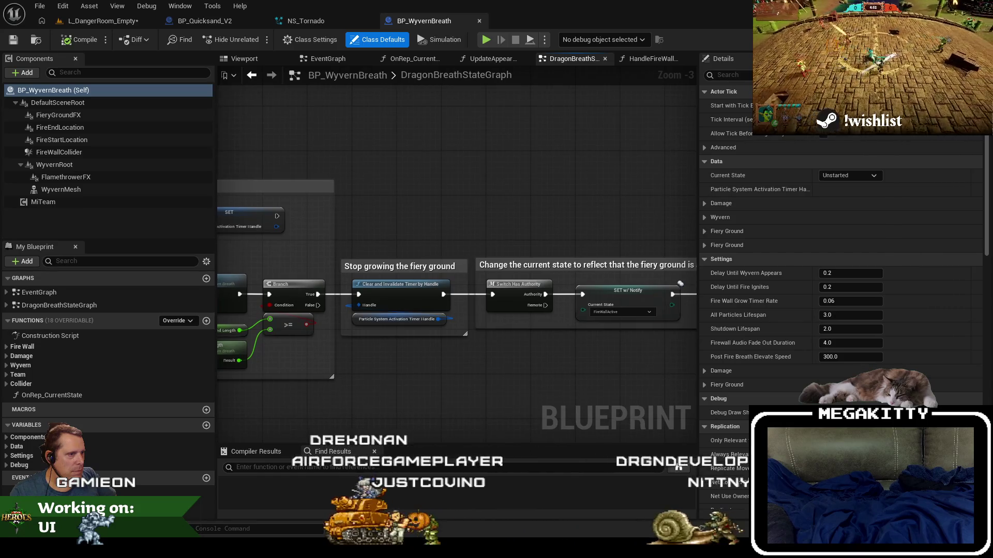
left_click_drag(288, 158, 215, 168)
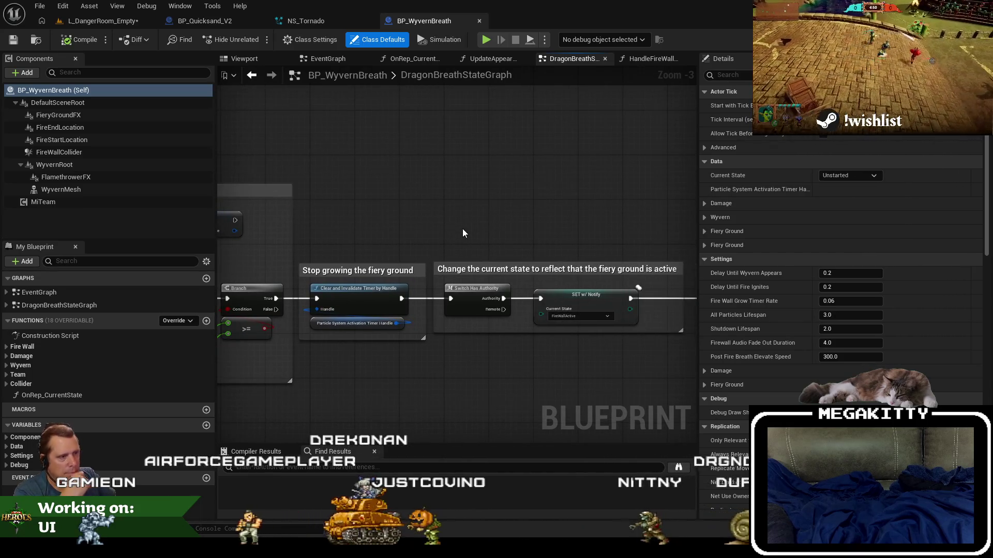
left_click_drag(403, 172, 484, 200)
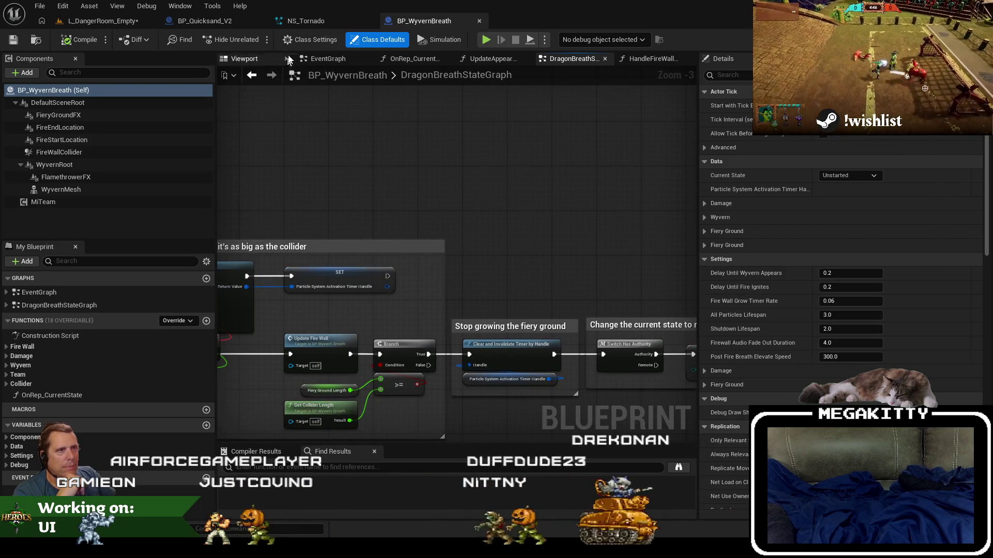
- Close the NS_Tornado and BP_Quicksand_V2 tabs and return to L_DangerRoom_Empty
left_click(369, 20)
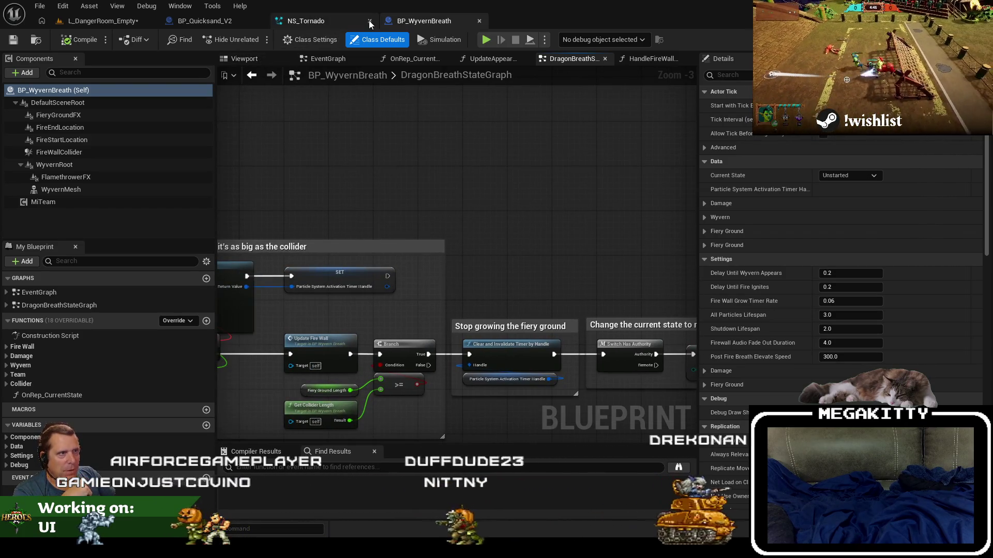
left_click(259, 21)
left_click(136, 17)
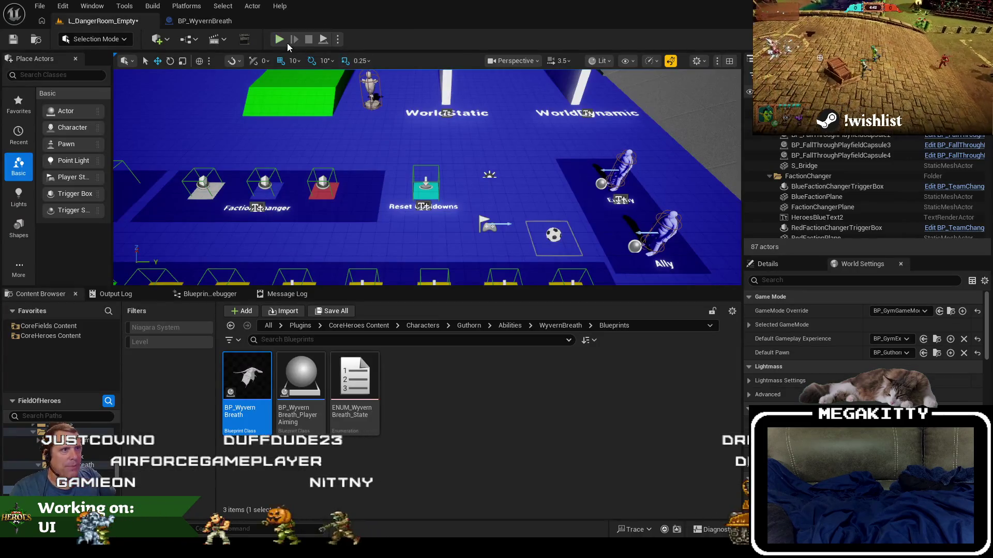
- Play-test the level, casting Wyvern Breath with Q, then stop the session
left_click(279, 39)
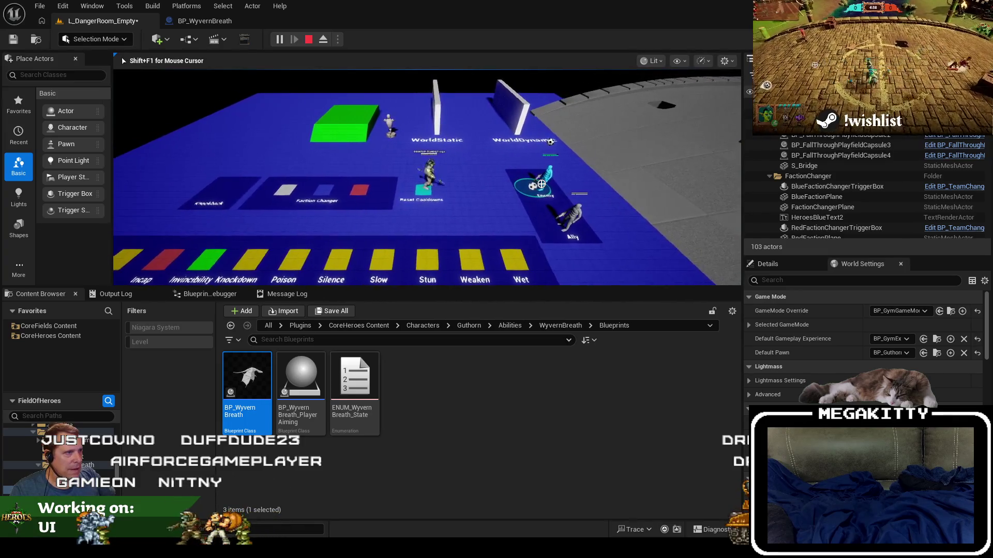
key("q")
key("shift+F1")
key("Pause")
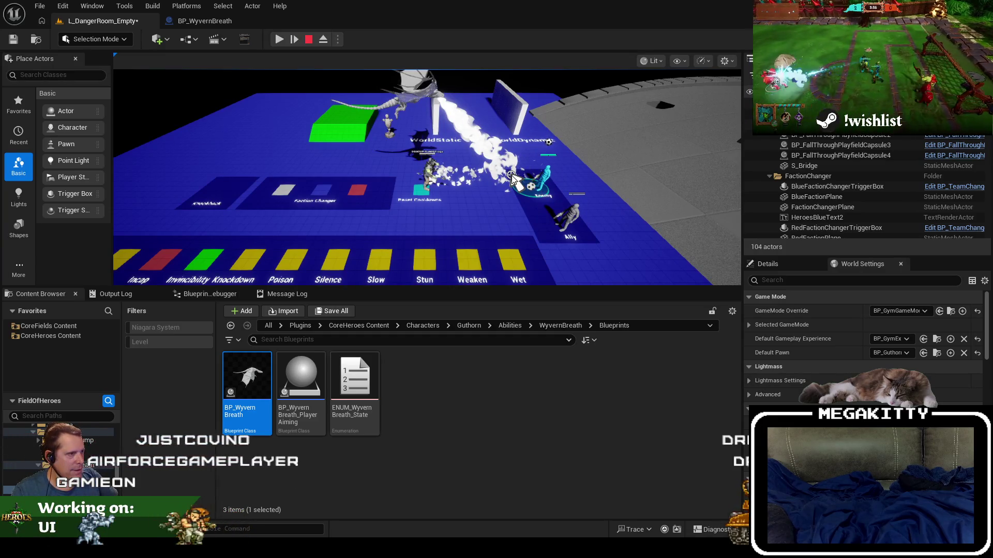
key("Escape")
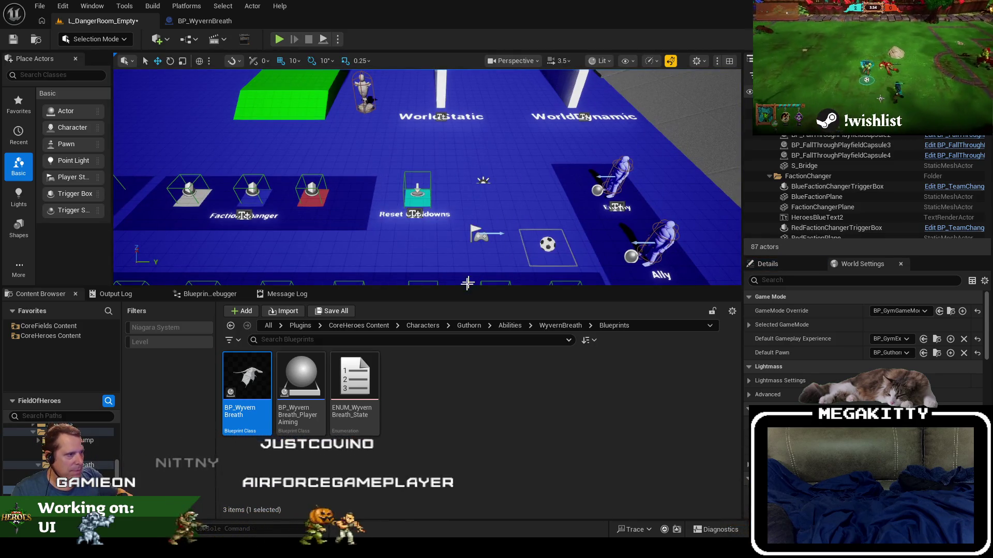
- Replay the level fullscreen, breathe fire on the enemy, then return to BP_WyvernBreath
left_click_drag(467, 283, 468, 344)
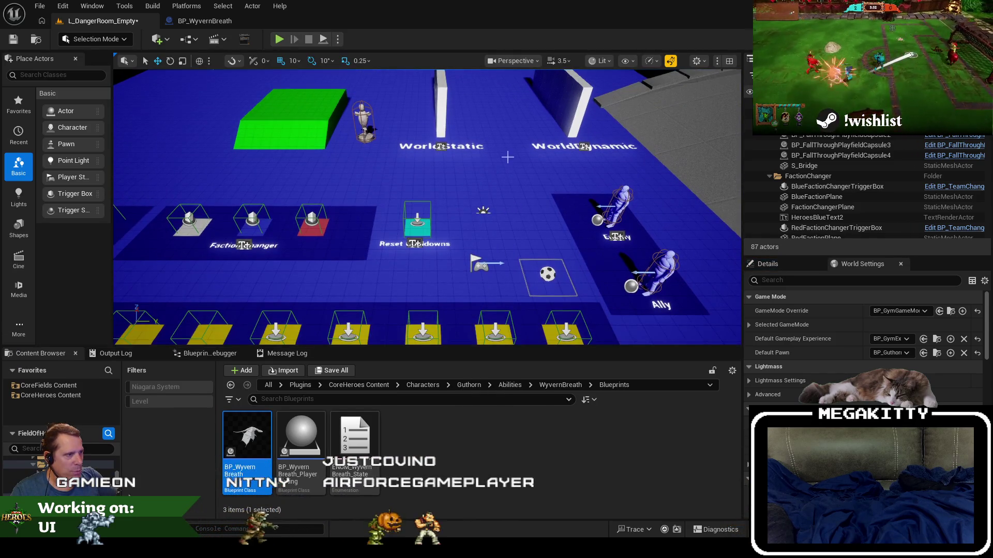
key("alt+p")
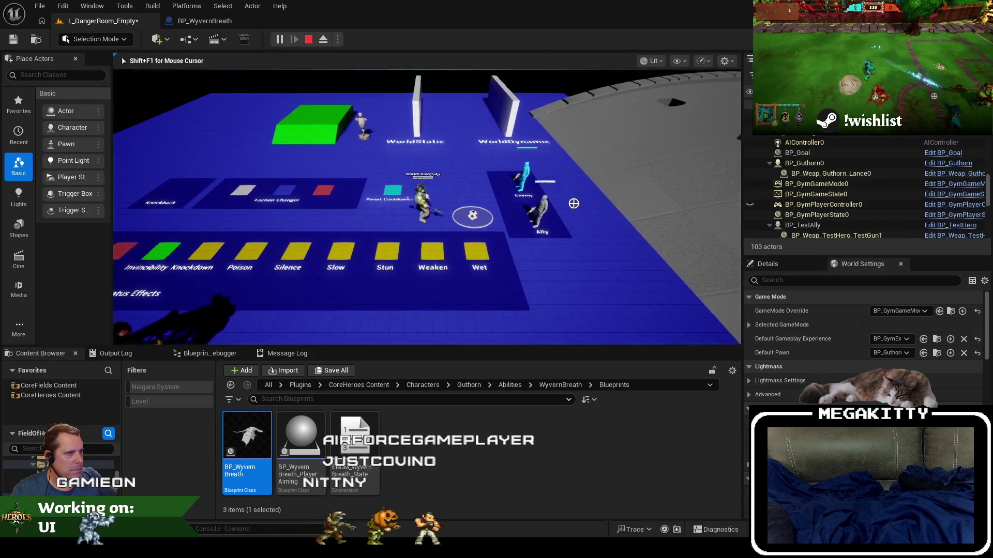
key("F11")
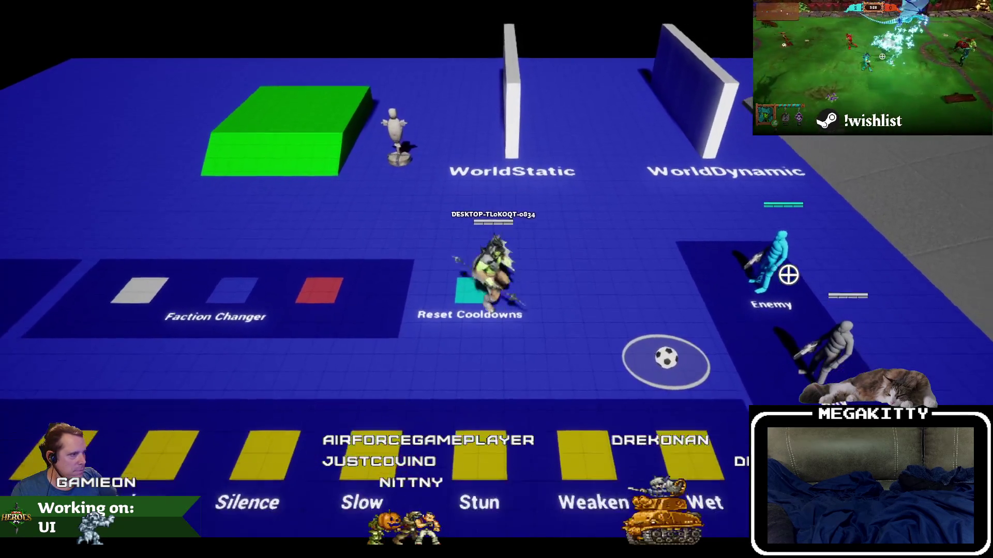
key("r")
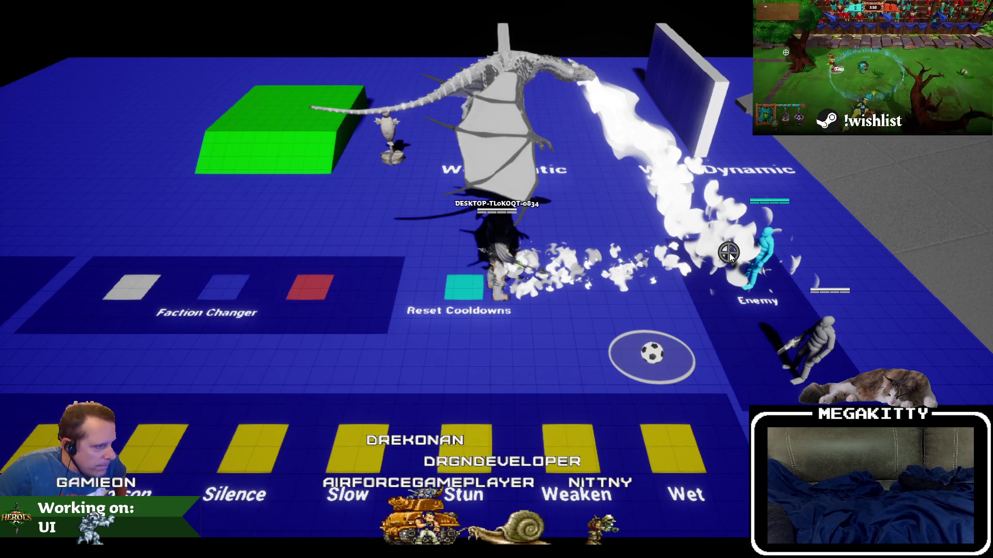
key("Escape")
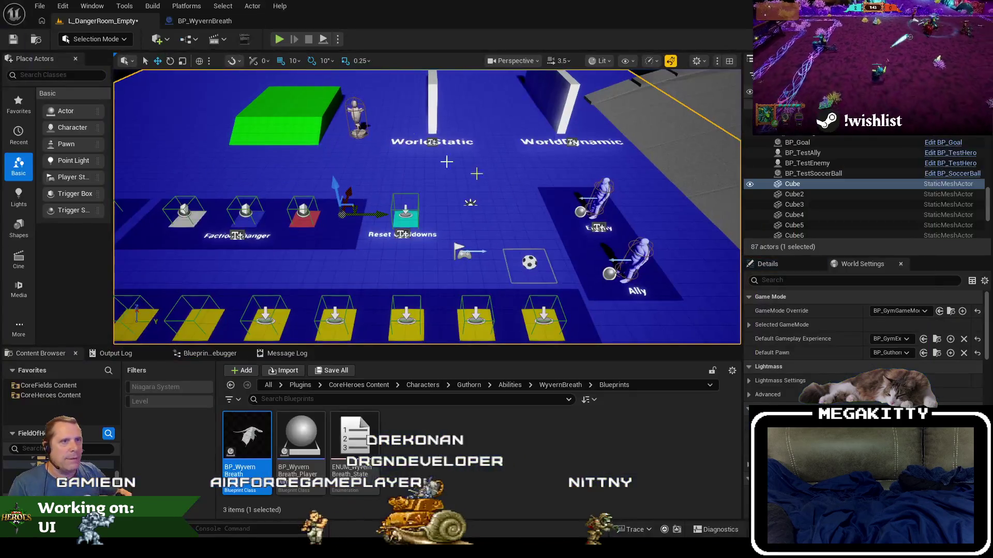
left_click(201, 16)
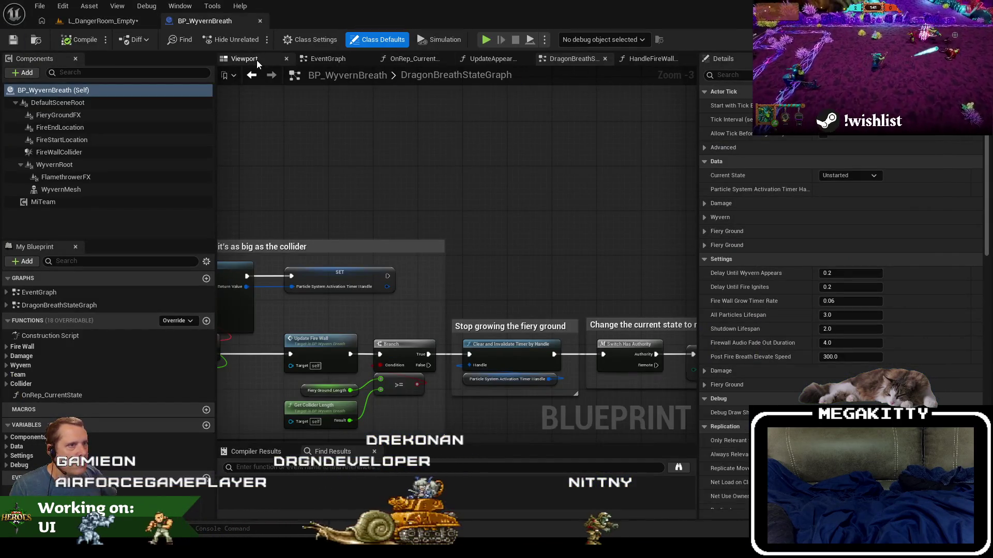
- Show the component viewport and inspect WyvernRoot, FireWallCollider, FlamethrowerFX and WyvernMesh
left_click(257, 61)
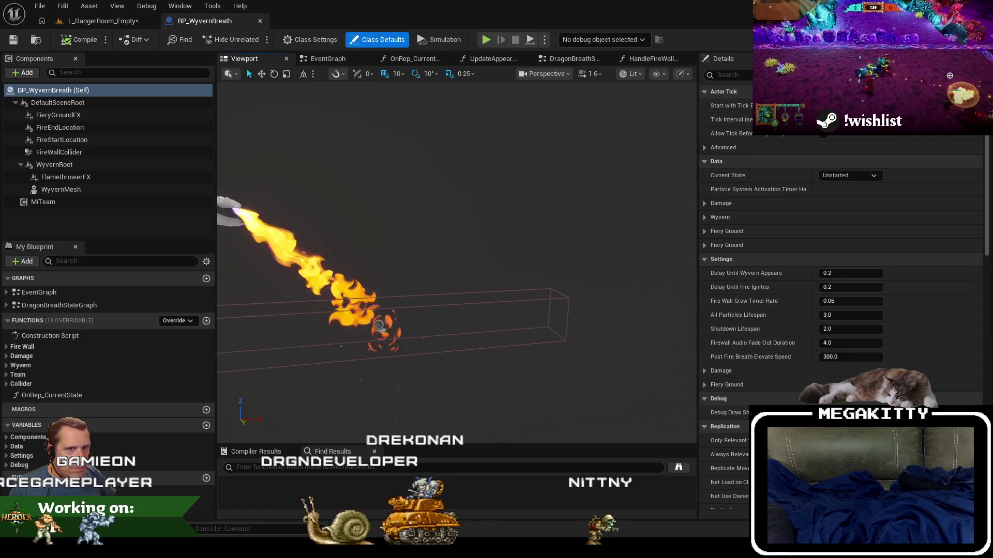
left_click(96, 166)
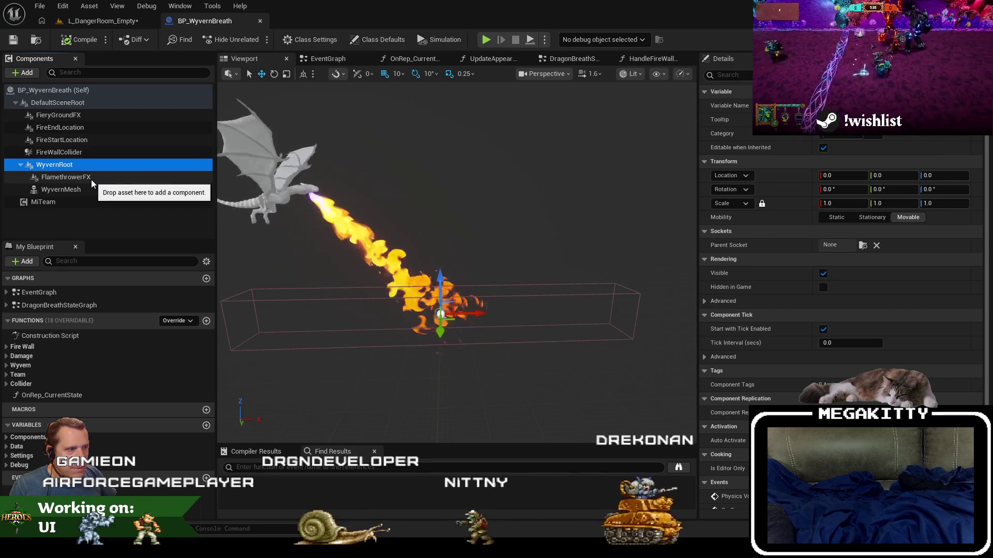
left_click(80, 157)
left_click(84, 180)
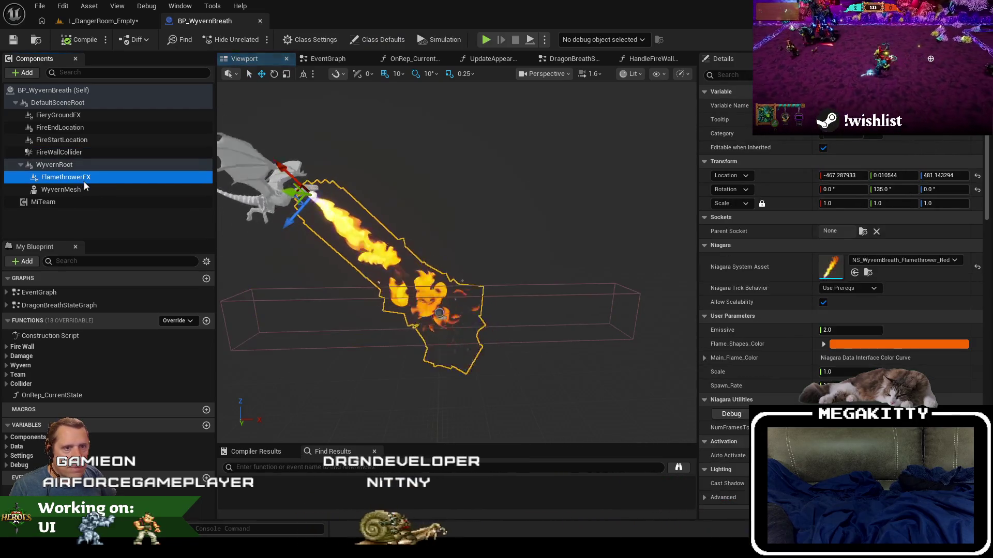
left_click(74, 190)
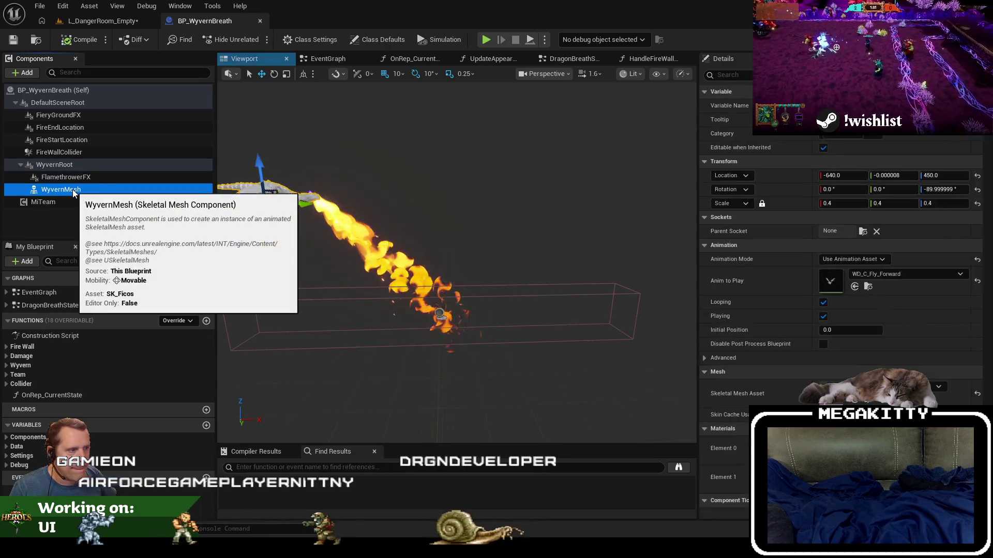
left_click(83, 178)
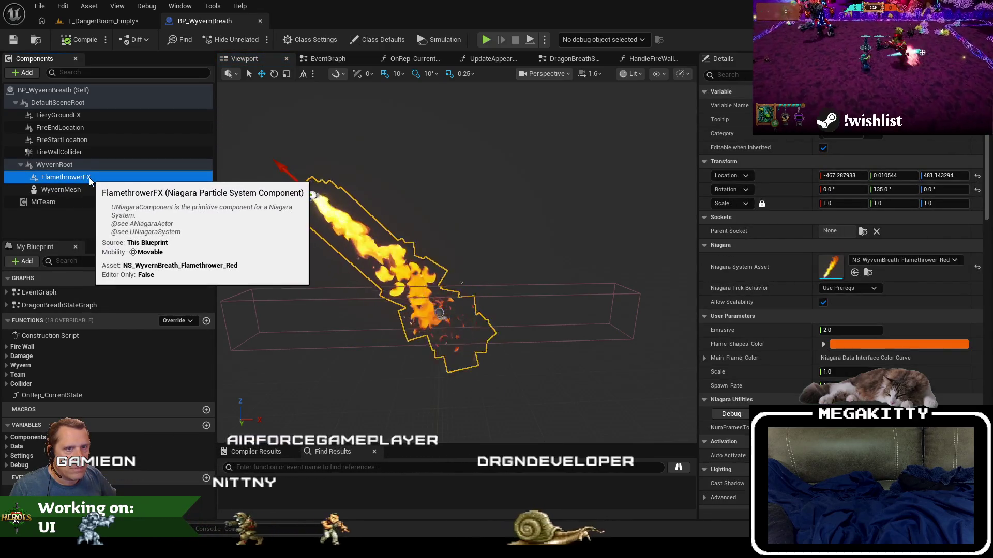
left_click(60, 165)
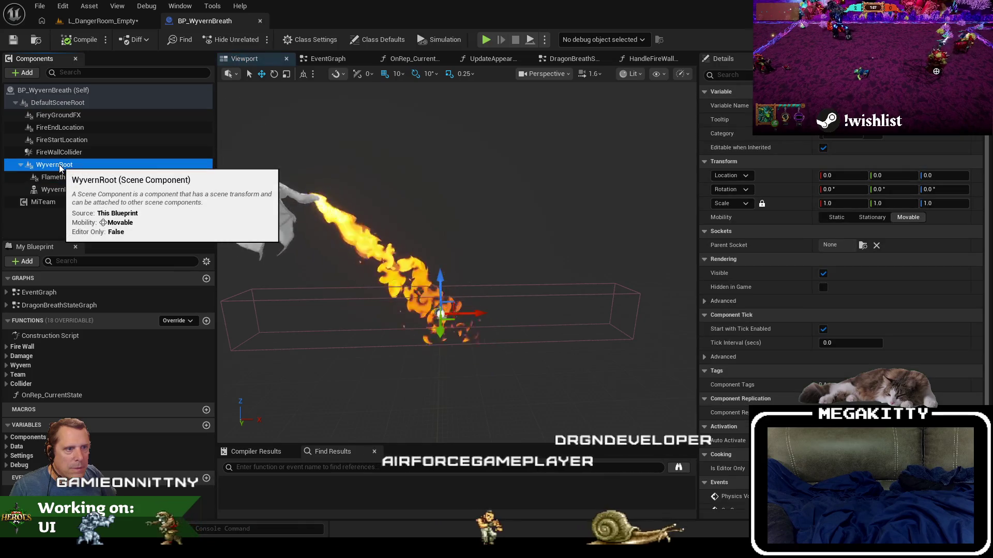
- Filter Details to 'vis' and check each component's visibility settings
left_click(724, 74)
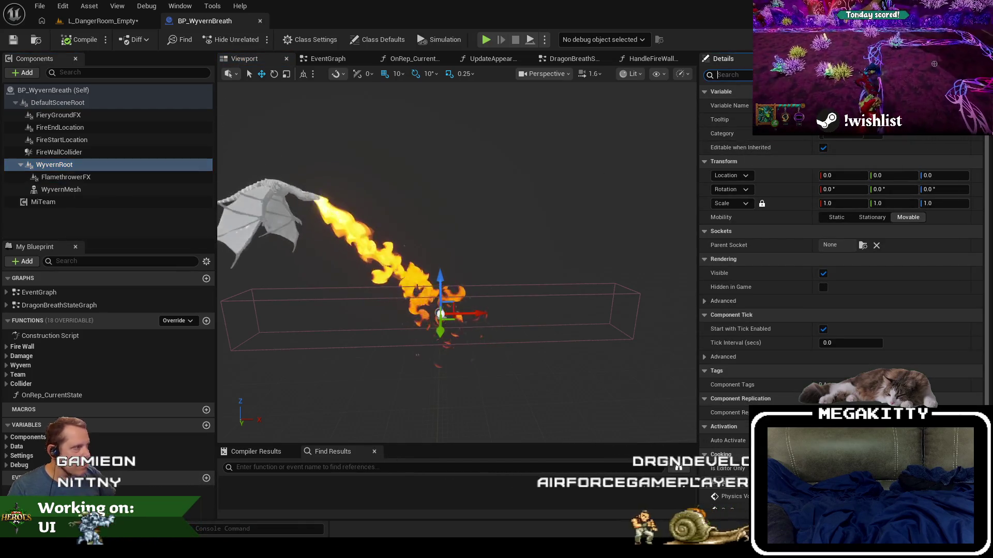
type("vis")
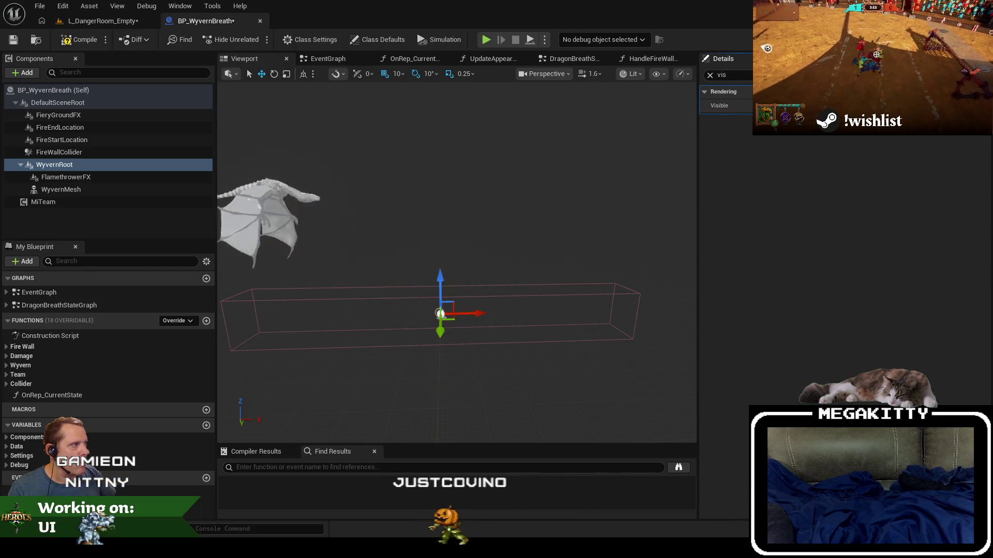
left_click(93, 116)
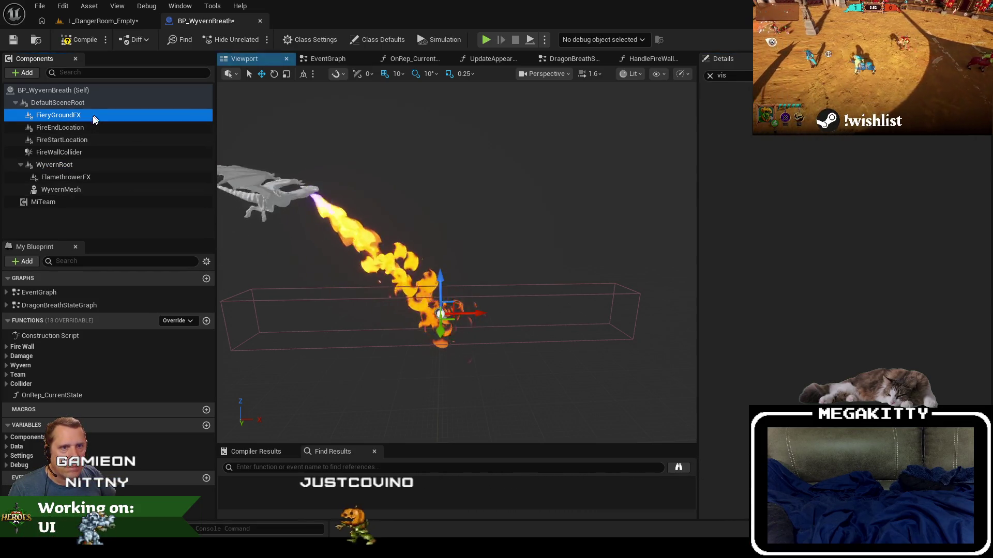
left_click(82, 140)
left_click(78, 152)
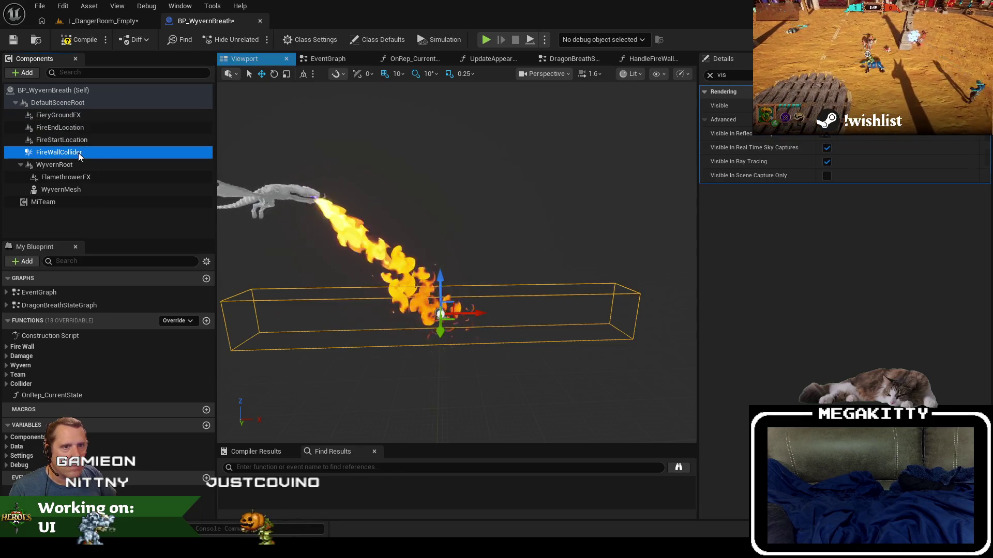
left_click(74, 164)
left_click(72, 189)
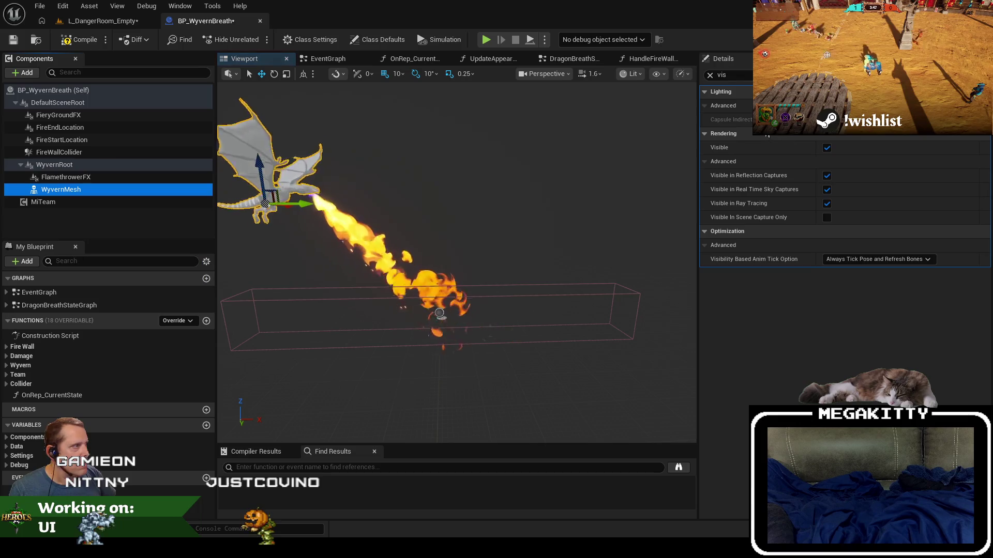
- Reapply the 'vis' filter and toggle WyvernMesh's Visible option, leaving the wyvern shown
left_click(710, 75)
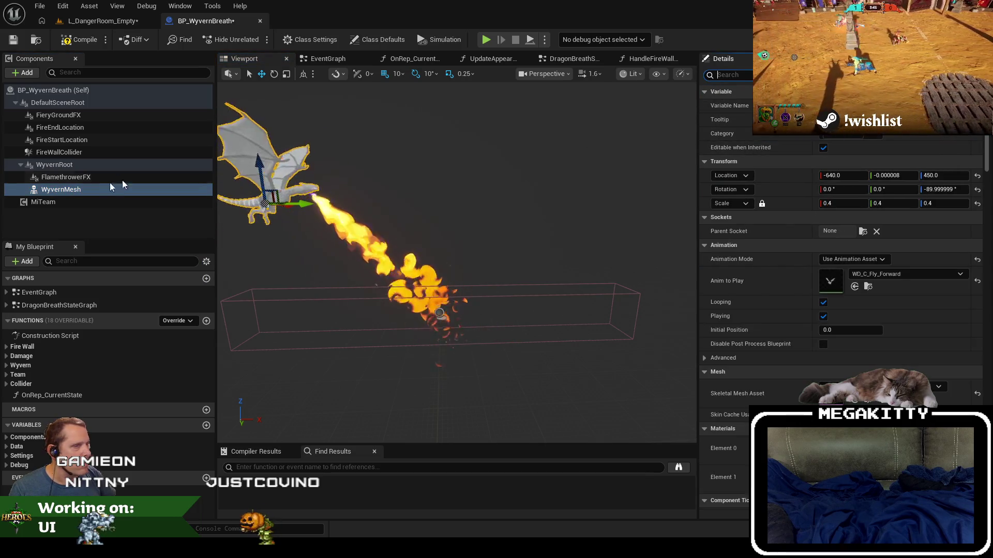
left_click(734, 75)
type("vis")
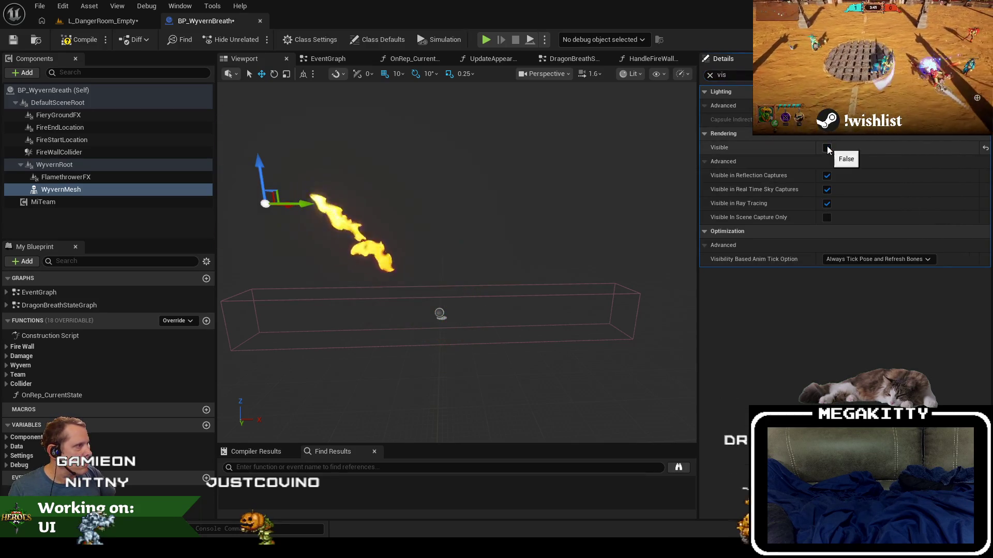
left_click(827, 147)
left_click(827, 148)
left_click(827, 147)
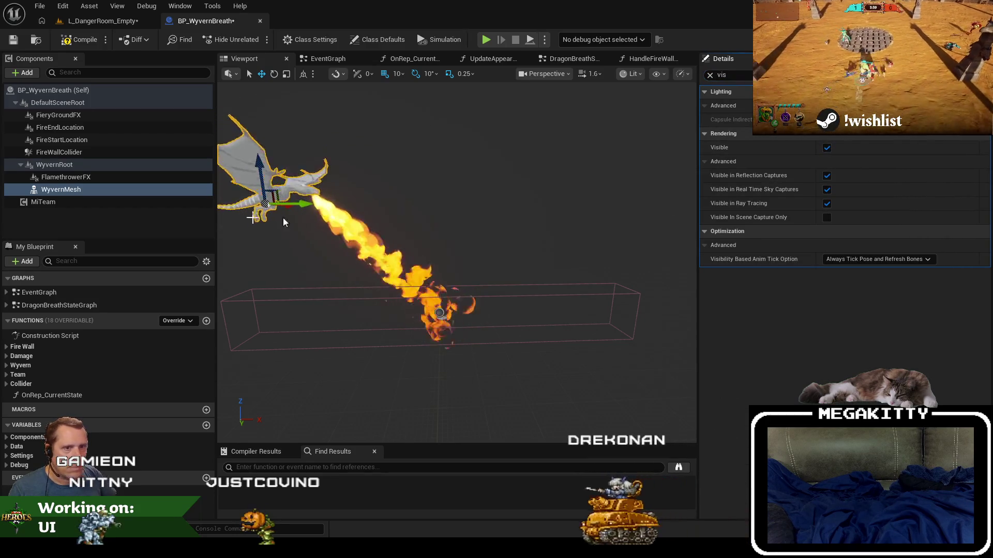
left_click(98, 166)
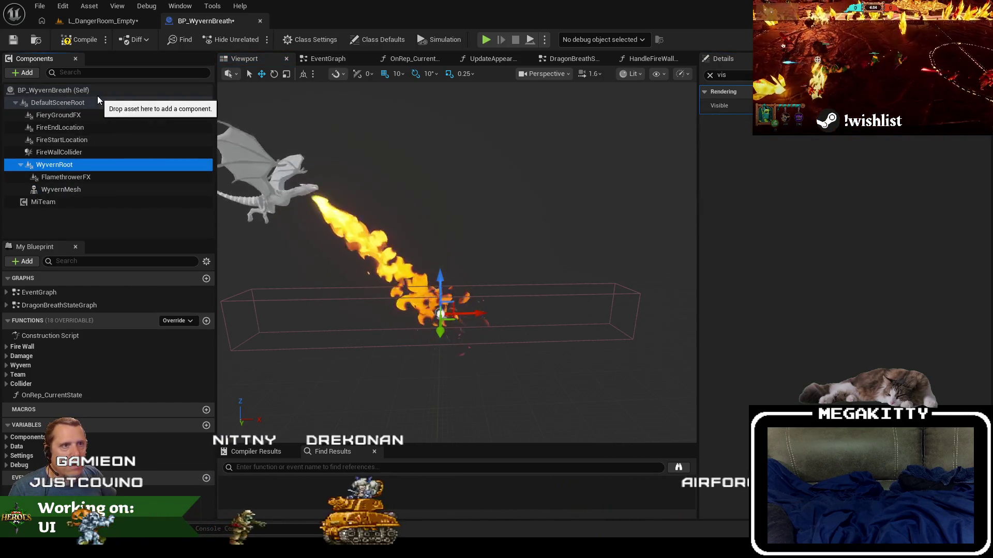
- Find BP_Grace in CoreHeroes Content and open it
left_click(101, 21)
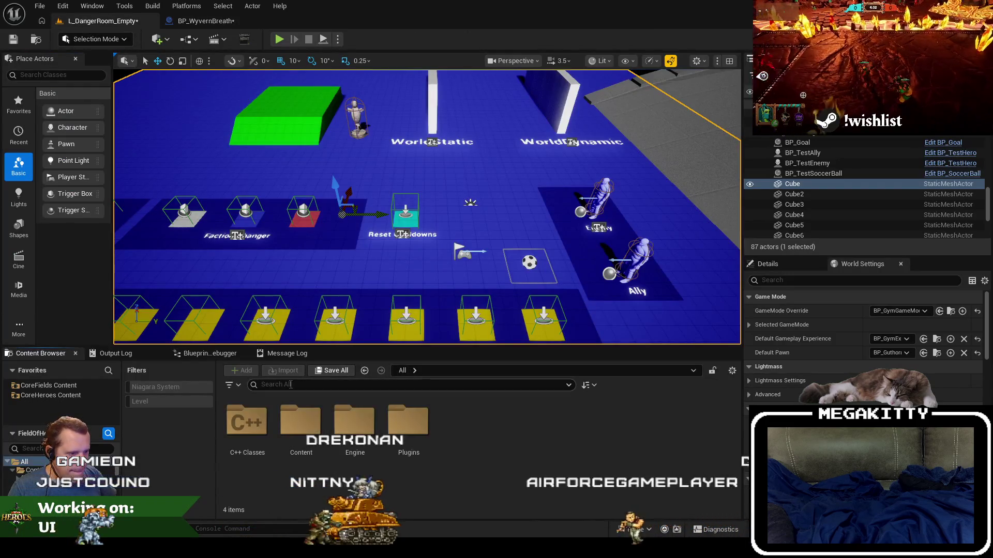
type("bp_grace")
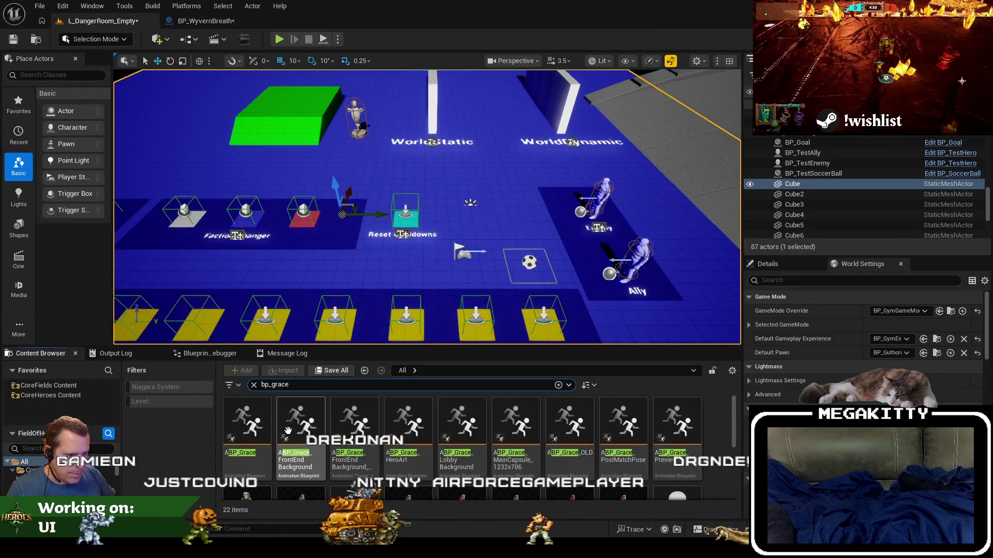
scroll(362, 451, "down", 3)
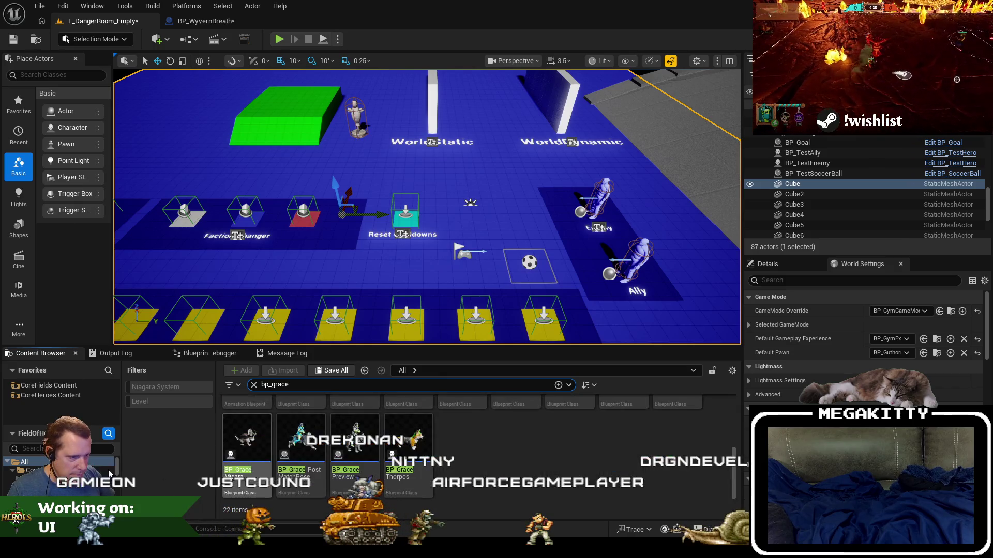
left_click(59, 396)
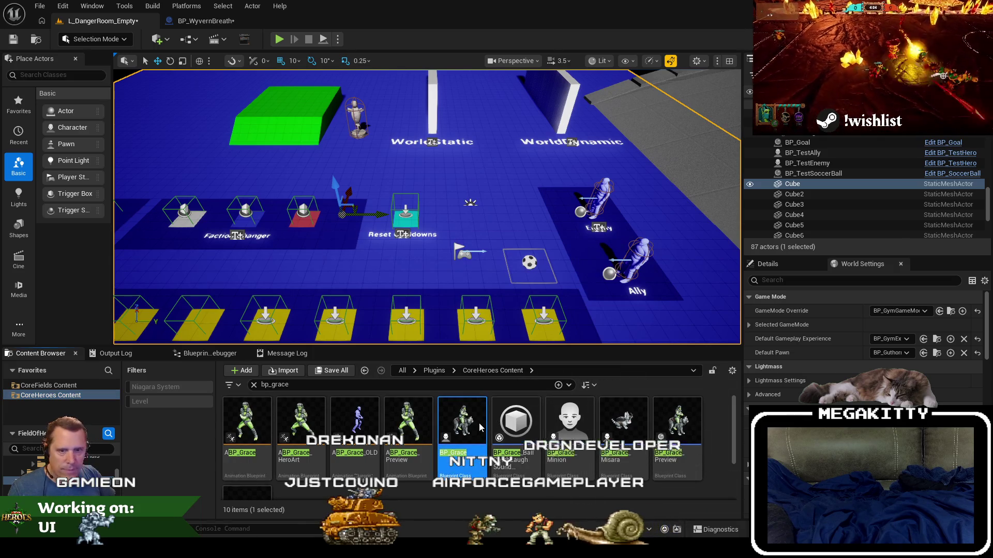
double_click(477, 427)
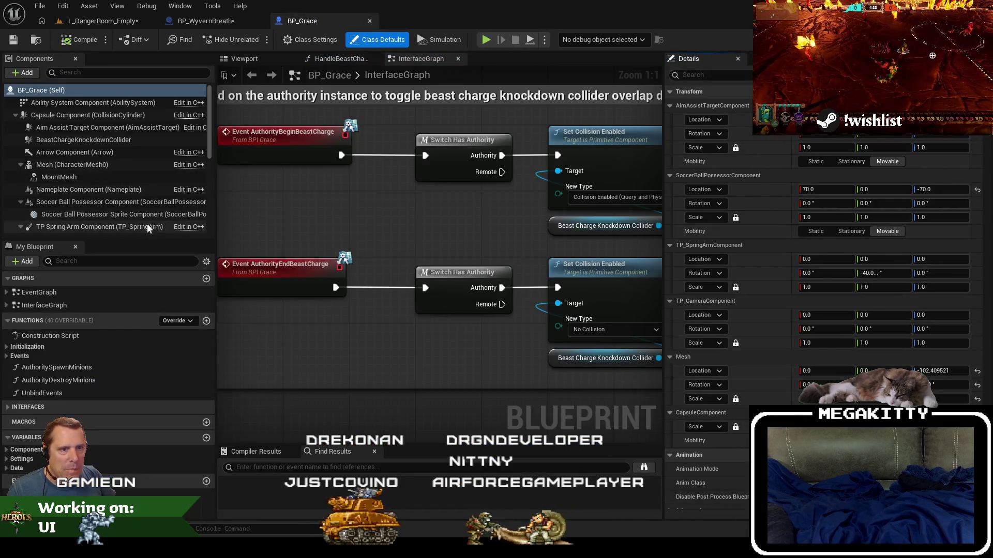
- Copy BP_Grace's BeastChargeKnockdownCollider component and return to BP_WyvernBreath
left_click(106, 140)
right_click(106, 141)
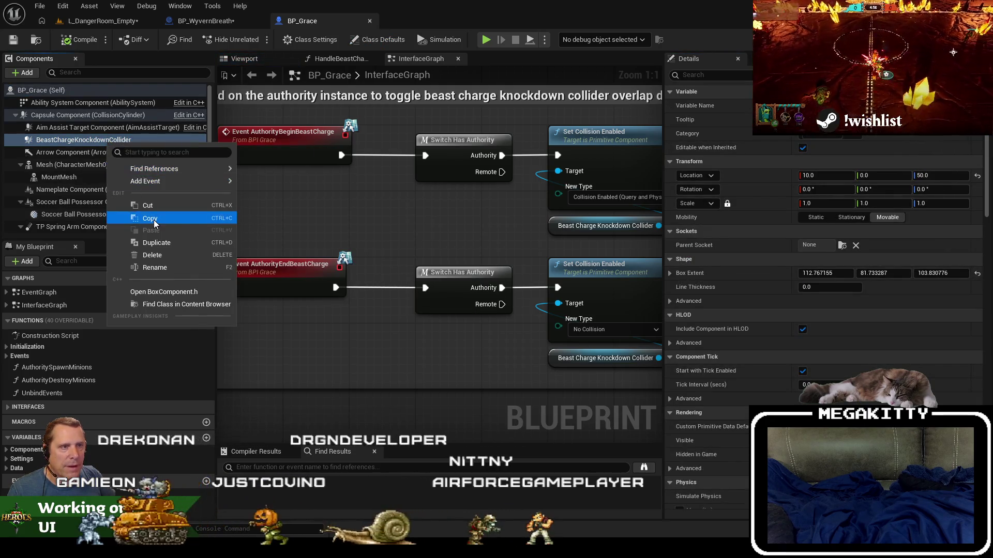
left_click(153, 219)
left_click(203, 20)
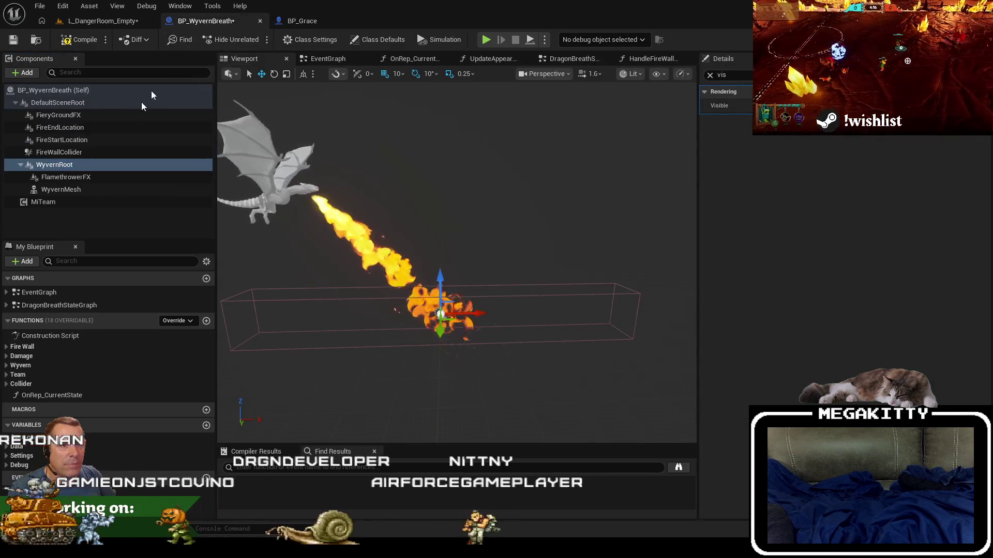
- Paste the knockdown collider into BP_WyvernBreath and attach it under WyvernRoot
right_click(76, 165)
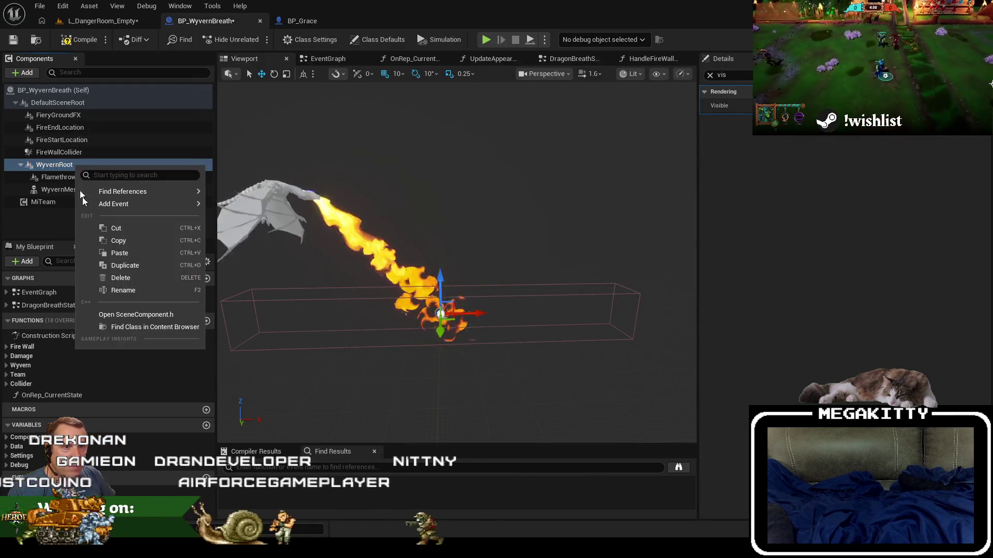
left_click(120, 253)
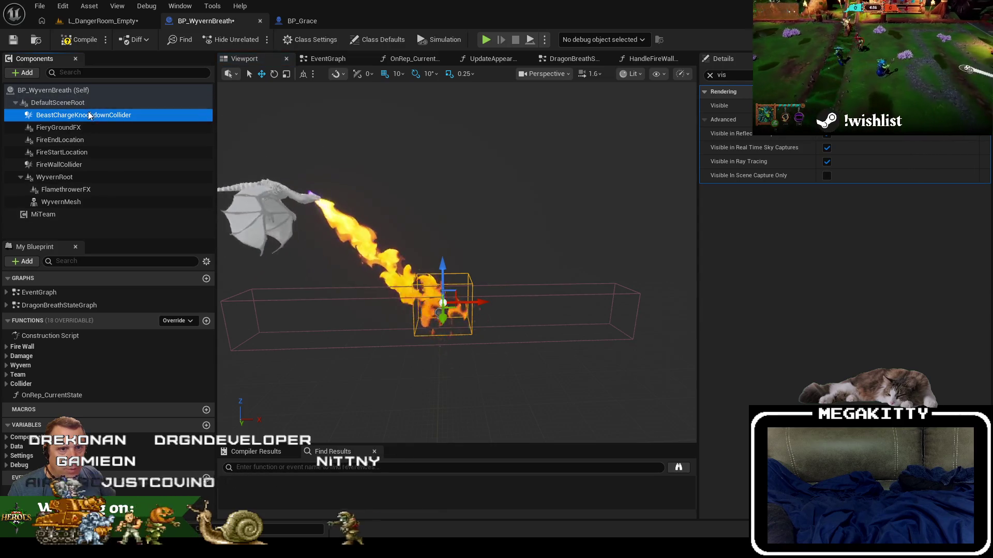
mouse_move(81, 176)
left_mouse_down()
mouse_move(79, 209)
mouse_move(76, 177)
left_mouse_up()
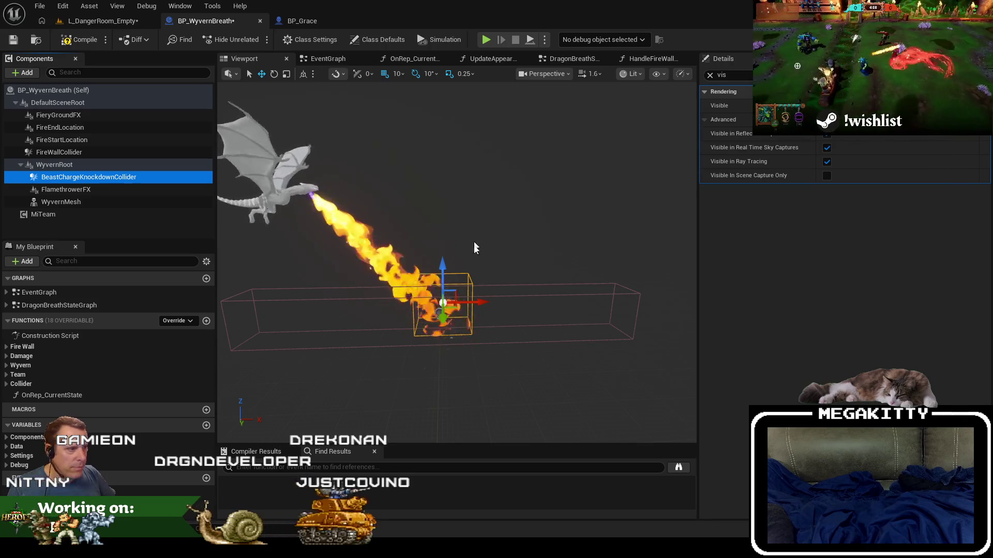
left_click(172, 200)
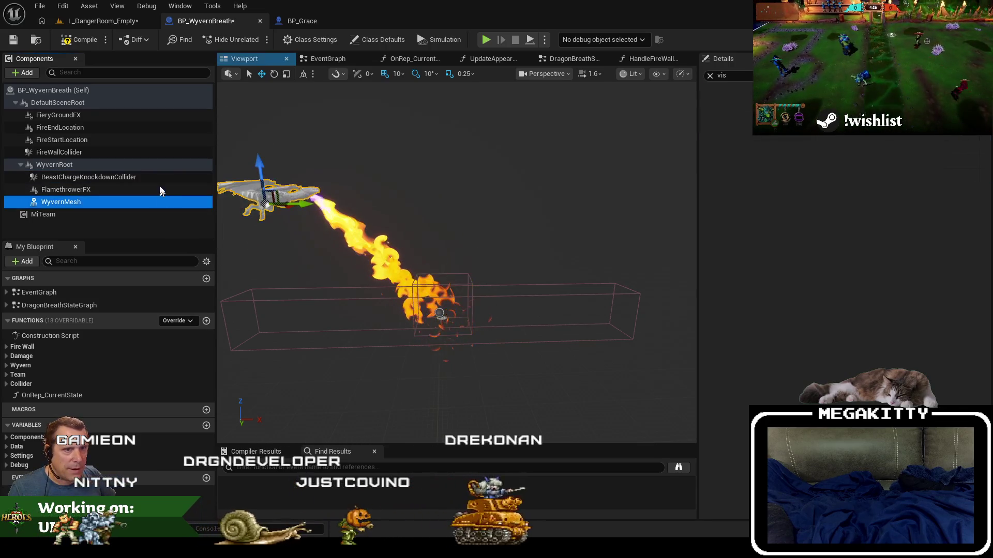
left_click(173, 181)
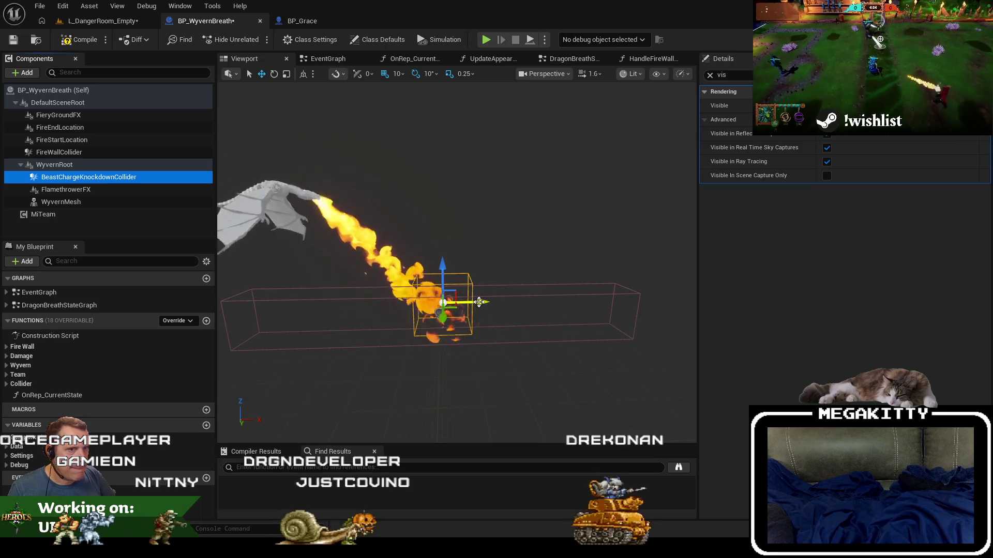
- Clear the property filter and compare WyvernRoot, WyvernMesh and the collider's details
left_click(710, 75)
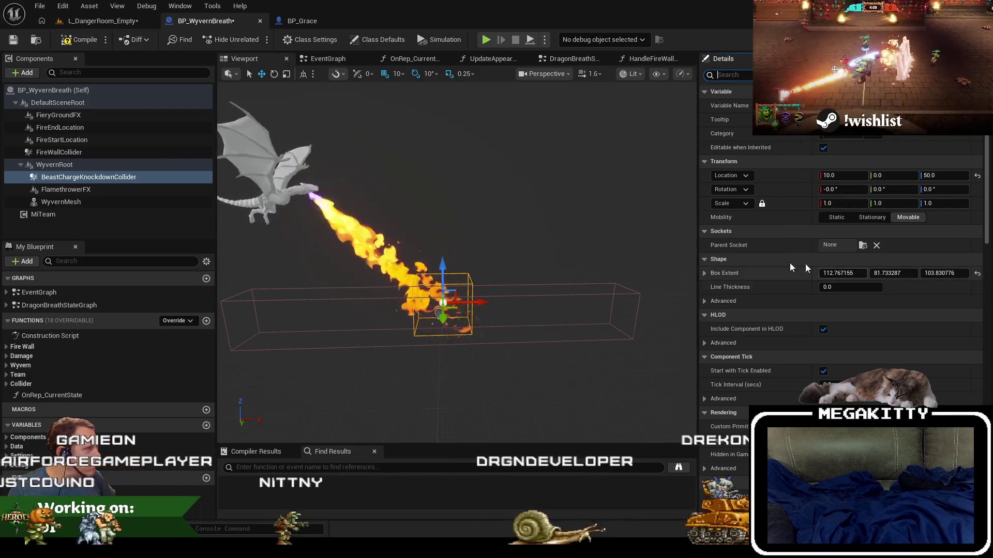
left_click(138, 165)
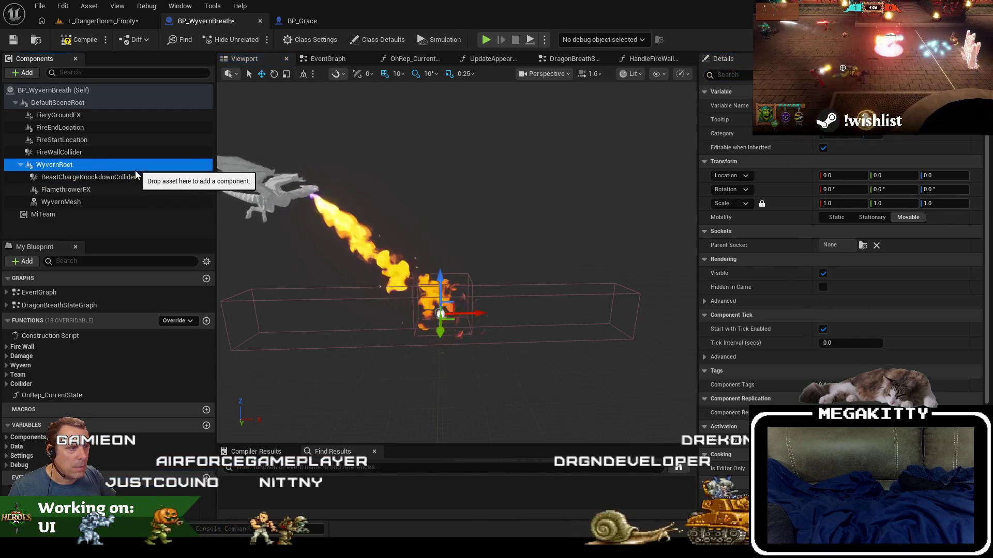
left_click(132, 179)
left_click(119, 203)
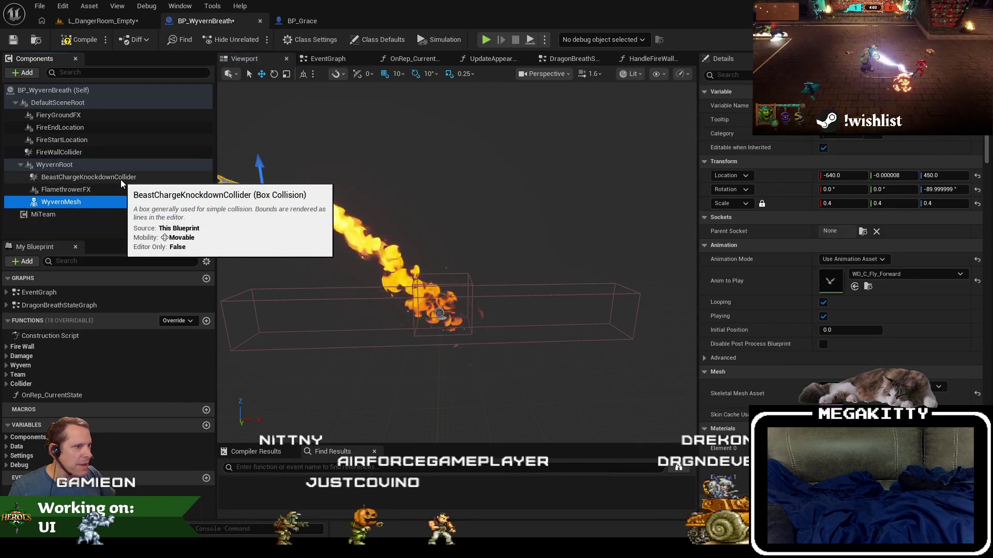
left_click(120, 176)
left_click(104, 165)
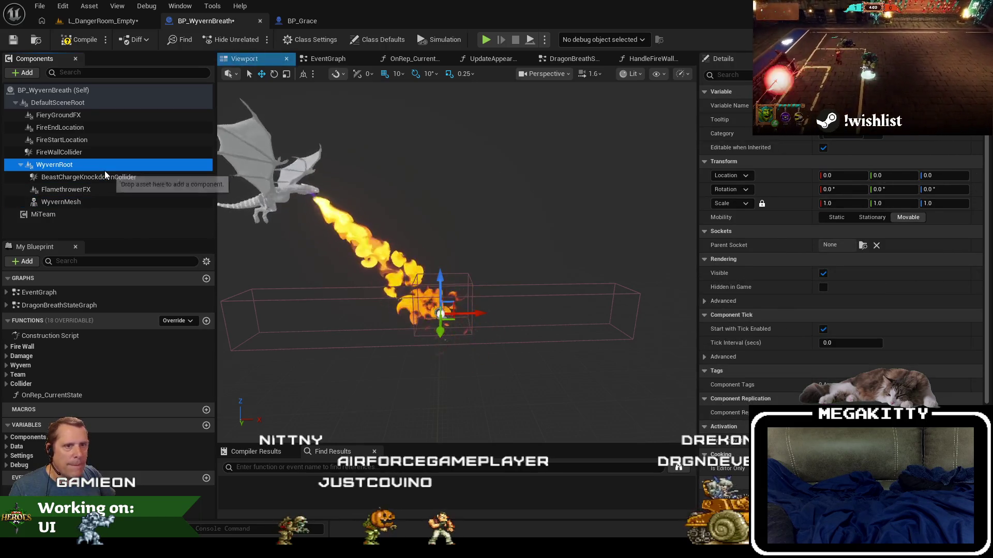
left_click(102, 178)
- Rename BeastChargeKnockdownCollider to KnockdownCollider
key("F2")
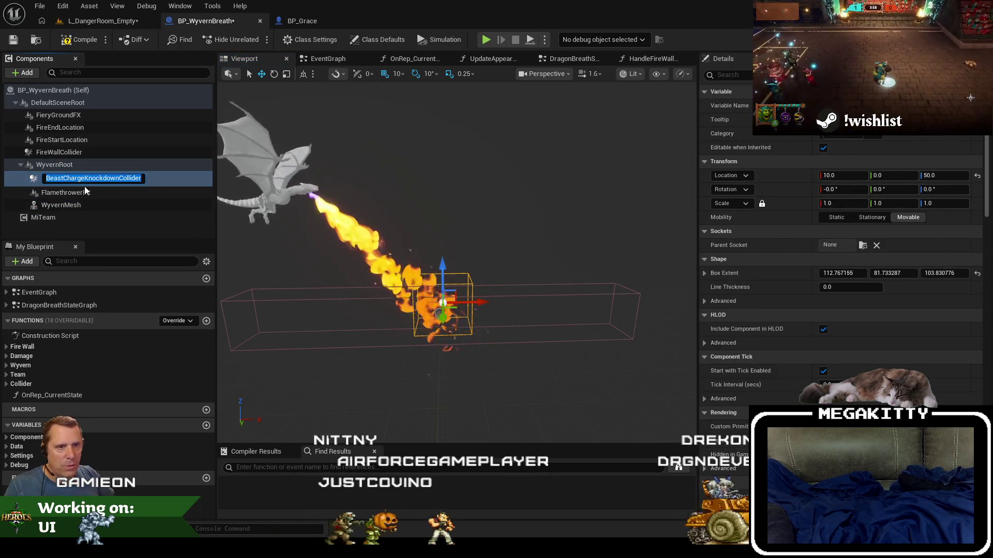
left_click(85, 177)
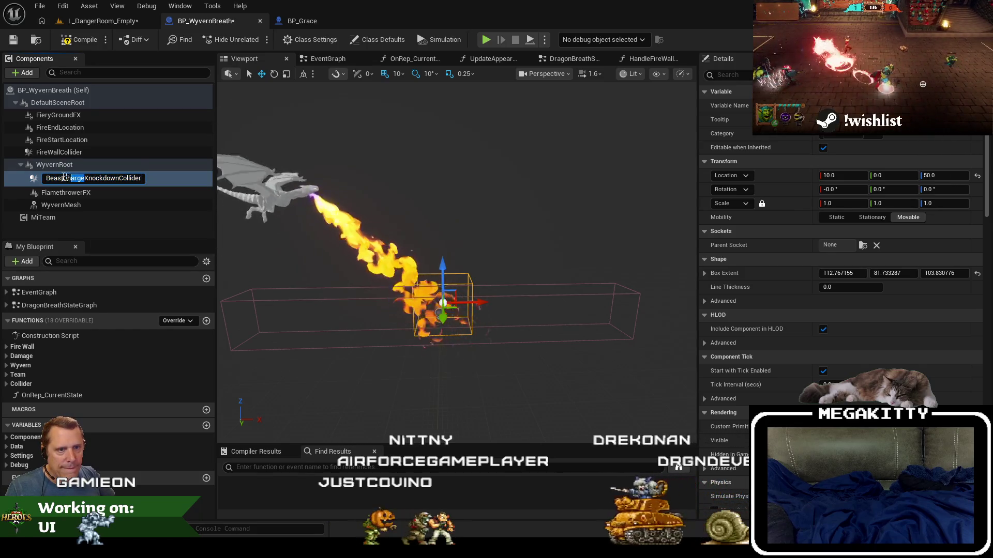
key("BackSpace")
key("Return")
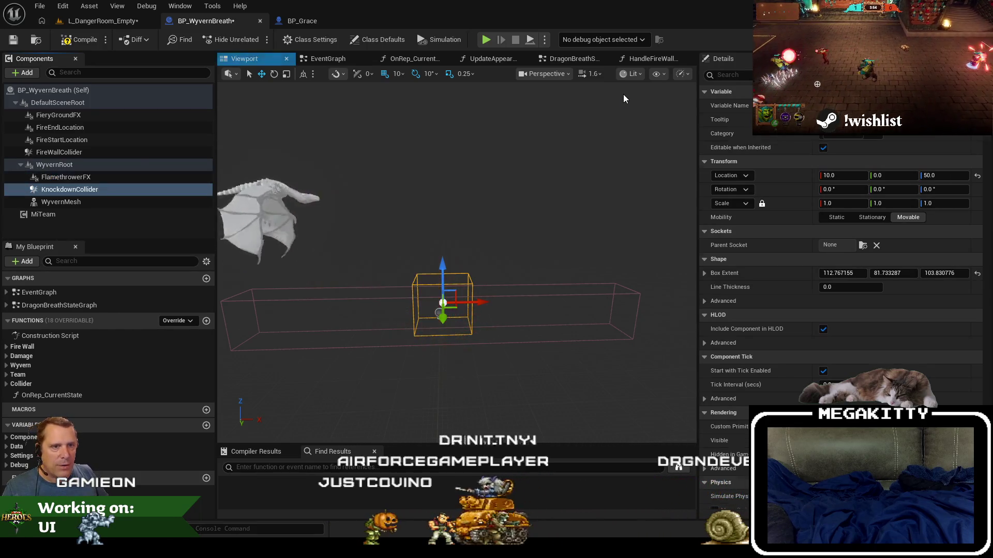
- Enlarge the collider's box extent to about 127.44, 117.45, 103.83
left_click(726, 75)
type("co")
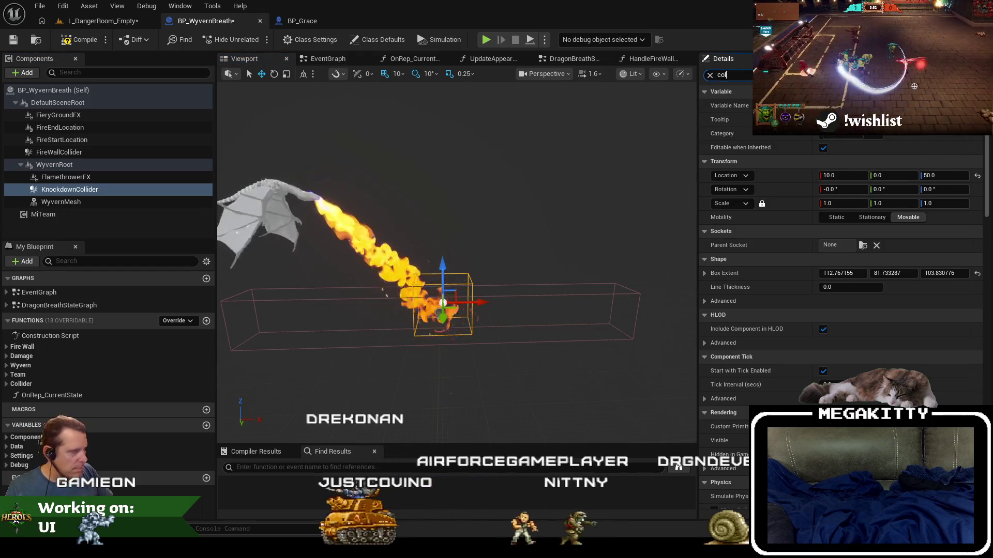
type("lis")
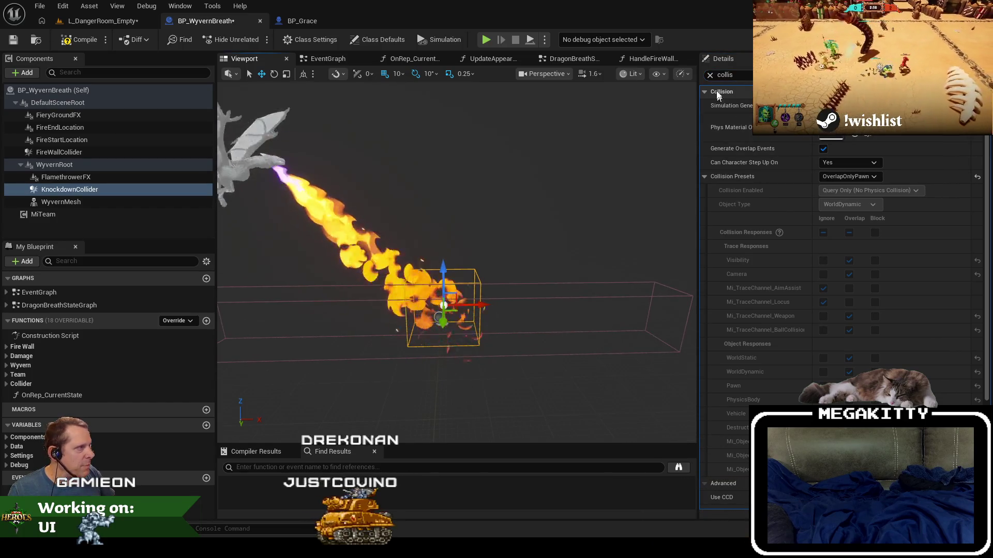
key("Escape")
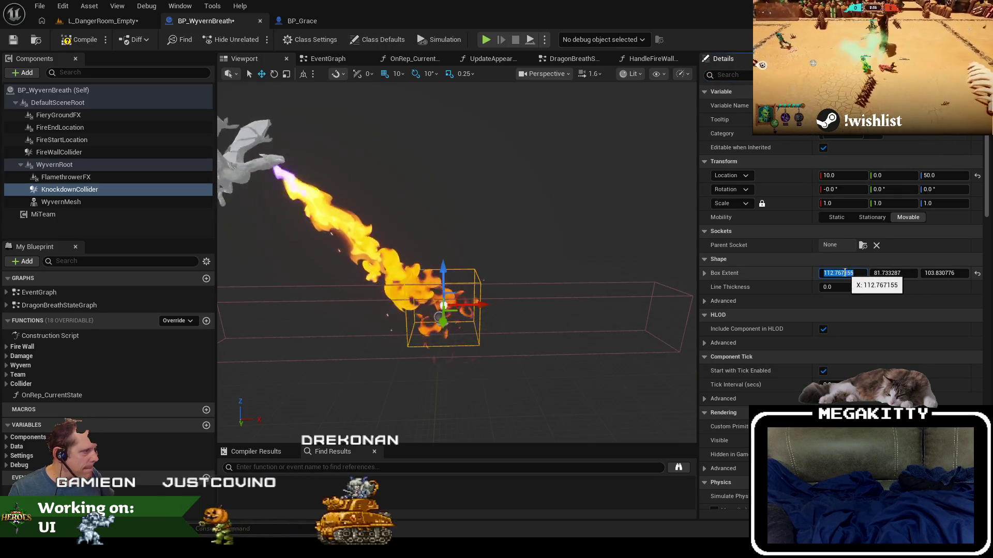
mouse_move(662, 260)
left_mouse_down()
mouse_move(559, 256)
mouse_move(533, 241)
left_mouse_up()
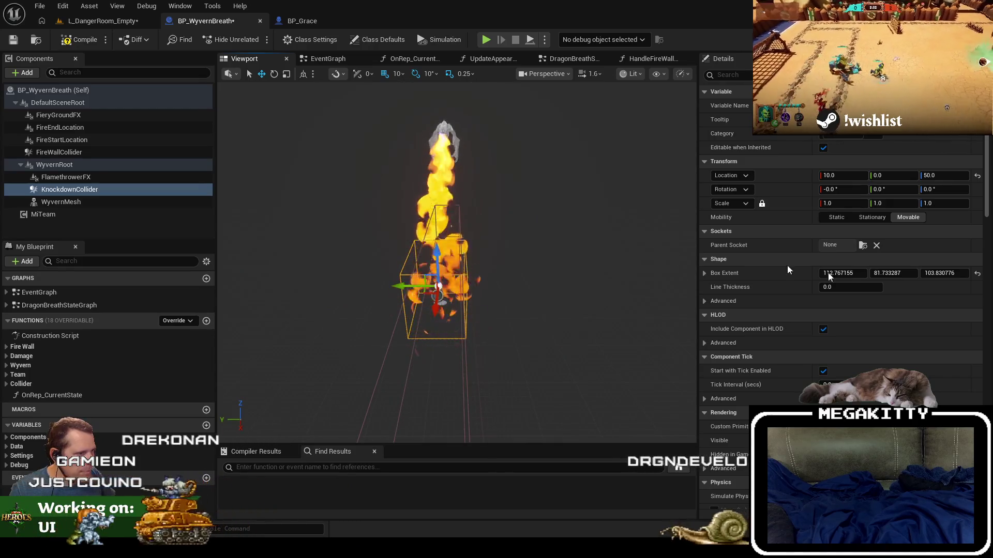
left_click_drag(856, 273, 935, 273)
left_click_drag(517, 259, 434, 275)
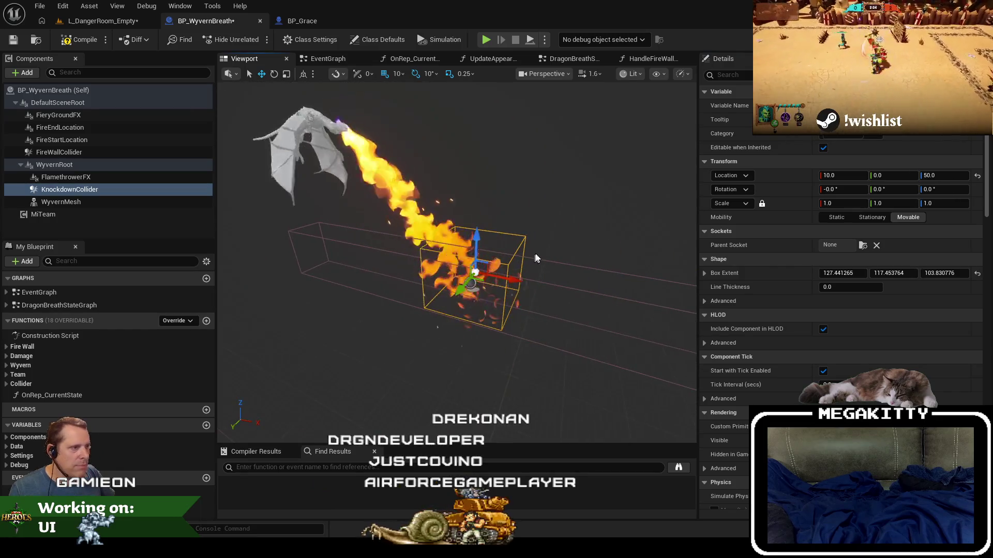
left_click(305, 22)
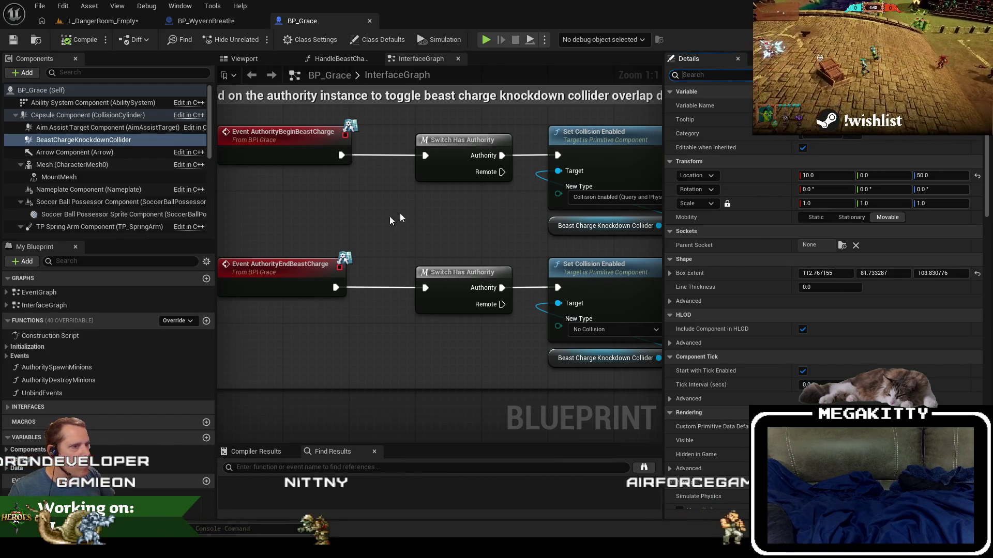
scroll(360, 227, "down", 3)
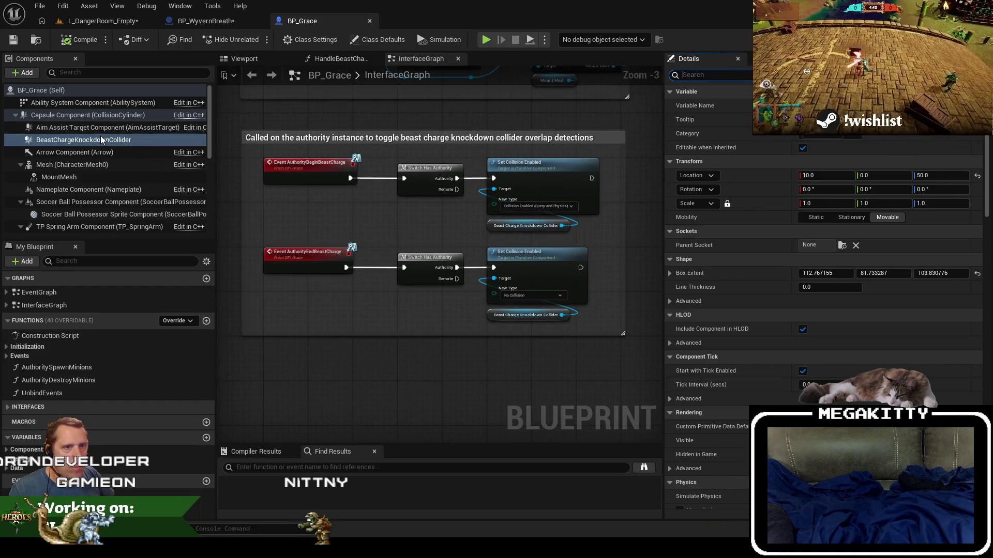
right_click(101, 140)
left_click(76, 162)
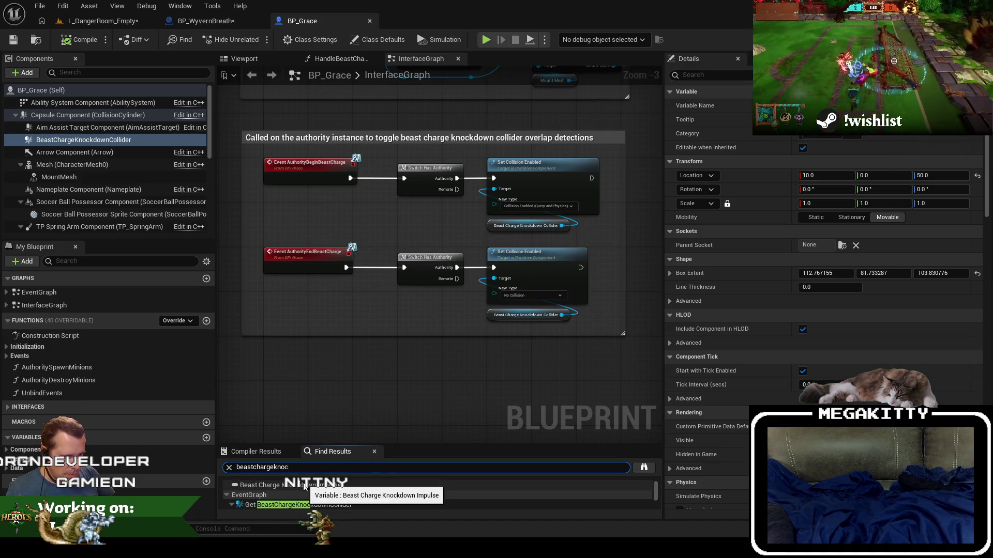
scroll(827, 284, "down", 15)
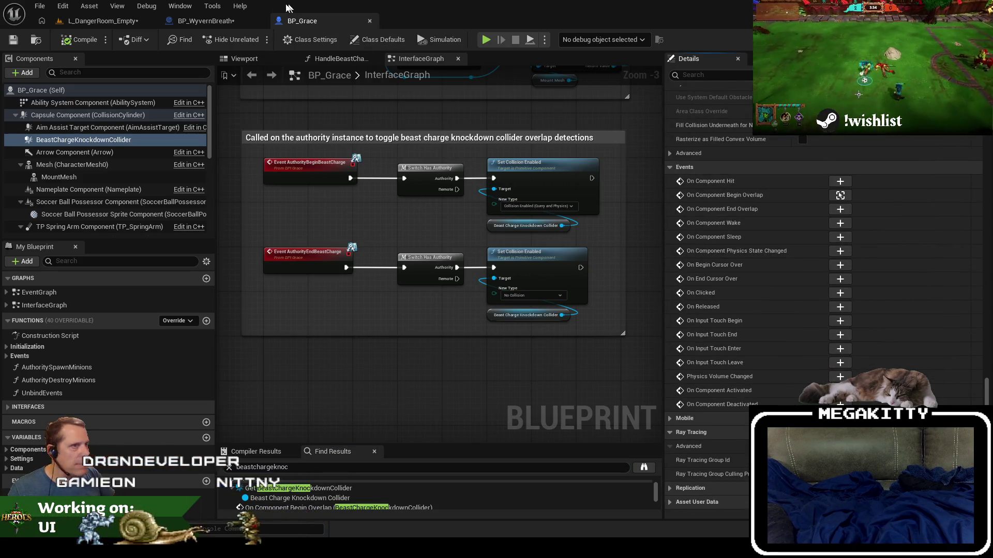
left_click(205, 21)
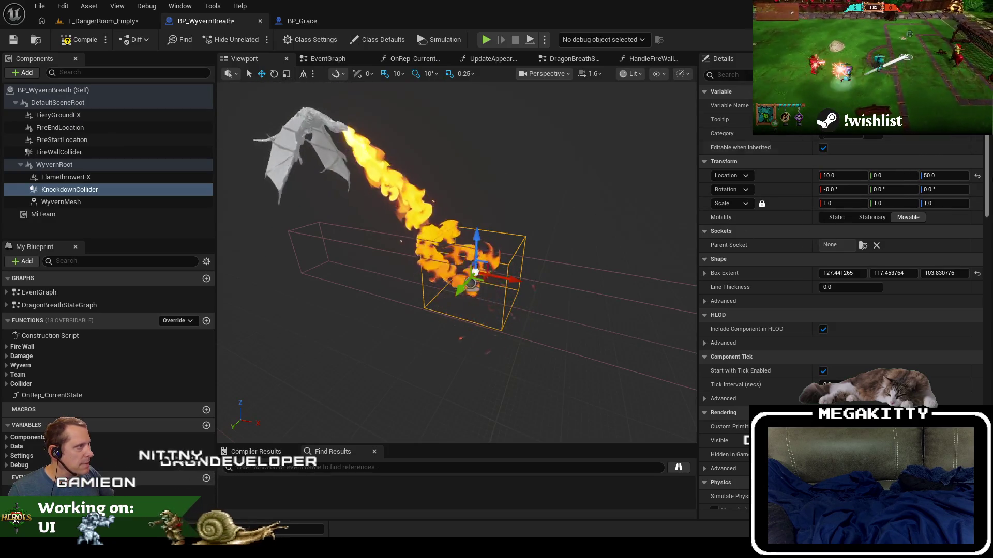
- Add KnockdownCollider's On Component Begin Overlap event from the Details Events list
scroll(944, 355, "down", 15)
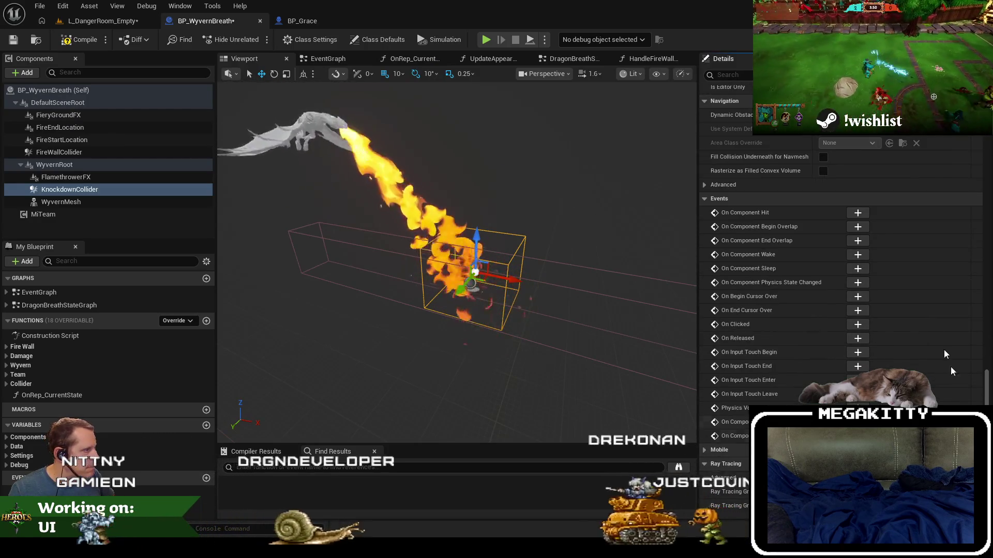
left_click(858, 227)
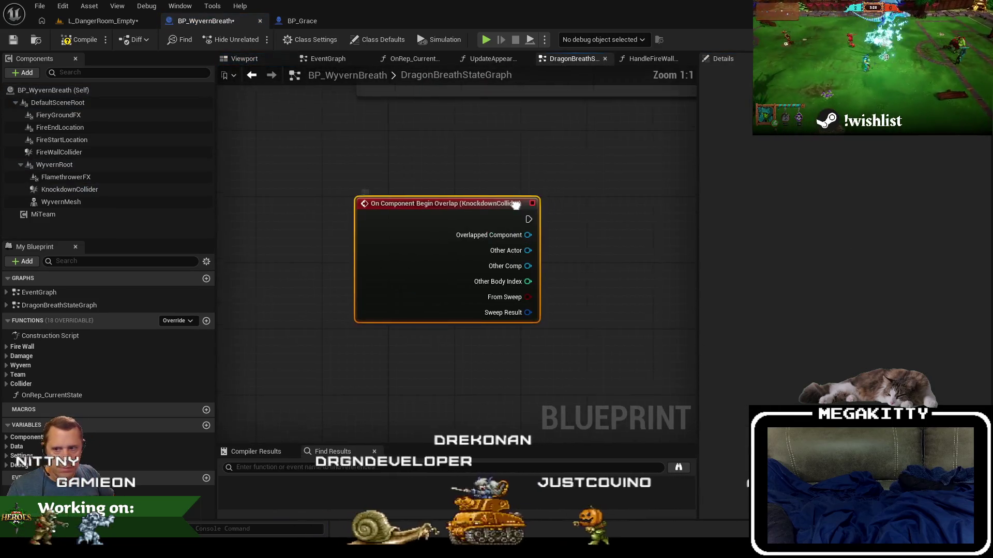
scroll(432, 328, "down", 3)
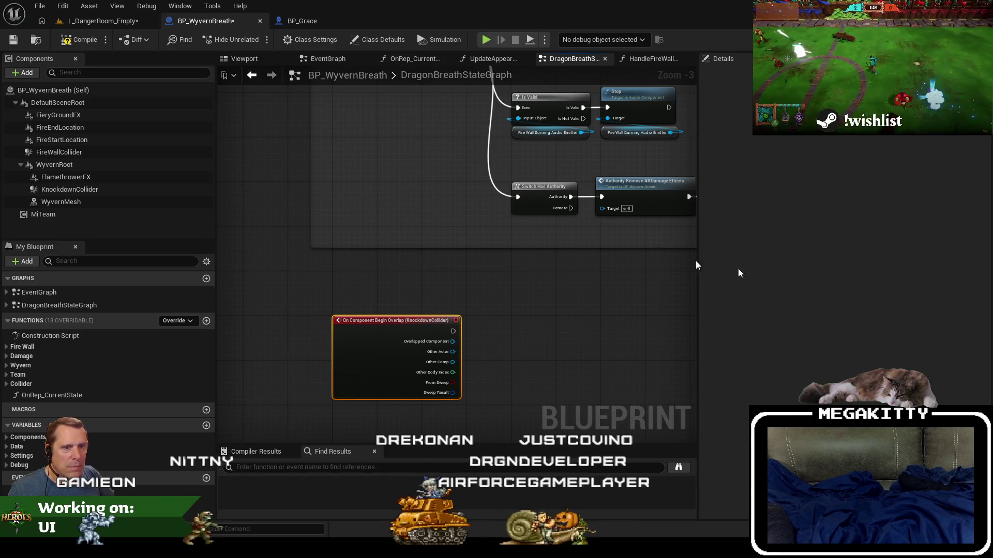
scroll(692, 264, "down", 3)
left_click(7, 307)
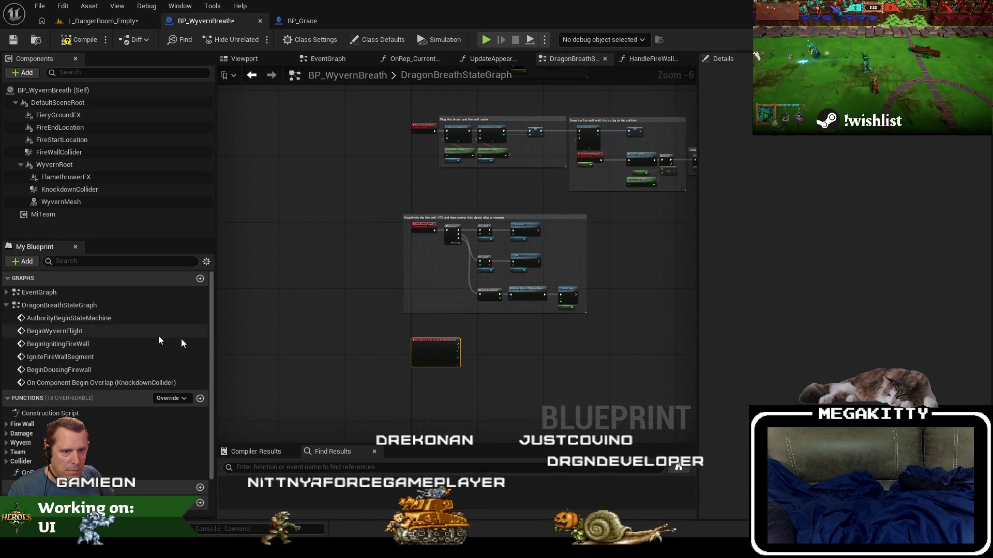
scroll(435, 355, "up", 4)
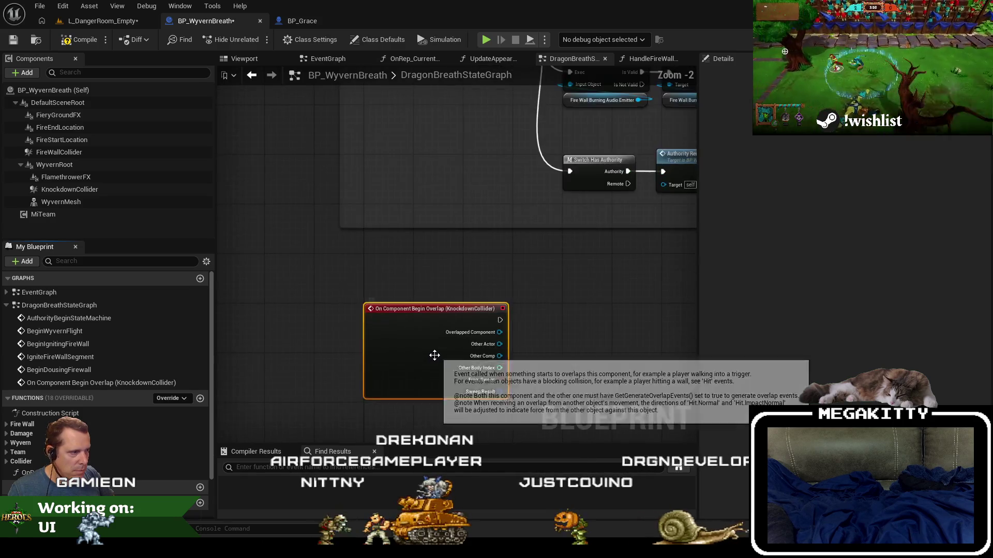
scroll(513, 338, "down", 1)
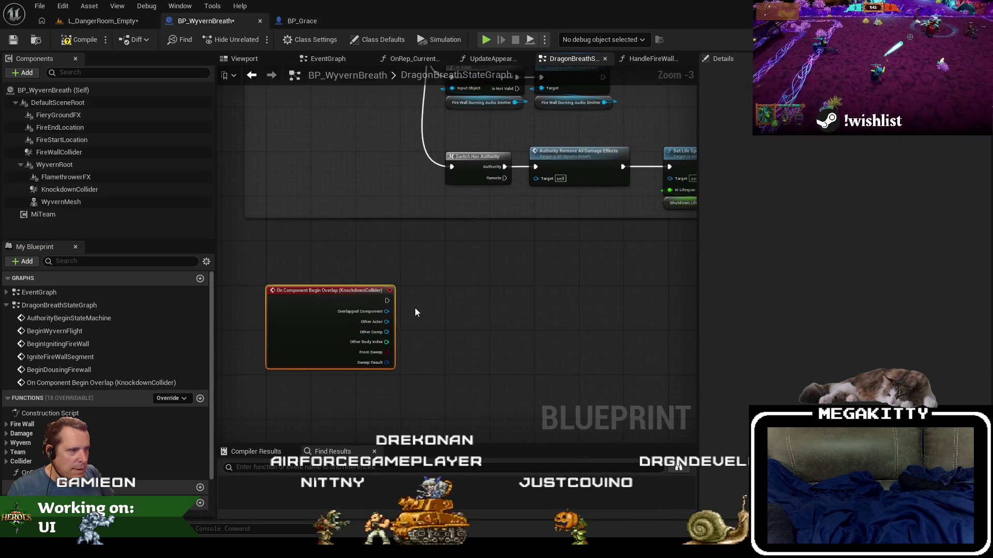
- Compare with BP_Grace's existing collider overlap event, then return to BP_WyvernBreath
left_click(293, 19)
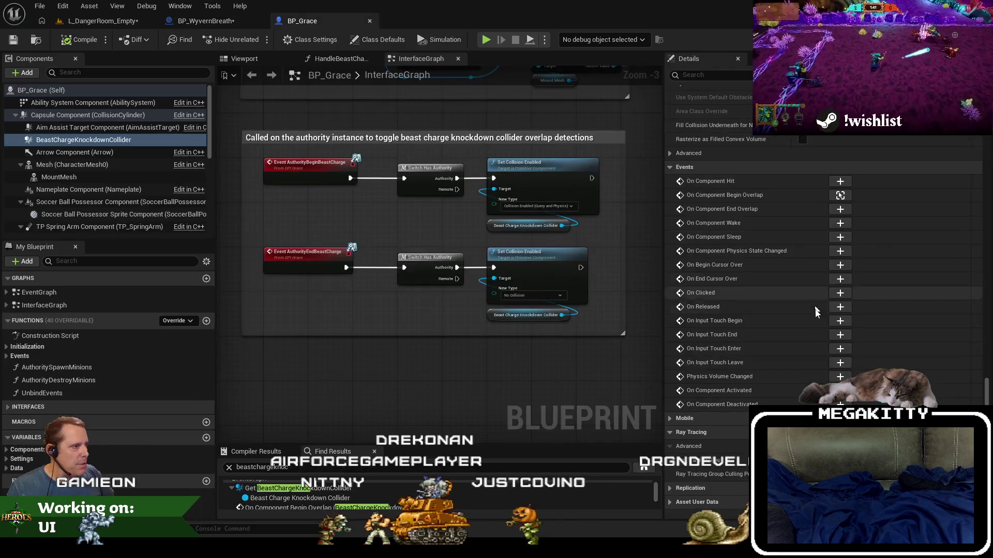
left_click(841, 196)
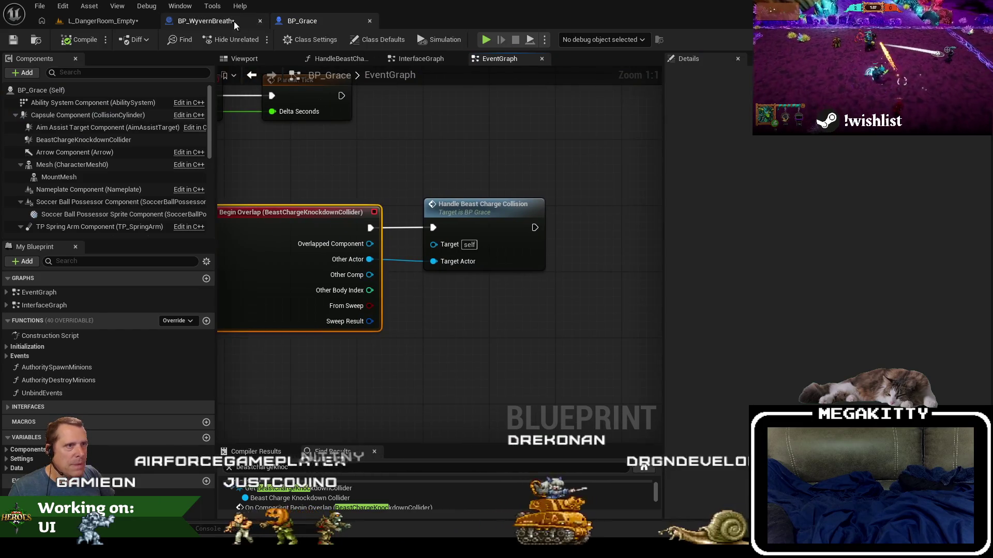
left_click(234, 20)
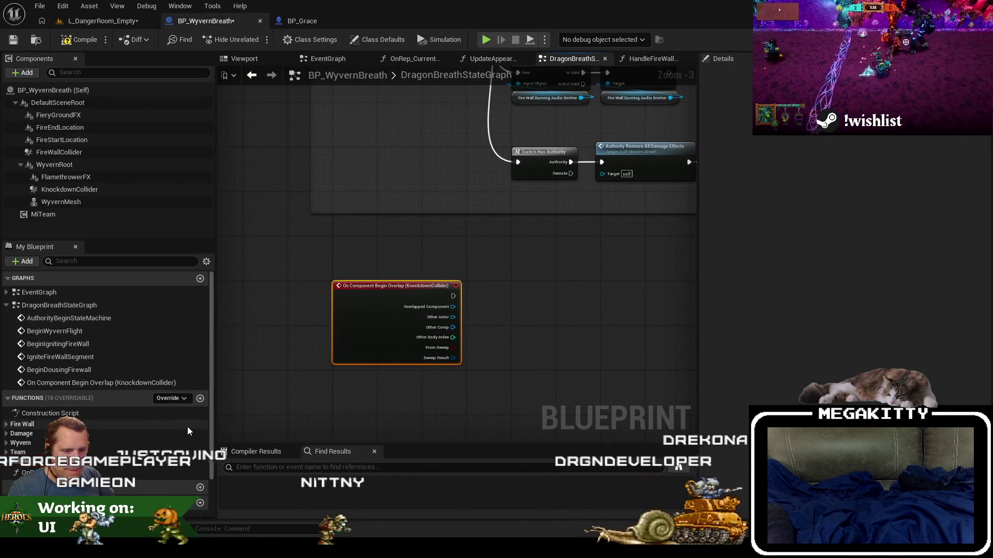
- Create function HandleKnockdownColliderCollision with an Actor input named TargetActor
left_click(201, 399)
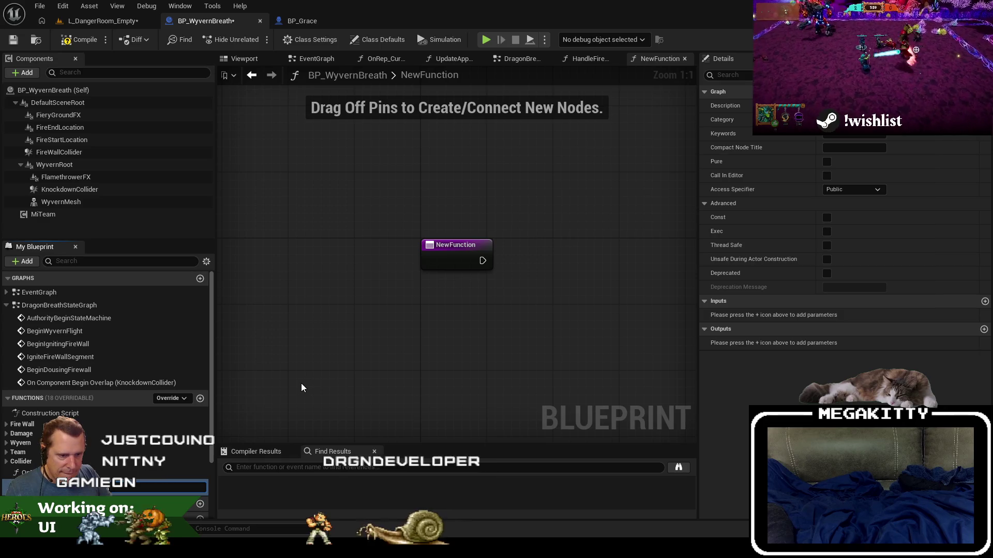
key("Return")
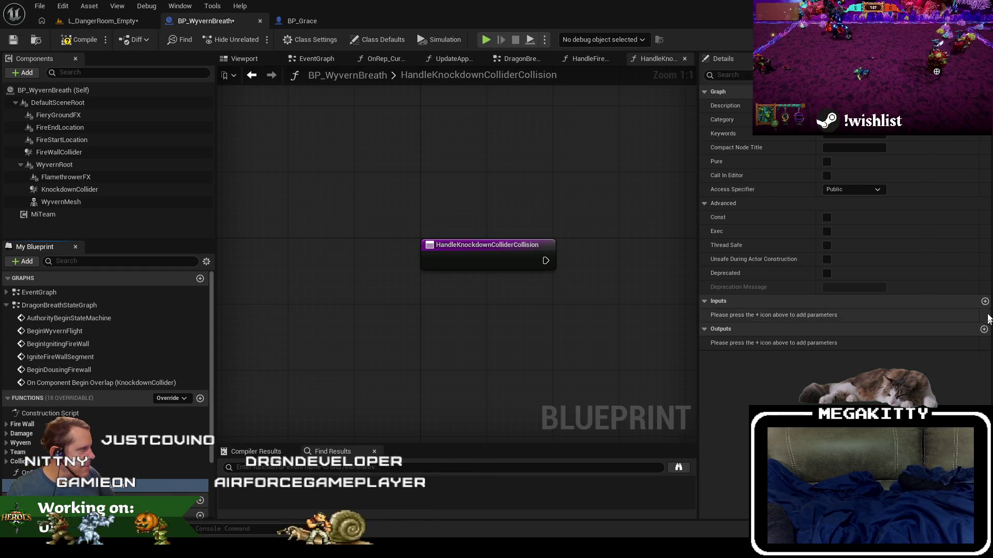
left_click(854, 316)
type("actor")
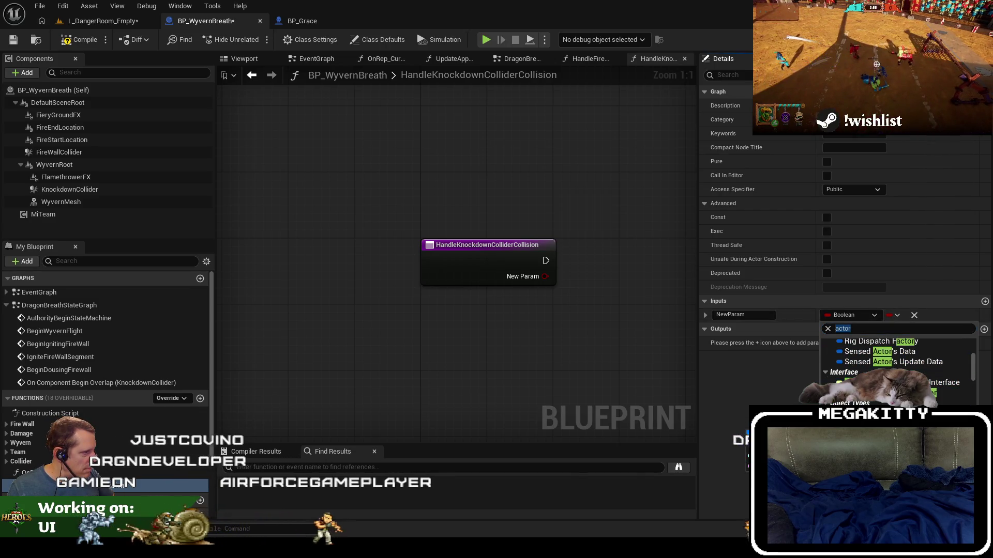
key("Return")
left_click(767, 315)
type("TargeA")
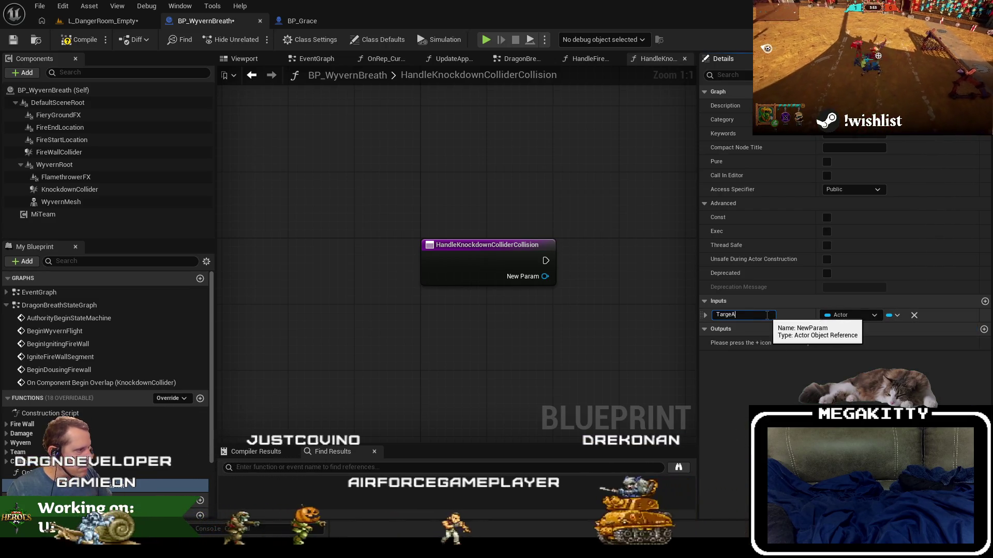
key("BackSpace")
type("tActor")
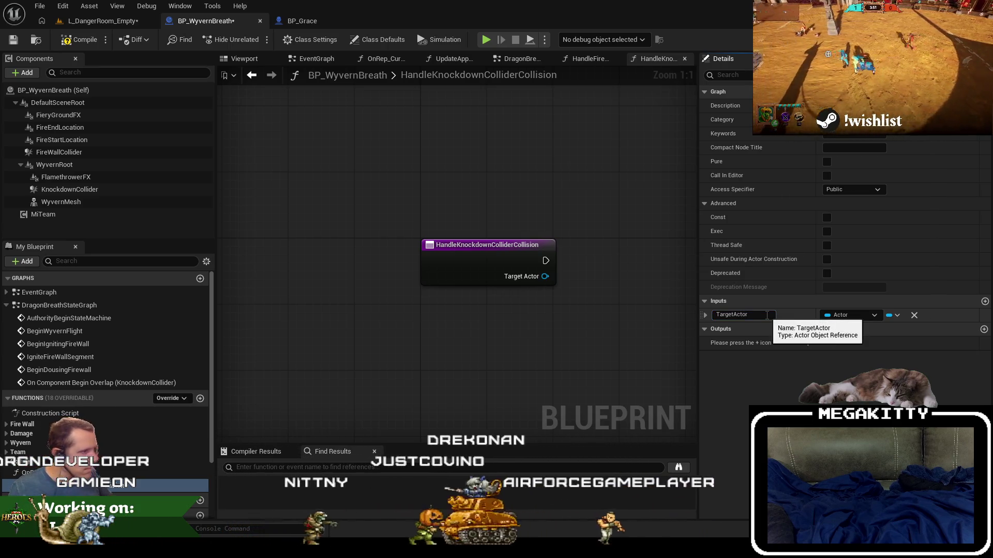
key("Return")
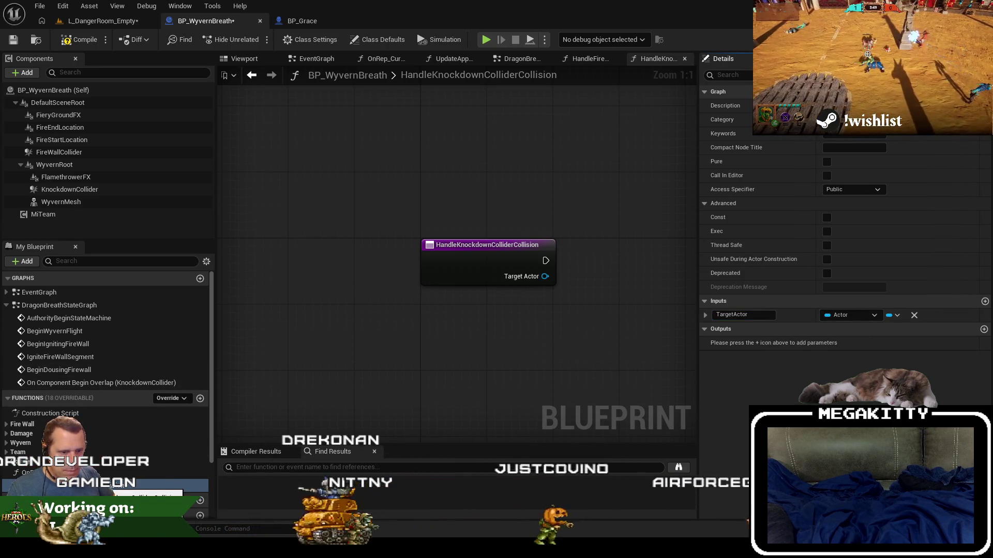
- Switch to DragonBreathStateGraph and check the Jira ticket
left_click_drag(563, 336, 435, 360)
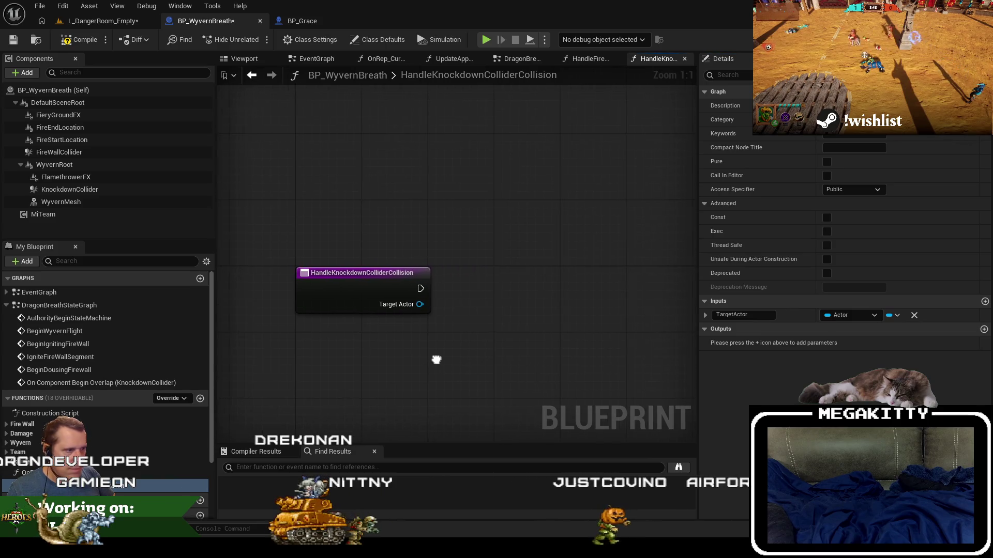
left_click(513, 60)
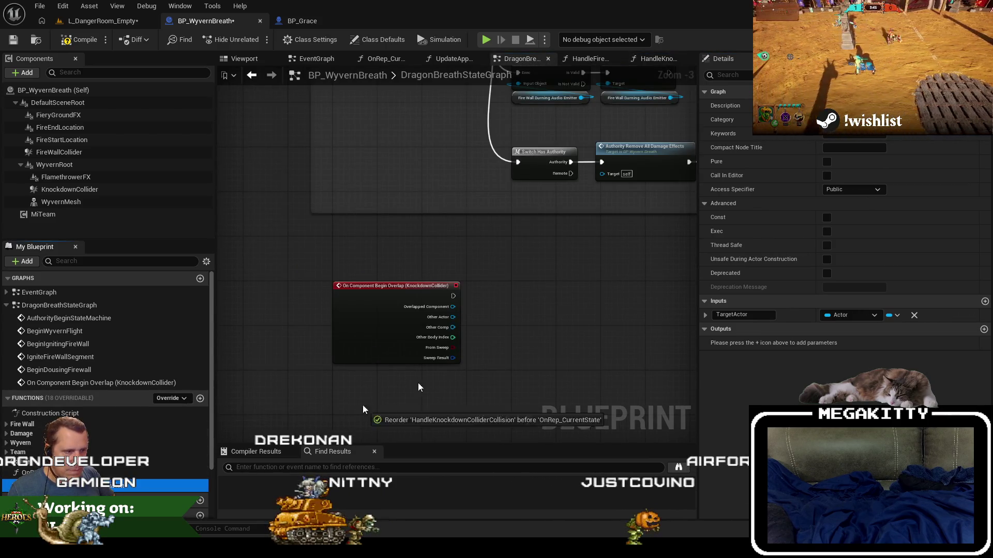
scroll(474, 277, "up", 3)
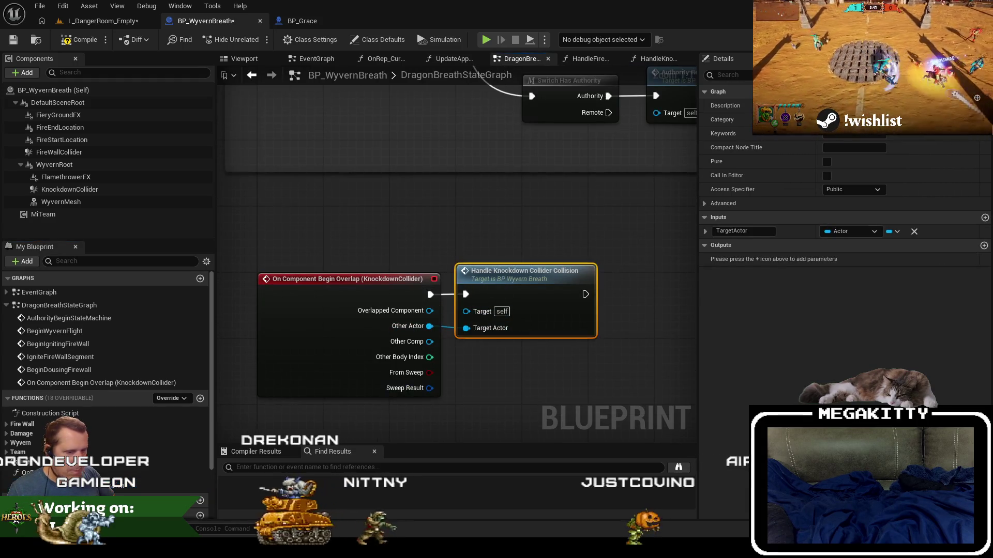
key("alt+Tab")
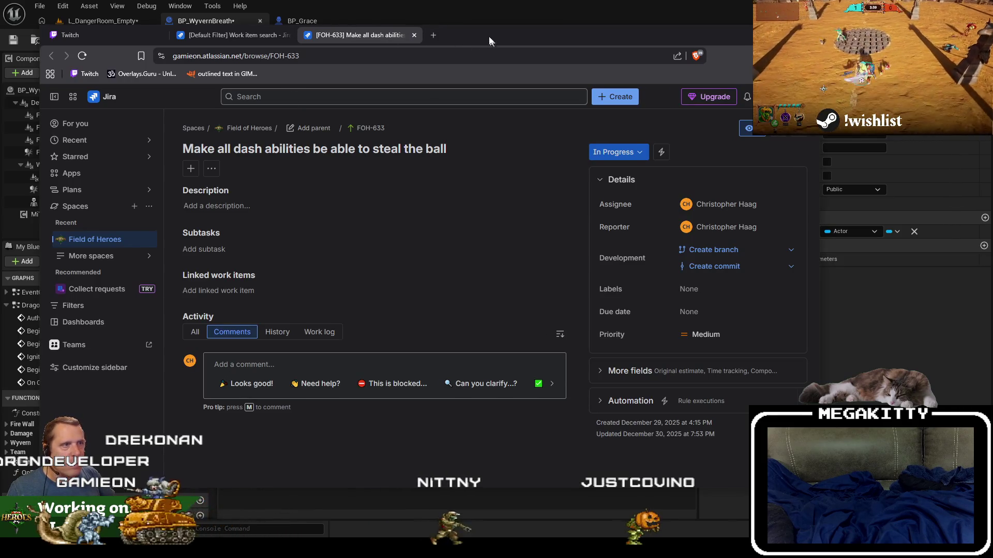
- Leave the Jira dash-ability ticket and bring BP_WyvernBreath's blueprint editor forward
key("alt+Tab")
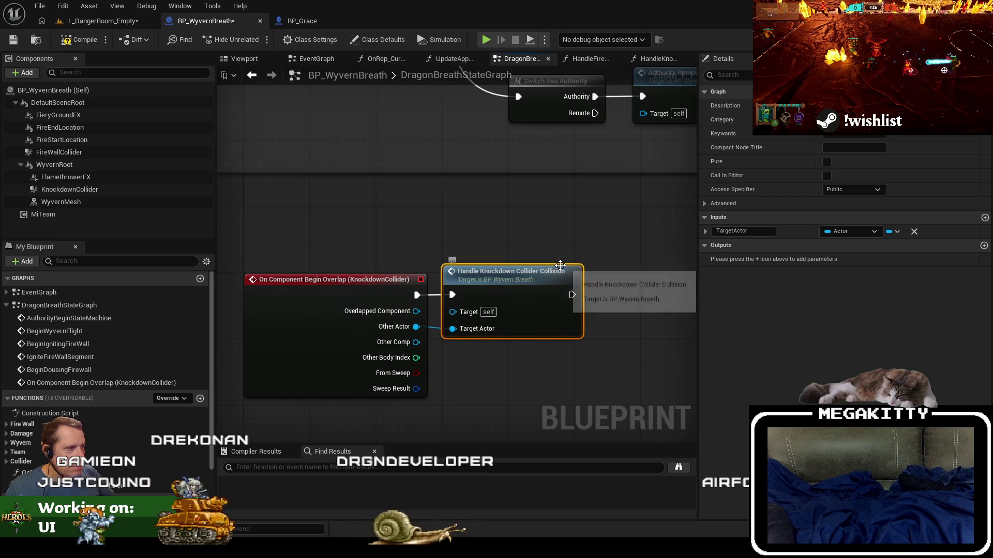
- Copy BP_Grace's hostility Branch and Sequence into HandleKnockdownColliderCollision, wired from the entry node
double_click(545, 269)
left_click(302, 21)
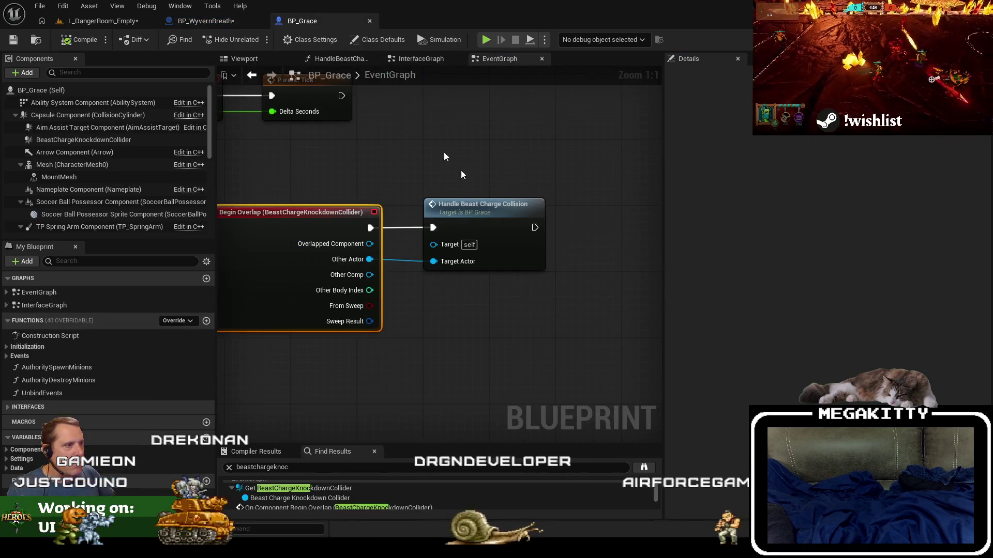
double_click(429, 243)
mouse_move(540, 333)
left_mouse_down()
mouse_move(433, 303)
mouse_move(305, 178)
left_mouse_up()
key("ctrl+c")
left_click(206, 21)
key("ctrl+v")
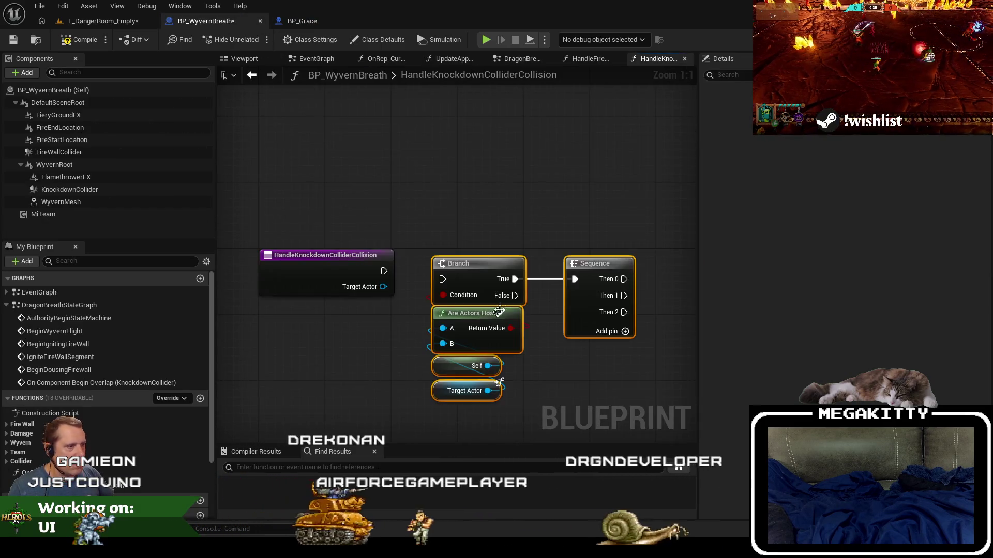
left_click_drag(498, 311, 523, 302)
mouse_move(467, 270)
left_mouse_down()
mouse_move(374, 275)
mouse_move(383, 271)
left_mouse_up()
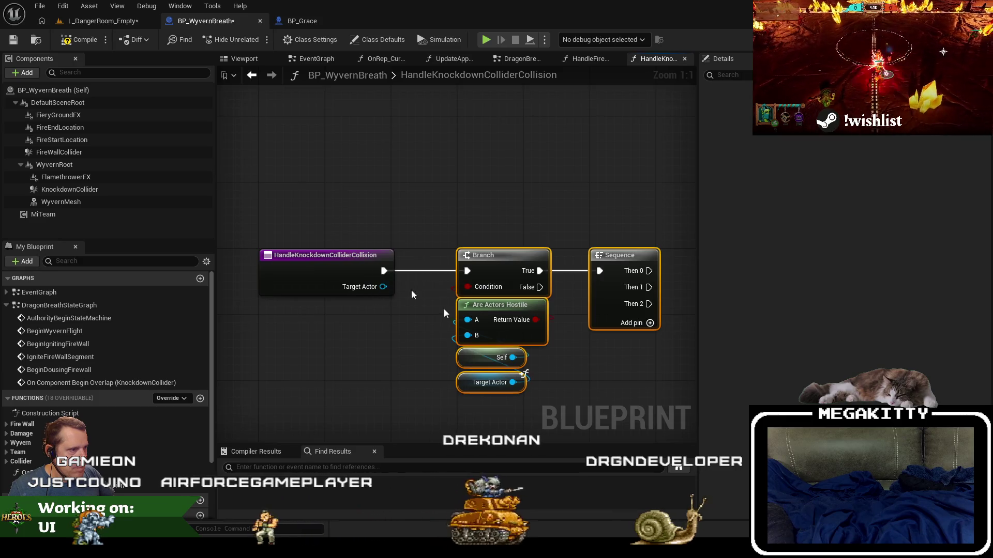
scroll(411, 295, "down", 2)
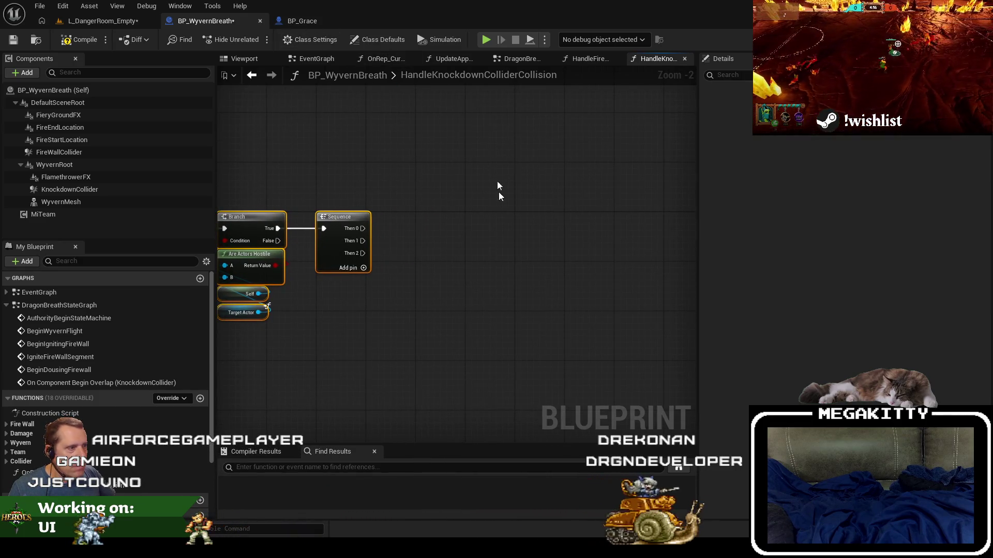
- Bring BP_Grace's Apply damage and ball-drop blocks over and place them after the Sequence
left_click(311, 22)
scroll(414, 225, "down", 2)
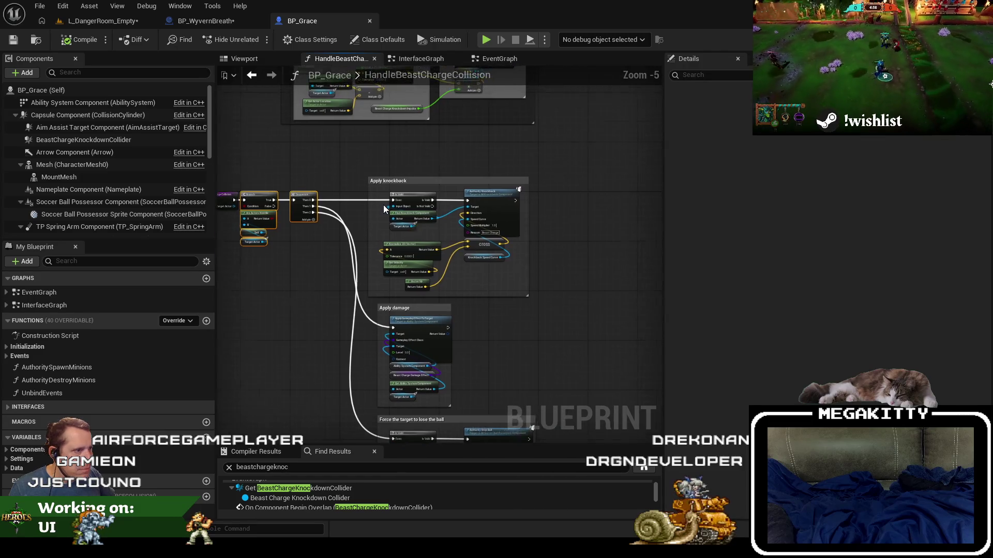
scroll(383, 205, "up", 2)
scroll(479, 366, "down", 2)
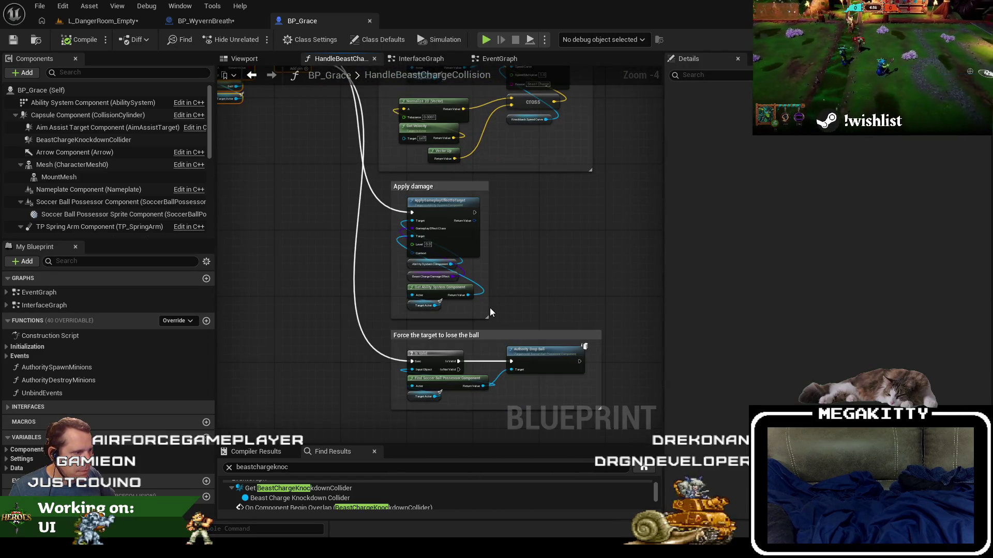
left_click_drag(327, 199, 322, 181)
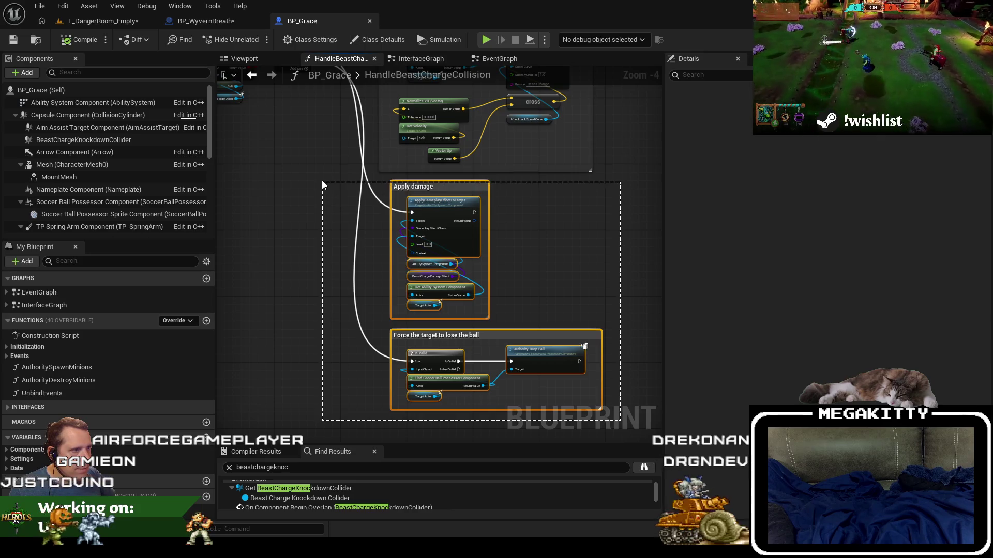
left_click(228, 22)
key("ctrl+v")
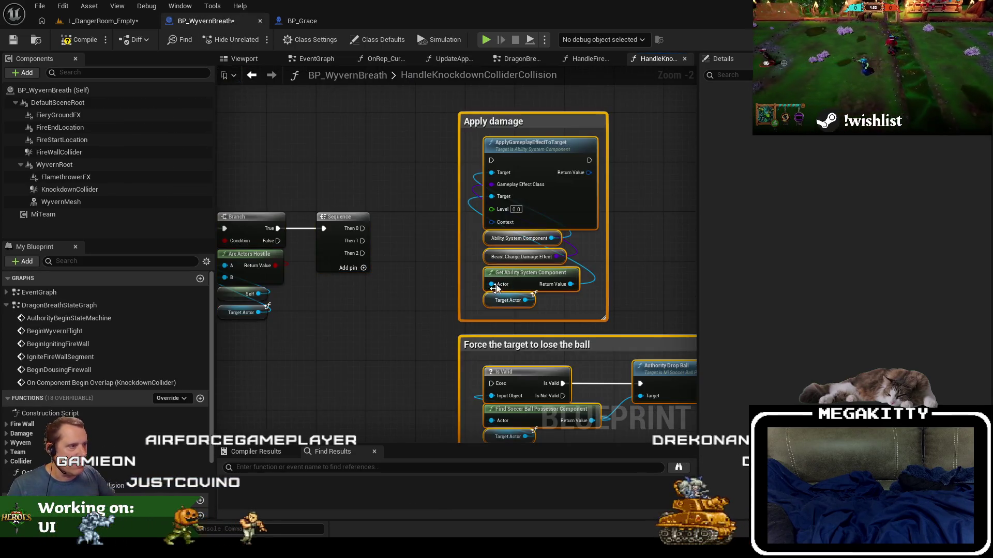
mouse_move(527, 147)
left_mouse_down()
mouse_move(482, 215)
mouse_move(363, 228)
left_mouse_up()
scroll(337, 355, "up", 1)
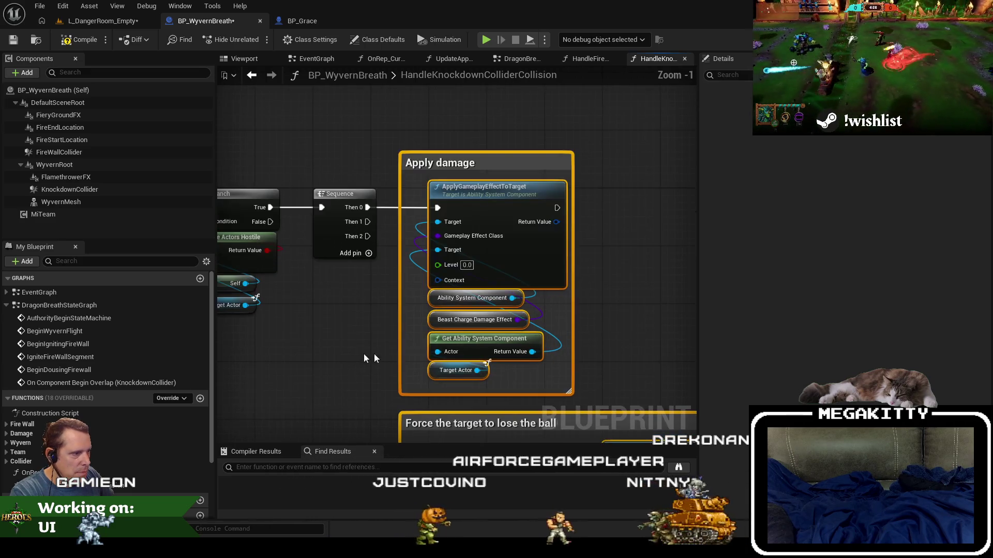
left_click(346, 362)
scroll(21, 409, "down", 2)
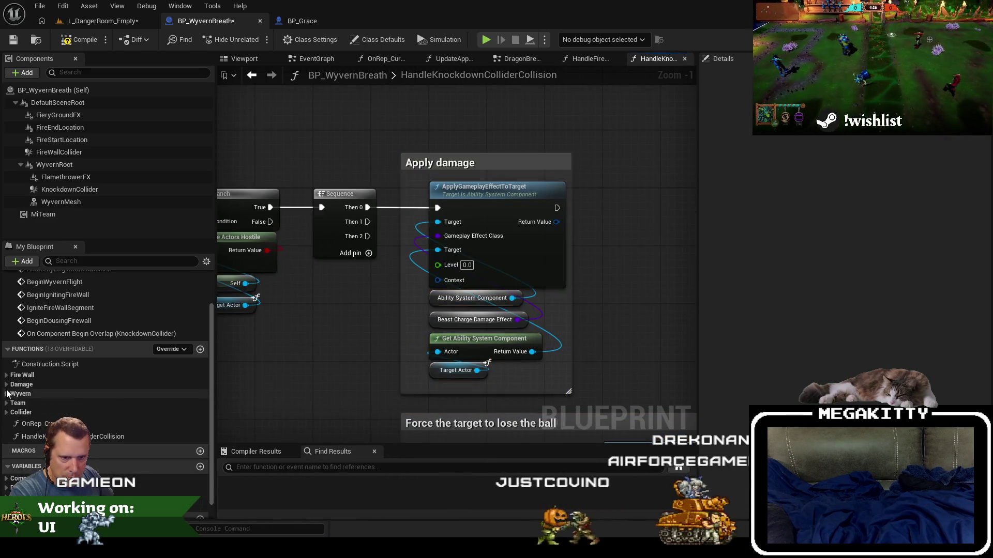
scroll(10, 468, "down", 1)
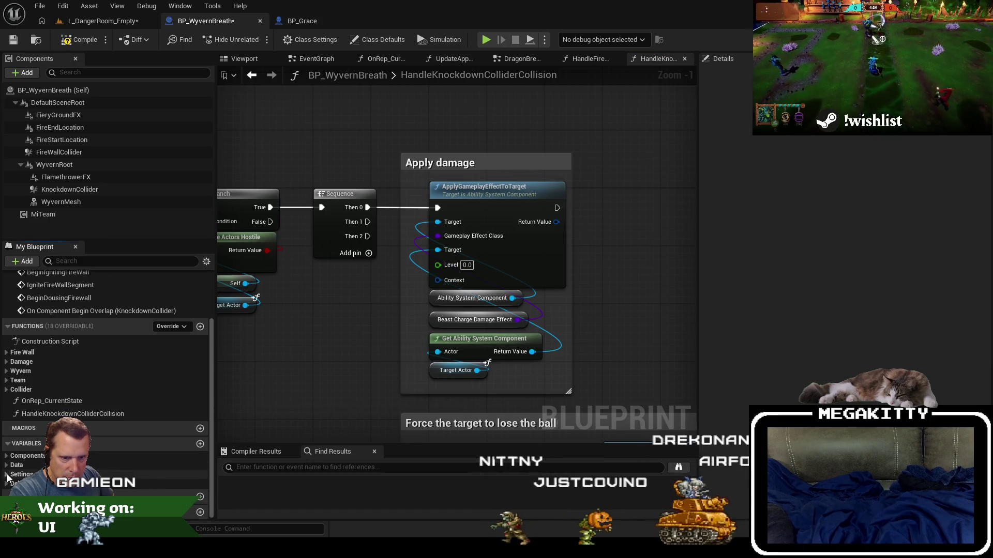
- Expand the Settings, Damage and Fiery Ground variable categories in My Blueprint
left_click(6, 474)
scroll(7, 479, "down", 3)
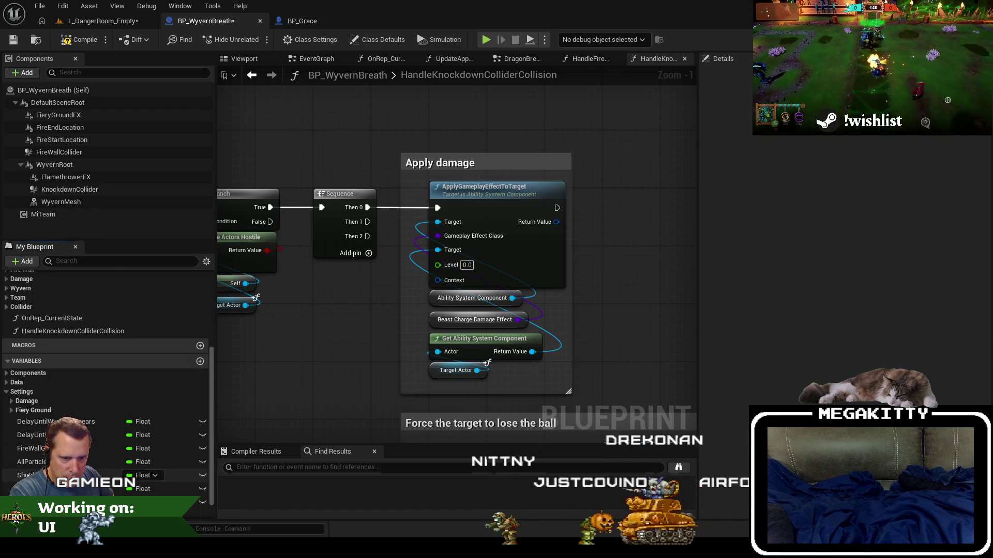
left_click(12, 400)
scroll(12, 393, "down", 2)
left_click(10, 380)
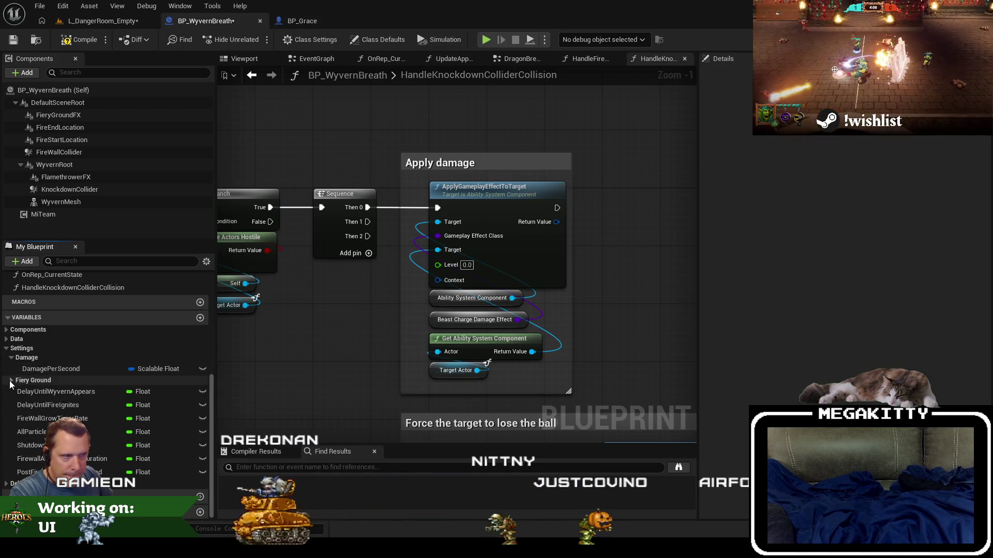
- Check the knockdown graph's entry-to-Branch wiring, then return to BP_Grace's beast charge graph
mouse_move(319, 311)
left_mouse_down()
mouse_move(570, 334)
mouse_move(505, 326)
mouse_move(524, 321)
mouse_move(408, 318)
left_mouse_up()
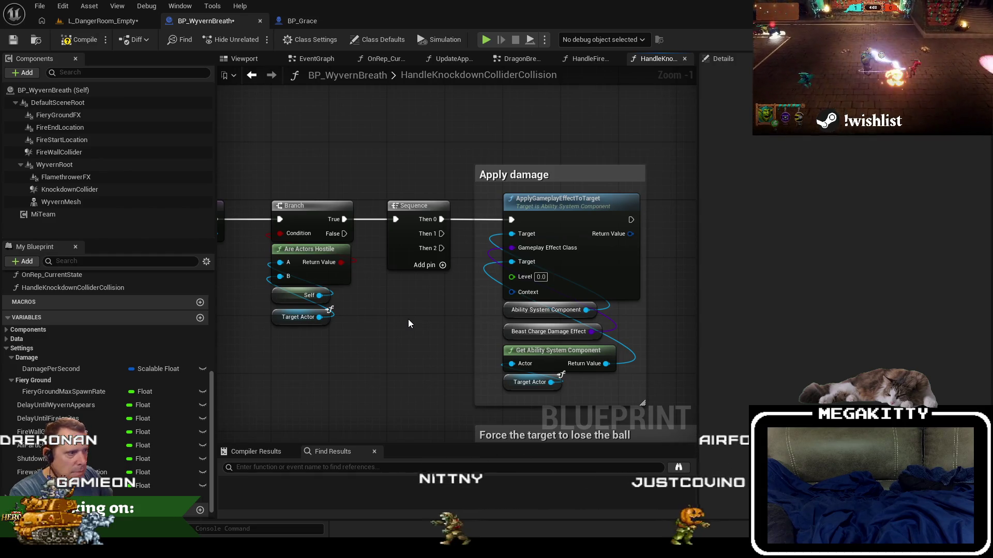
scroll(412, 324, "down", 2)
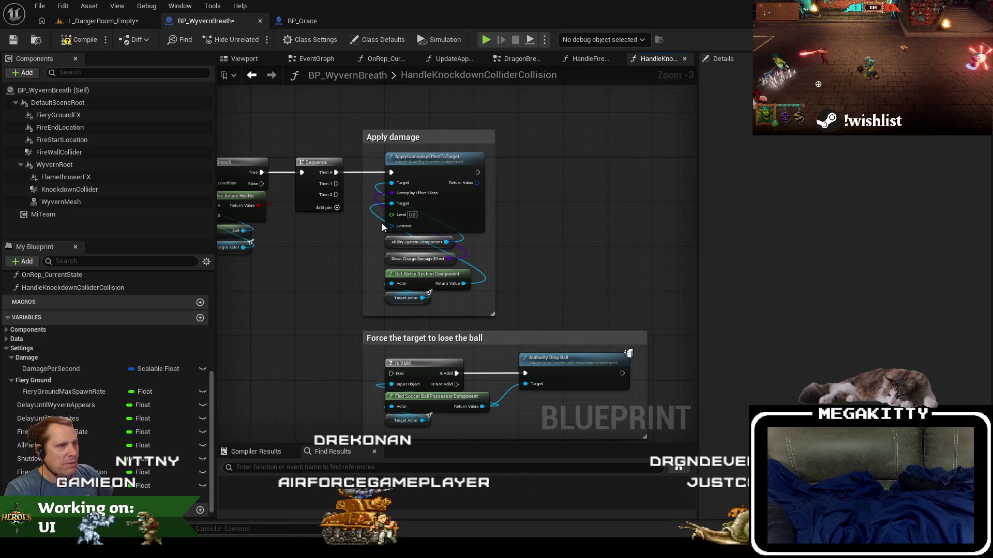
left_click_drag(354, 243, 339, 264)
left_click_drag(334, 209, 491, 221)
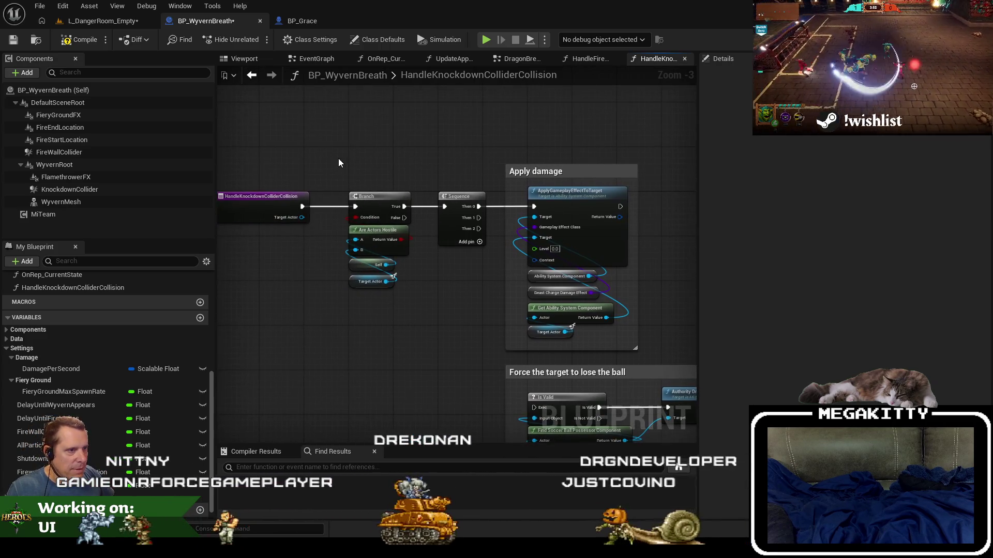
scroll(350, 159, "down", 2)
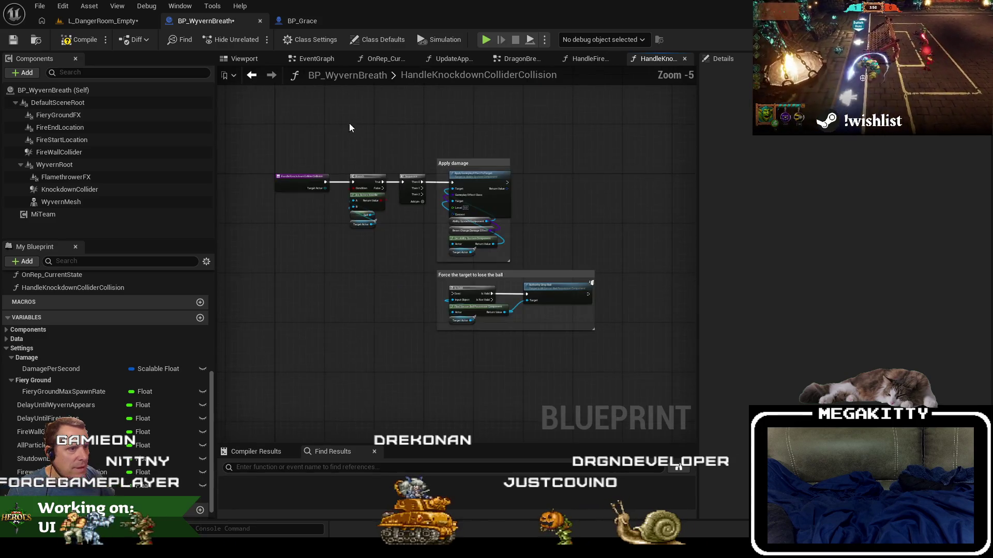
scroll(369, 196, "up", 5)
left_click_drag(362, 130, 575, 125)
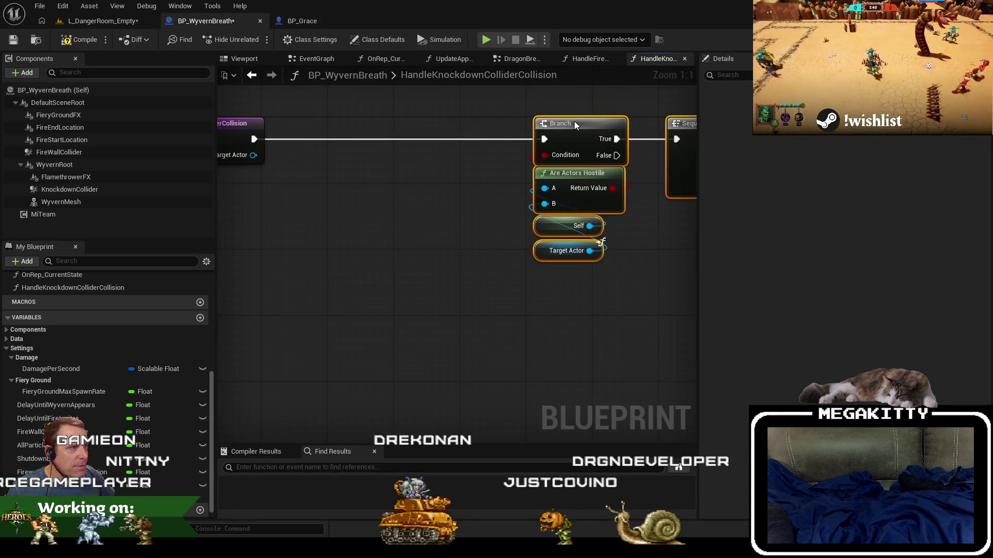
left_click_drag(414, 131, 288, 249)
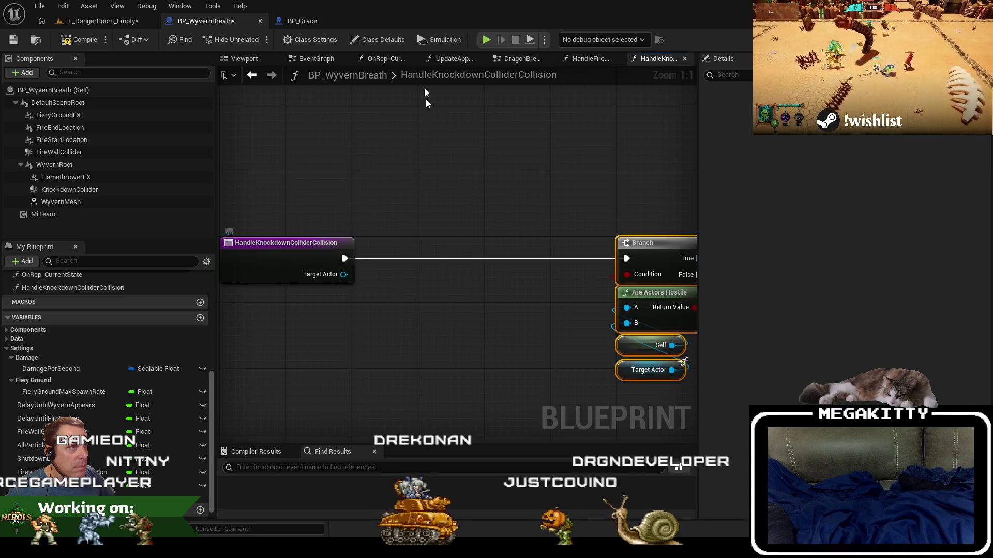
left_click(306, 21)
left_click_drag(547, 236, 684, 385)
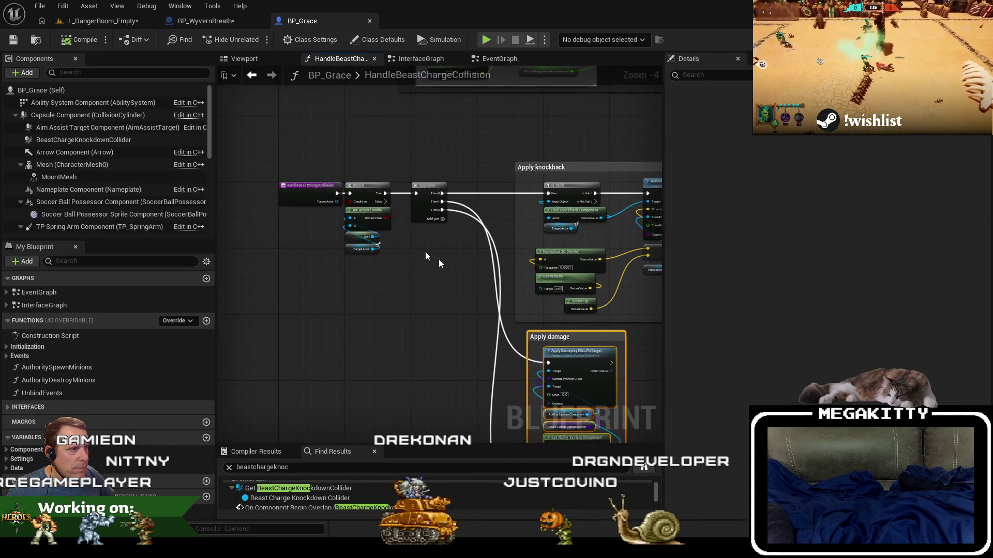
- Find where HandleBeastChargeCollision is called in the EventGraph, then reopen its function graph
scroll(352, 201, "up", 2)
left_click(293, 190)
right_click(279, 188)
mouse_move(344, 297)
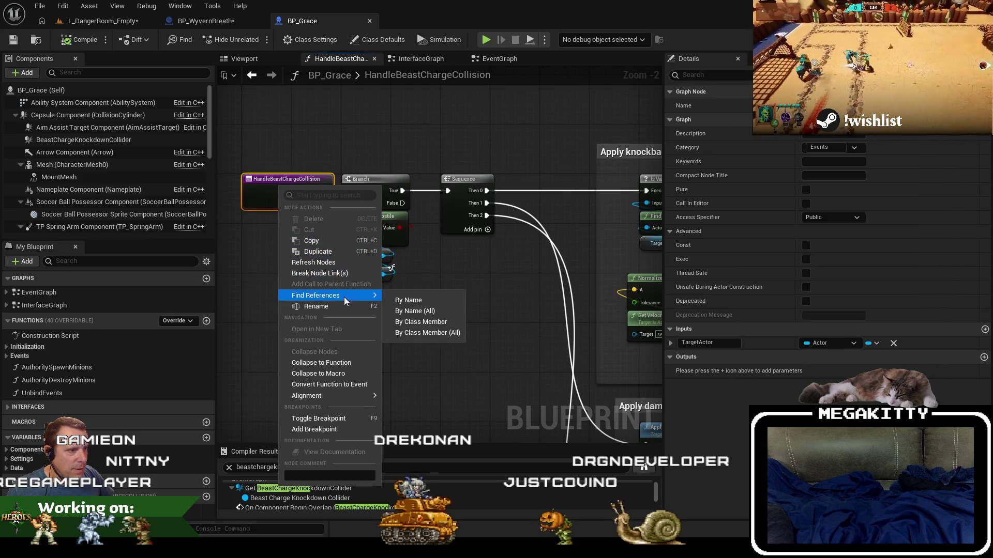
left_click(439, 321)
double_click(309, 495)
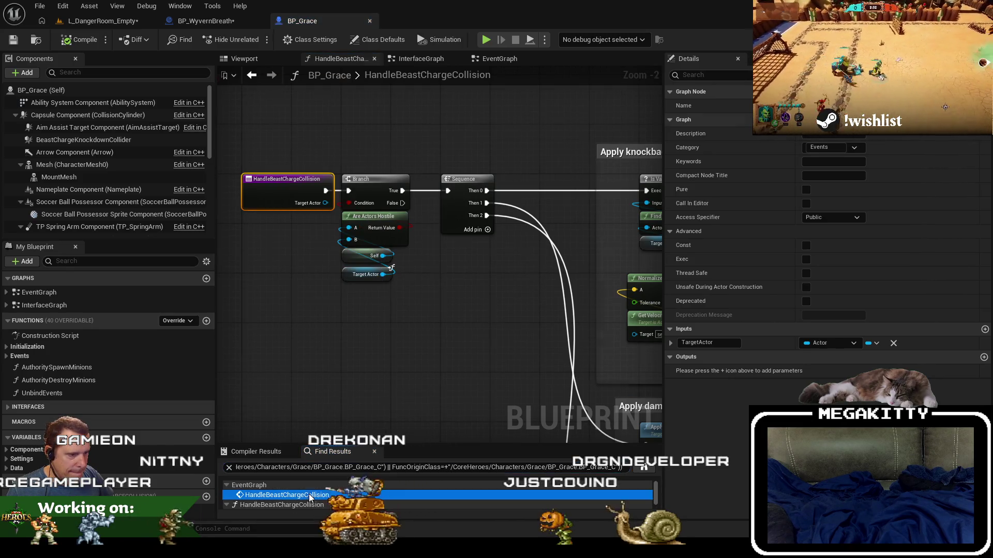
double_click(443, 265)
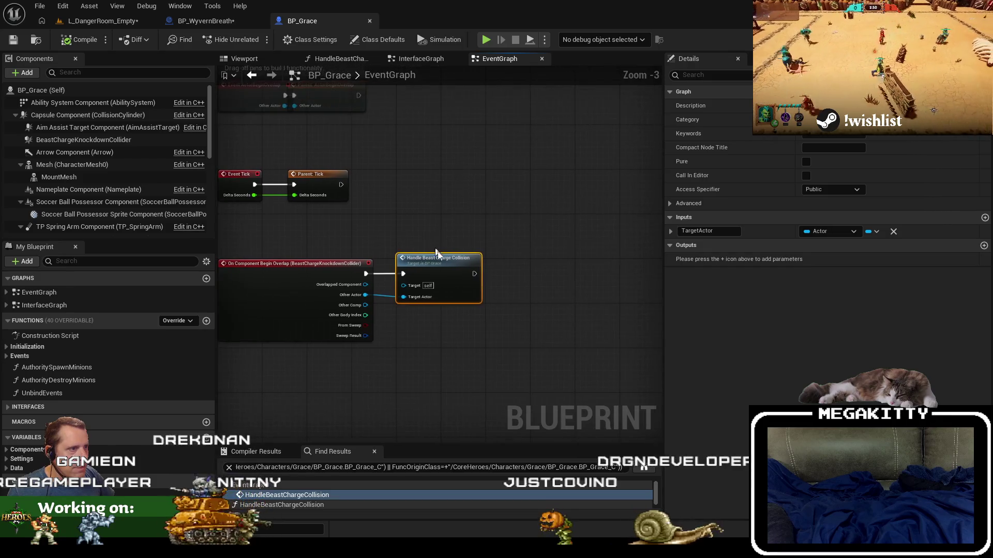
- Shift the branch and comment groups right and insert Switch Has Authority after the entry
scroll(443, 266, "down", 2)
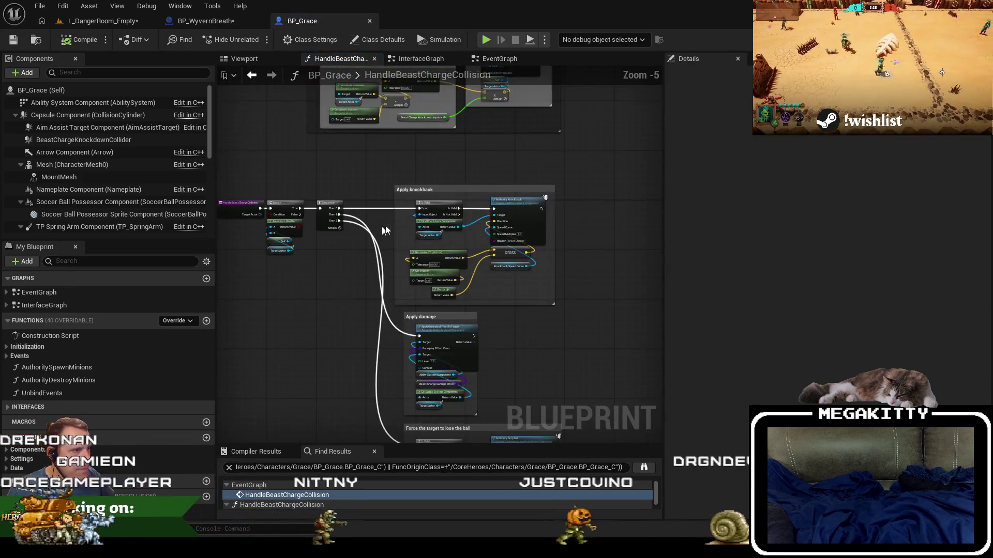
left_click_drag(397, 248, 375, 151)
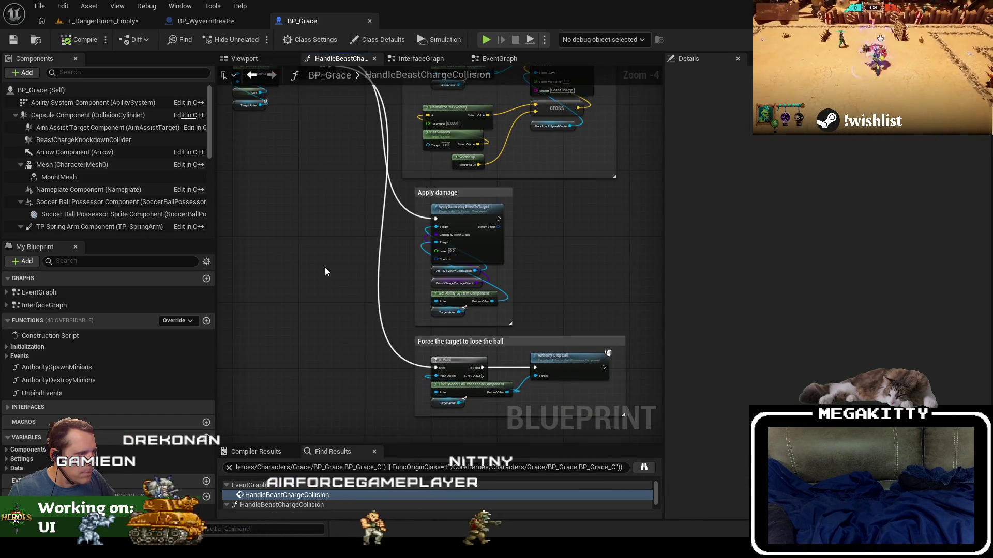
scroll(328, 267, "down", 1)
scroll(318, 133, "down", 1)
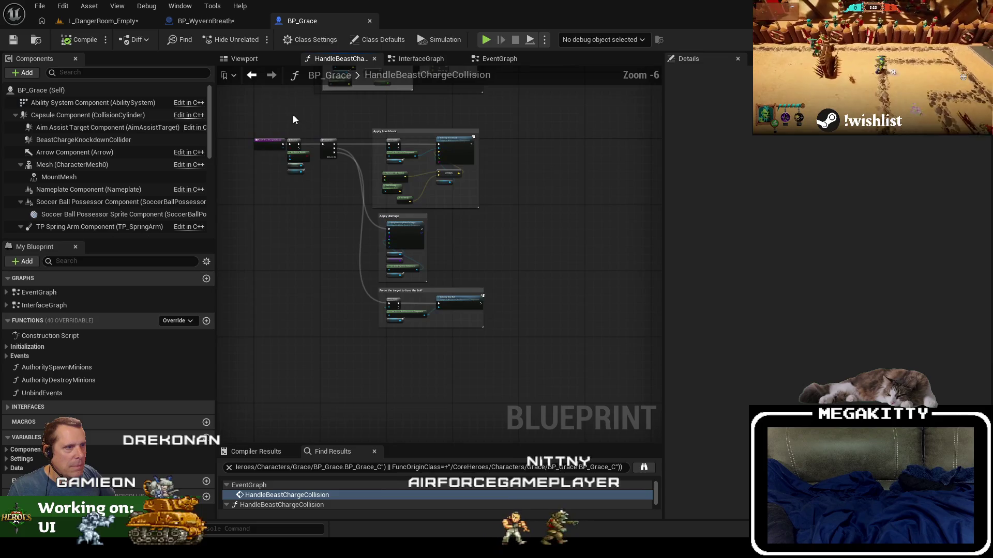
left_click_drag(291, 115, 575, 316)
scroll(307, 115, "up", 5)
left_click_drag(344, 177, 527, 177)
left_click_drag(304, 191, 401, 192)
type("hasauth")
key("Return")
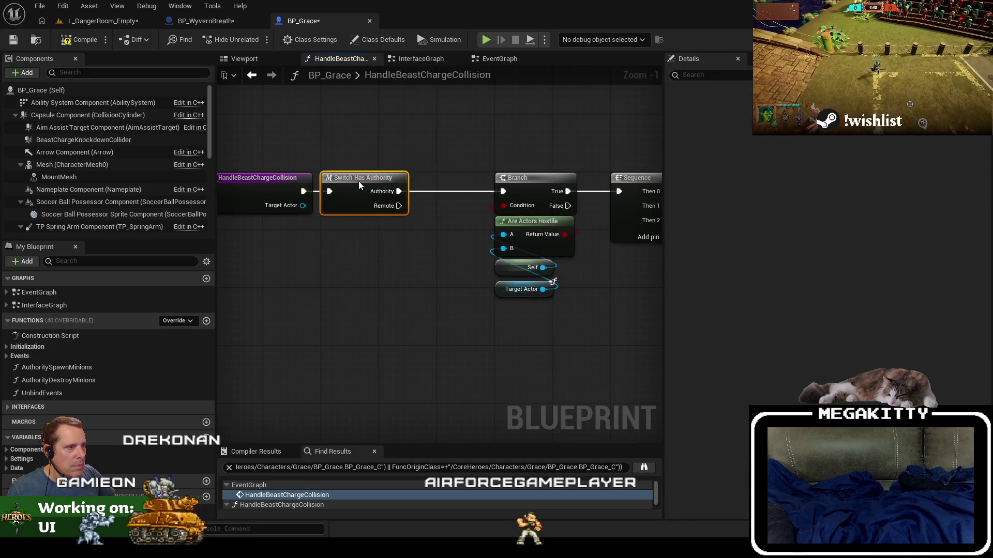
- Move the Branch, Sequence and damage groups beside Switch Has Authority and compile BP_Grace
scroll(425, 137, "down", 3)
left_click_drag(377, 82, 638, 367)
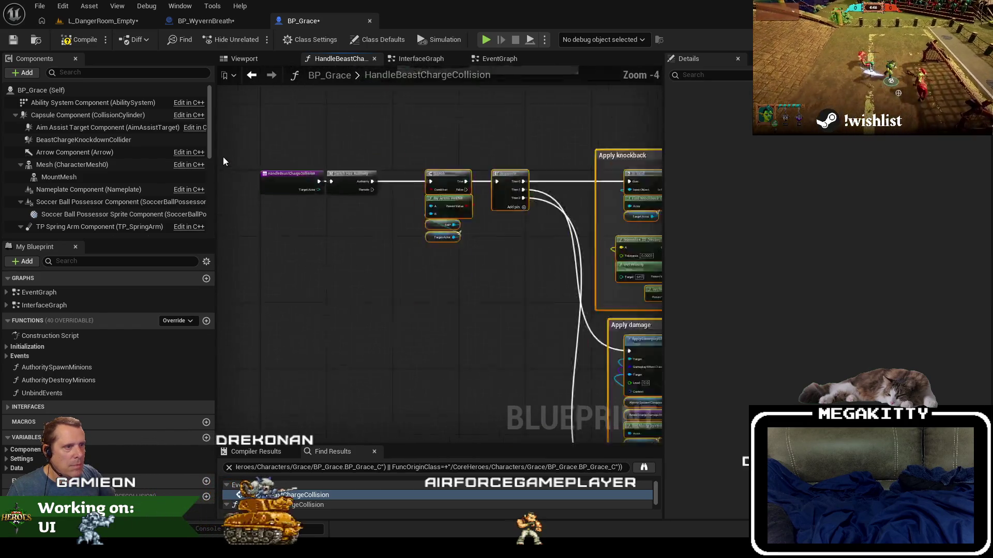
scroll(325, 169, "up", 3)
left_click_drag(517, 177, 461, 177)
left_click(362, 135)
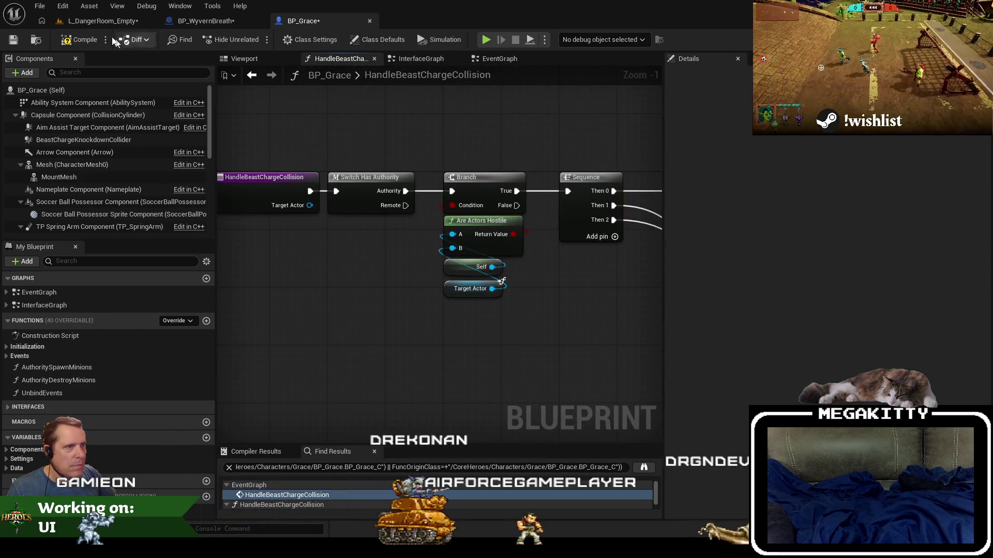
left_click(77, 40)
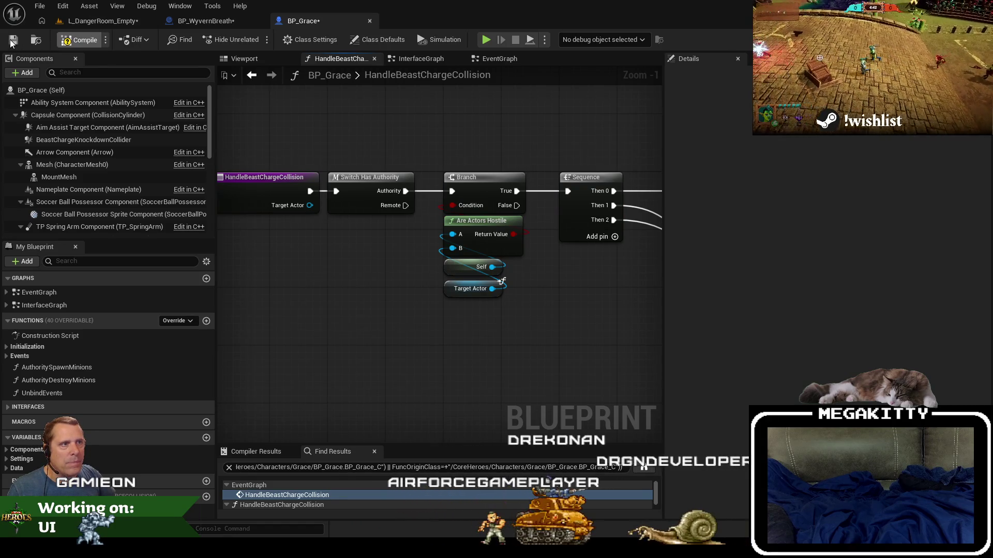
- Insert a Switch Has Authority node off BP_WyvernBreath's knockdown collision entry
left_click(210, 22)
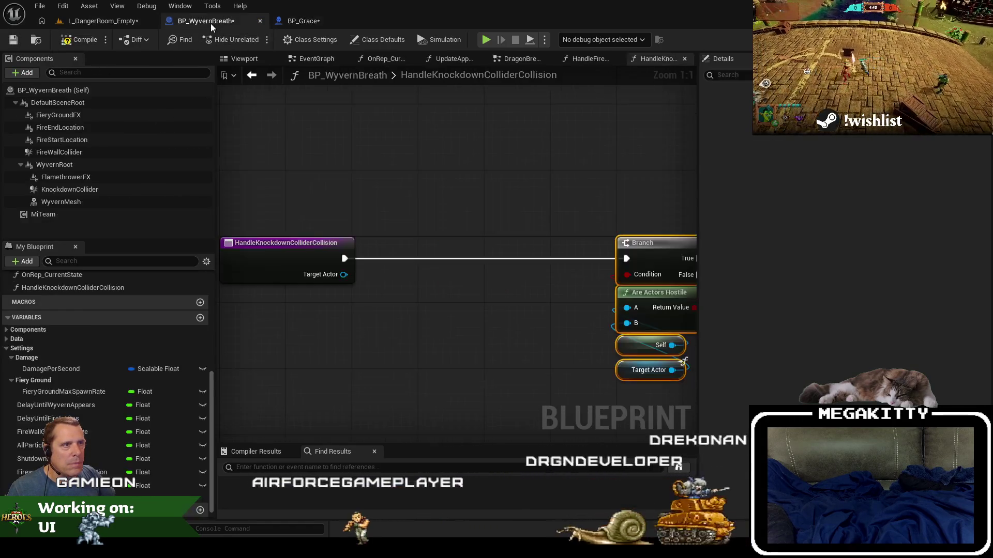
left_click_drag(345, 259, 418, 247)
type("hasa")
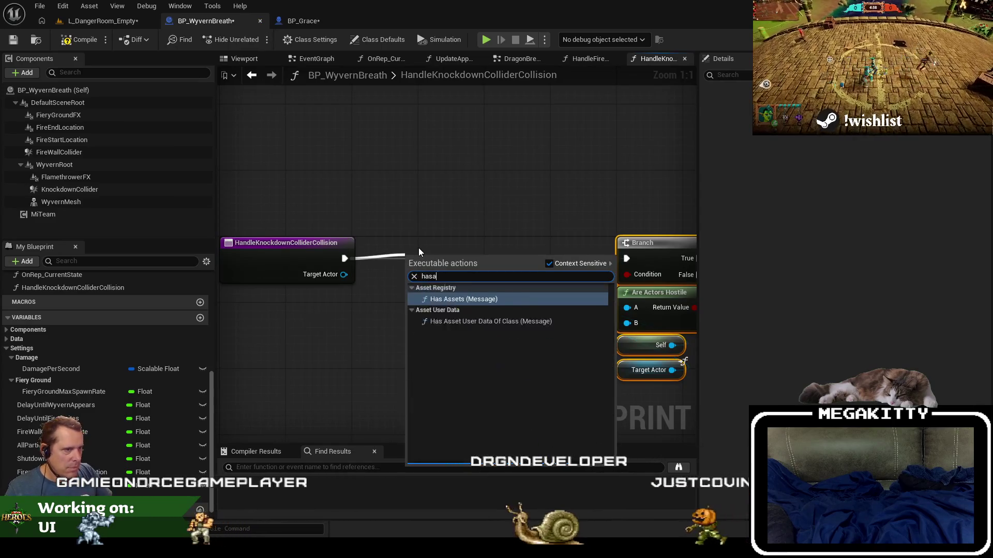
type("ut")
key("Return")
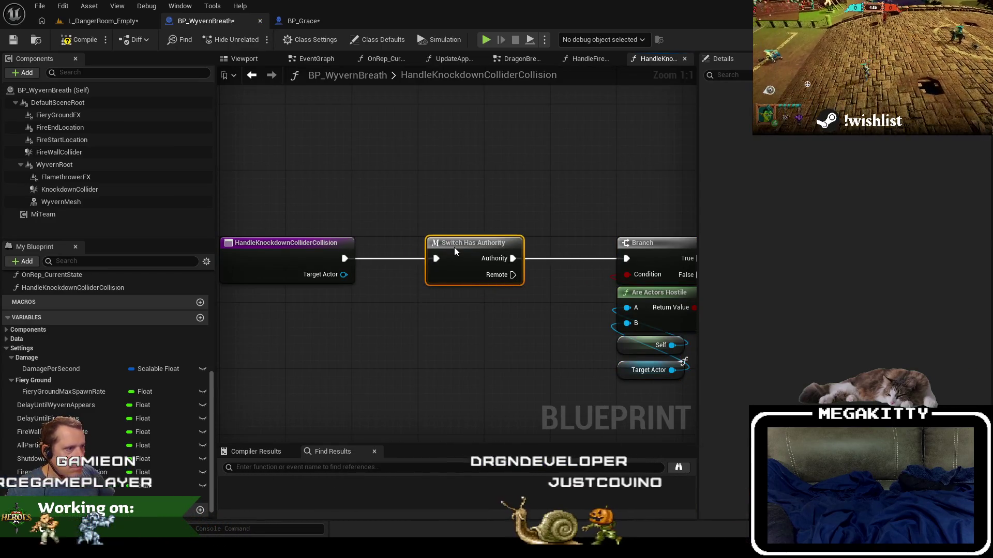
left_click_drag(454, 249, 448, 246)
- Rename HandleBeastChargeCollision with an Authority prefix, tidy its nodes and save BP_Grace
left_click(301, 21)
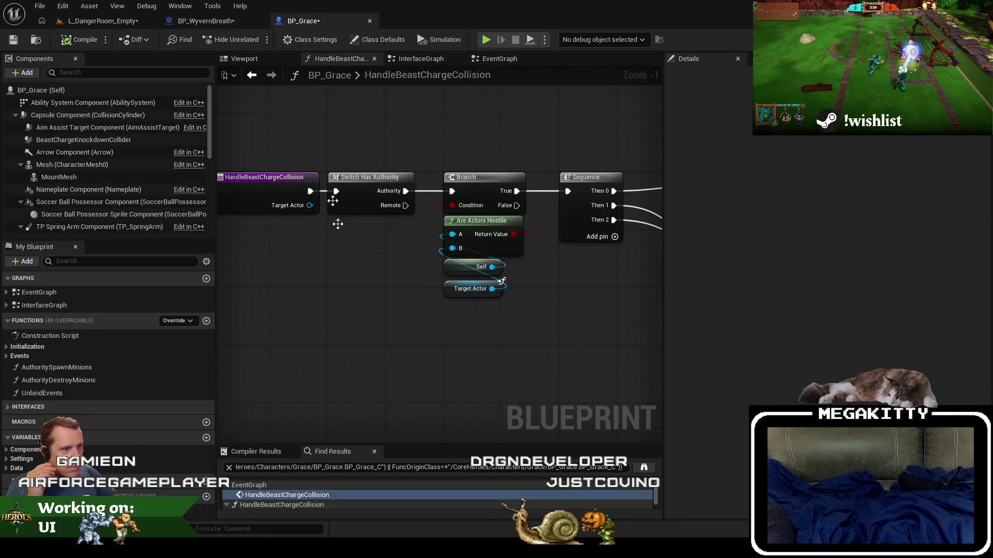
left_click(252, 186)
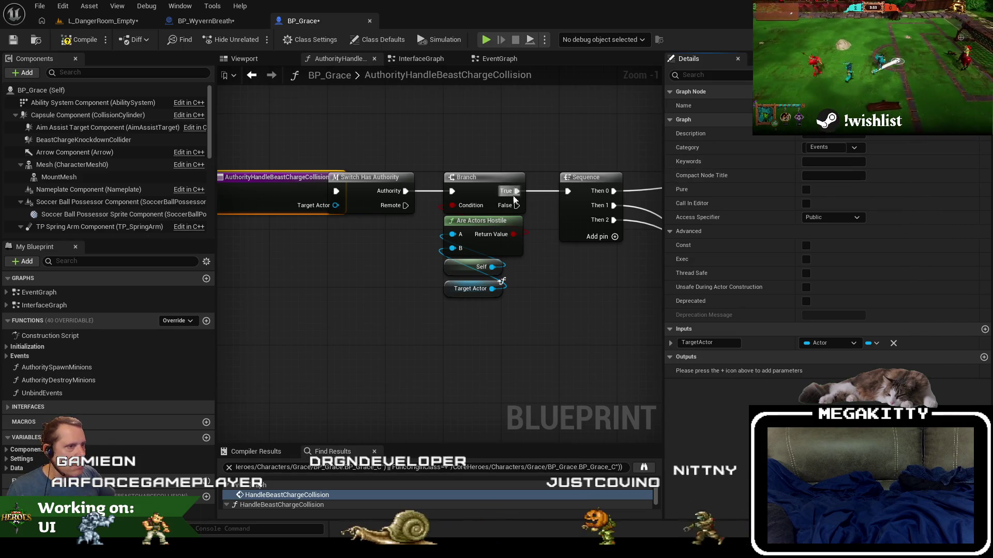
scroll(380, 135, "down", 1)
left_click_drag(380, 136, 580, 354)
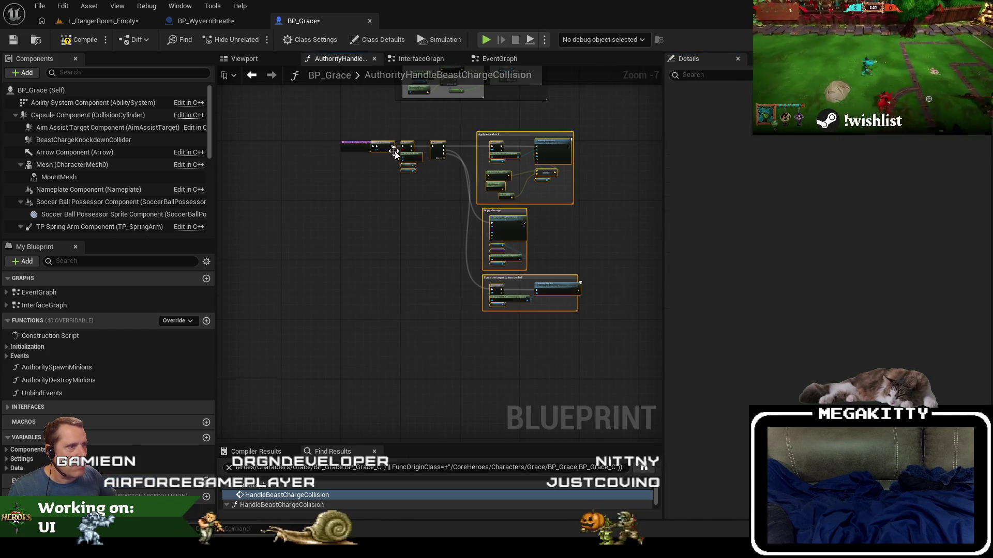
mouse_move(394, 152)
left_mouse_down()
mouse_move(362, 128)
mouse_move(410, 128)
mouse_move(418, 232)
left_mouse_up()
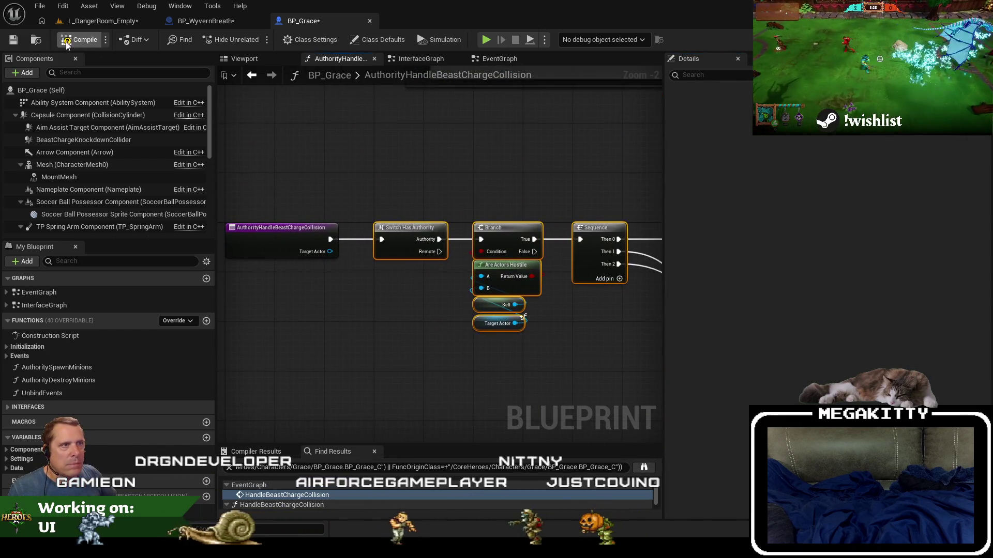
left_click(13, 41)
- Rearrange BP_WyvernBreath's knockdown nodes and rename that function with an Authority prefix
left_click(114, 23)
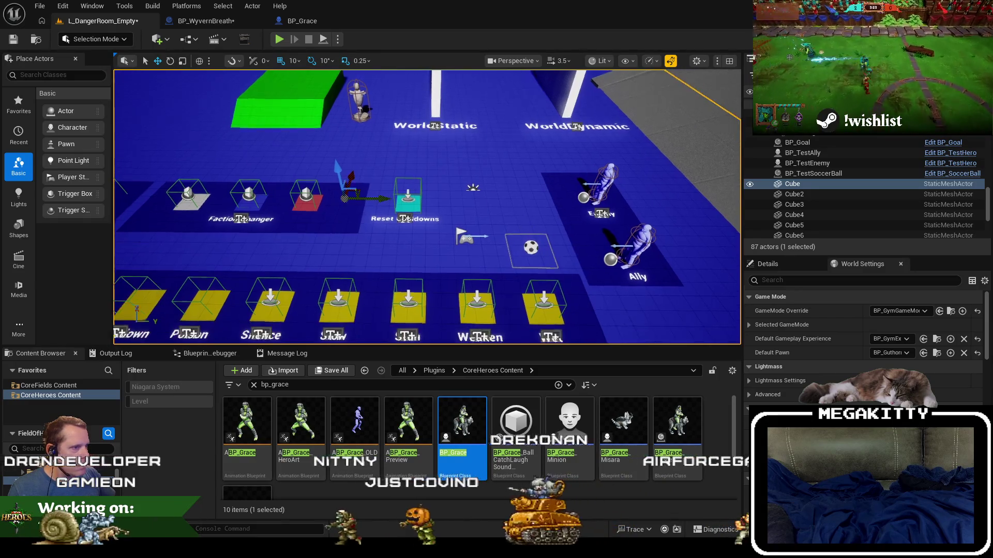
left_click(184, 23)
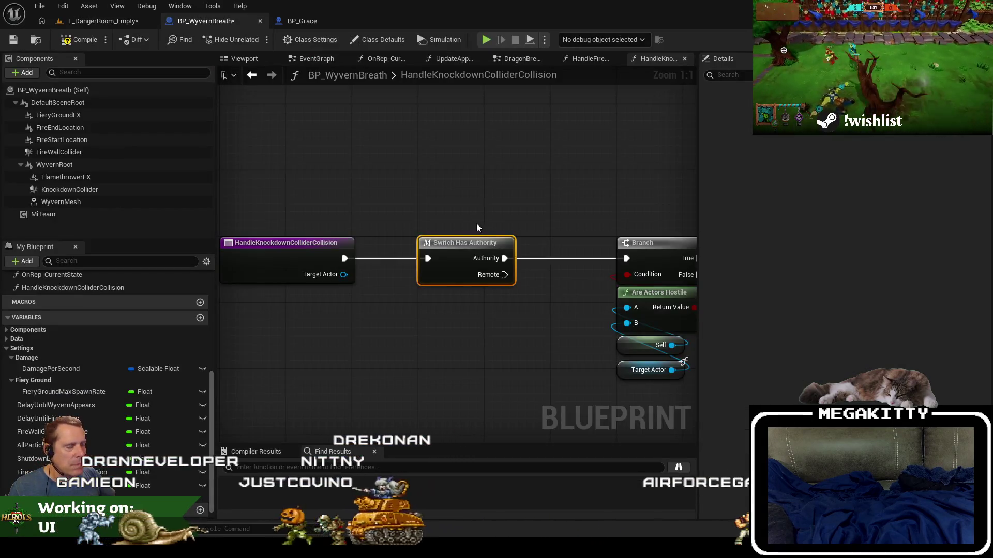
scroll(514, 215, "down", 5)
left_click_drag(408, 168, 642, 309)
scroll(425, 166, "up", 2)
left_click_drag(408, 230, 367, 231)
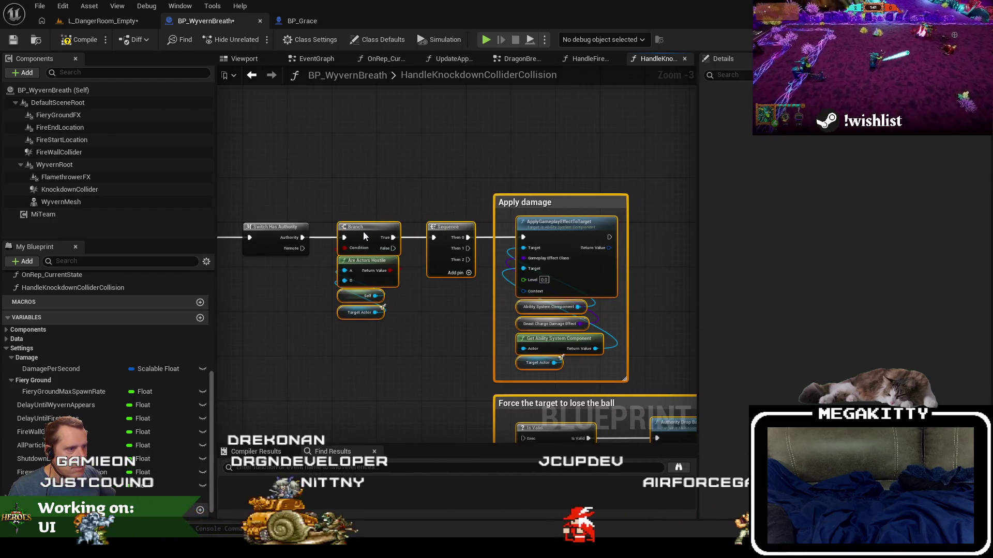
left_click(356, 232)
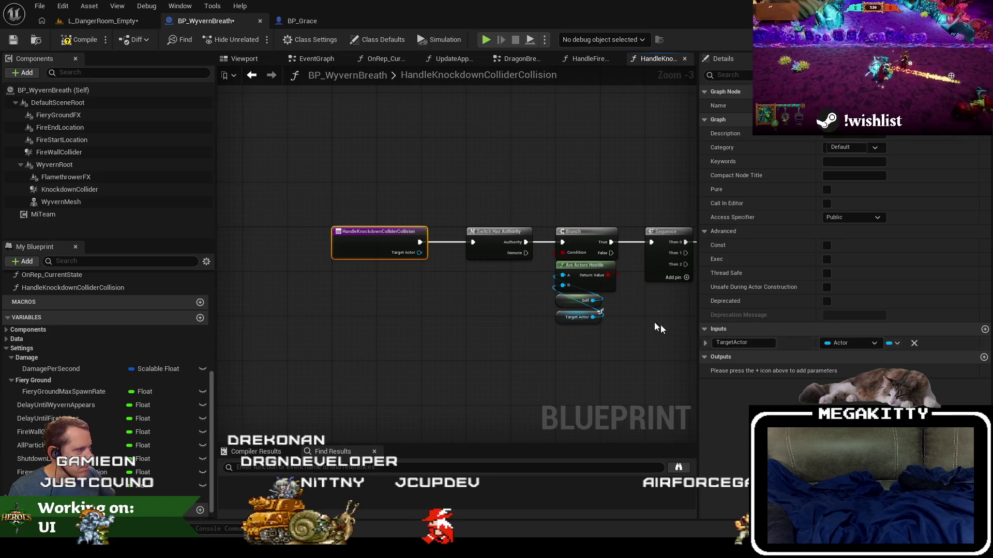
scroll(514, 198, "down", 3)
left_click_drag(377, 171, 650, 310)
scroll(352, 182, "up", 3)
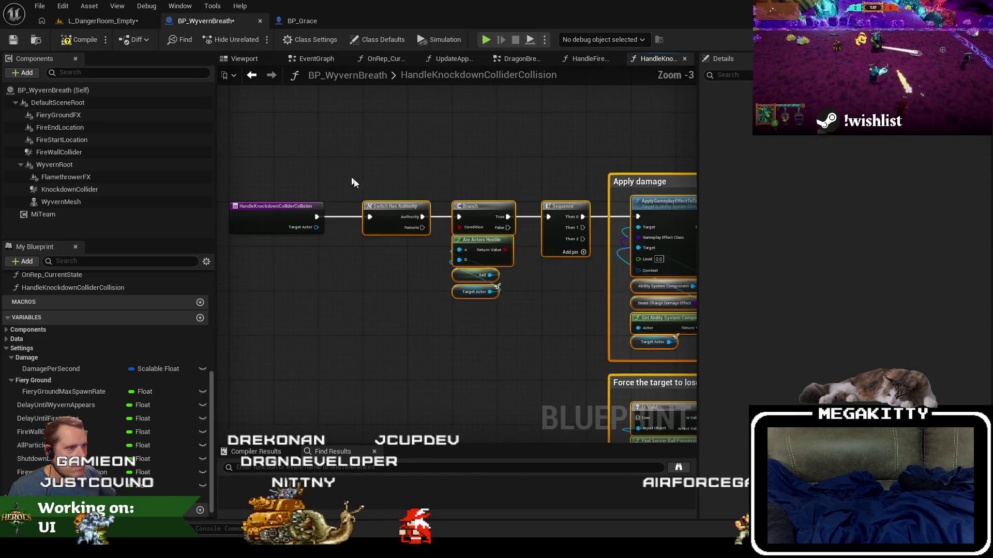
left_click_drag(400, 212, 448, 217)
left_click(276, 213)
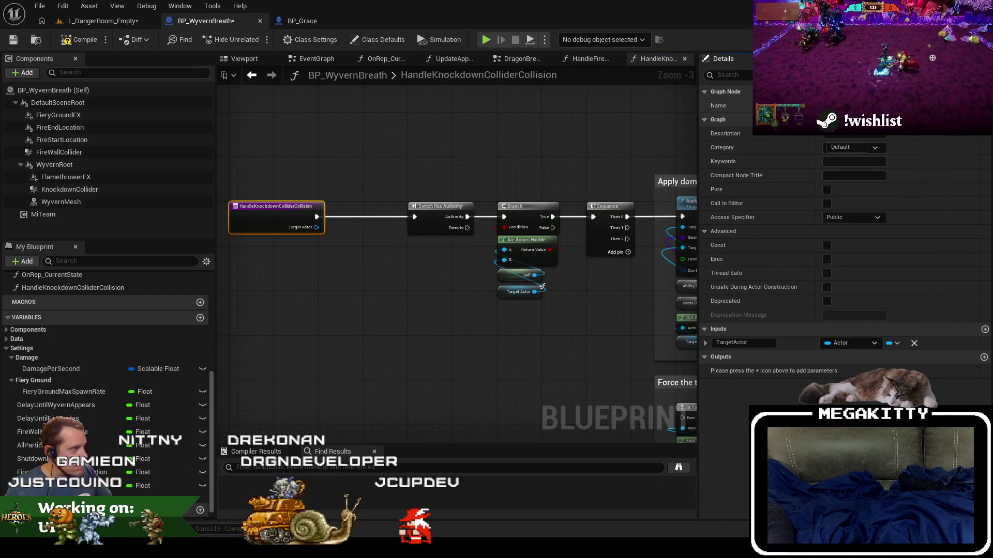
- Shift the Switch and Branch nodes left and compile BP_WyvernBreath
scroll(431, 160, "down", 4)
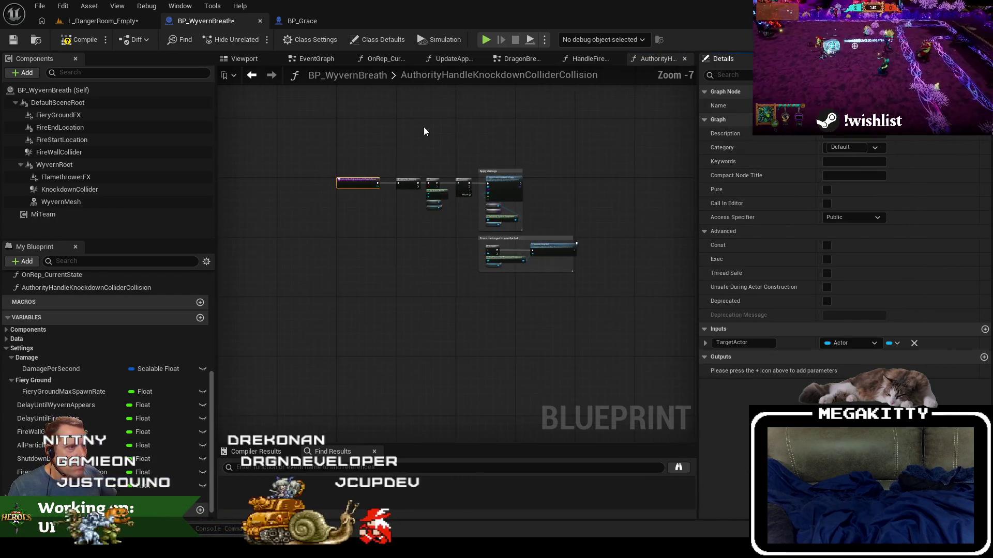
left_click_drag(684, 345, 683, 345)
scroll(334, 150, "up", 5)
left_click_drag(555, 269, 512, 269)
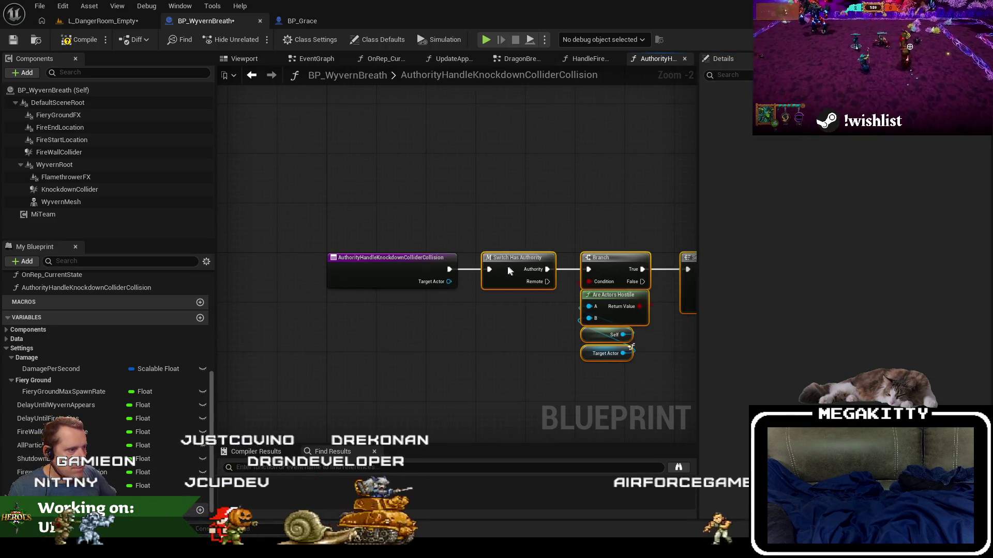
scroll(380, 195, "down", 4)
scroll(549, 267, "up", 3)
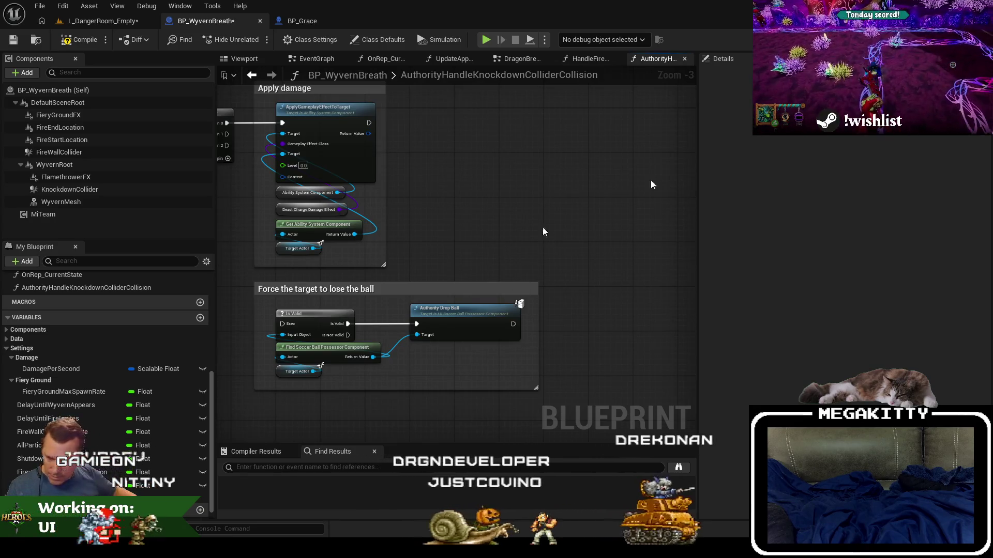
left_click(94, 45)
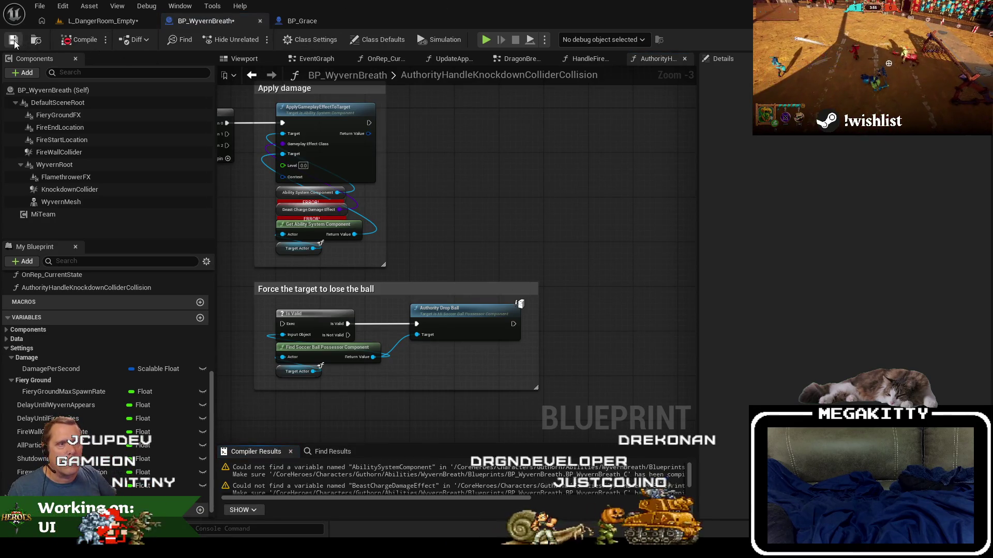
- Inspect the ERROR on the Beast Charge Damage Effect node in the Apply damage group
left_click_drag(315, 195, 426, 232)
scroll(326, 226, "up", 1)
mouse_move(326, 226)
left_mouse_down()
mouse_move(470, 252)
mouse_move(428, 251)
mouse_move(350, 199)
left_mouse_up()
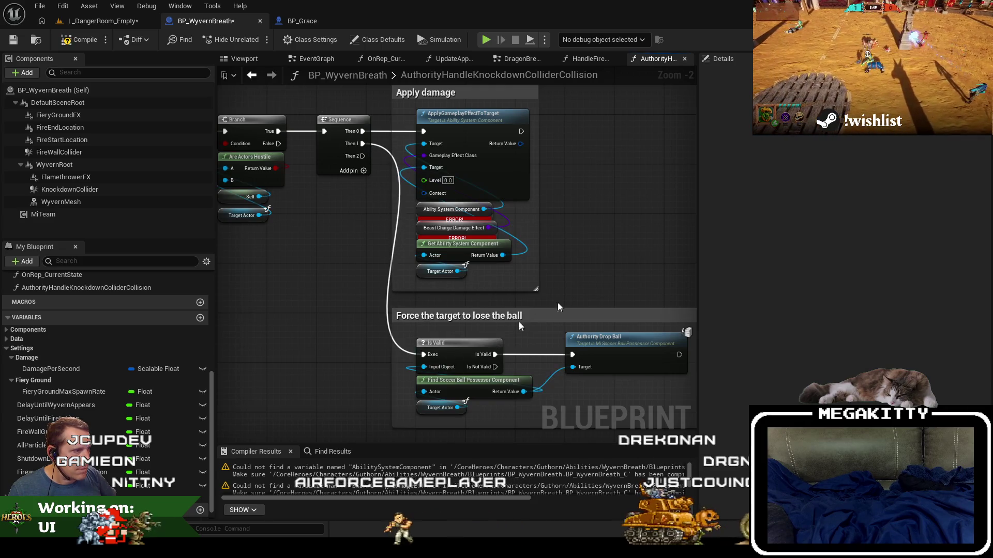
scroll(371, 240, "up", 2)
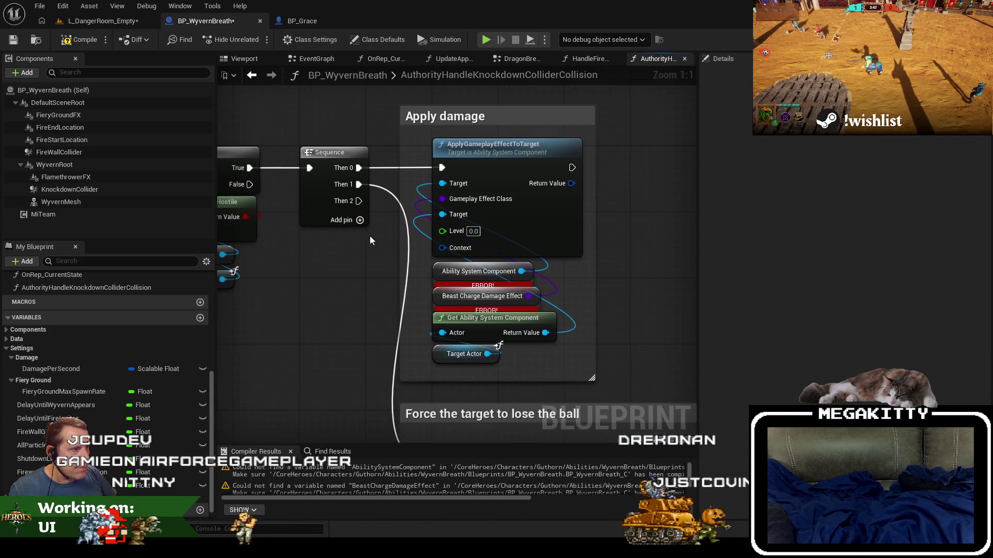
left_click(451, 286)
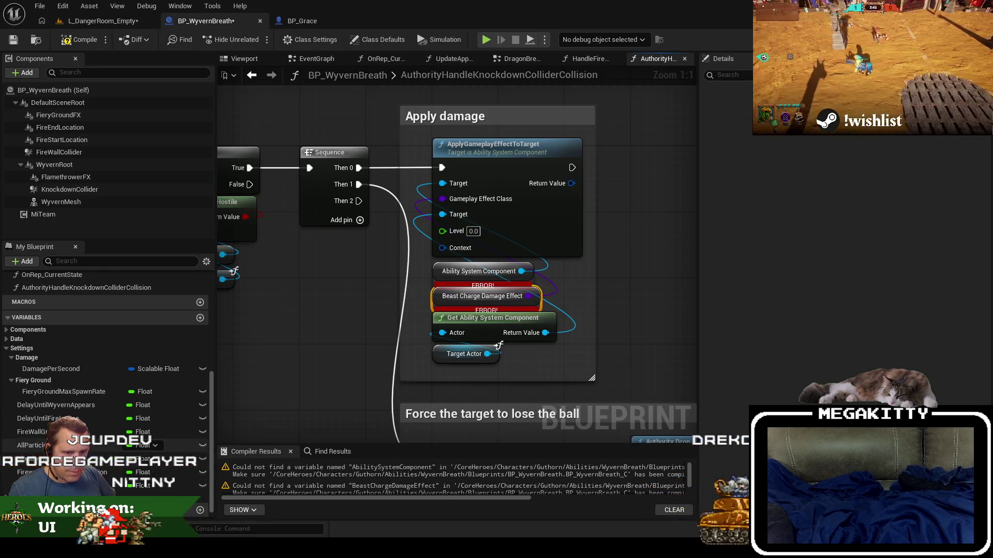
scroll(119, 455, "down", 1)
scroll(103, 460, "up", 3)
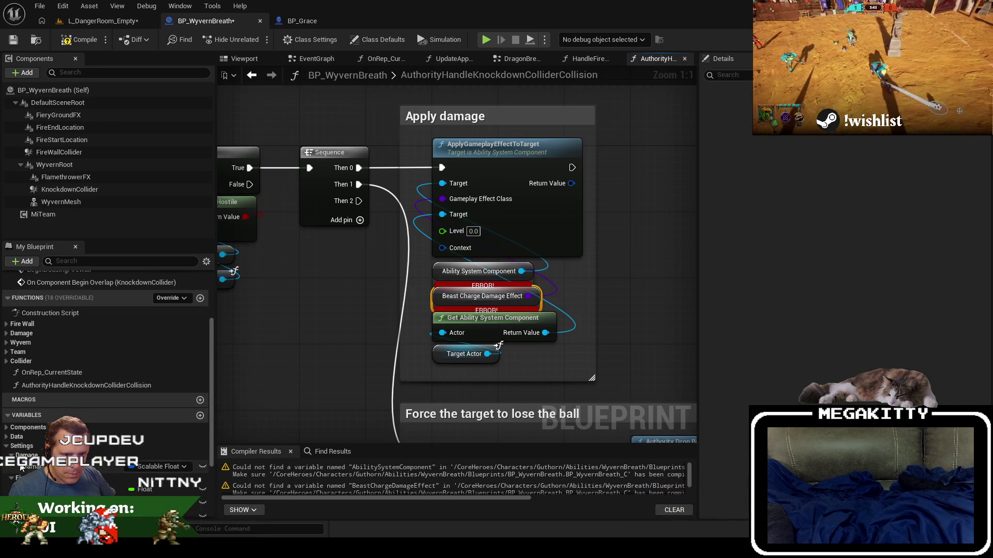
scroll(22, 468, "down", 3)
left_click_drag(377, 237, 349, 296)
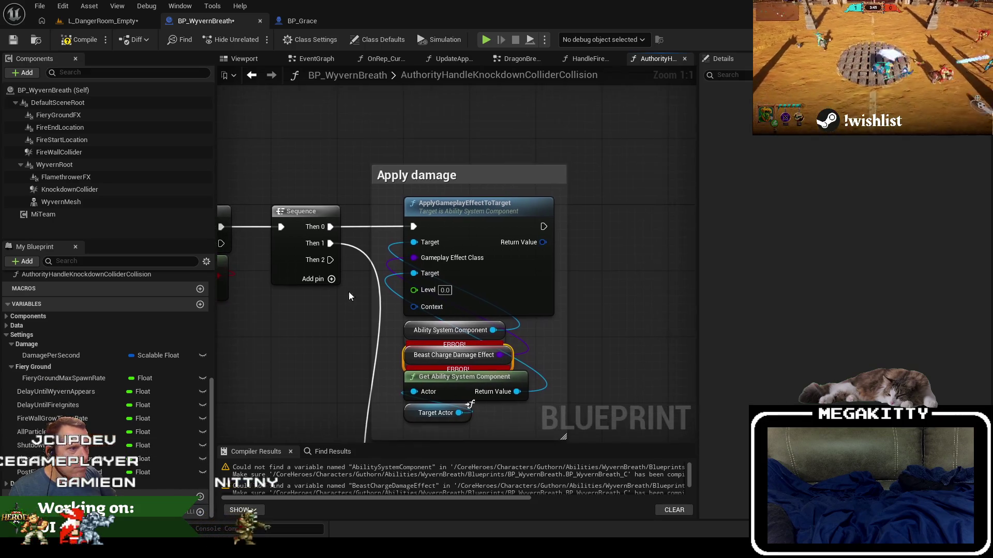
scroll(311, 252, "down", 2)
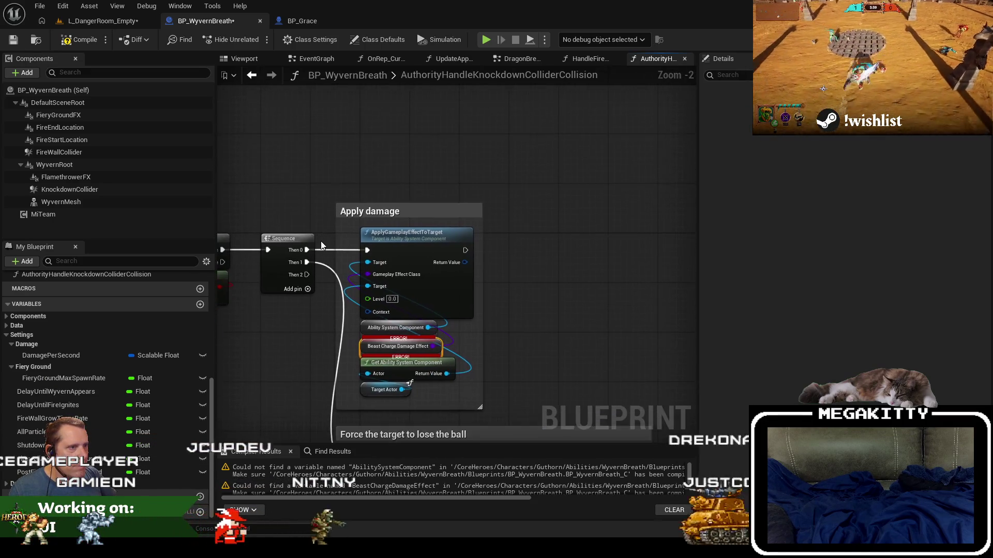
mouse_move(312, 252)
left_mouse_down()
mouse_move(387, 172)
mouse_move(378, 160)
left_mouse_up()
- Add an Apply Incap Debuff node, detach its outgoing exec wire and place it after the Branch
mouse_move(220, 246)
left_mouse_down()
mouse_move(325, 286)
mouse_move(387, 179)
mouse_move(379, 178)
mouse_move(387, 147)
left_mouse_up()
type("incap")
key("Return")
right_click(493, 154)
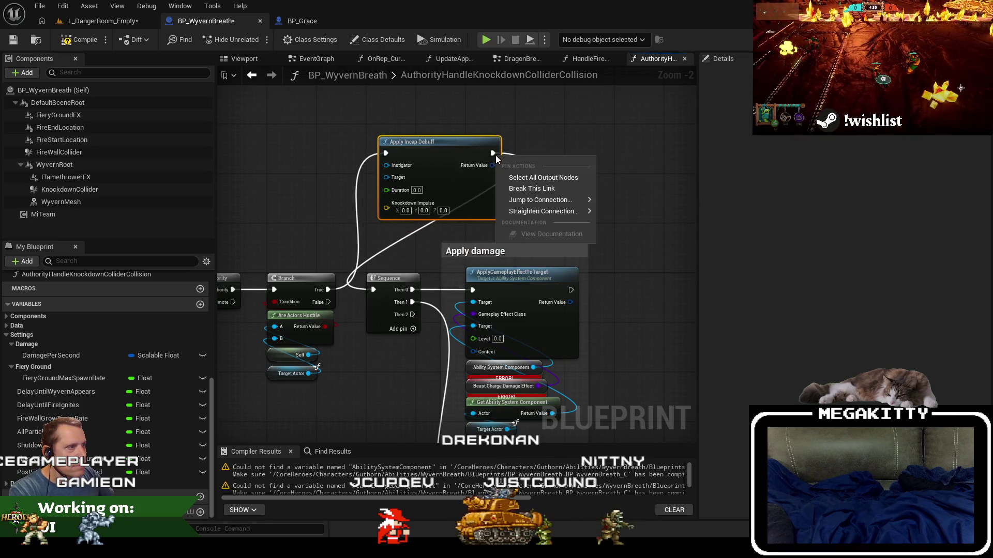
left_click(546, 189)
scroll(600, 282, "down", 4)
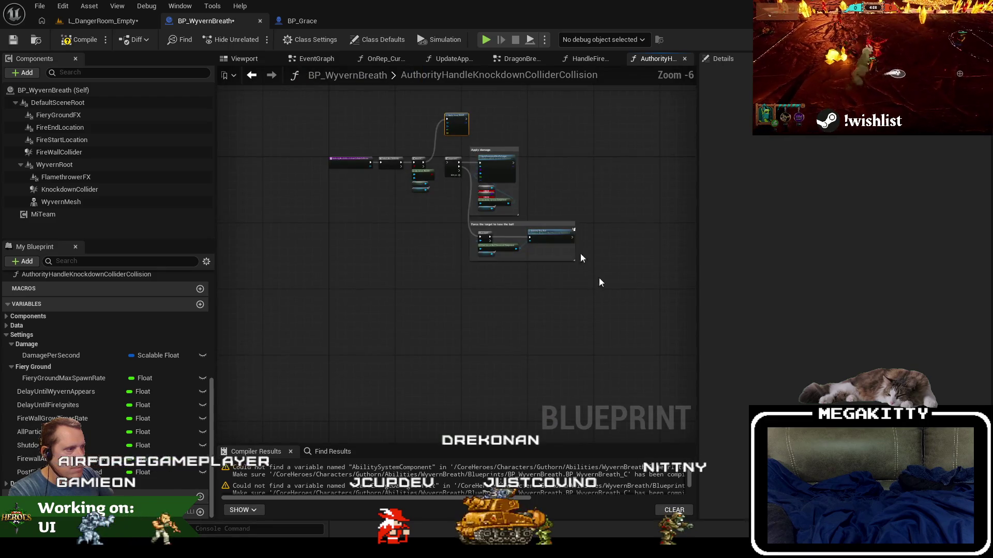
left_click_drag(453, 160, 574, 193)
scroll(574, 192, "up", 4)
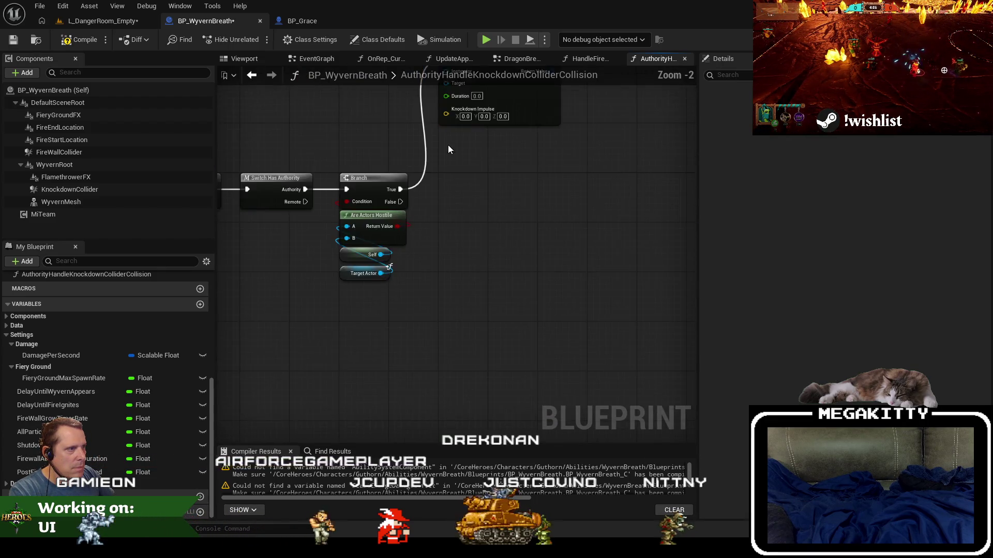
mouse_move(436, 166)
left_mouse_down()
mouse_move(445, 257)
mouse_move(526, 243)
left_mouse_up()
mouse_move(489, 337)
left_mouse_down()
mouse_move(571, 324)
mouse_move(494, 318)
left_mouse_up()
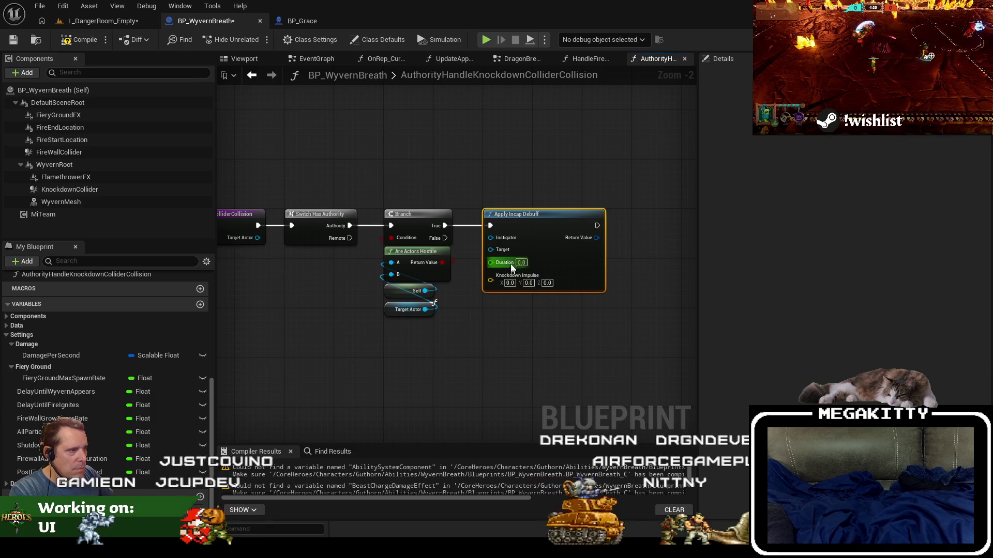
- Feed Self into the debuff's Instigator and Target Actor into its Target
mouse_move(498, 242)
left_mouse_down()
mouse_move(459, 329)
mouse_move(488, 305)
left_mouse_up()
type("self")
key("Return")
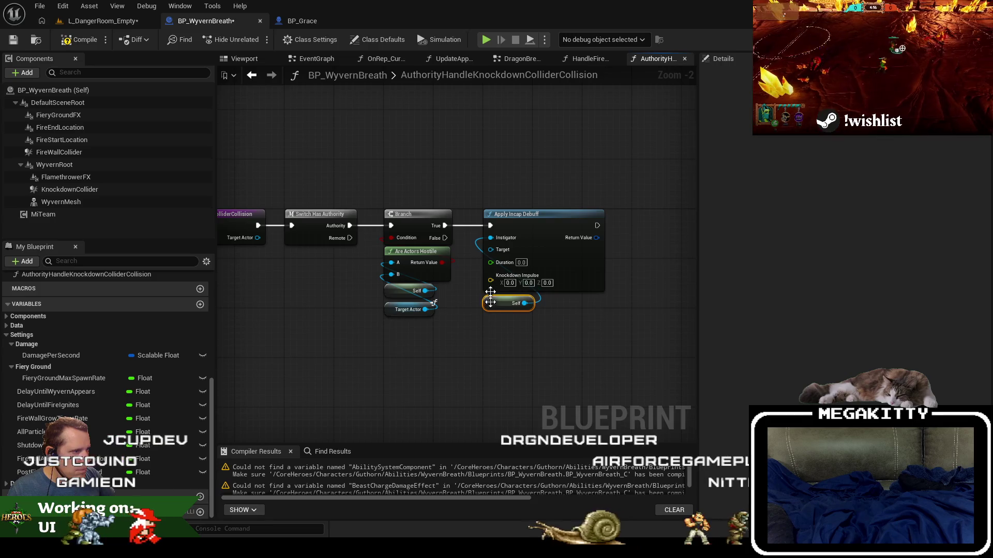
left_click_drag(491, 250, 463, 314)
type("get target")
key("Return")
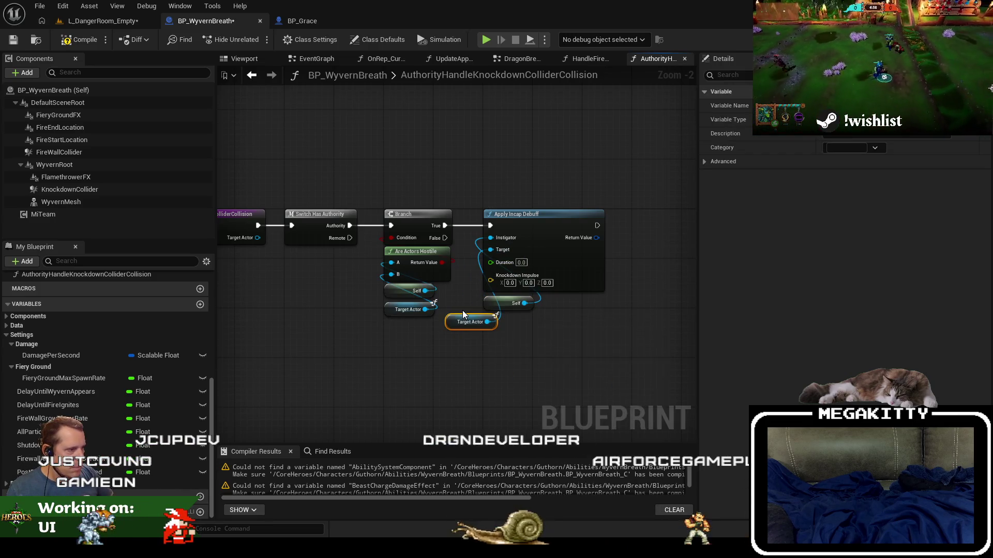
- Check BP_LogRide_Backup's use of Apply Incap Debuff, then set this node's Duration to 2.5
right_click(551, 238)
mouse_move(614, 343)
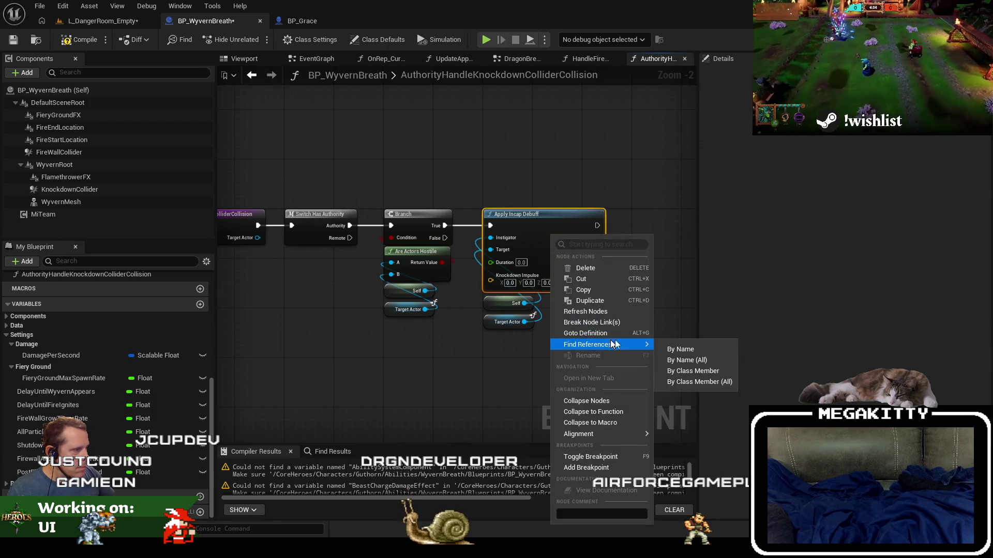
left_click(690, 372)
left_click(679, 467)
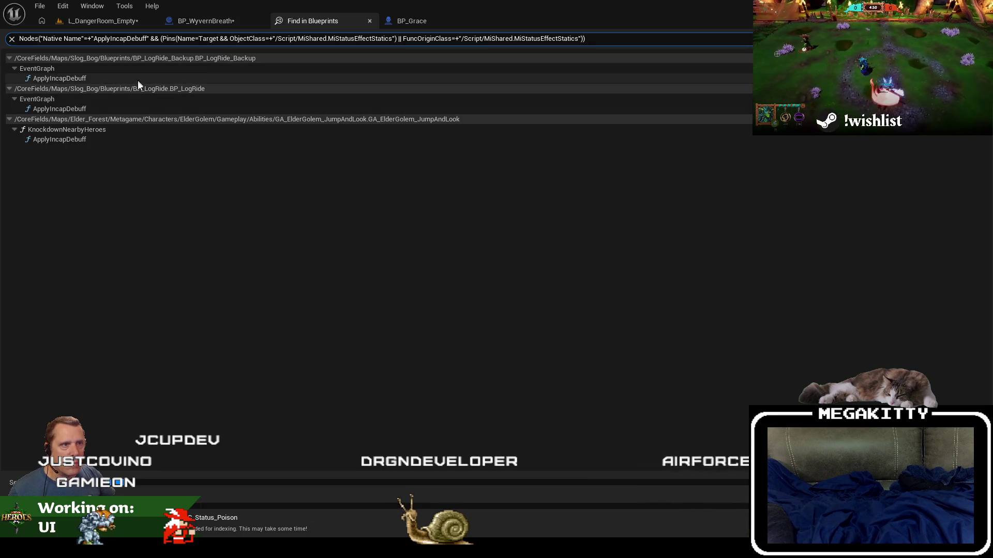
left_click(138, 80)
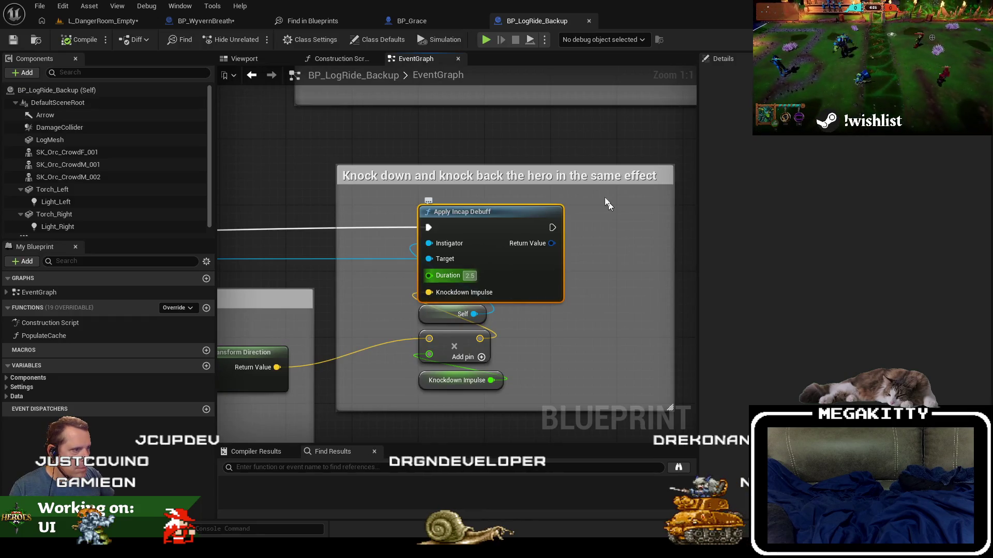
left_click(216, 23)
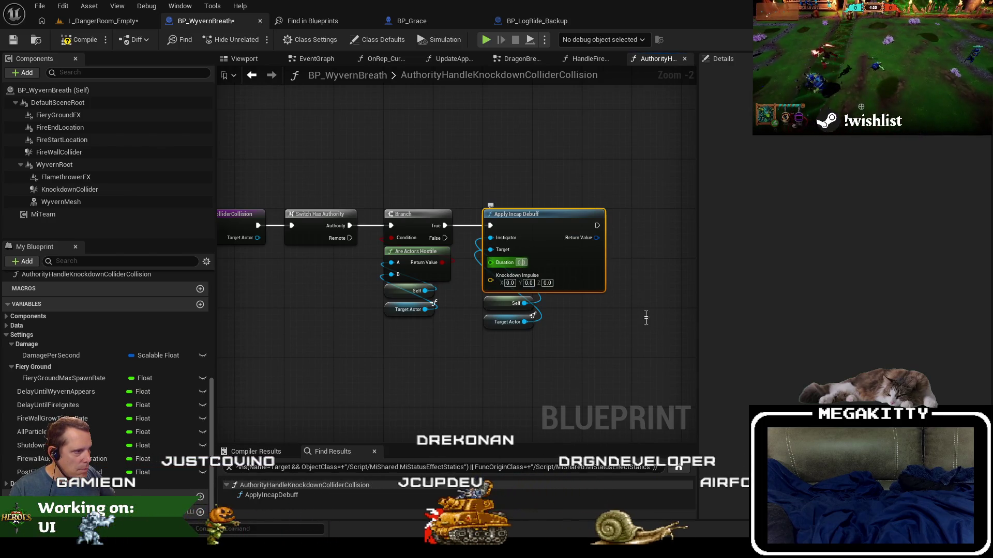
right_click(646, 318)
left_click(581, 321)
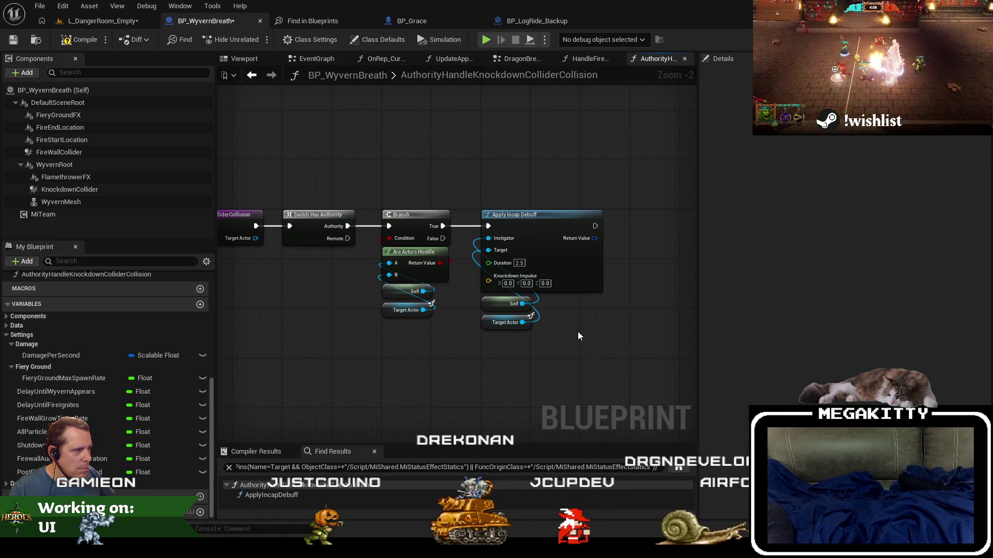
scroll(578, 337, "up", 2)
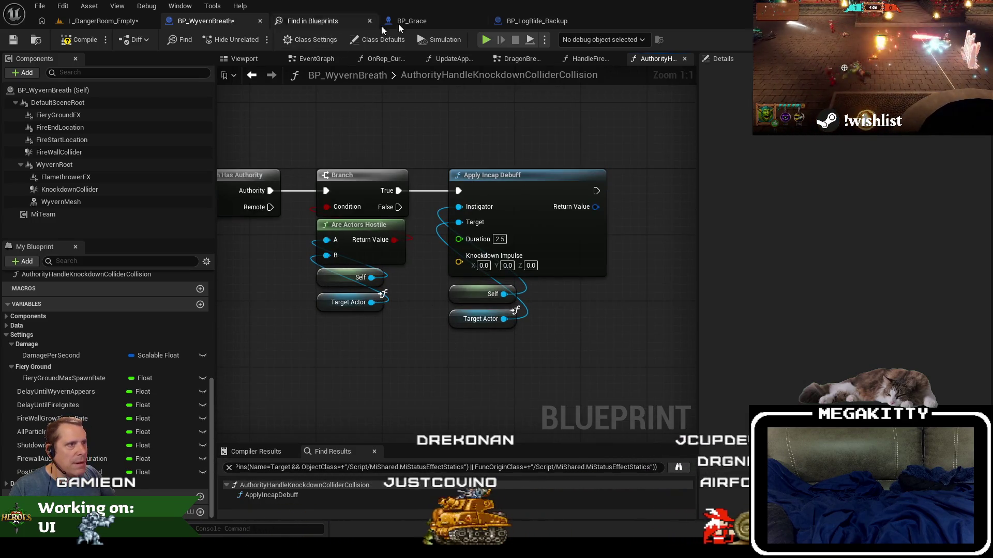
- Close Find in Blueprints and select BP_LogRide_Backup's log-to-hero direction calculation group for copying
left_click(516, 20)
scroll(387, 254, "down", 2)
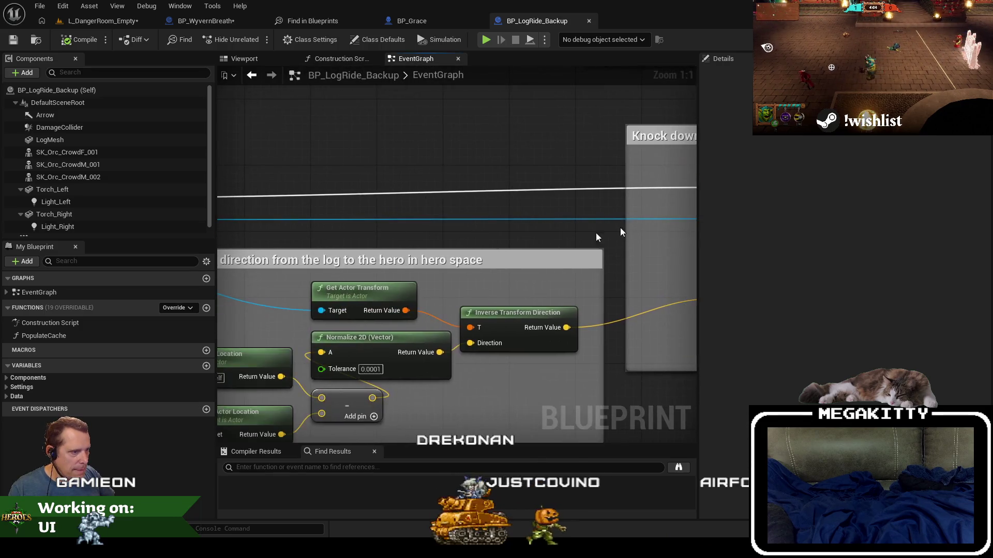
mouse_move(308, 280)
left_mouse_down()
mouse_move(522, 297)
mouse_move(327, 276)
left_mouse_up()
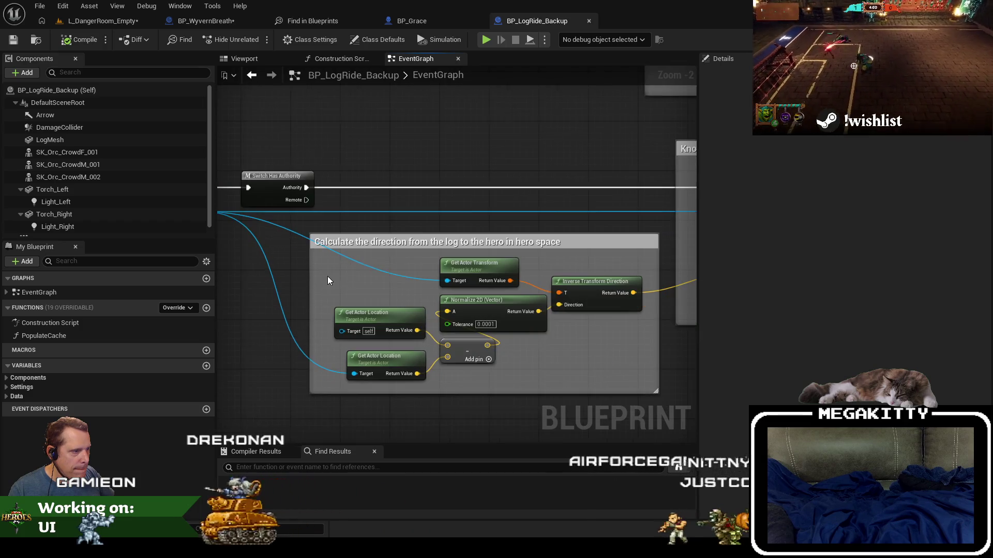
left_click_drag(459, 211, 452, 212)
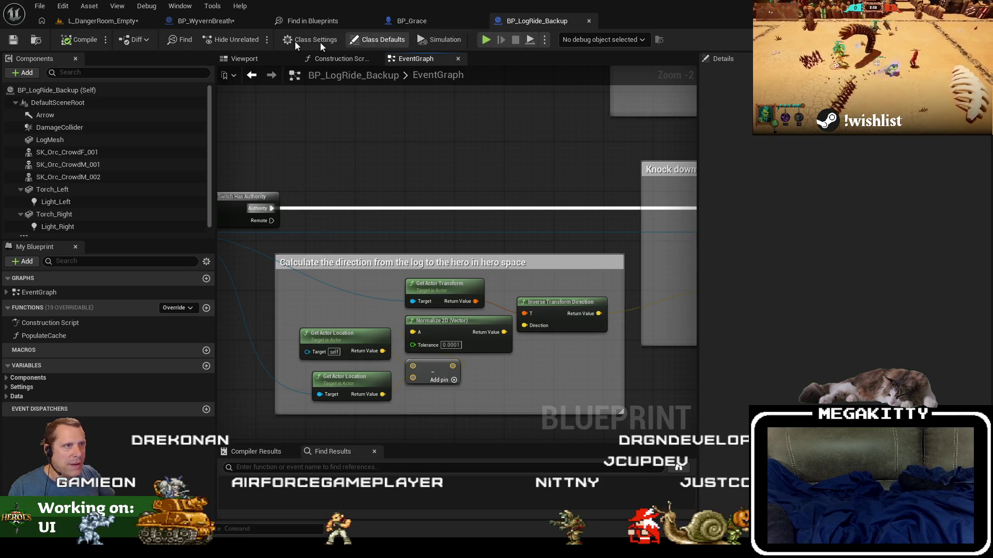
left_click(368, 22)
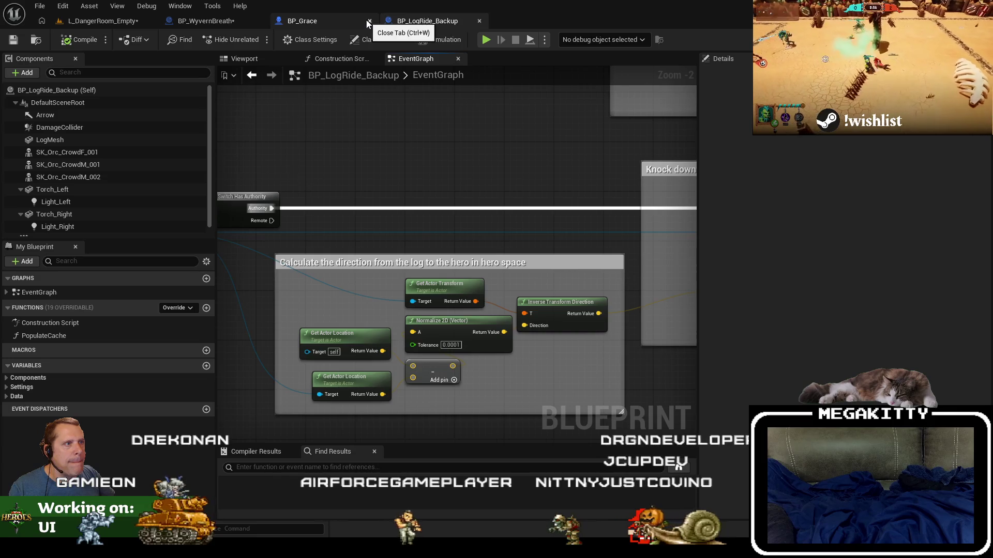
mouse_move(513, 200)
left_mouse_down()
mouse_move(479, 201)
mouse_move(565, 199)
mouse_move(413, 199)
left_mouse_up()
scroll(430, 196, "down", 2)
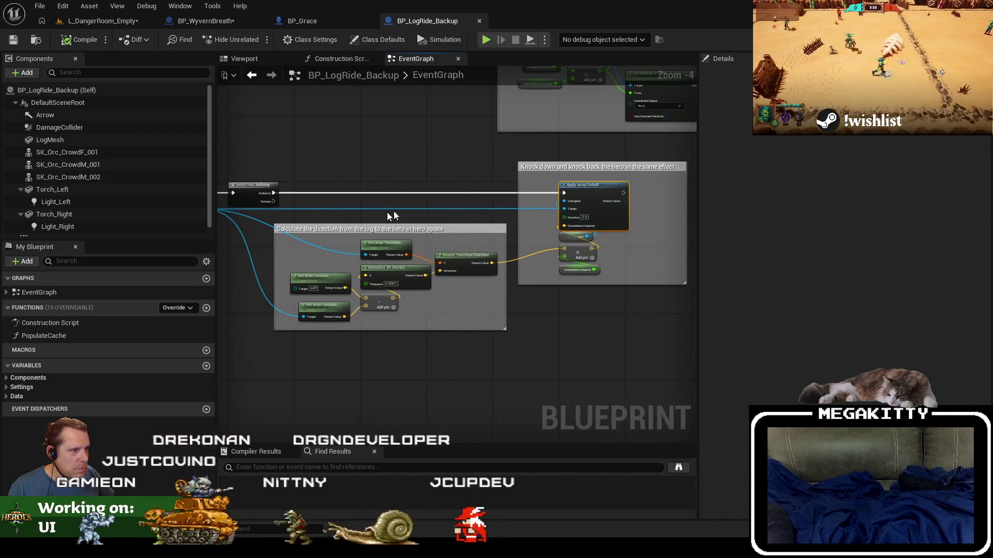
mouse_move(310, 218)
left_mouse_down()
mouse_move(468, 340)
mouse_move(526, 347)
left_mouse_up()
- Paste the log-to-hero direction calculation group below Apply Incap Debuff in BP_WyvernBreath
left_click(229, 23)
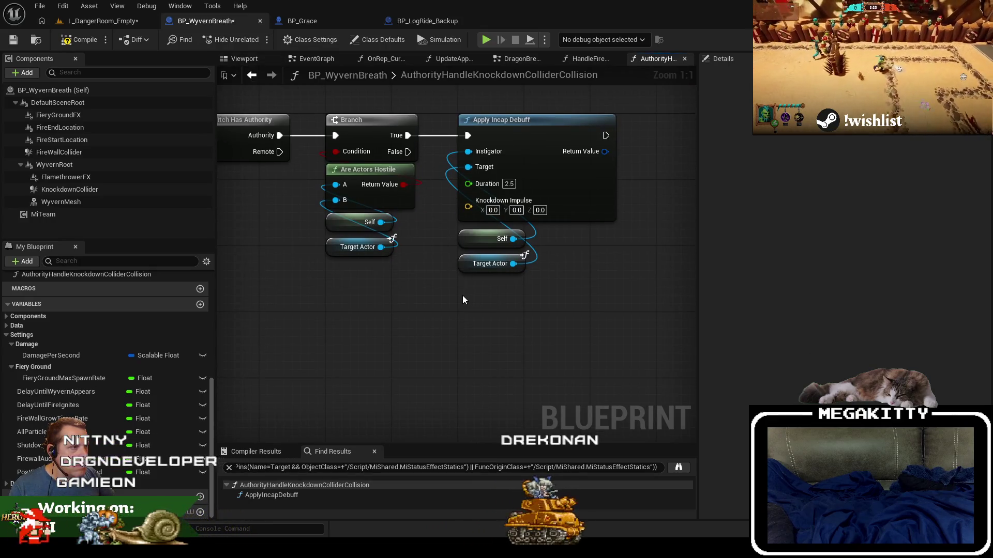
left_click_drag(472, 320, 500, 306)
key("ctrl+v")
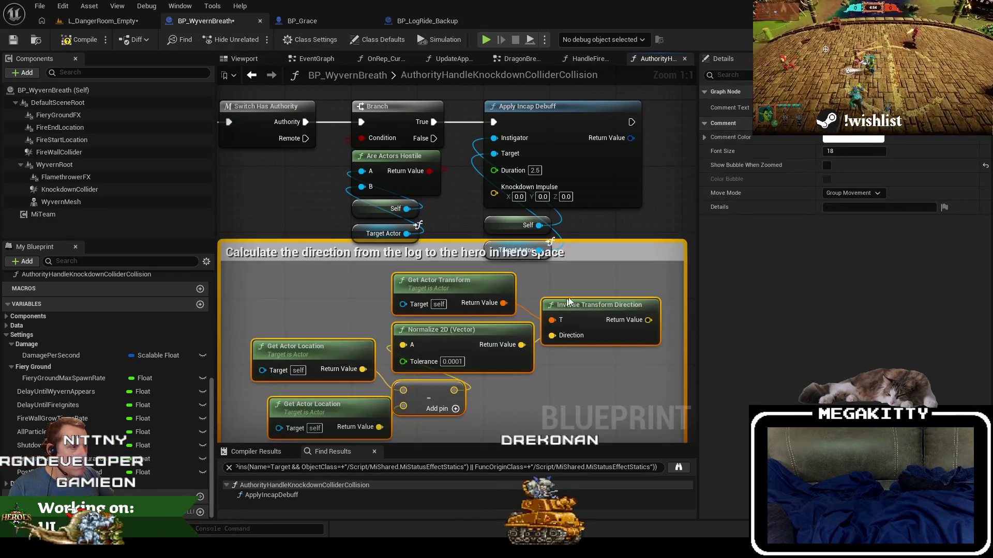
left_click_drag(588, 302, 531, 362)
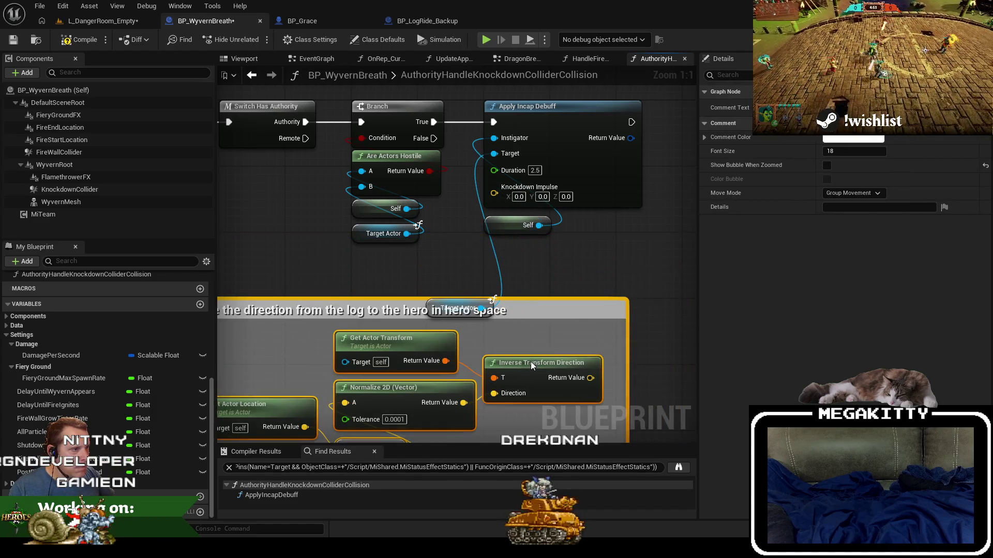
left_click(451, 288)
scroll(482, 225, "down", 1)
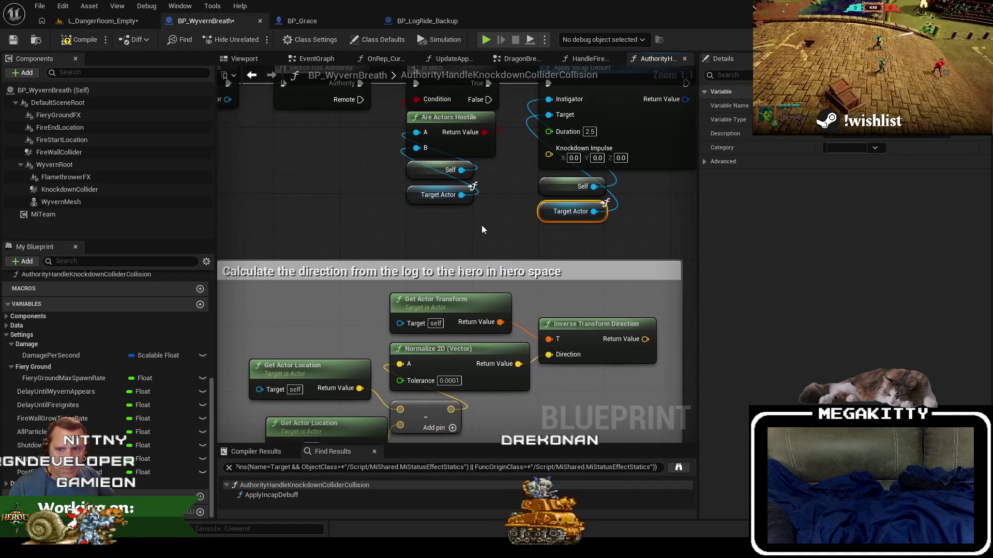
mouse_move(482, 225)
left_mouse_down()
mouse_move(498, 186)
mouse_move(451, 211)
left_mouse_up()
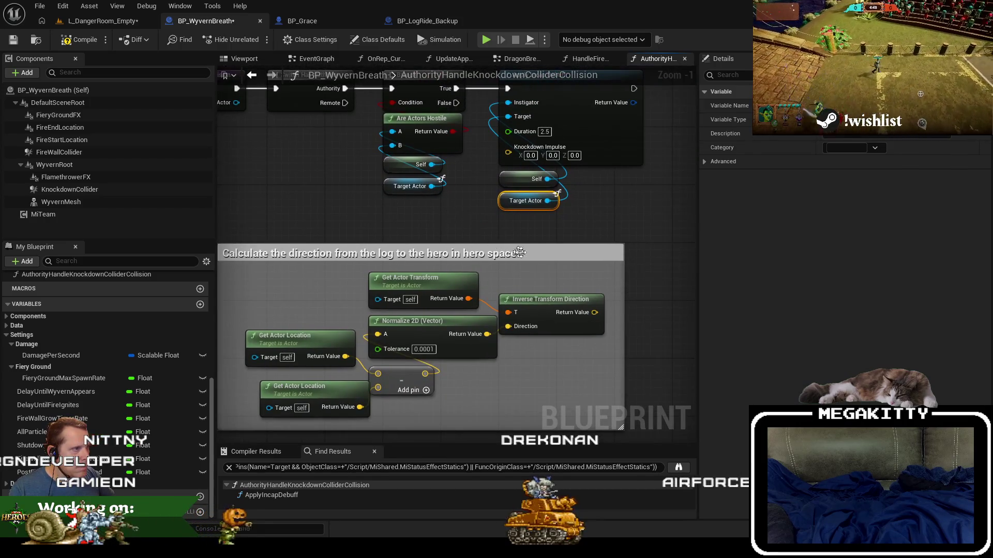
- Compare with the log ride's original graph, then review the pasted group in the knockdown function
left_click(434, 23)
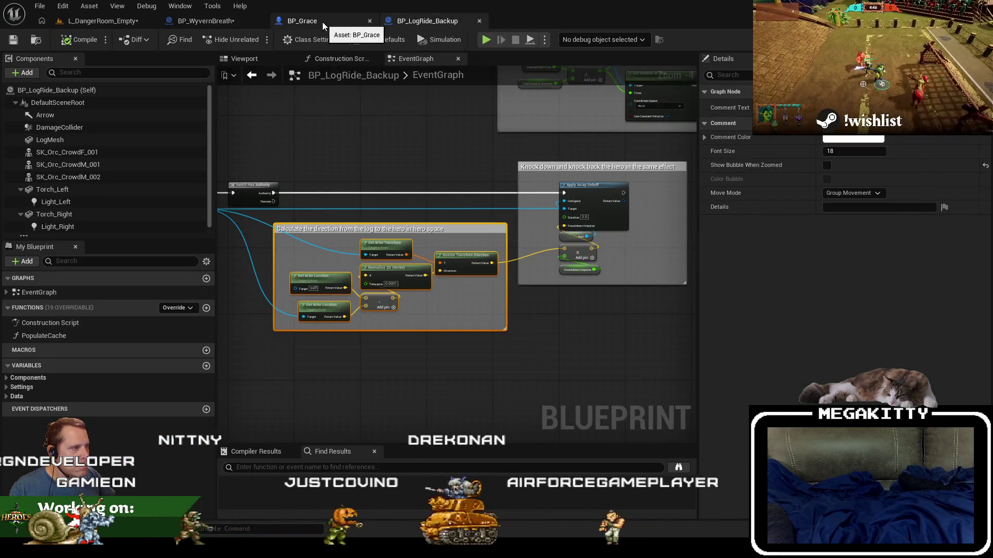
left_click(228, 21)
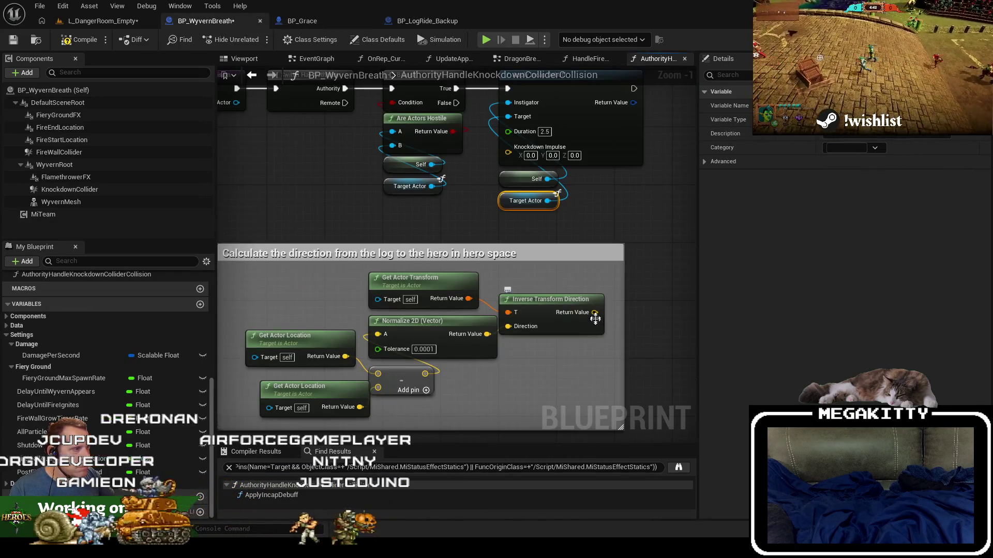
left_click_drag(595, 319, 647, 334)
key("Escape")
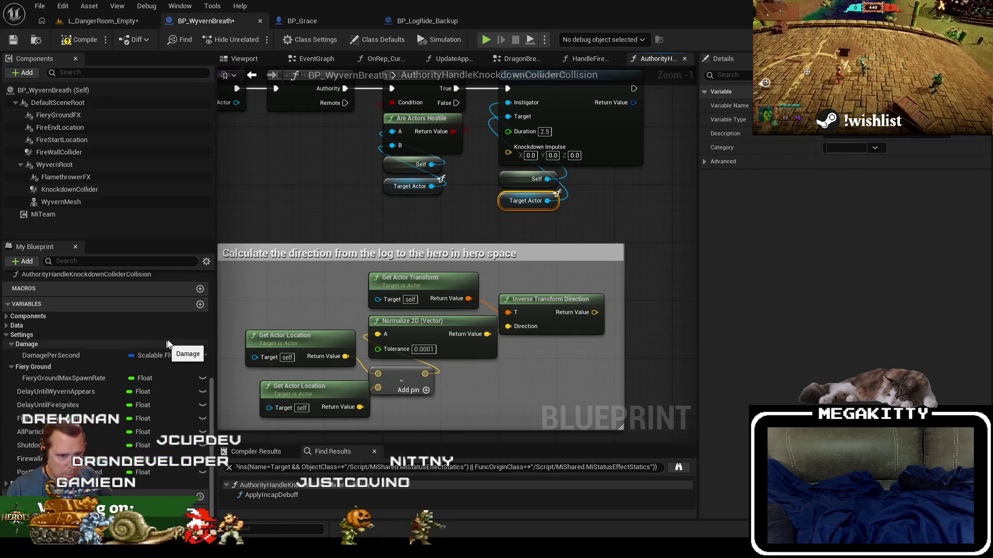
left_click_drag(284, 230, 418, 239)
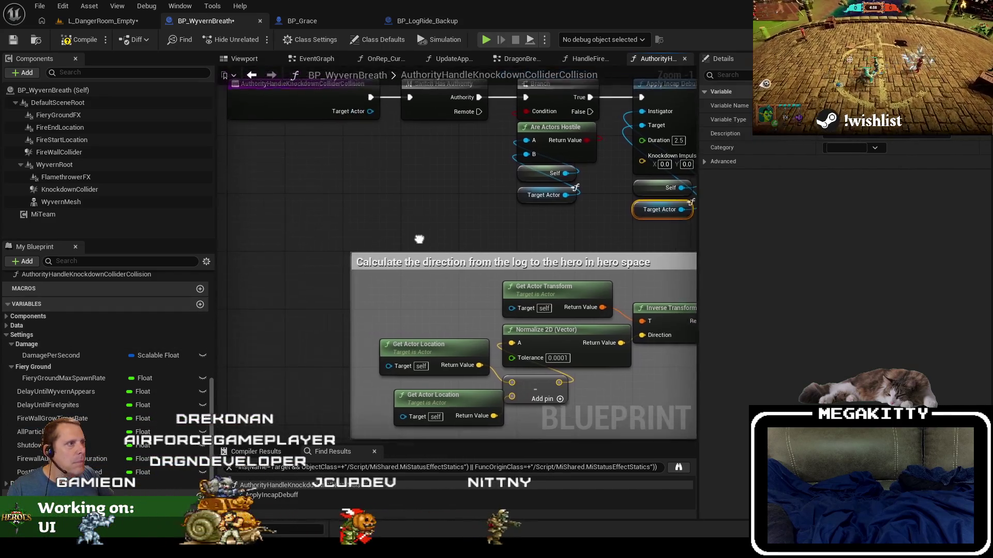
scroll(364, 227, "down", 1)
- Add a KnockdownImpulse Float variable to BP_WyvernBreath's Settings category
left_click(200, 305)
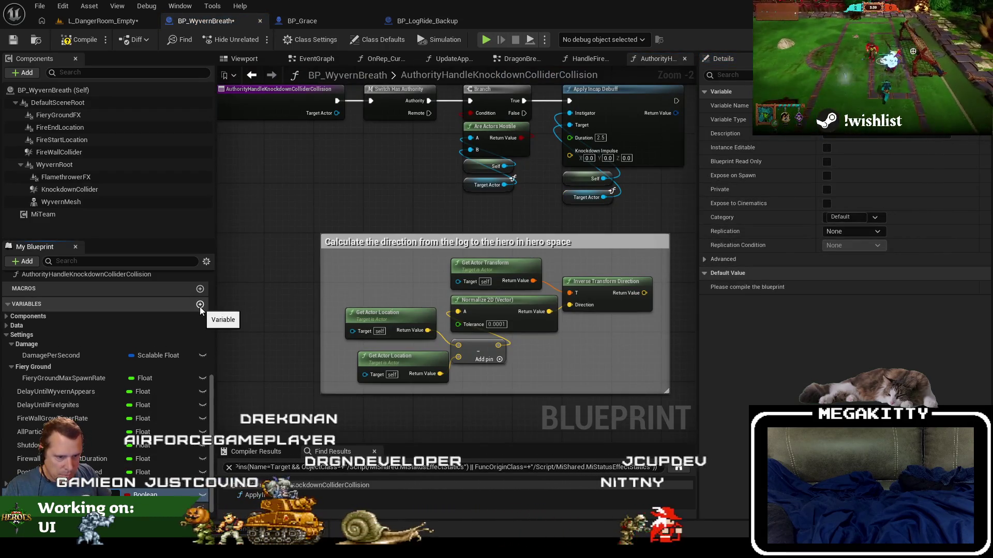
left_click(142, 494)
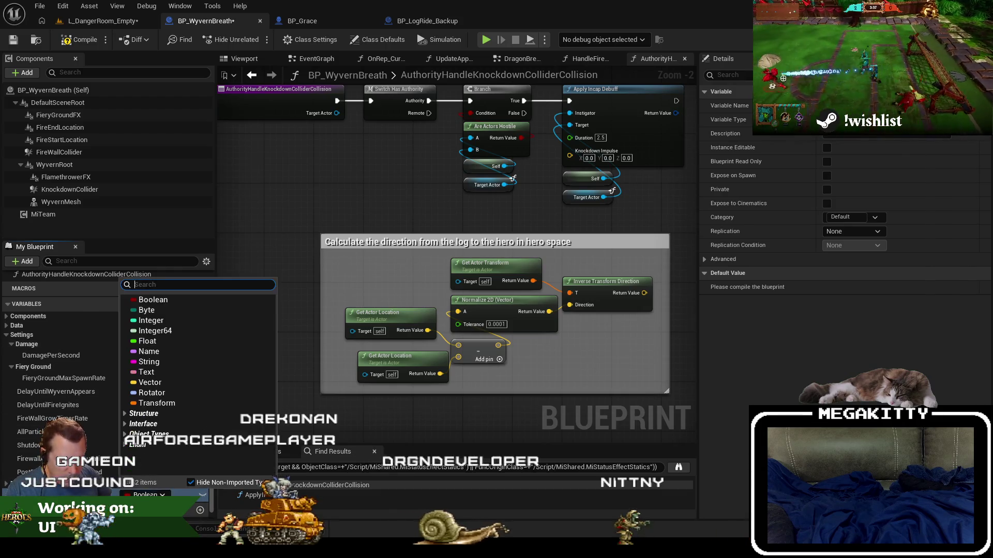
left_click(148, 341)
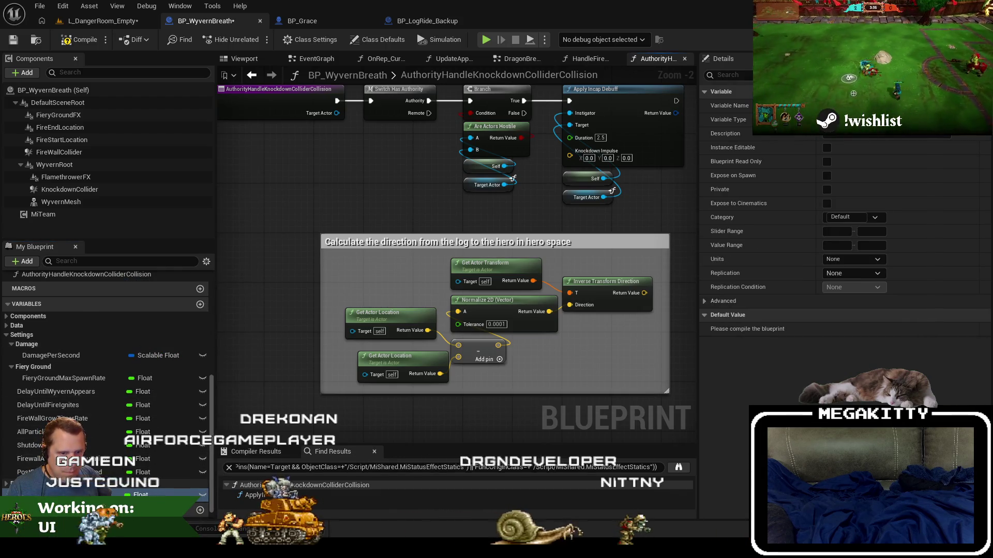
left_click_drag(67, 389, 45, 337)
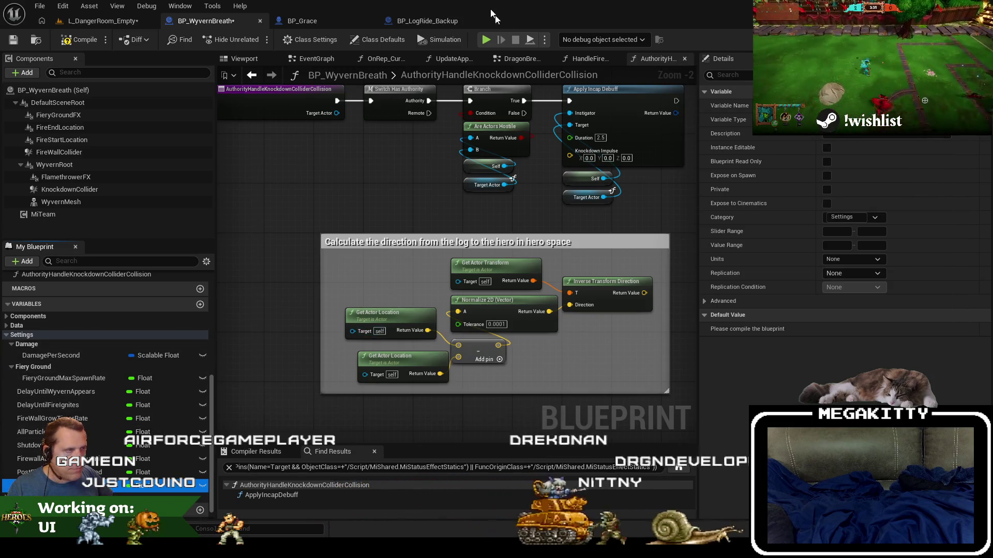
- Check BP_LogRide_Backup's knockdown impulse variable, then select Knockdown Impulse's default value field
key("ctrl+Tab")
left_click(6, 387)
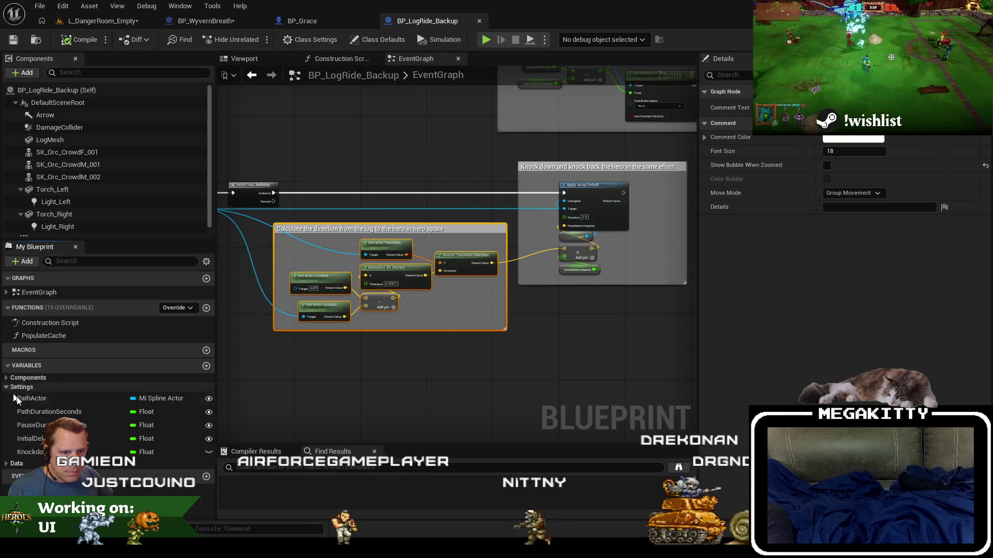
left_click(31, 452)
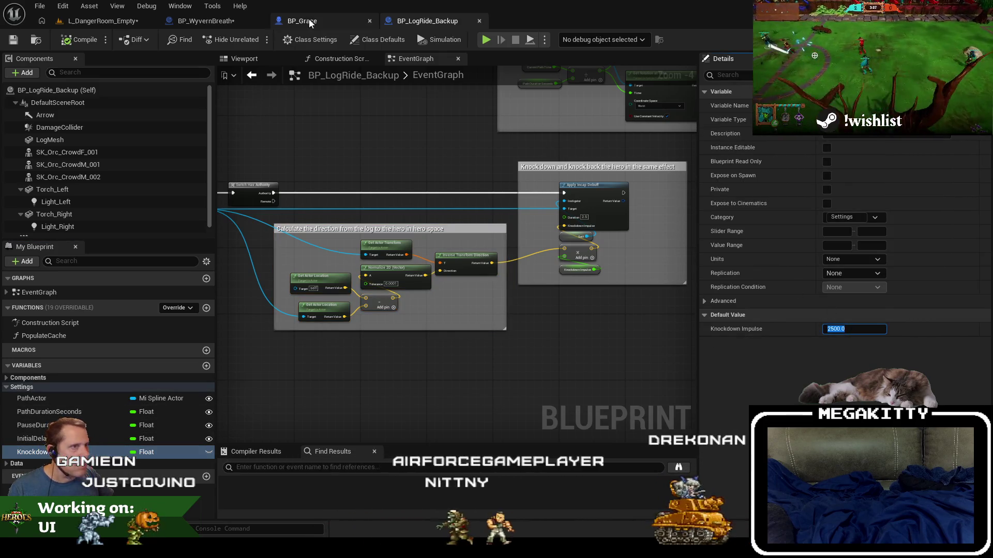
left_click(223, 22)
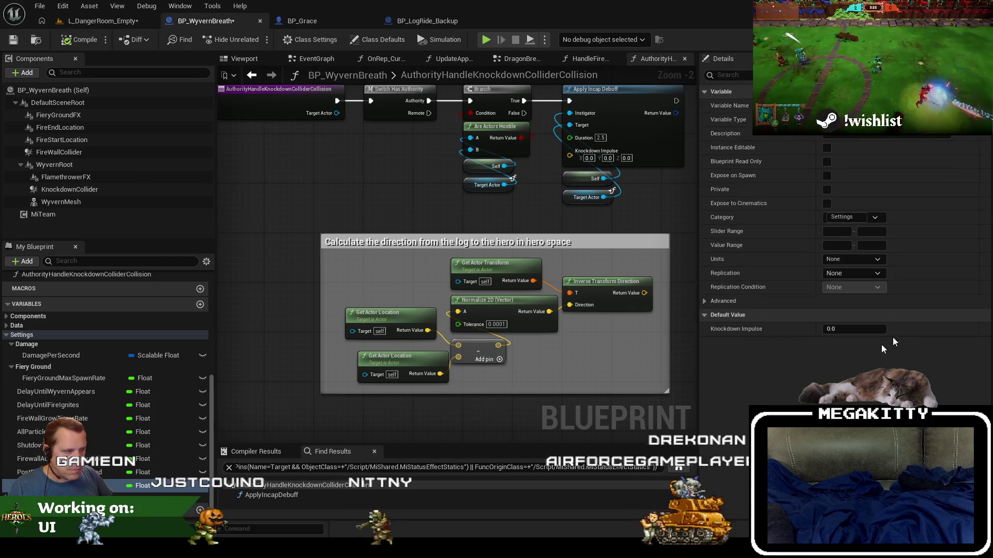
left_click(832, 331)
- Set Knockdown Impulse's default value to 2000.0
type("2000")
key("Return")
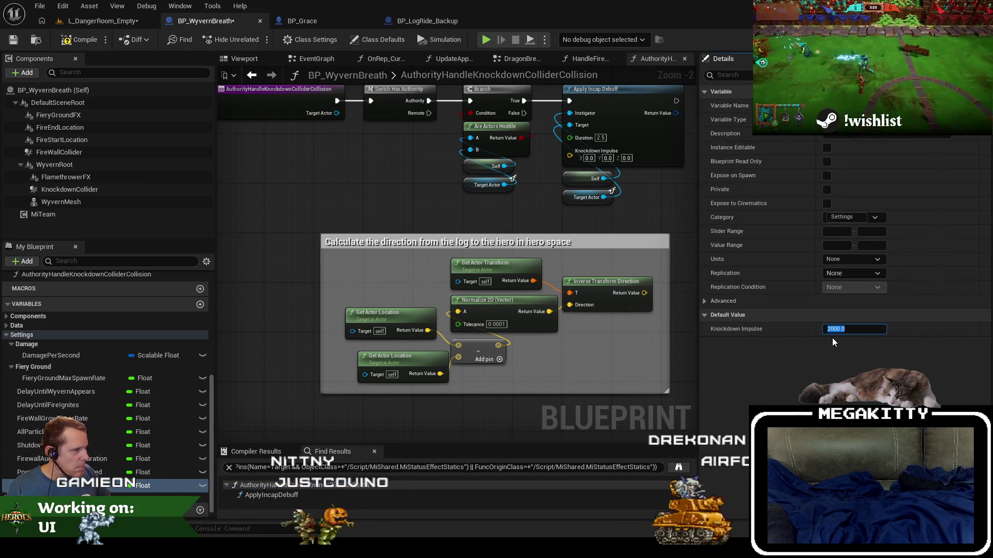
scroll(450, 258, "down", 2)
- Paste the log ride's impulse scaling nodes and feed the hero direction into them
left_click(427, 20)
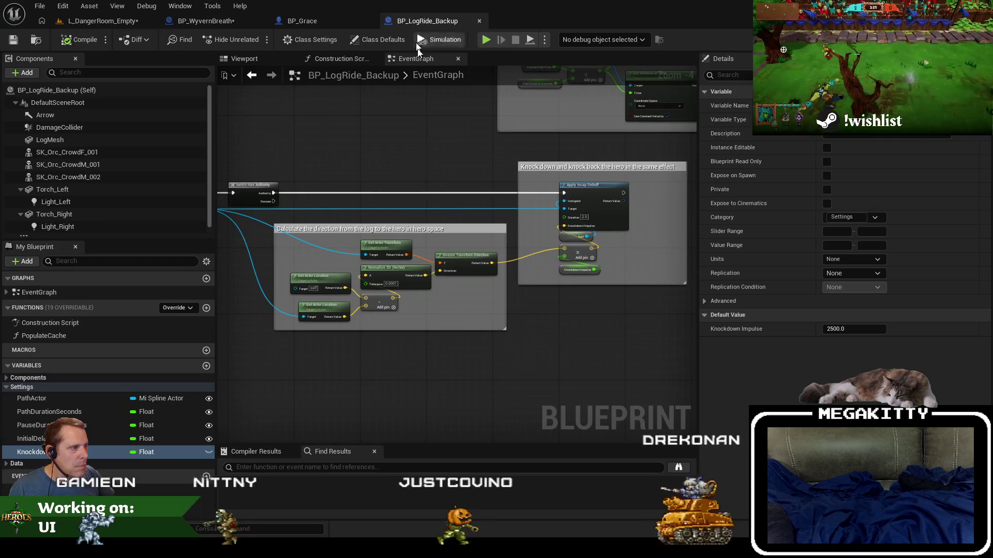
left_click(248, 22)
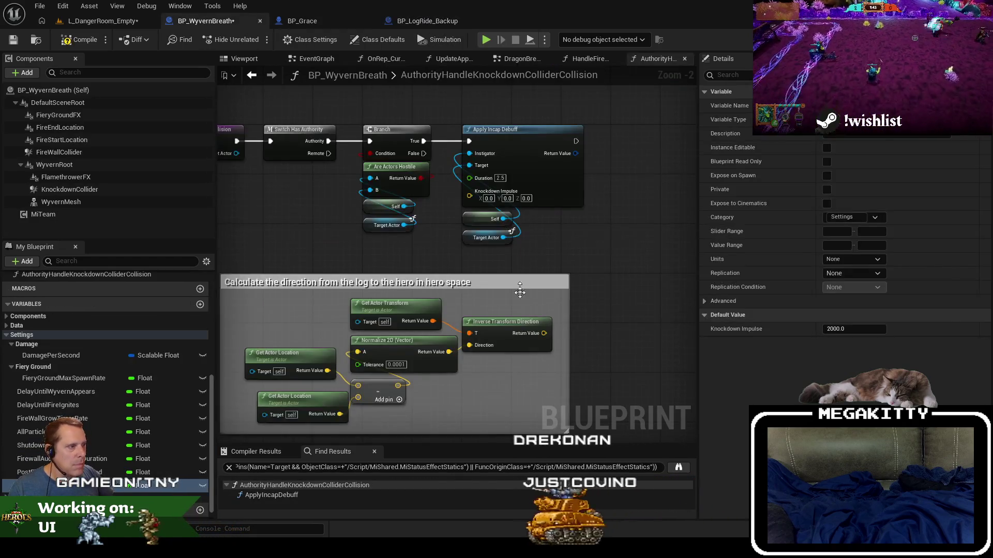
key("ctrl+v")
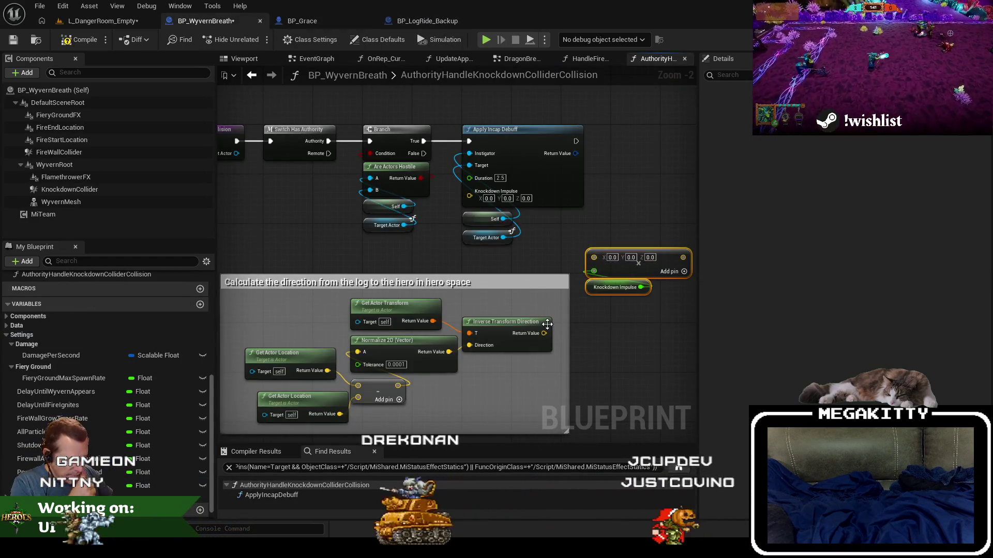
left_click_drag(544, 333, 594, 255)
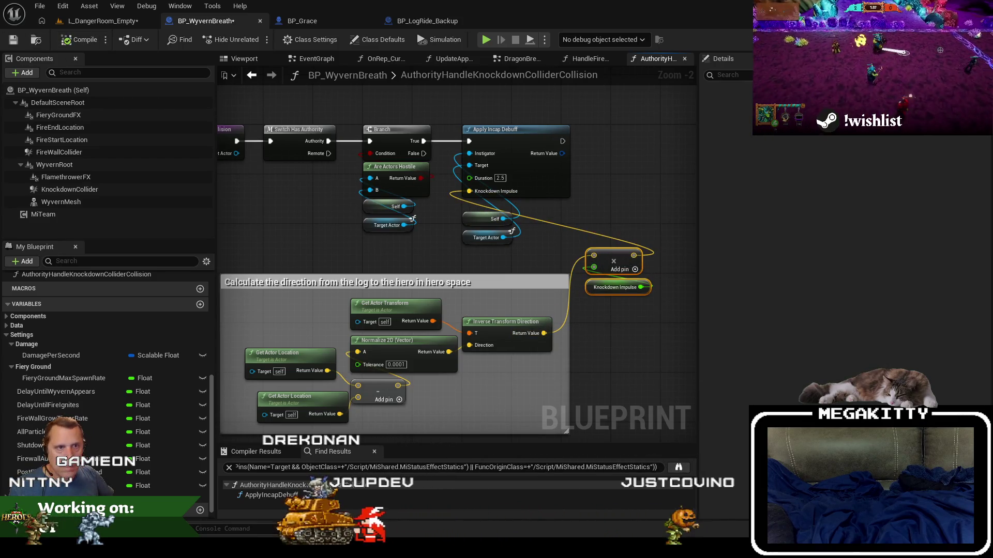
- Save BP_WyvernBreath and return to the L_DangerRoom_Empty level
left_click(14, 40)
scroll(365, 181, "down", 1)
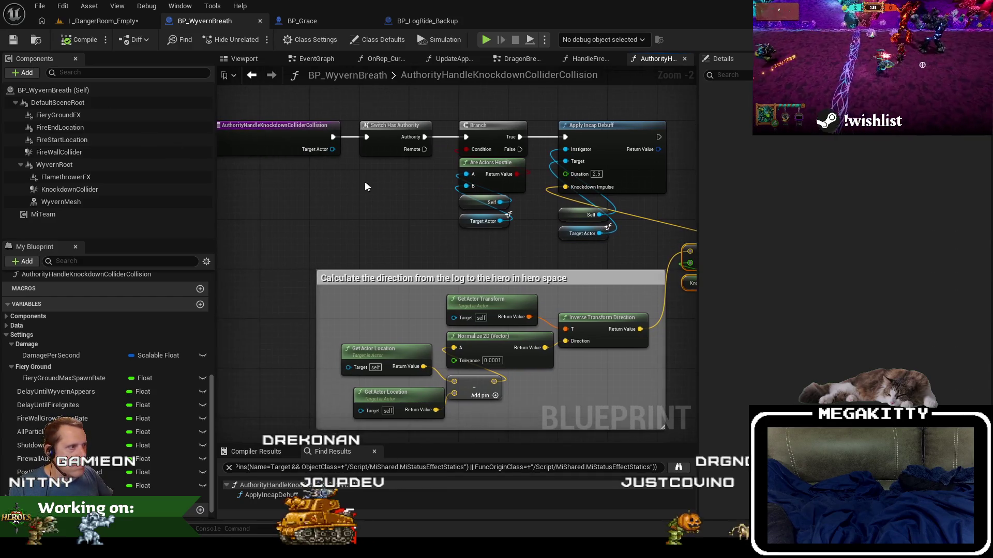
left_click(100, 20)
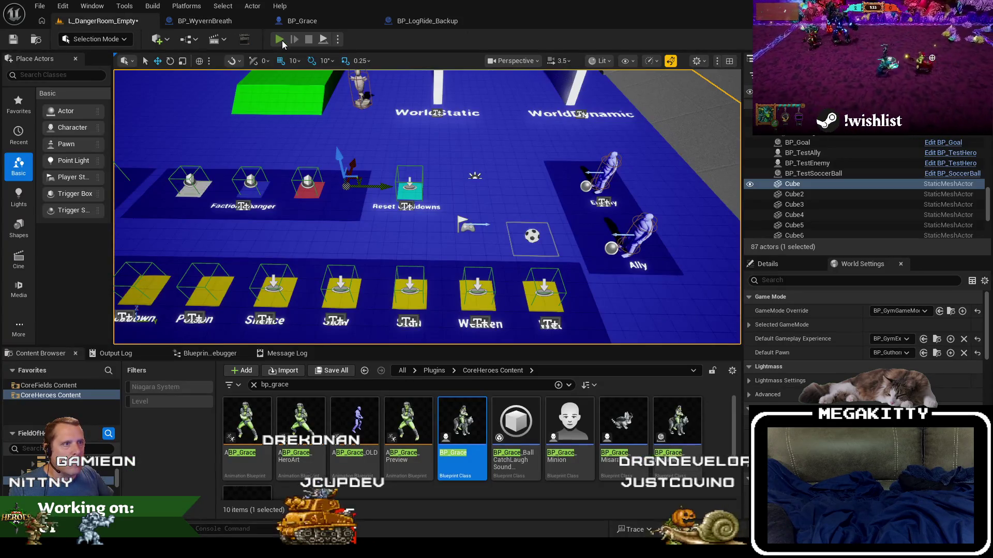
left_click(280, 39)
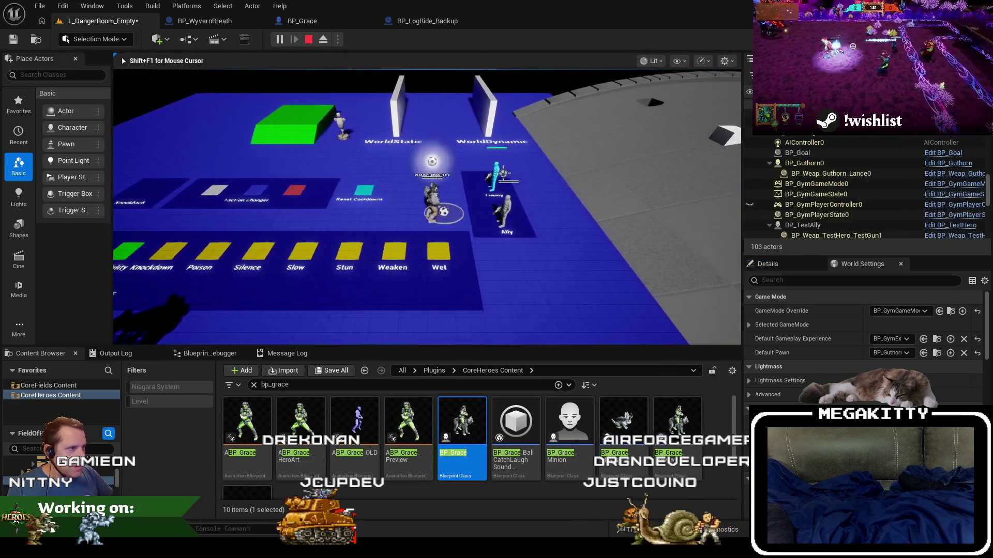
key("a")
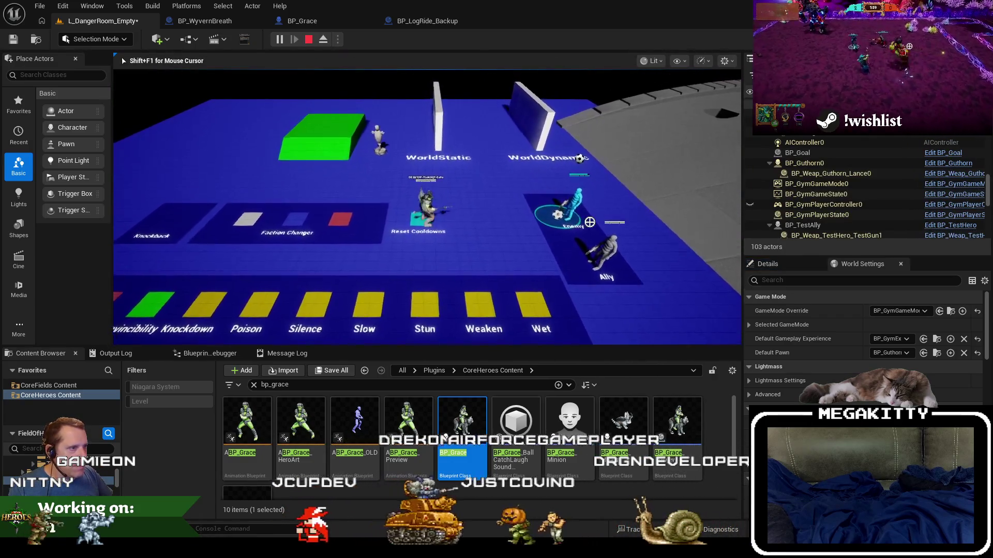
key("q")
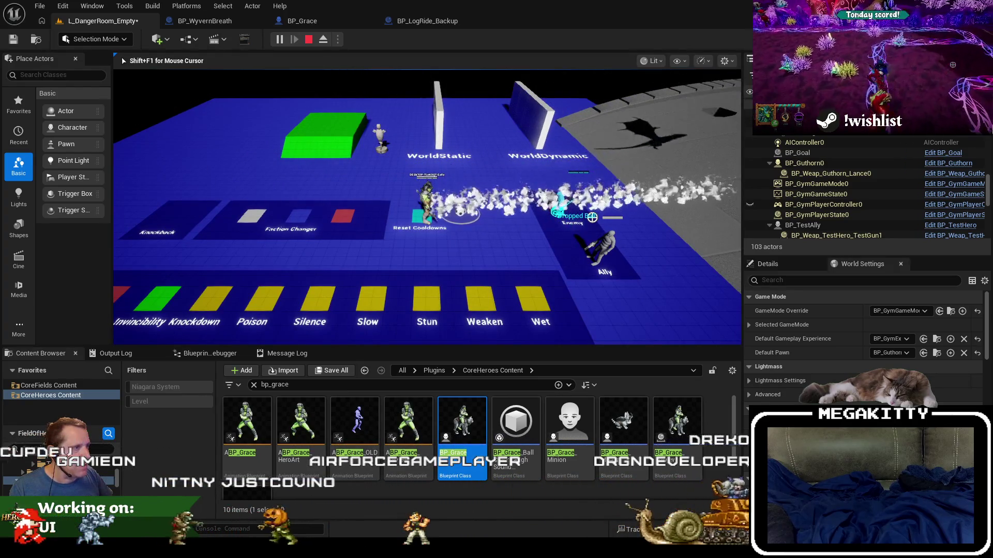
key("Escape")
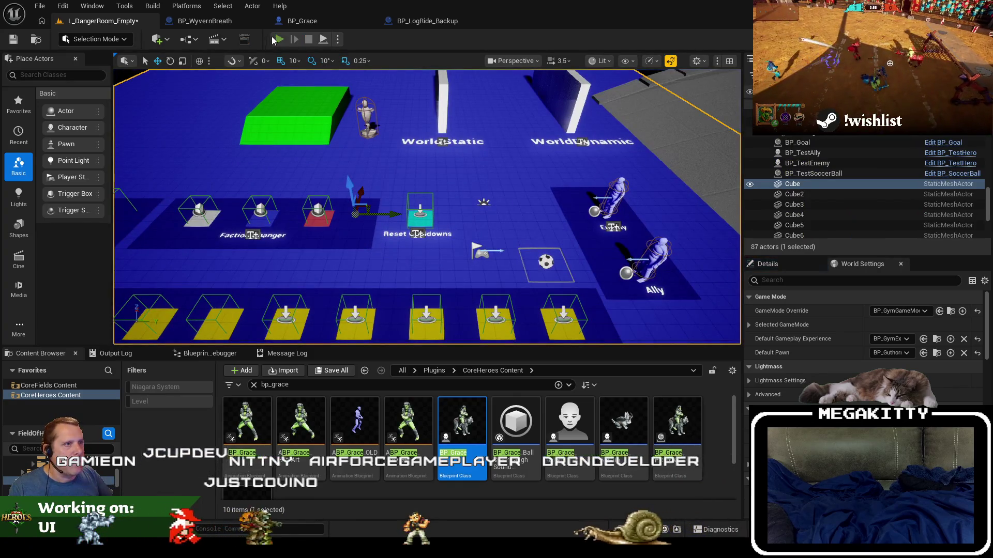
left_click(273, 38)
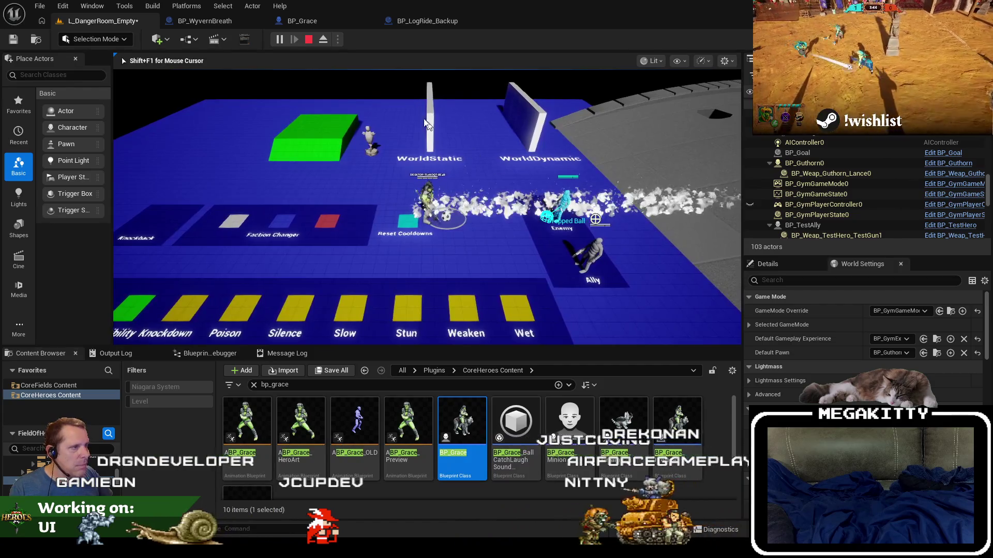
- Stop the play session and view the knockdown section of BP_LogRide_Backup's EventGraph
key("Escape")
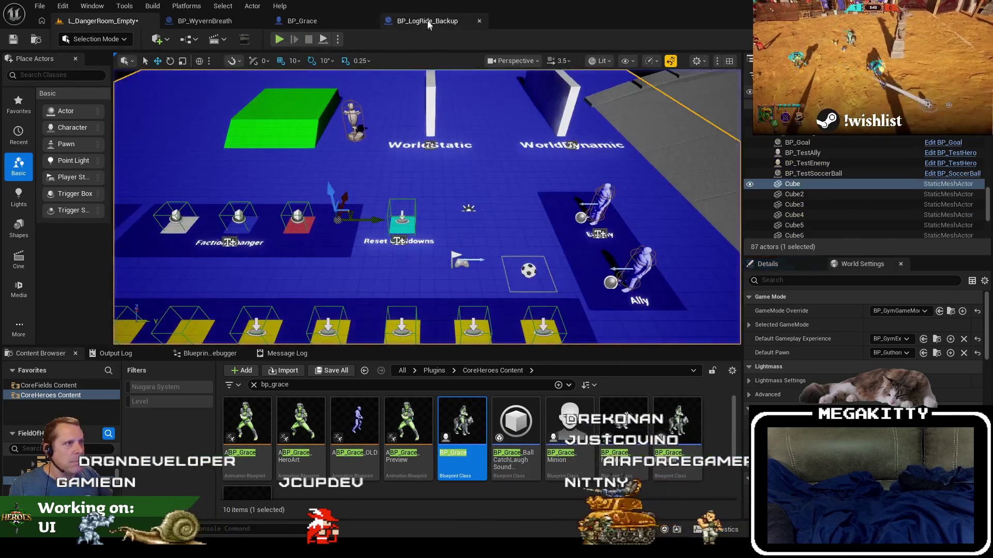
left_click(427, 20)
scroll(429, 164, "up", 1)
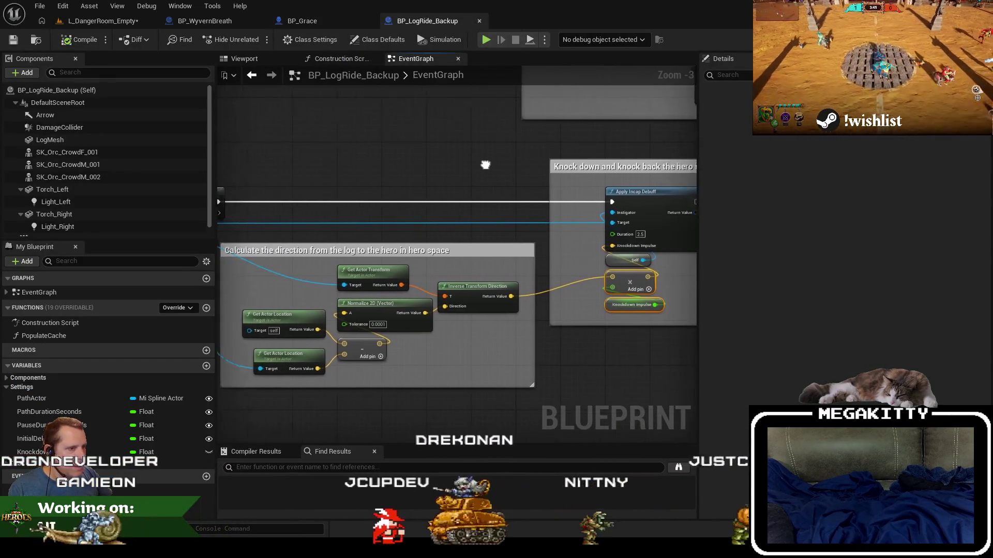
left_click_drag(483, 162, 376, 177)
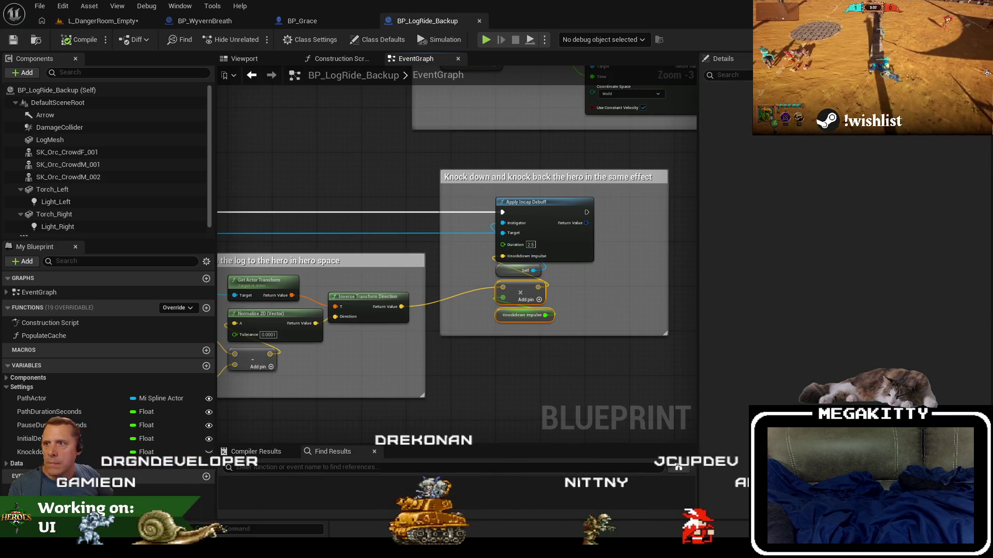
- Cancel a brief file search for 'defaultinc' and switch to Visual Studio
key("ctrl+shift+f")
type("defaultinc")
key("Escape")
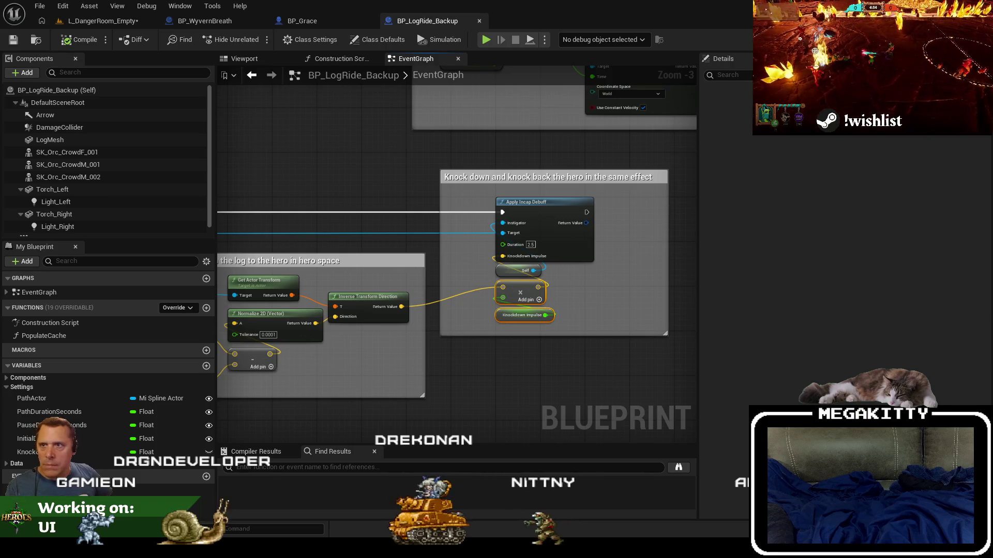
key("alt+Tab")
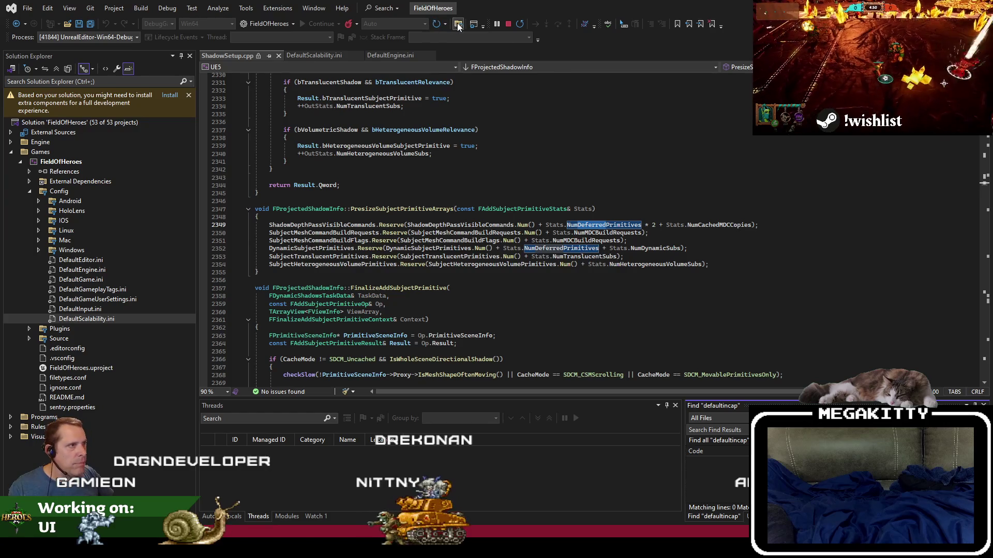
- Search the solution for 'incapdura' and open the IncapDuration match in MiHealthComponent.cpp
left_click(457, 23)
type("incapdura")
key("Return")
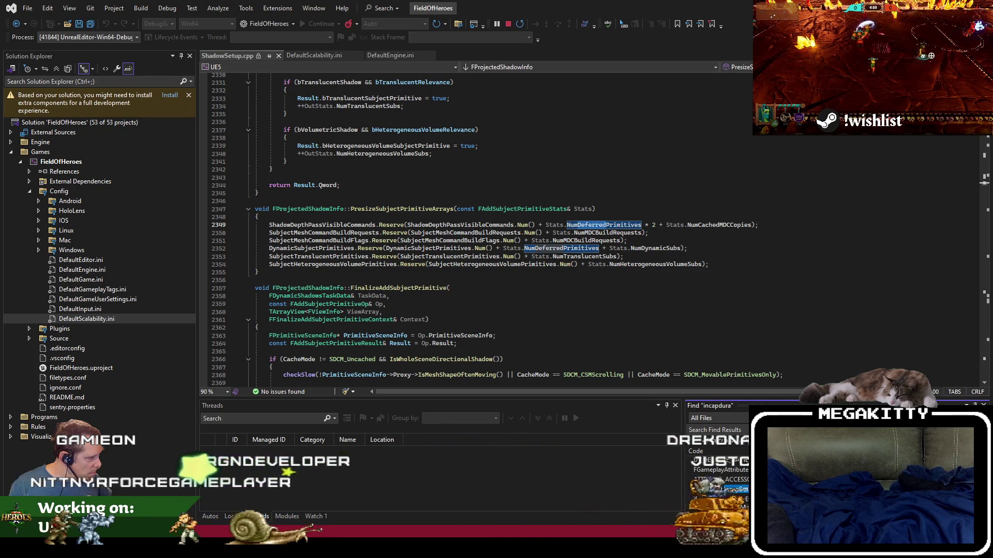
key("Return")
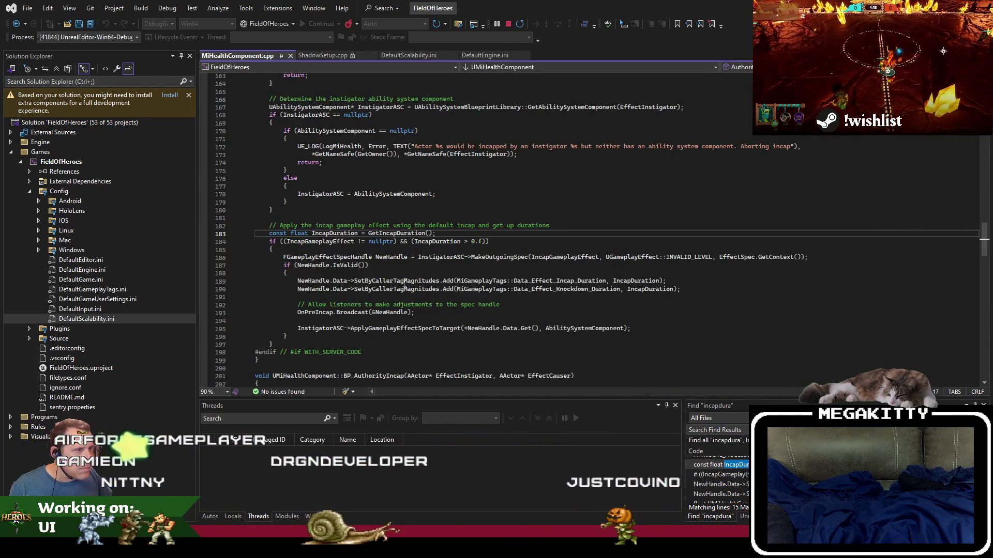
key("alt+g")
left_click_drag(387, 226, 394, 234)
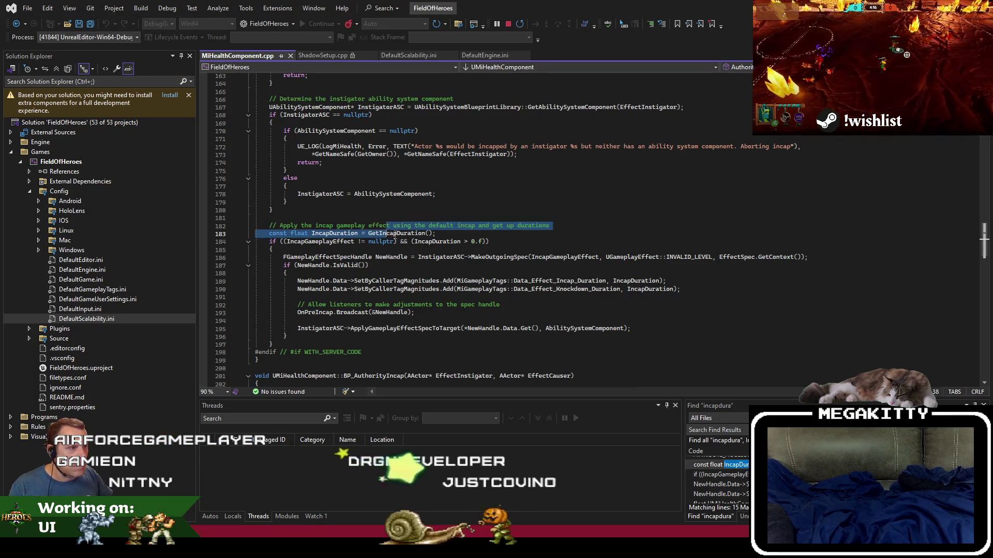
left_click(396, 233, "ctrl")
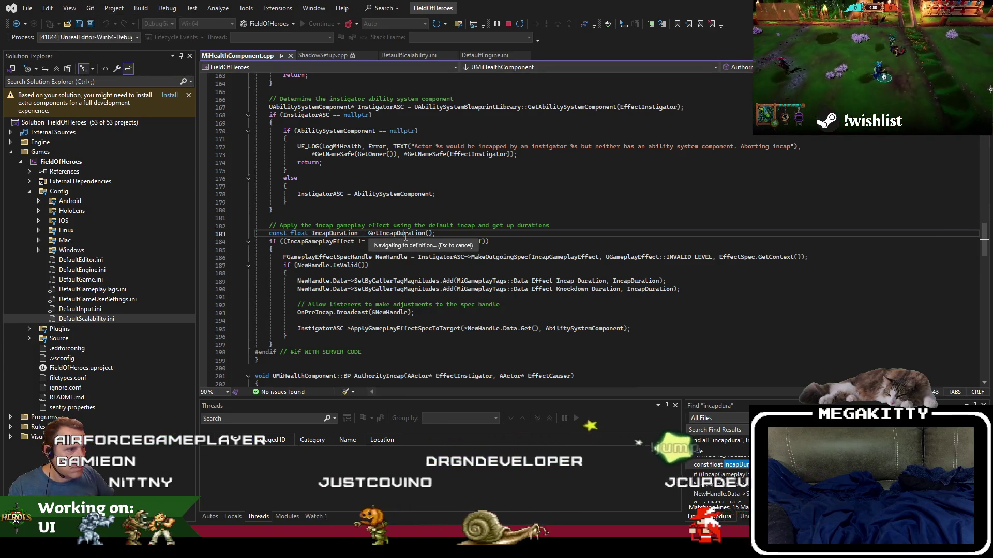
- Jump to GetIncapDuration's definition, then start a Code Search for 'f:incap'
left_click(458, 24)
key("Return")
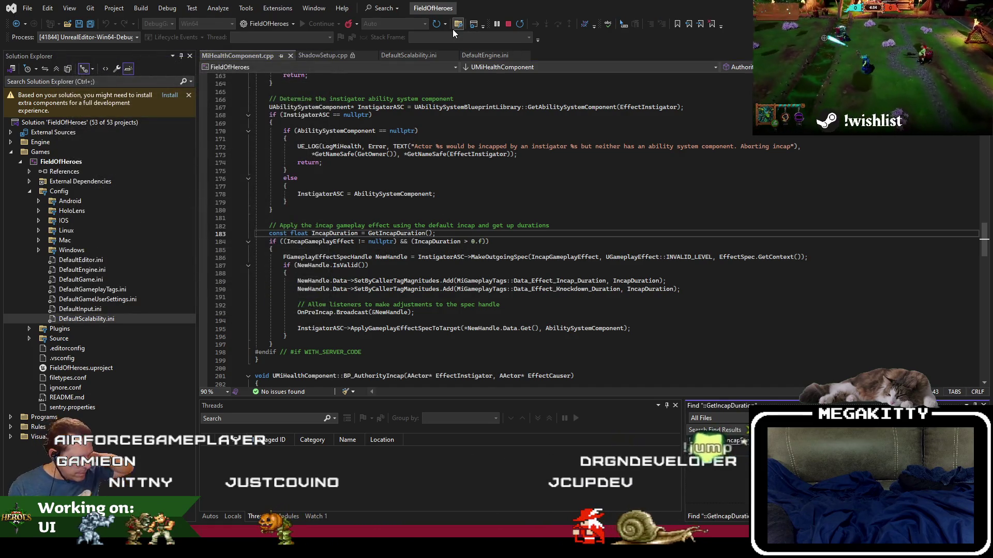
key("F8")
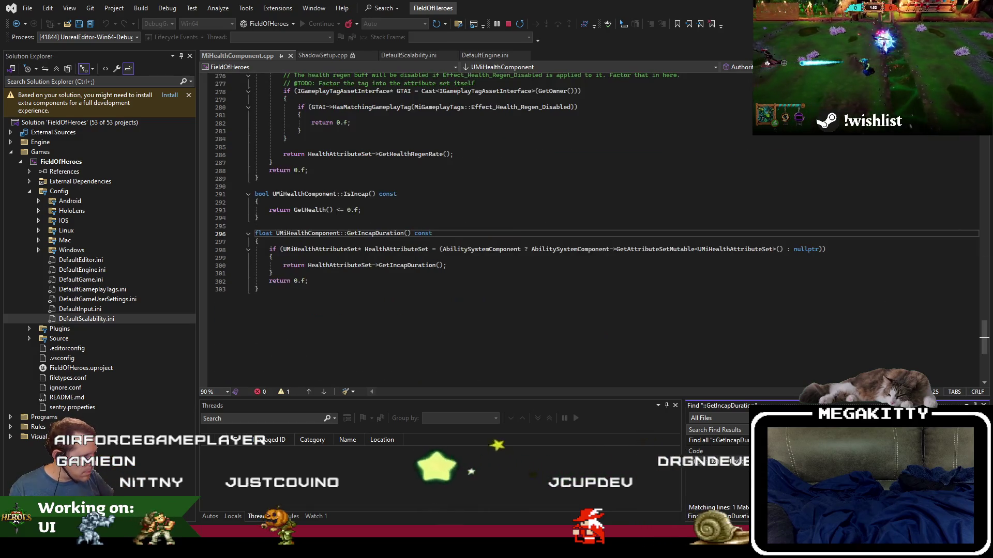
left_click(391, 266)
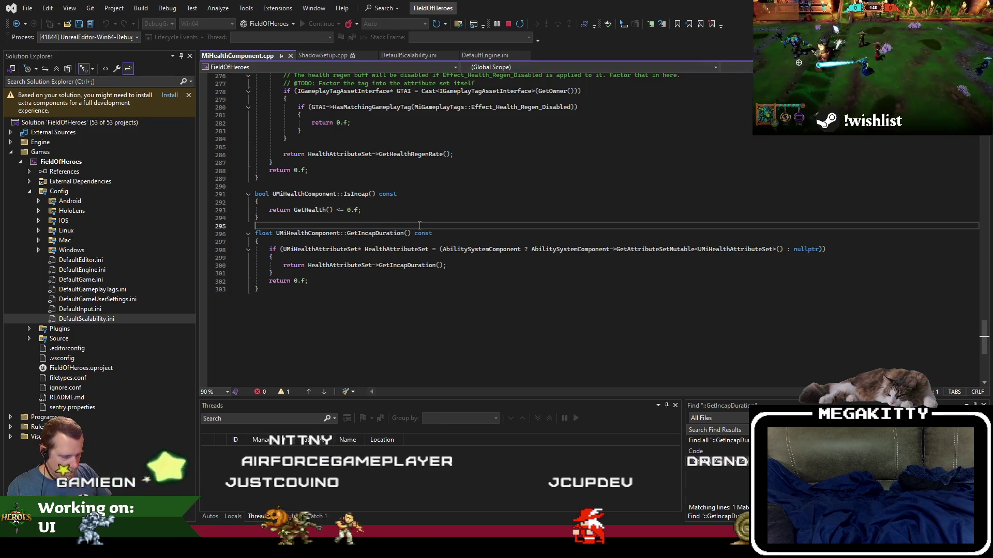
key("ctrl+t")
type("f:inc")
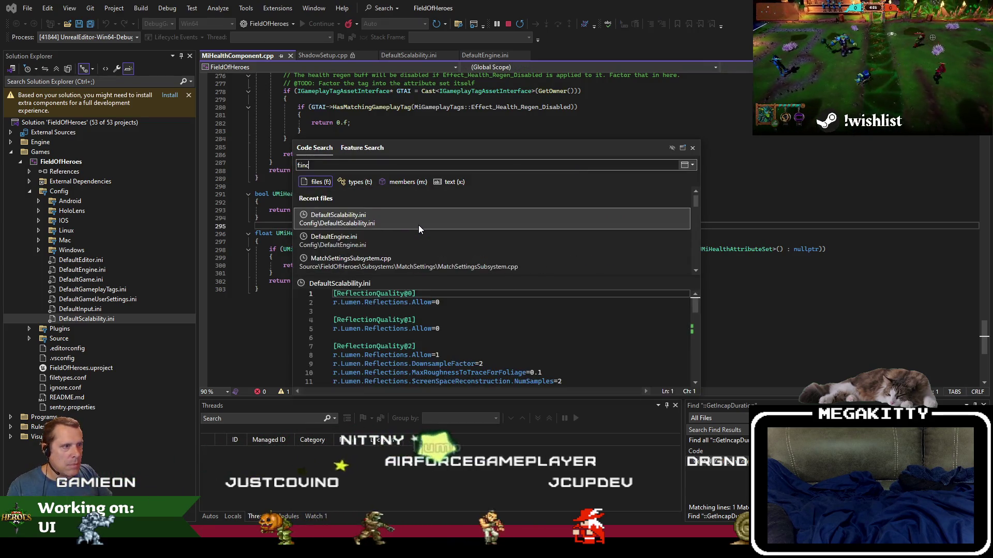
type("ap")
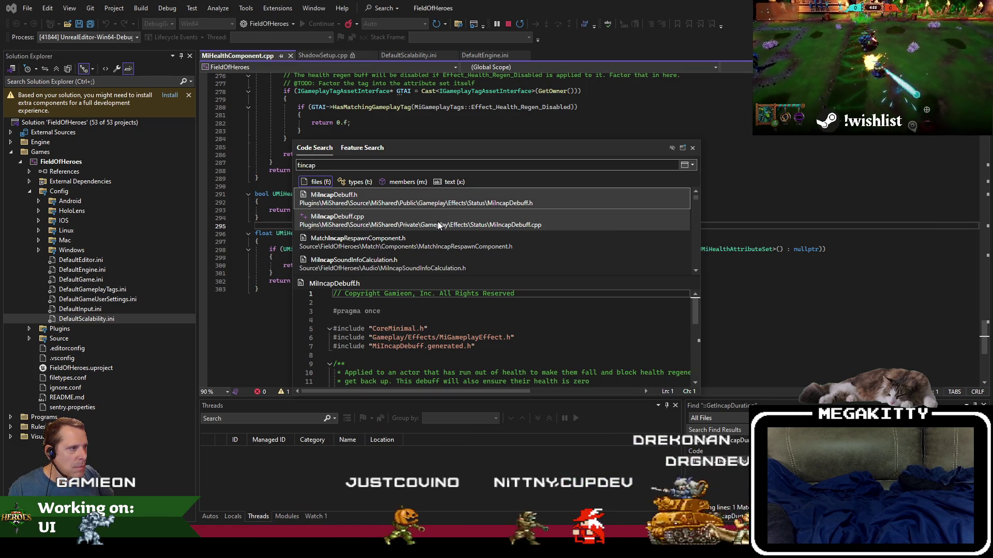
- Review MiIncapDebuff.cpp, search the solution for 'defaultincap', then return to Unreal Editor
left_click(439, 225)
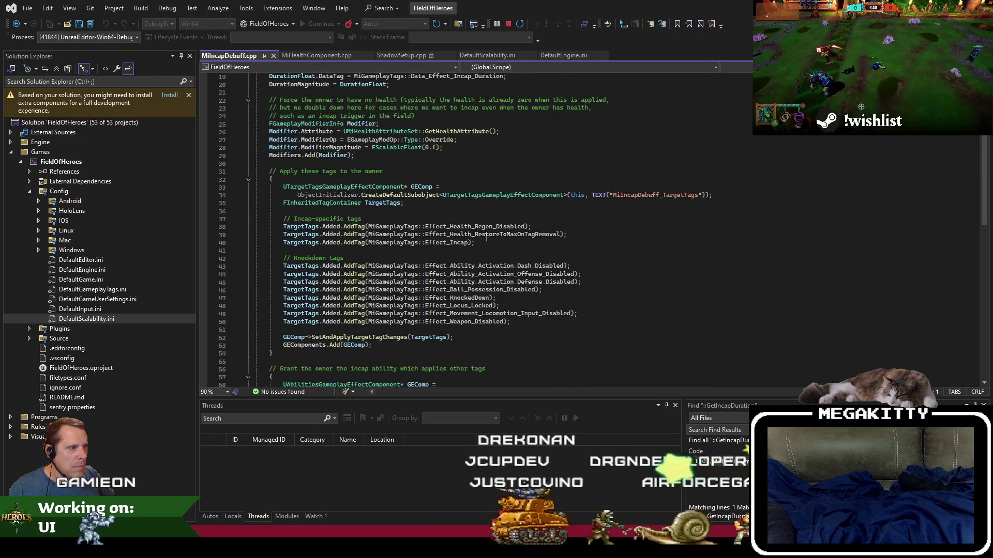
scroll(486, 238, "down", 9)
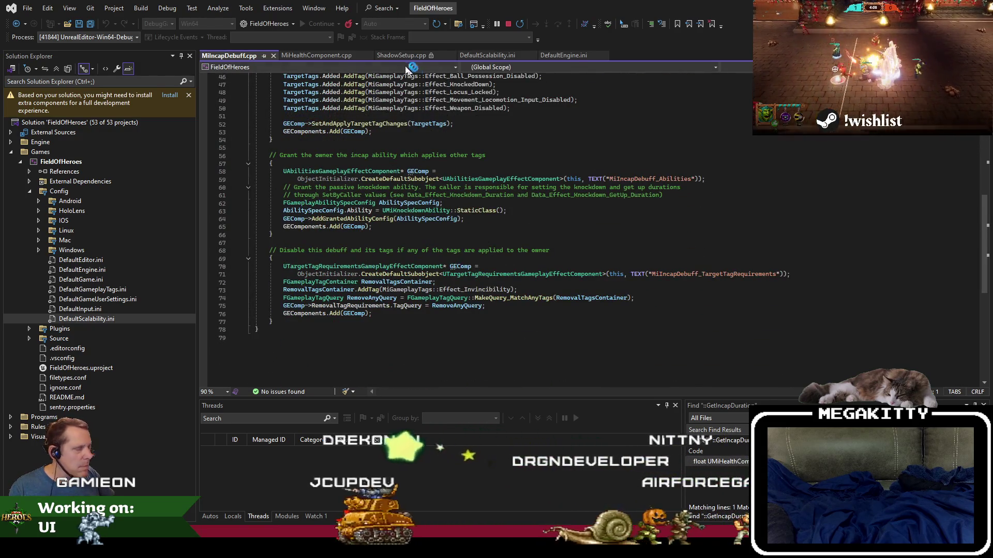
left_click(458, 23)
type("defaultincap")
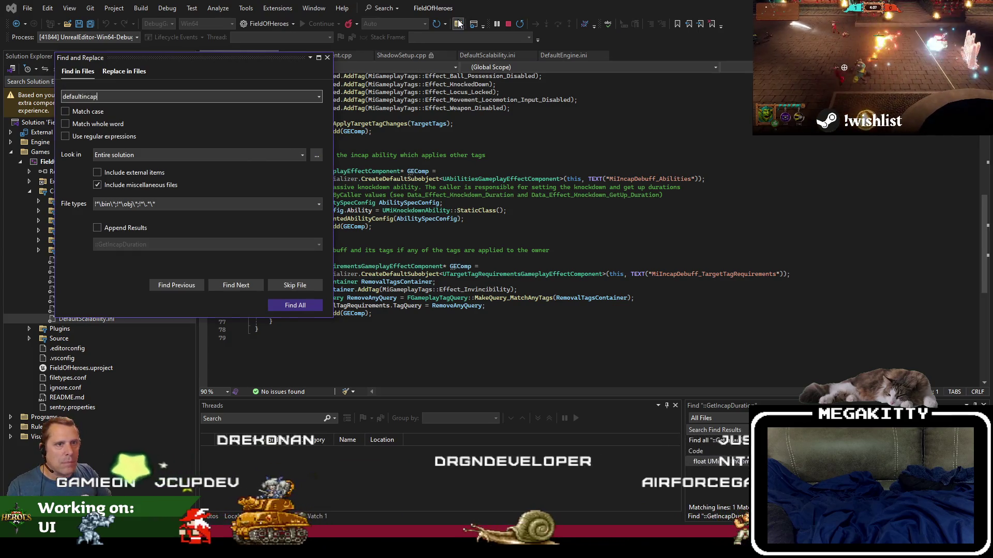
key("Return")
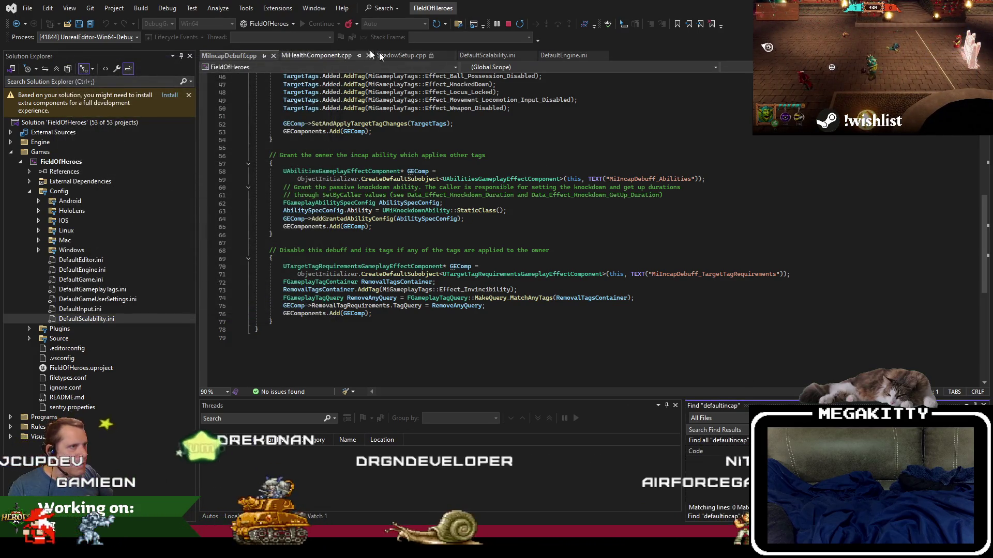
left_click(457, 25)
key("alt+Tab")
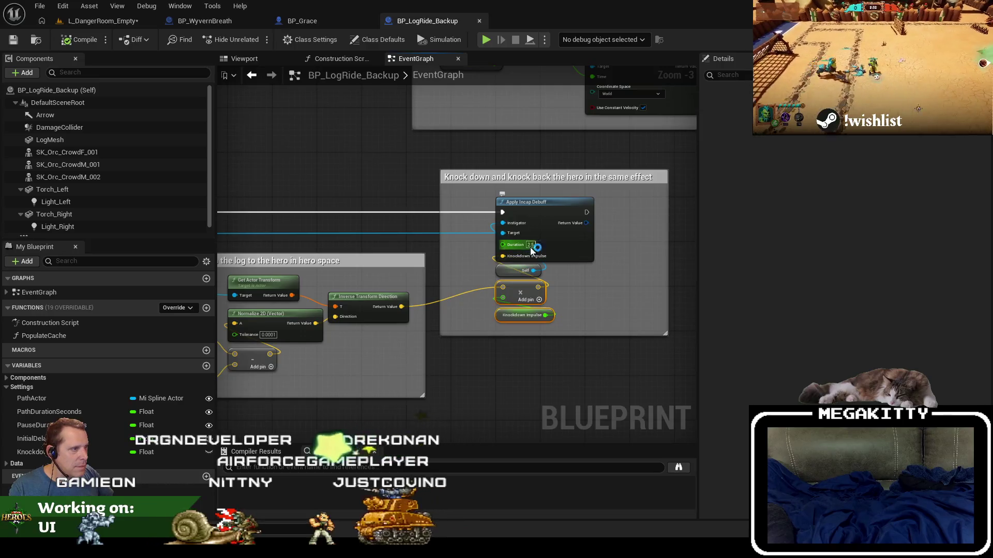
- Save the Blueprint, playtest L_DangerRoom_Empty triggering the wyvern breath with R, then restart Play
left_click(13, 41)
left_click(127, 21)
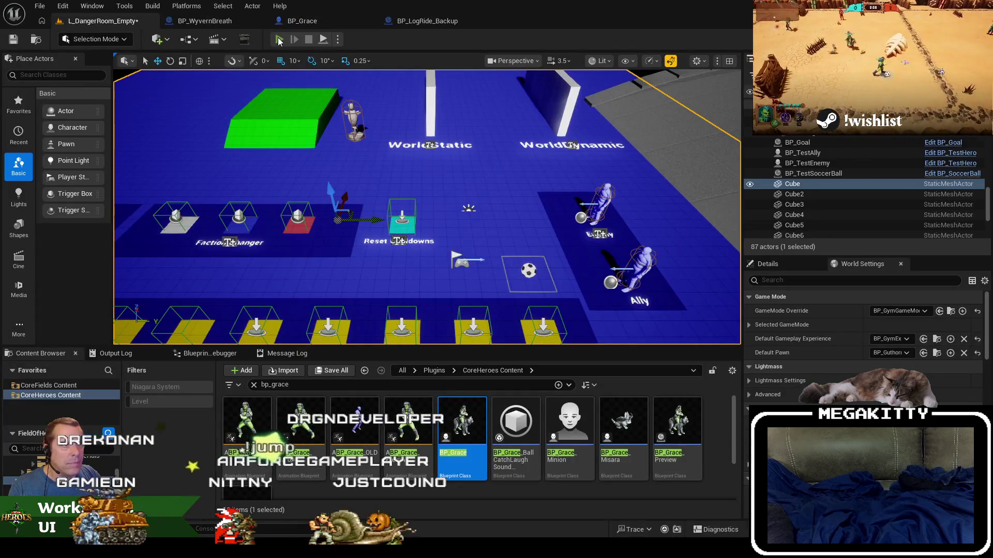
left_click(279, 40)
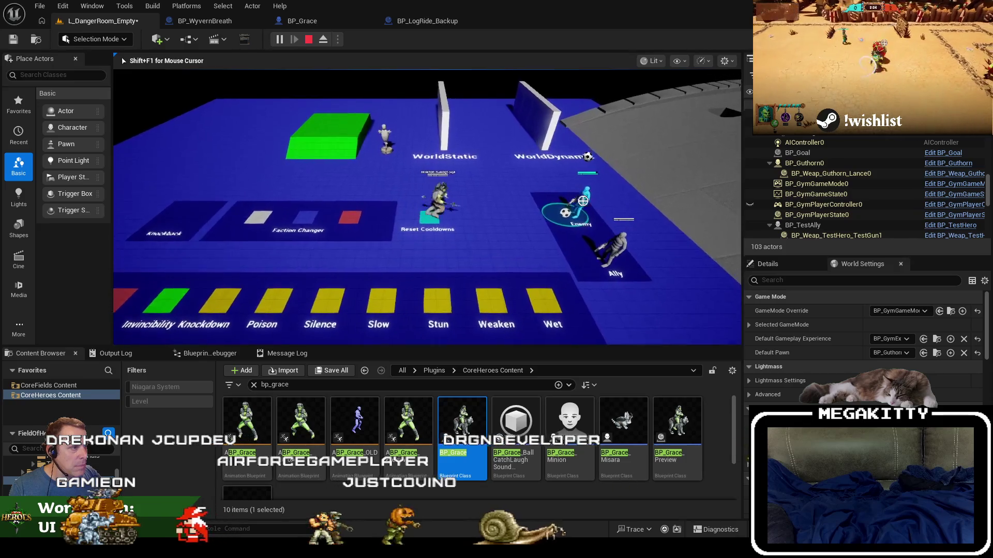
key("d")
key("r")
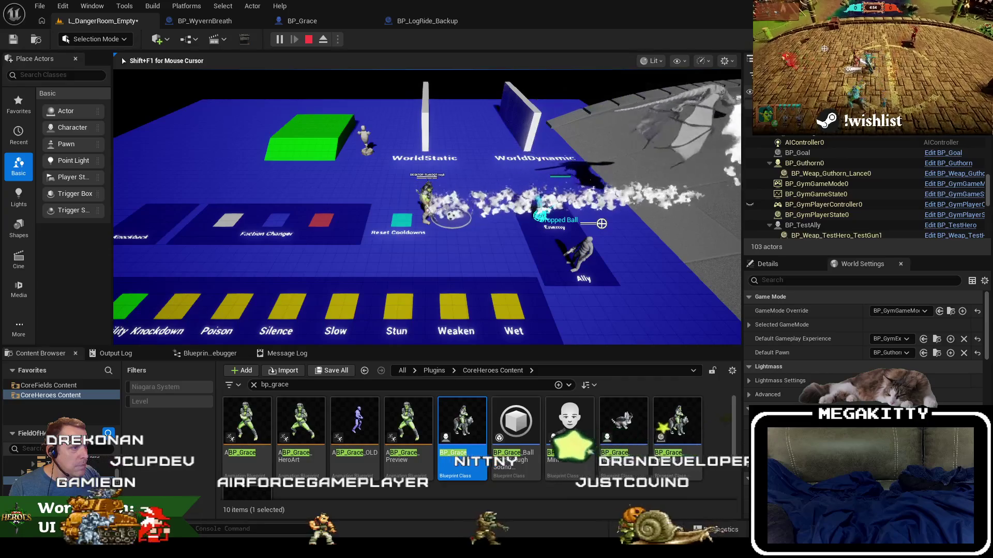
key("Escape")
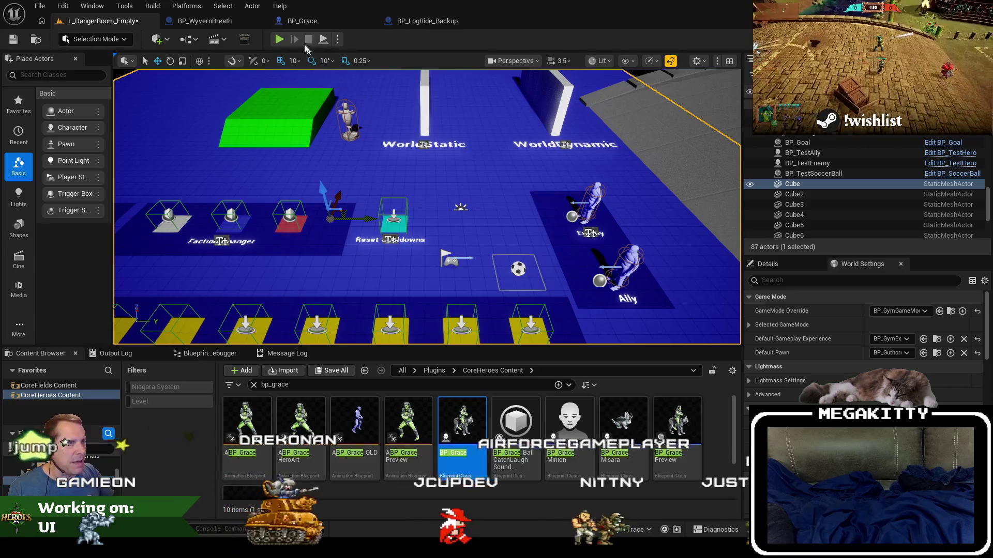
left_click(279, 39)
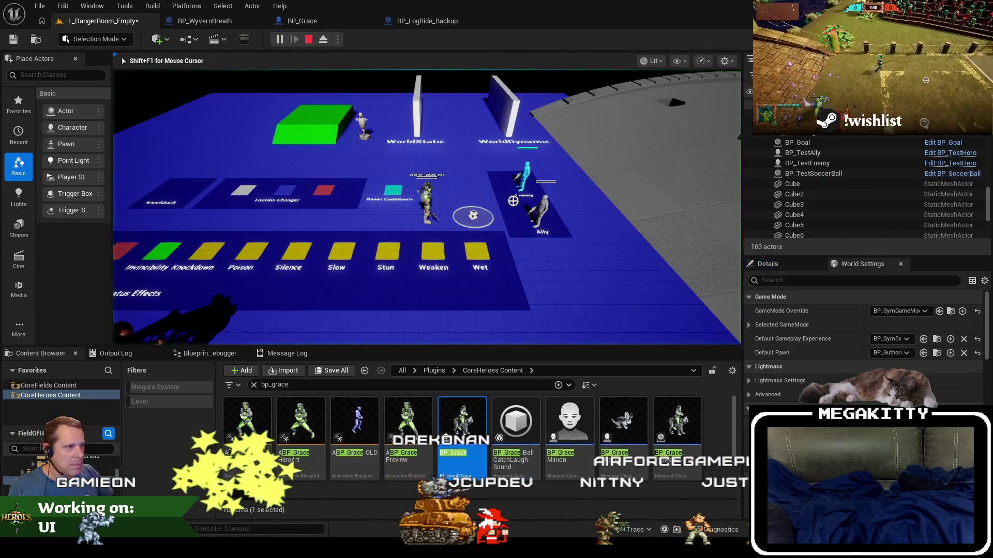
- End the play session and close the BP_LogRide_Backup Blueprint tab
key("shift+F1")
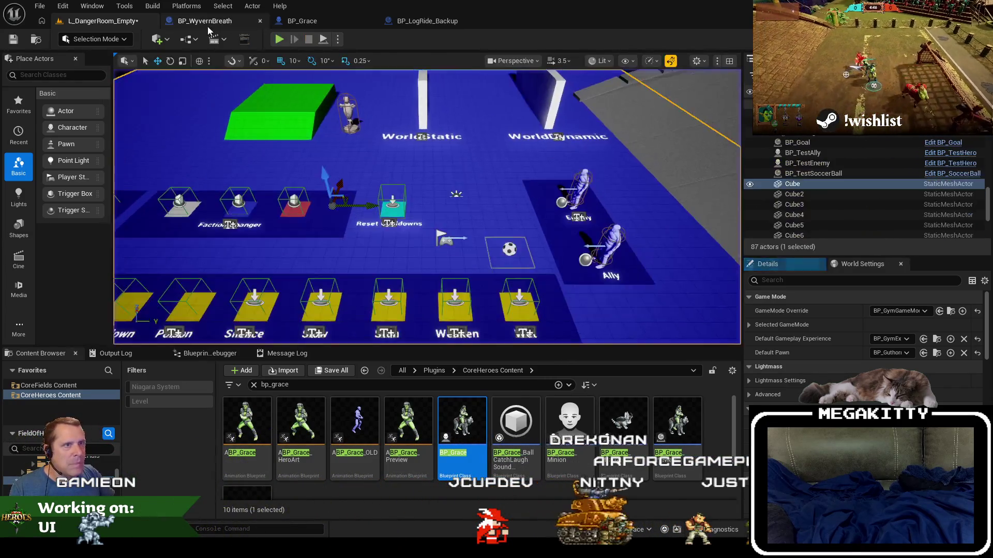
left_click(309, 21)
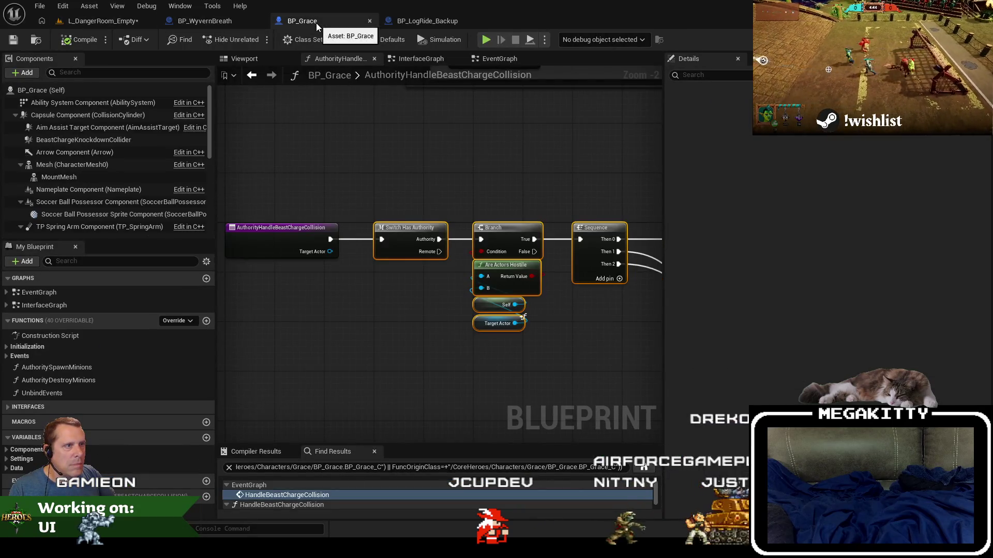
left_click(412, 21)
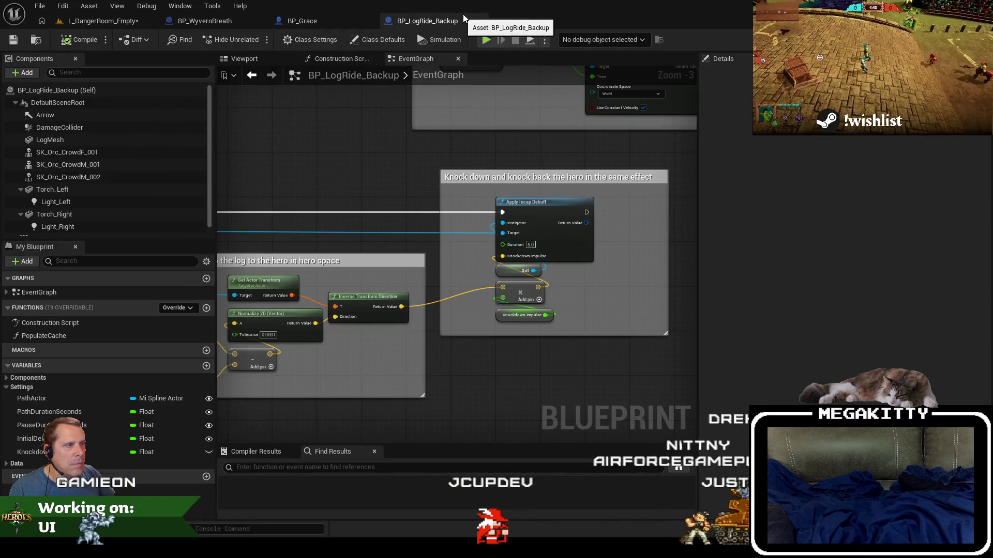
left_click(204, 21)
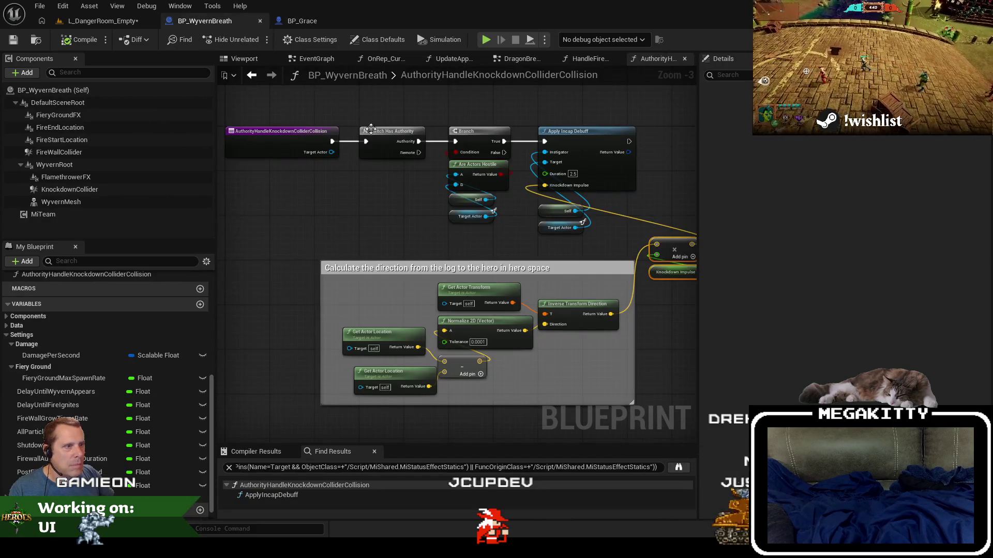
left_click_drag(371, 128, 371, 200)
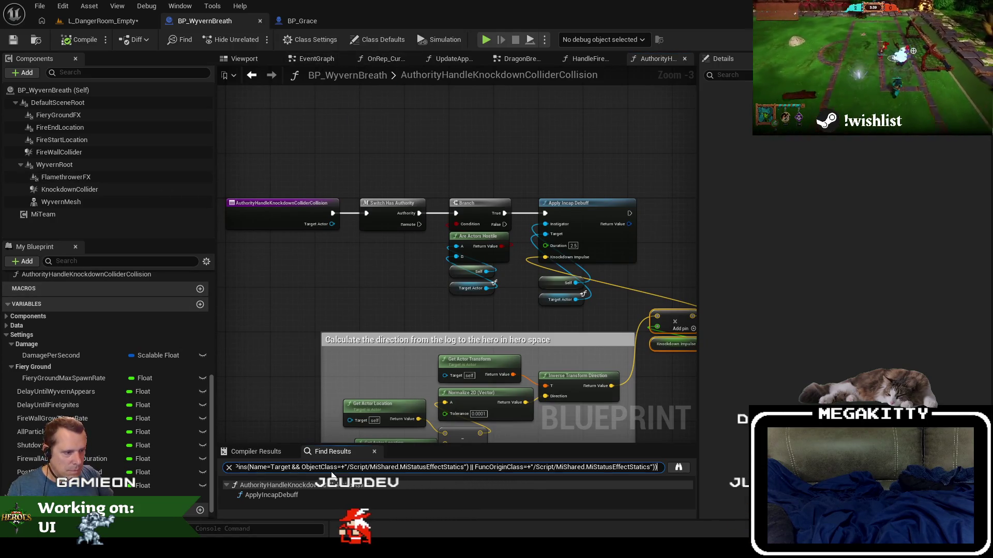
- Search BP_WyvernBreath for 'overlap' and open the AuthorityAddOverlappingHero function
type("overlap")
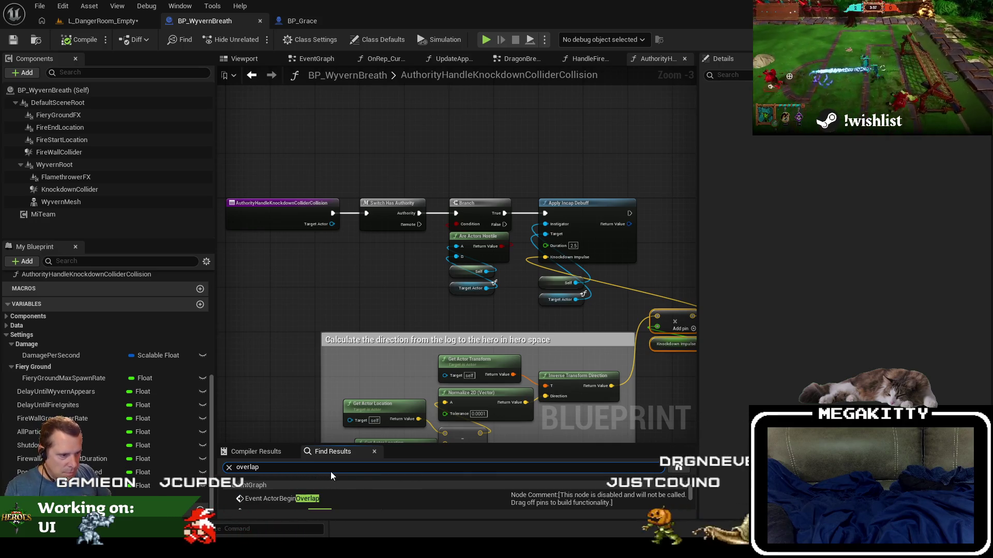
key("Return")
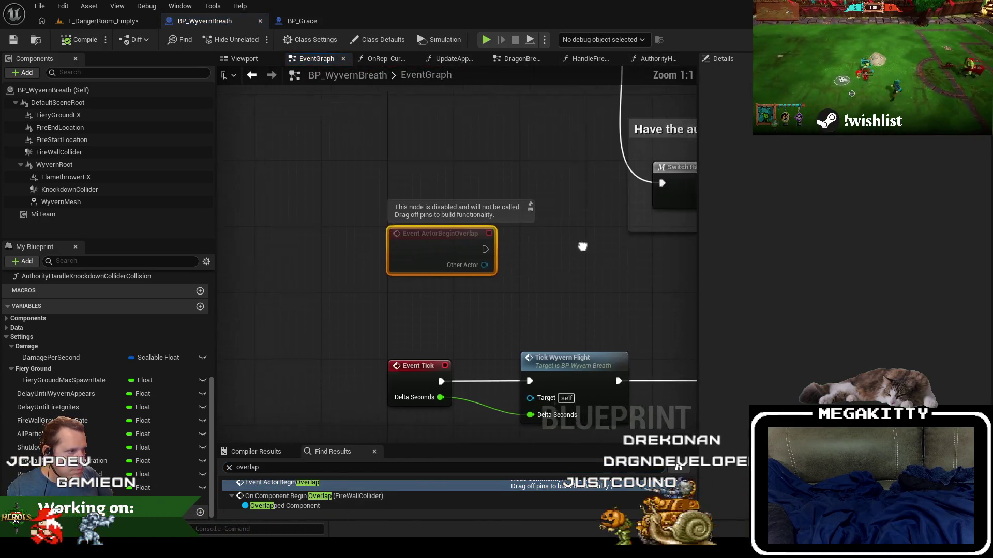
scroll(397, 502, "down", 1)
left_click(340, 488)
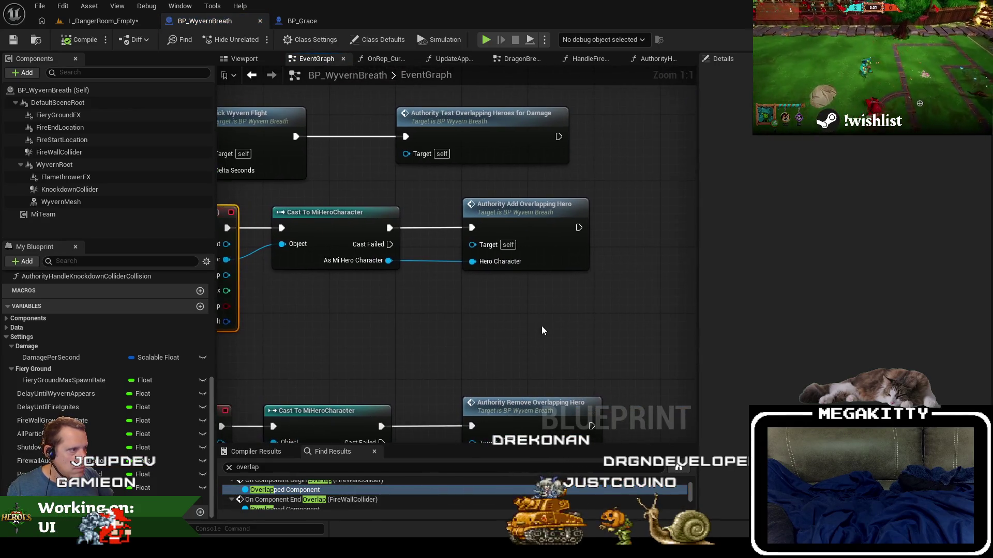
mouse_move(409, 301)
left_mouse_down()
mouse_move(461, 313)
mouse_move(443, 295)
mouse_move(410, 286)
left_mouse_up()
scroll(460, 314, "down", 1)
double_click(502, 213)
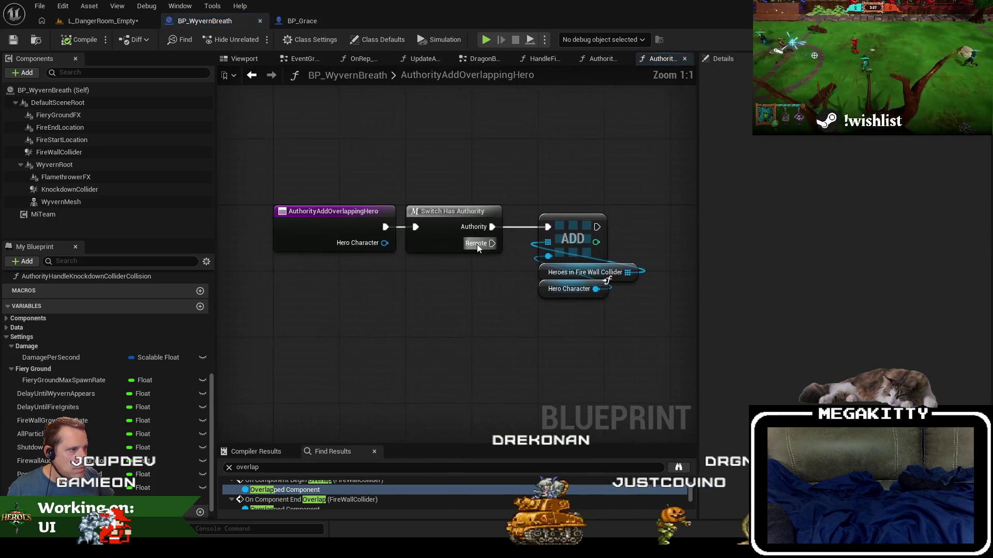
mouse_move(495, 315)
left_mouse_down()
mouse_move(377, 312)
mouse_move(439, 310)
left_mouse_up()
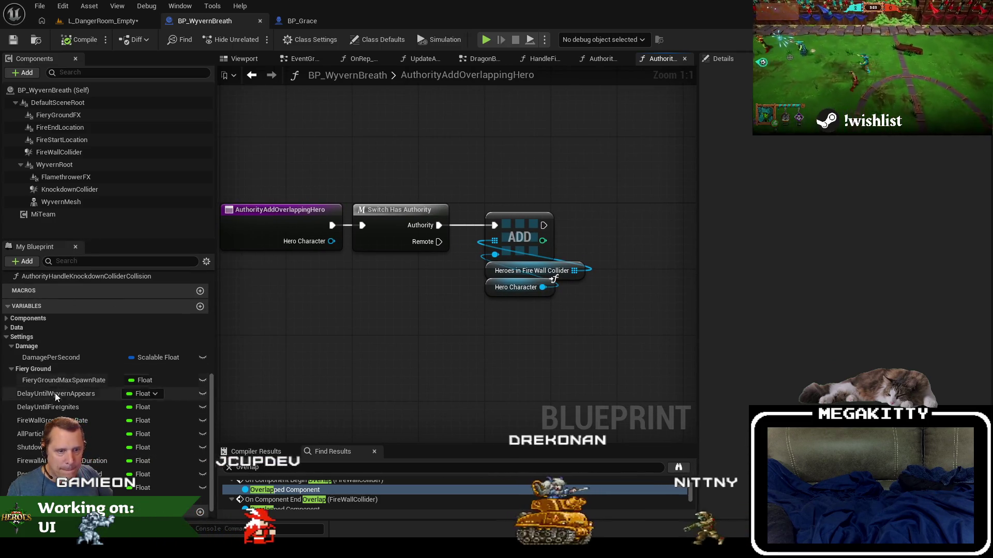
scroll(83, 454, "up", 5)
scroll(83, 455, "up", 2)
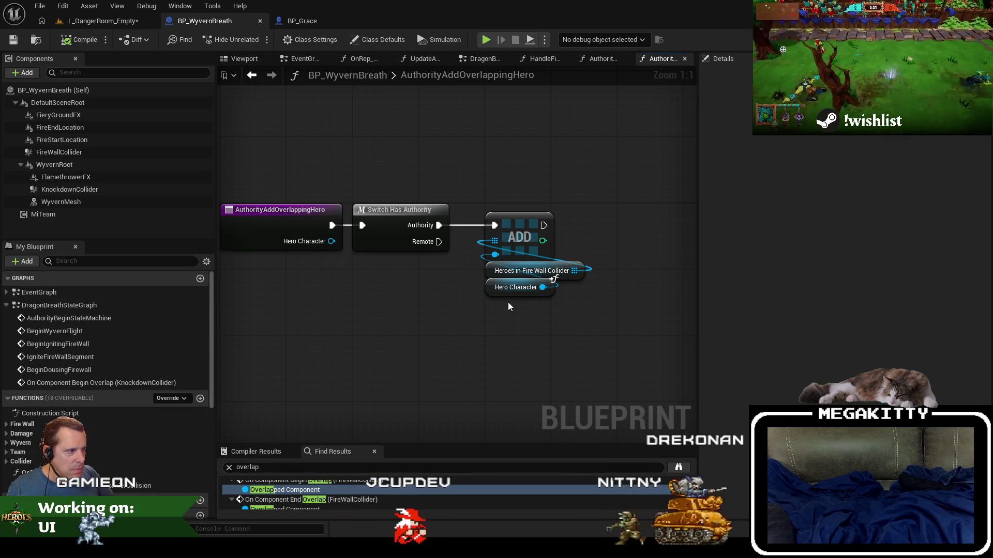
- Find all references to HeroesInFireWallCollider and jump to AuthorityTestOverlappingHeroesForDamage
right_click(489, 271)
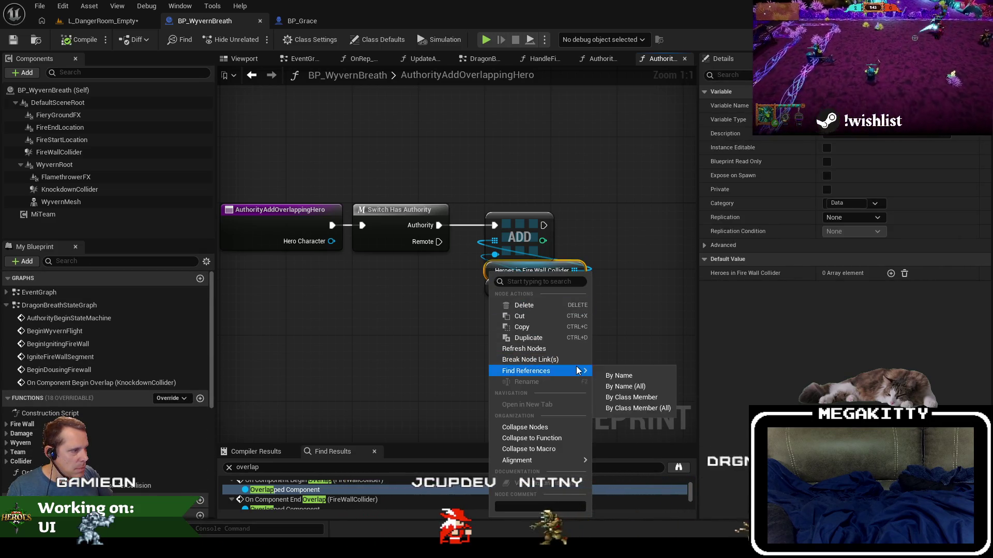
left_click(631, 397)
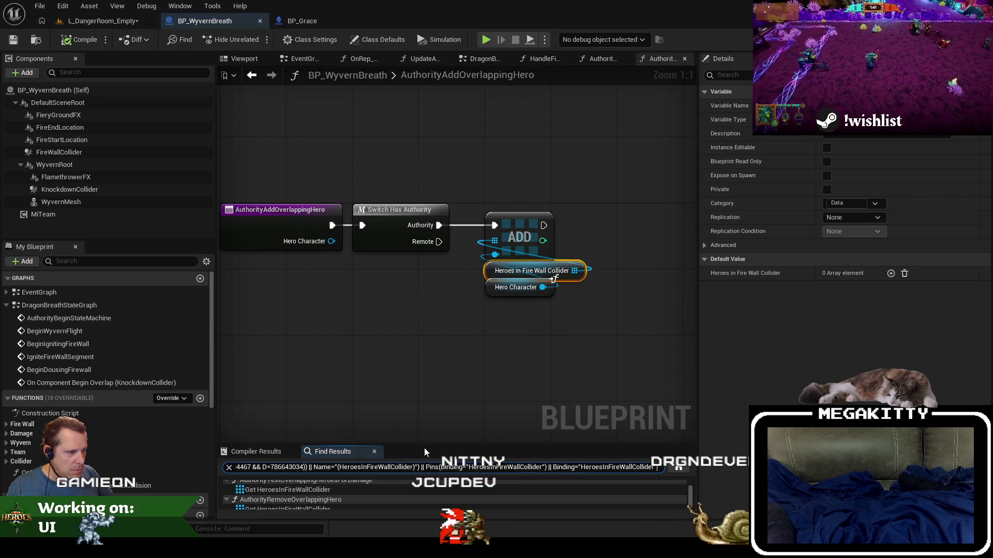
left_click_drag(424, 448, 408, 402)
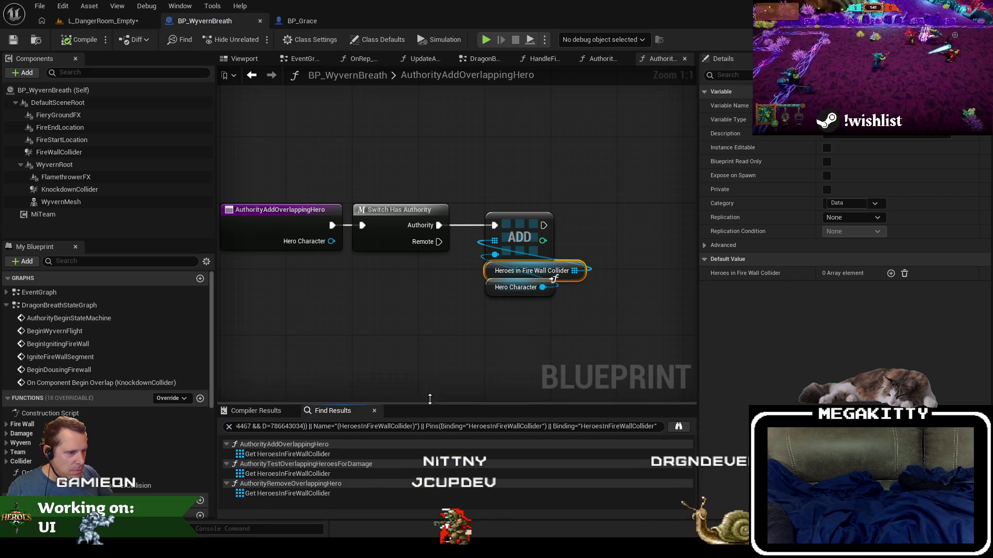
left_click(340, 471)
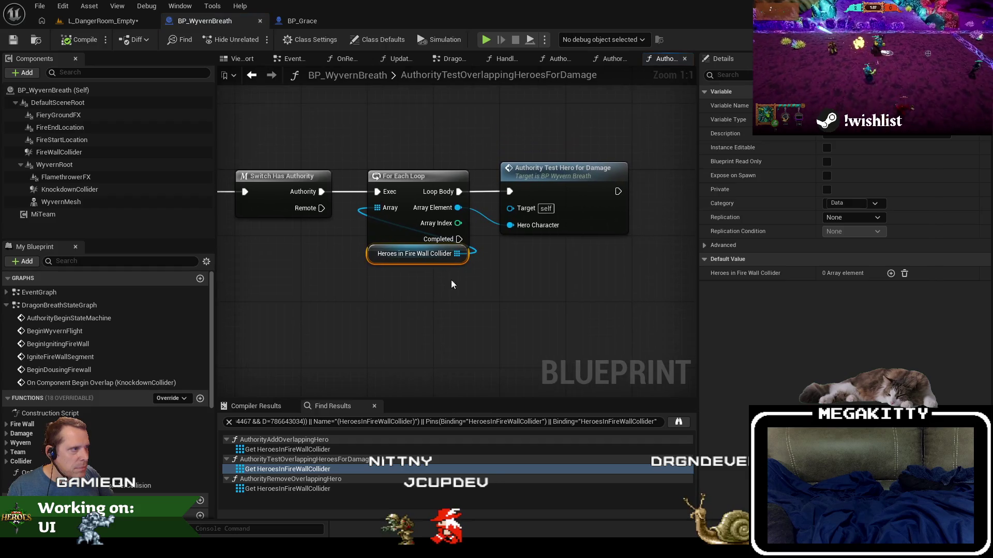
- Open AuthorityTestHeroForDamage and move the state switch and following nodes to the right
double_click(564, 174)
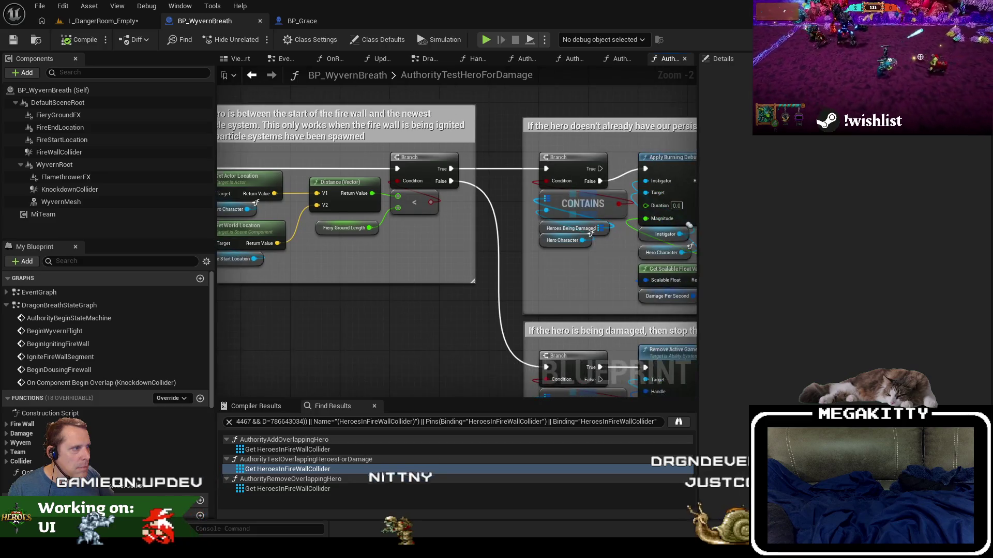
mouse_move(593, 228)
left_mouse_down()
mouse_move(432, 308)
mouse_move(643, 308)
mouse_move(619, 260)
left_mouse_up()
scroll(304, 284, "down", 3)
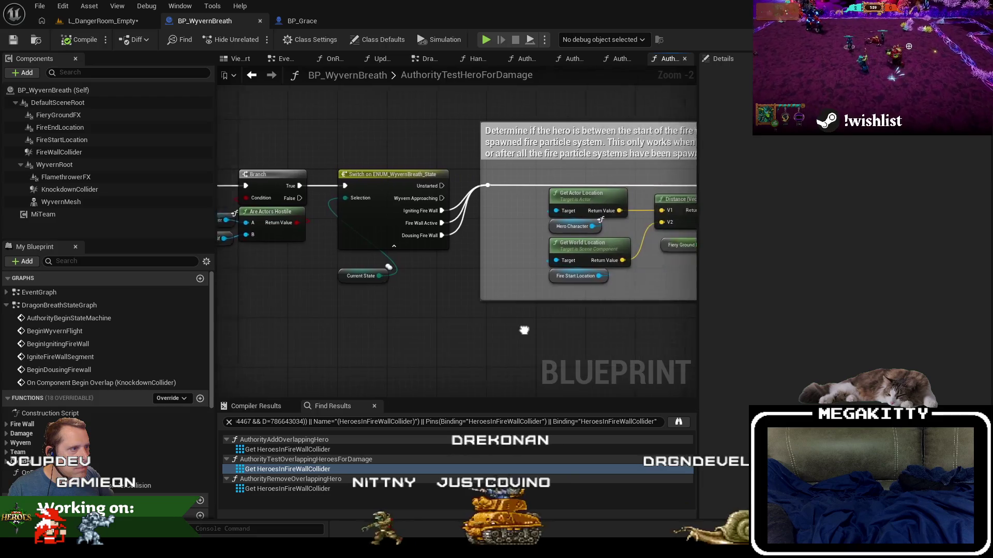
scroll(304, 283, "down", 2)
left_click_drag(310, 331, 621, 158)
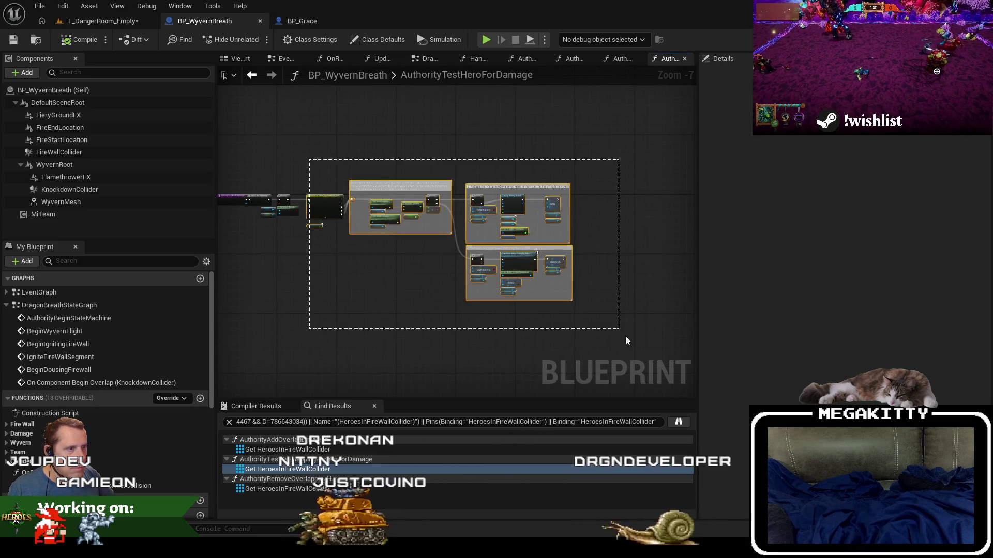
scroll(317, 193, "up", 3)
scroll(317, 193, "up", 1)
left_click_drag(316, 194, 464, 226)
scroll(409, 244, "up", 4)
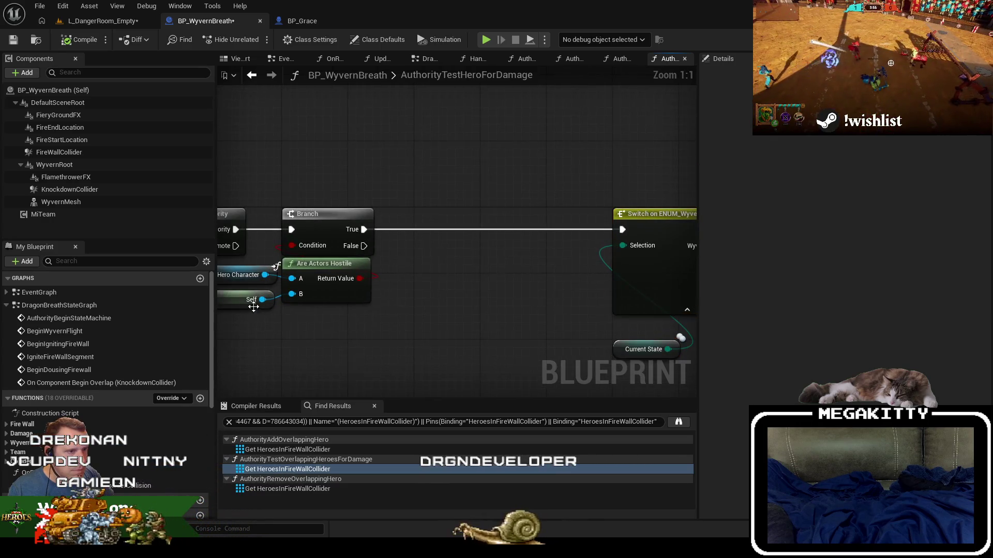
mouse_move(250, 299)
left_mouse_down()
mouse_move(447, 305)
mouse_move(288, 295)
left_mouse_up()
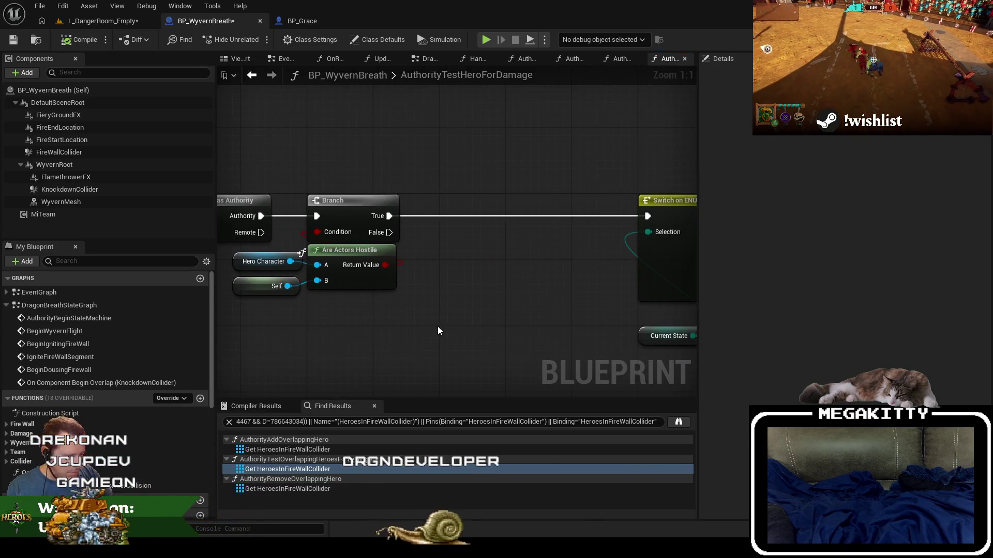
- Add an Is Incap node and a new Branch driven by its result
right_click(452, 293)
type("is incap")
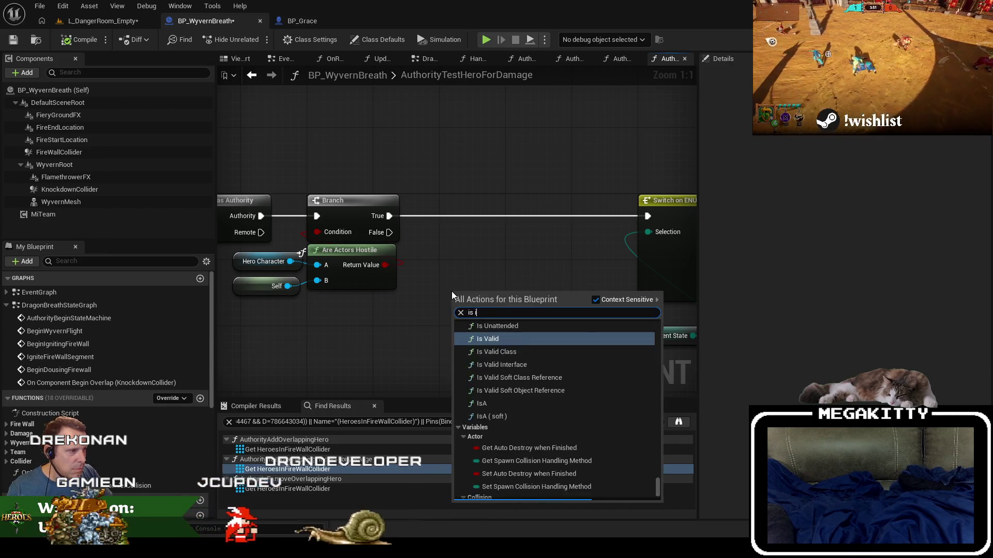
key("Return")
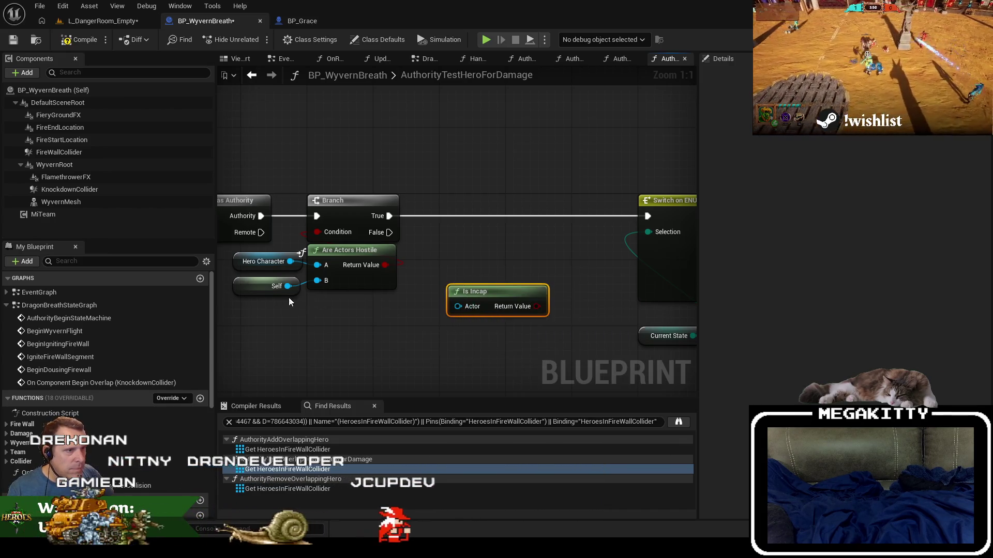
mouse_move(271, 301)
left_mouse_down()
mouse_move(462, 307)
mouse_move(358, 307)
left_mouse_up()
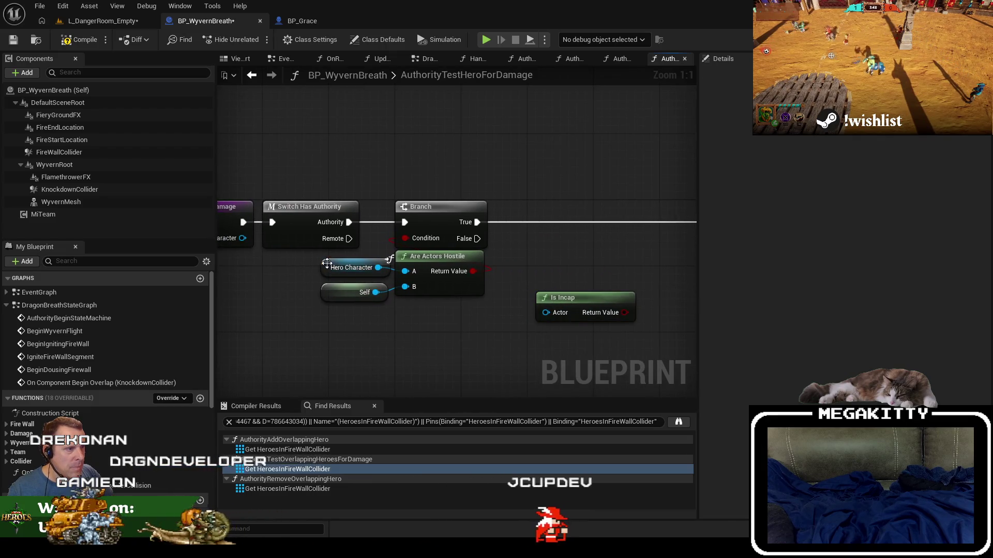
left_click_drag(593, 247, 594, 247)
type("branch")
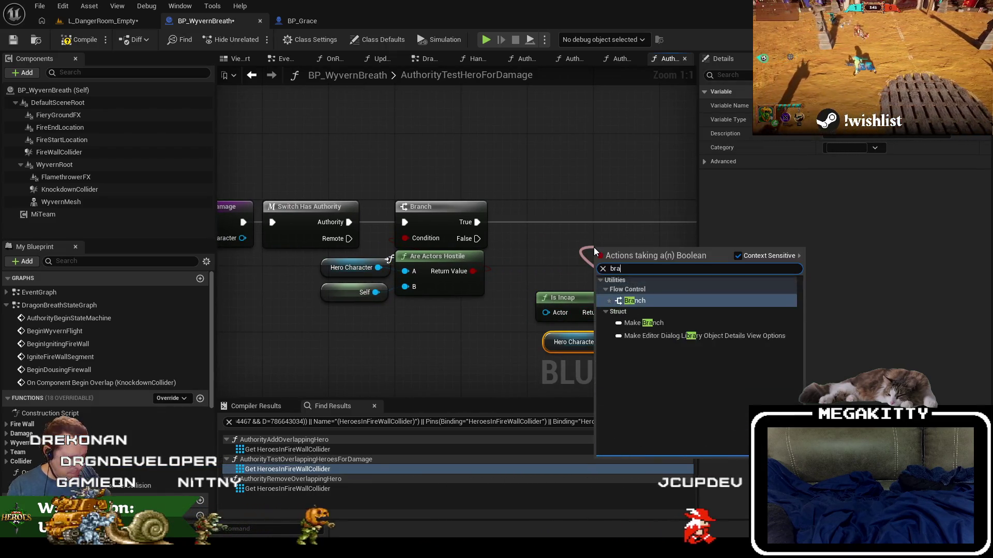
key("Return")
- Chain the new Branch after the first Branch's True, feed Hero Character into Is Incap, and save
left_click_drag(571, 208, 571, 216)
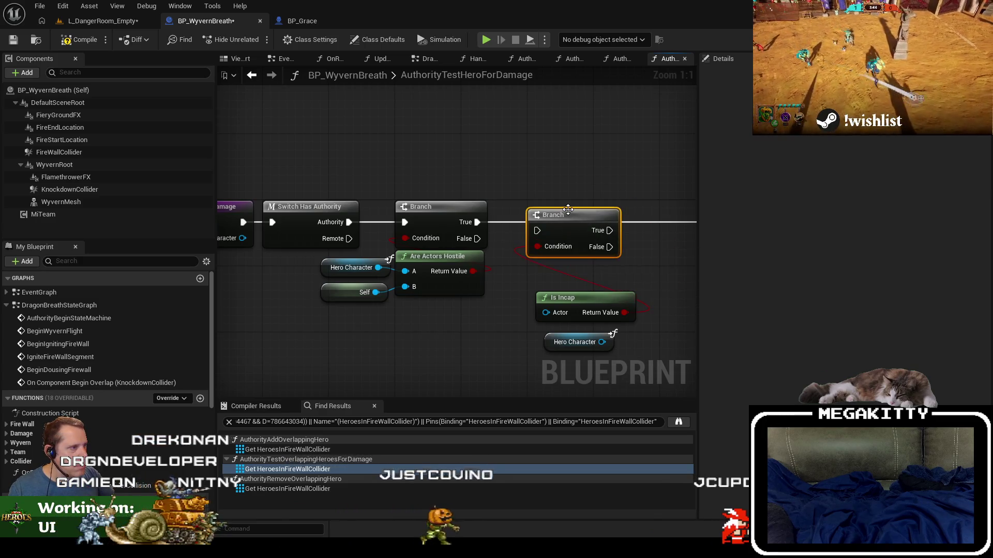
left_click_drag(472, 222, 472, 222)
left_click_drag(569, 299, 561, 266)
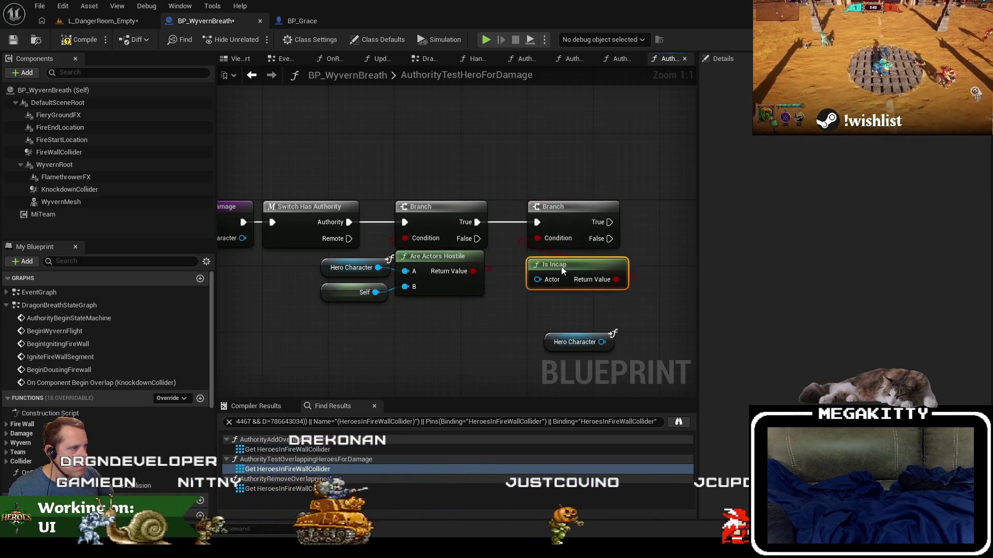
mouse_move(602, 342)
left_mouse_down()
mouse_move(563, 289)
mouse_move(537, 280)
left_mouse_up()
key("Escape")
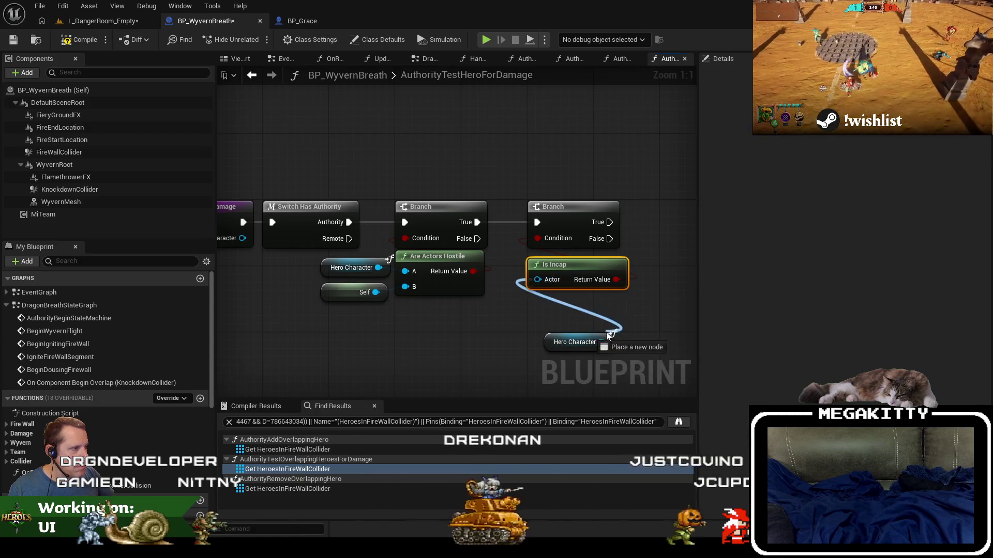
mouse_move(580, 342)
left_mouse_down()
mouse_move(570, 301)
mouse_move(340, 283)
left_mouse_up()
left_click(579, 273, "ctrl")
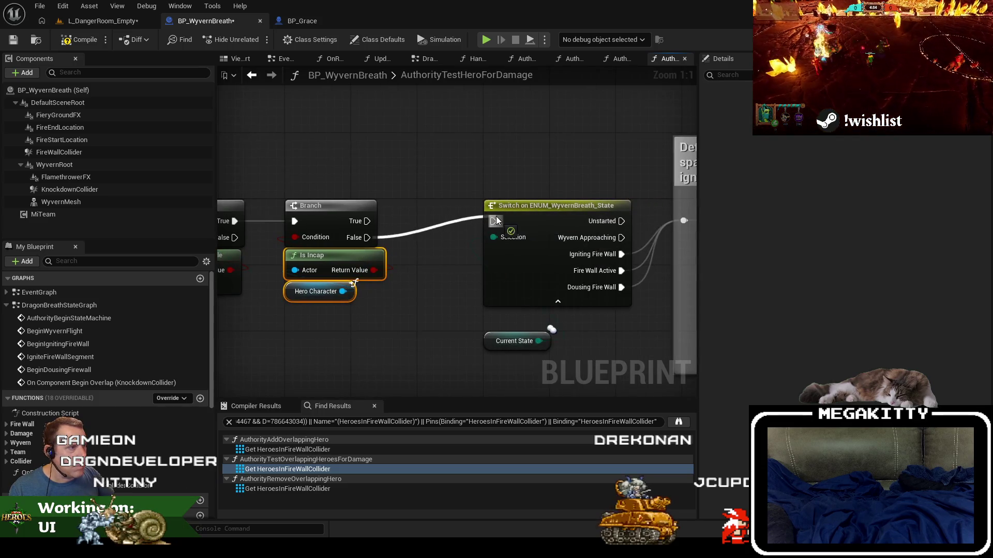
scroll(496, 221, "down", 8)
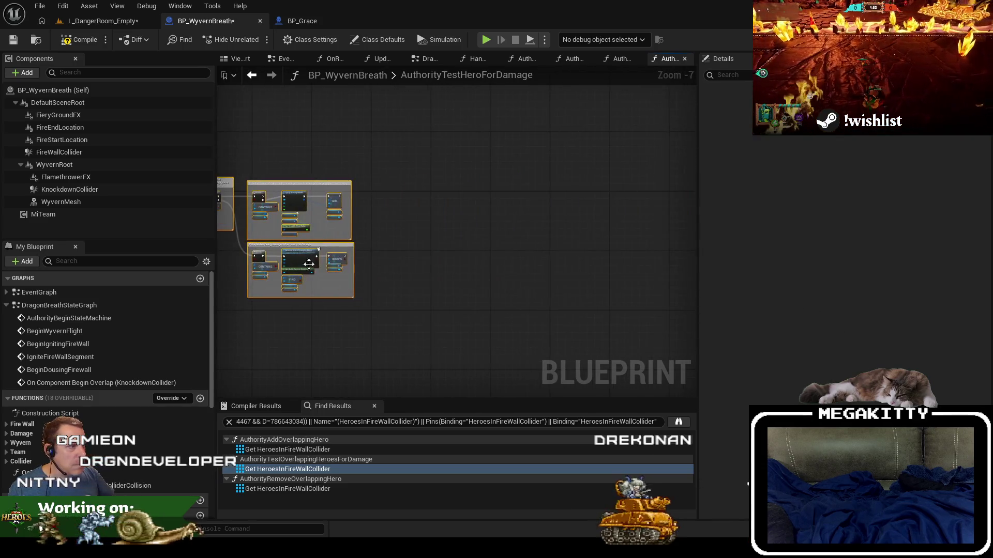
scroll(308, 265, "up", 5)
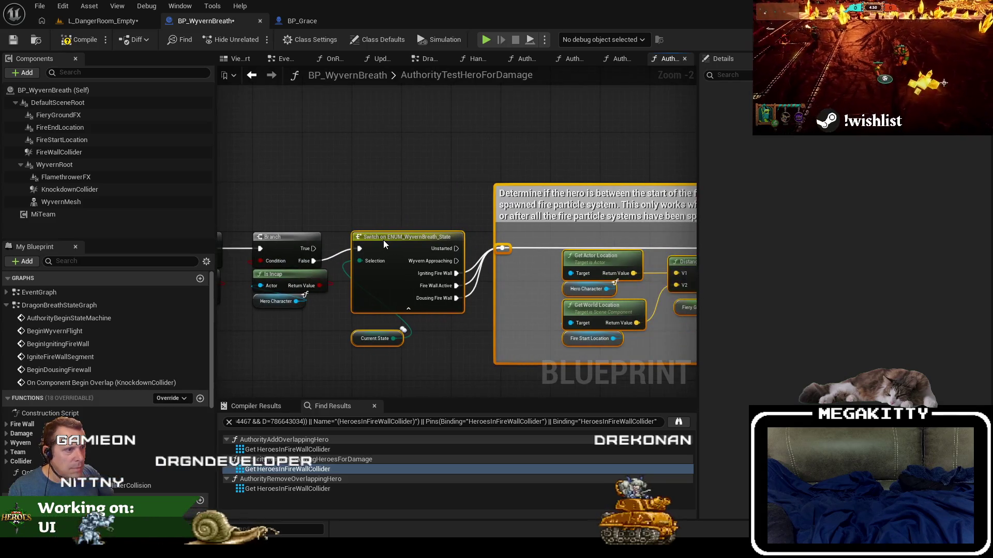
left_click(14, 41)
- Playtest L_DangerRoom_Empty, walking the character onto the Reset Cooldowns pad, then stop
left_click(98, 21)
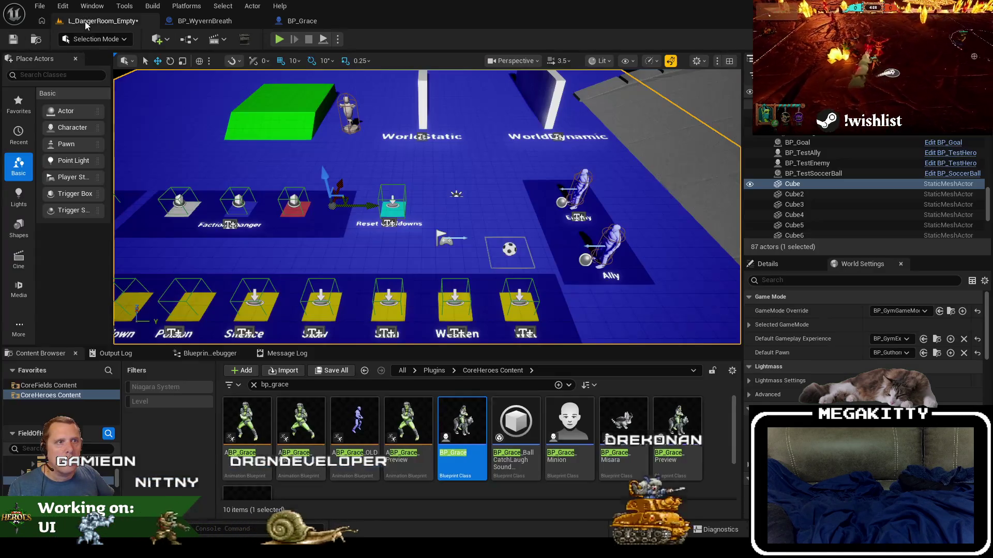
left_click(279, 40)
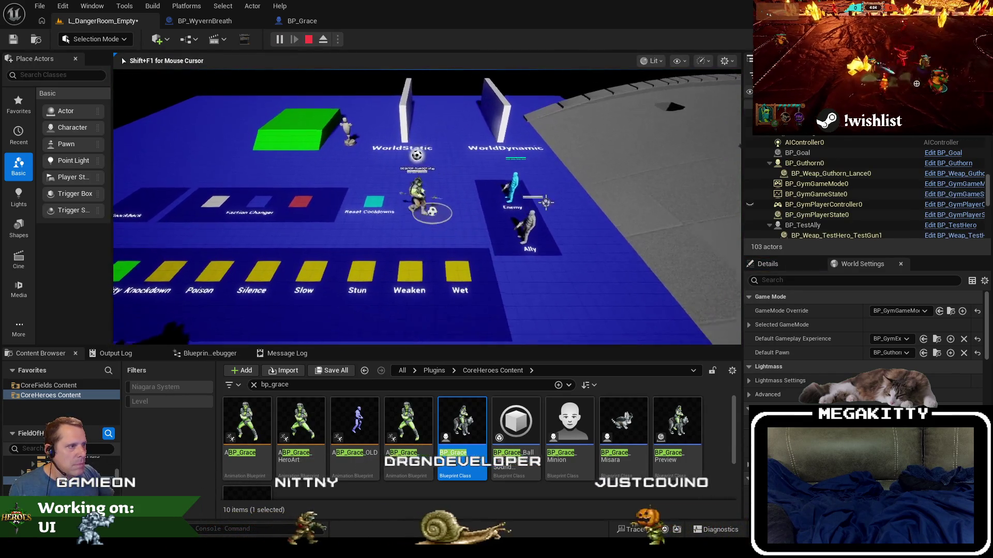
key("a")
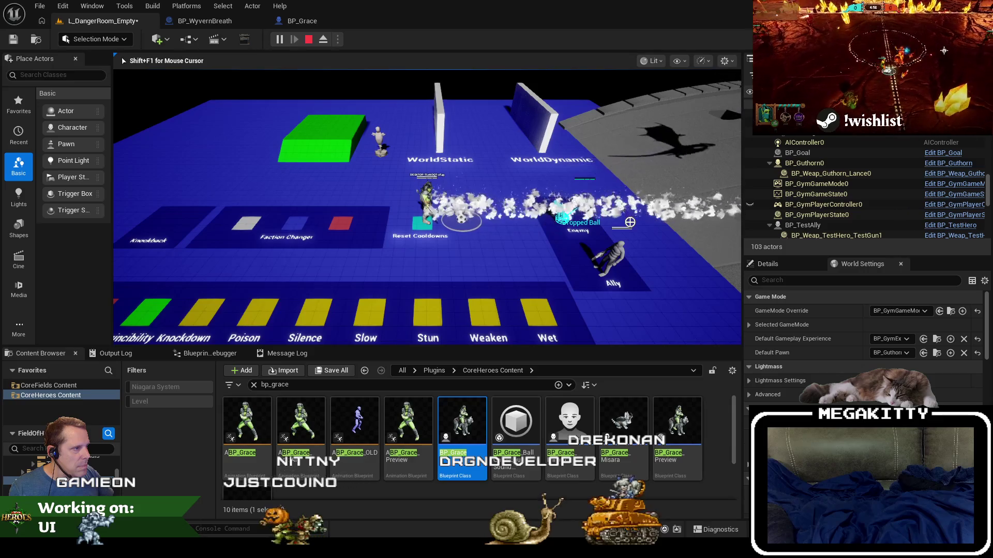
key("Escape")
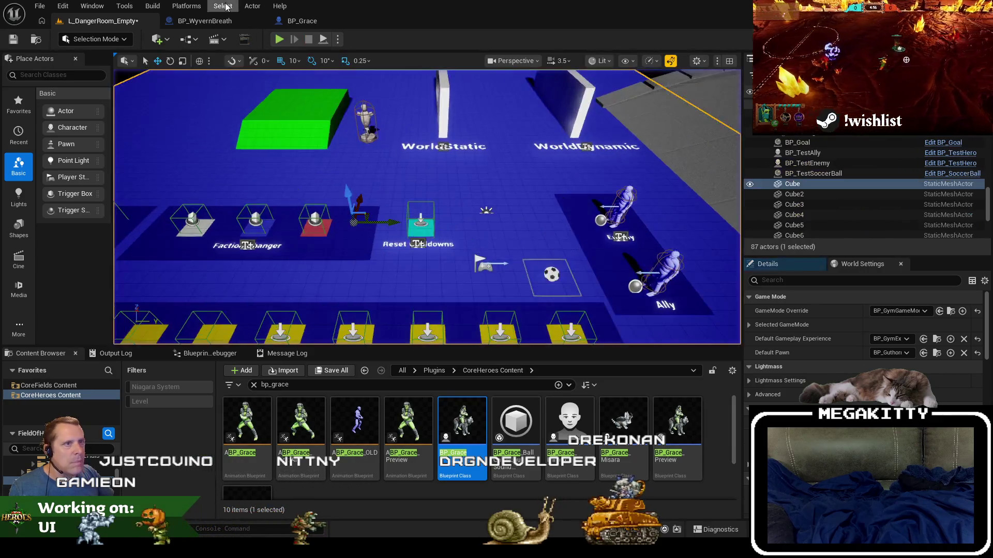
- Return to BP_WyvernBreath's damage graph, then switch to MatchIncapRespawnComponent.h in Visual Studio
left_click(284, 21)
left_click(210, 21)
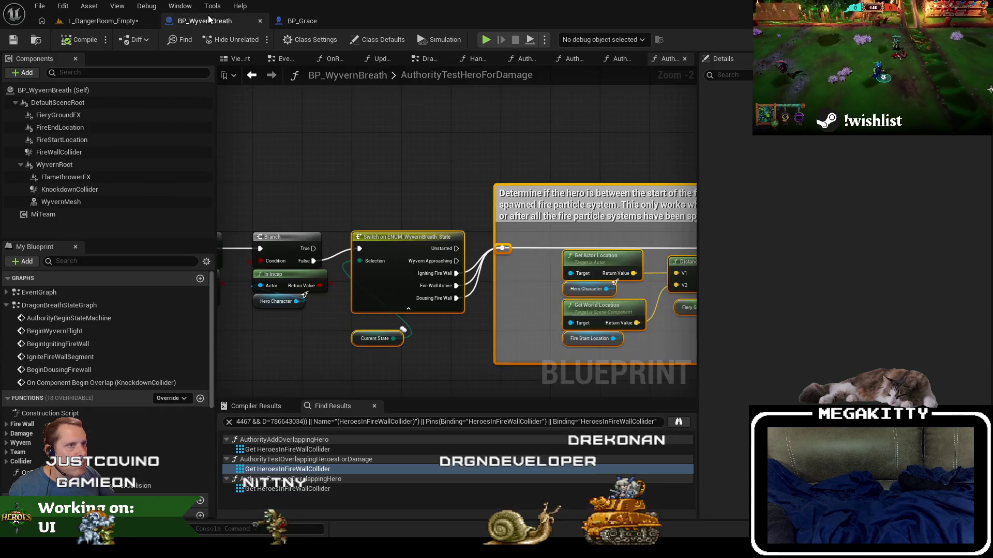
mouse_move(570, 155)
left_mouse_down()
mouse_move(381, 155)
mouse_move(436, 292)
left_mouse_up()
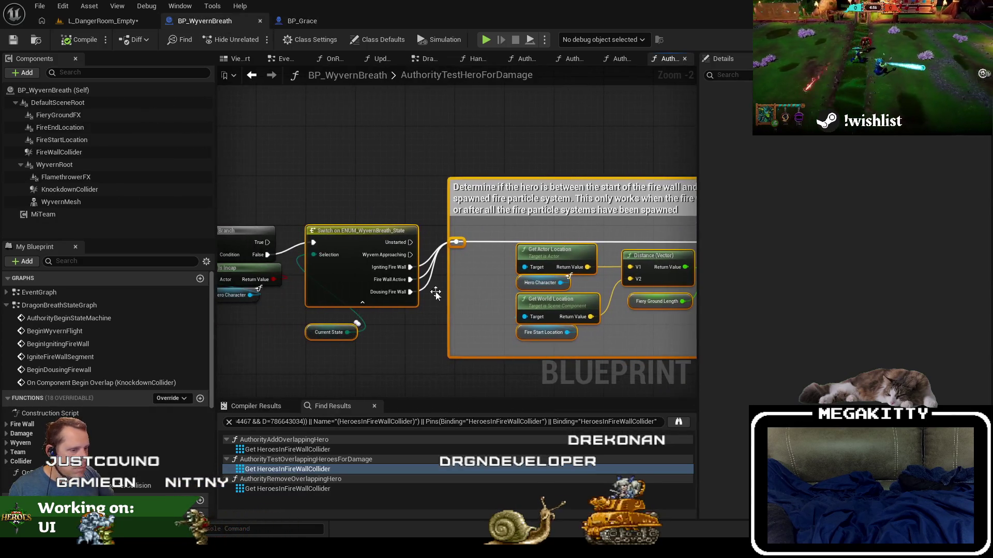
key("alt+Tab")
left_click(465, 289)
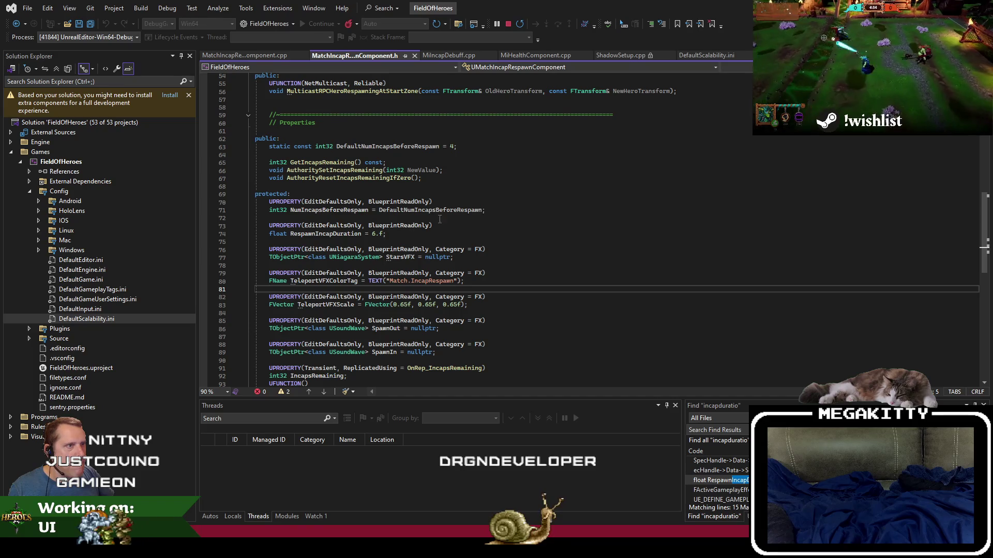
- Open MiIncapDebuff.cpp using a file-name code search for 'f:incapdeb'
left_click(496, 210)
key("ctrl+t")
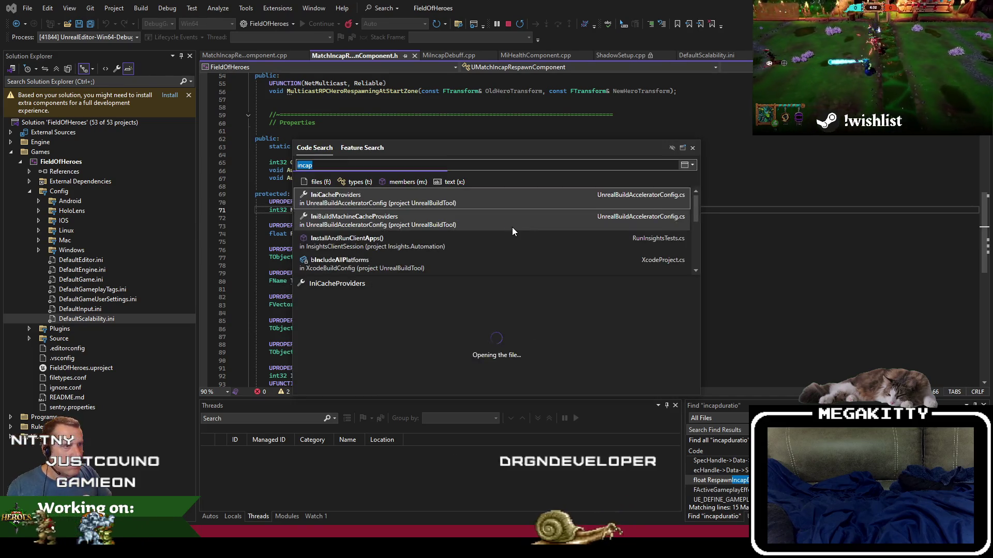
left_click(367, 165)
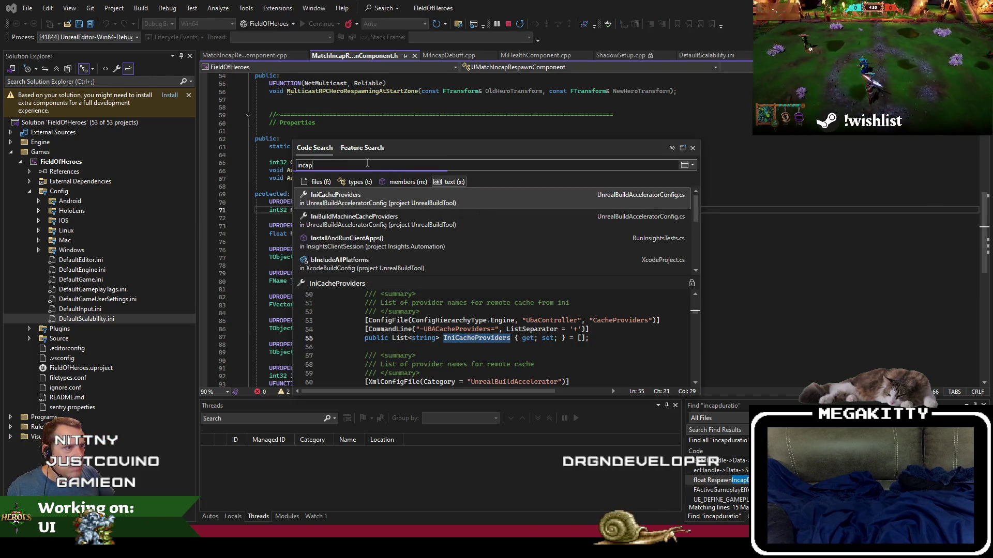
right_click(365, 164)
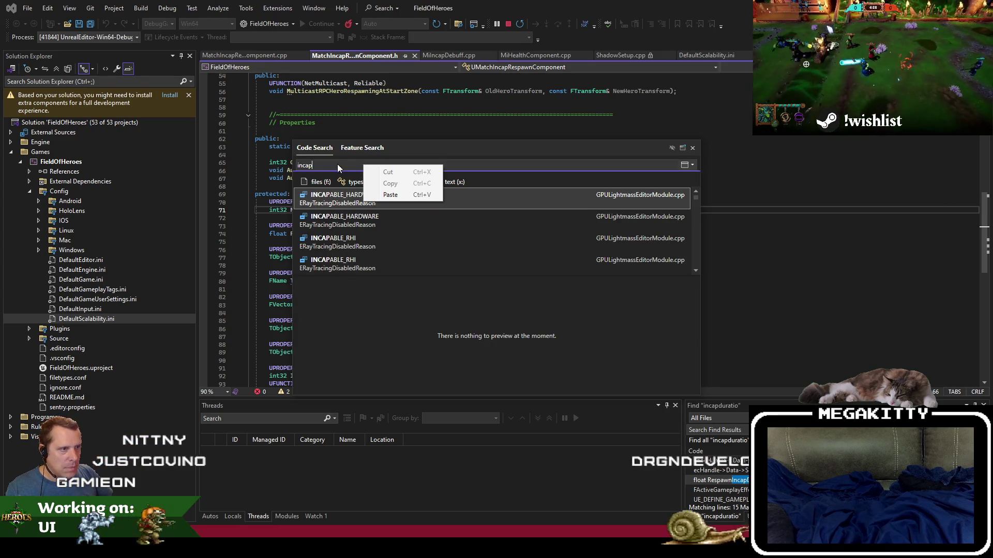
left_click(339, 168)
type("deb")
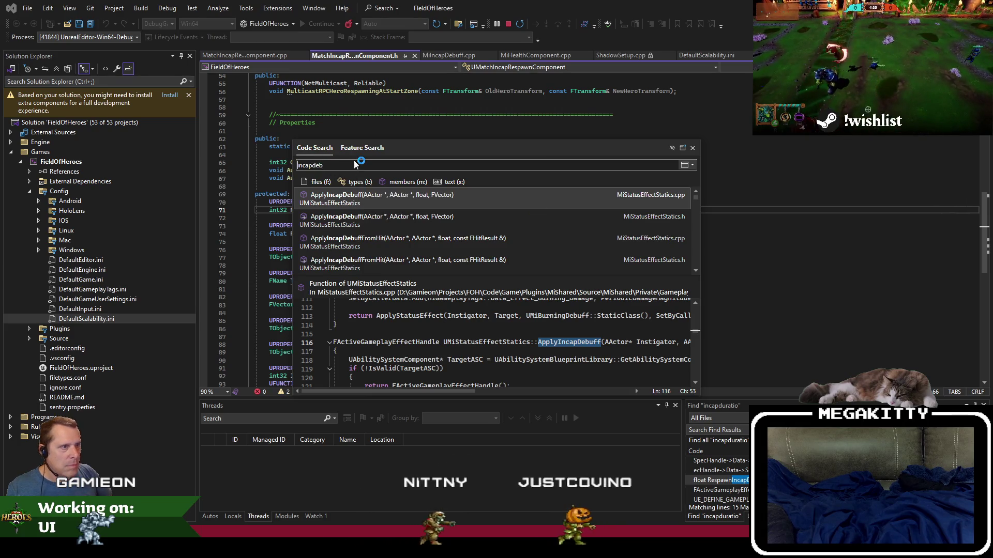
key("Home")
type("f:")
left_click(432, 222)
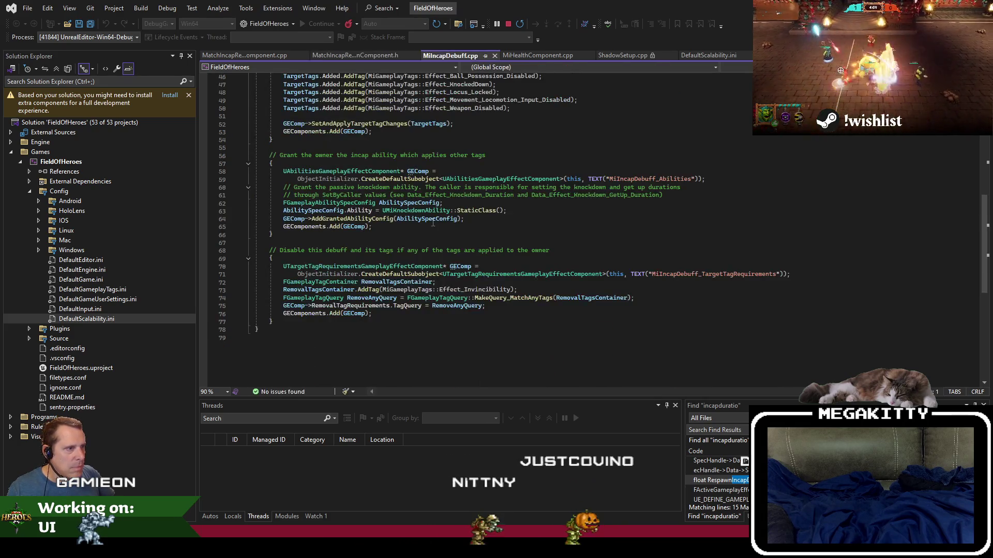
- Skim through MiIncapDebuff.cpp, then close it
scroll(526, 263, "up", 4)
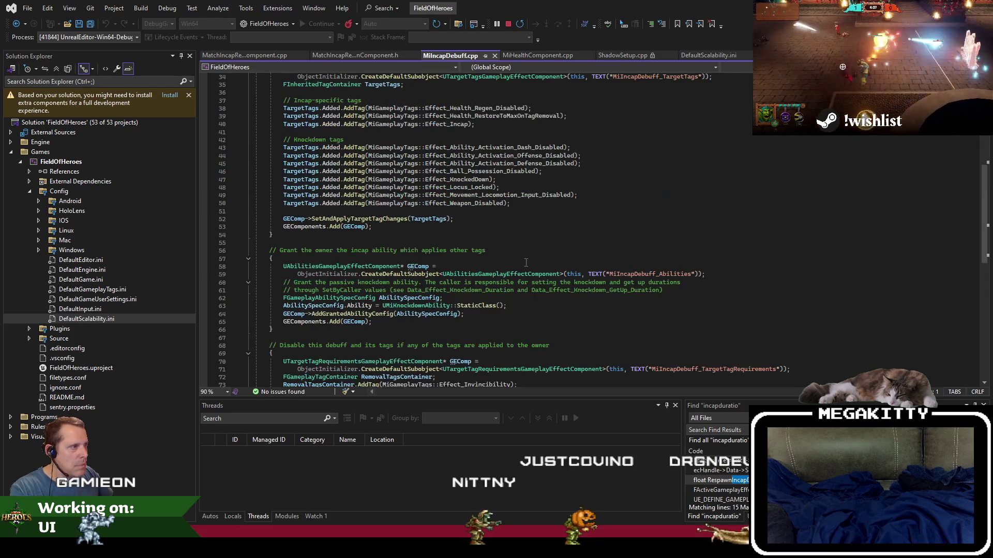
scroll(453, 244, "up", 7)
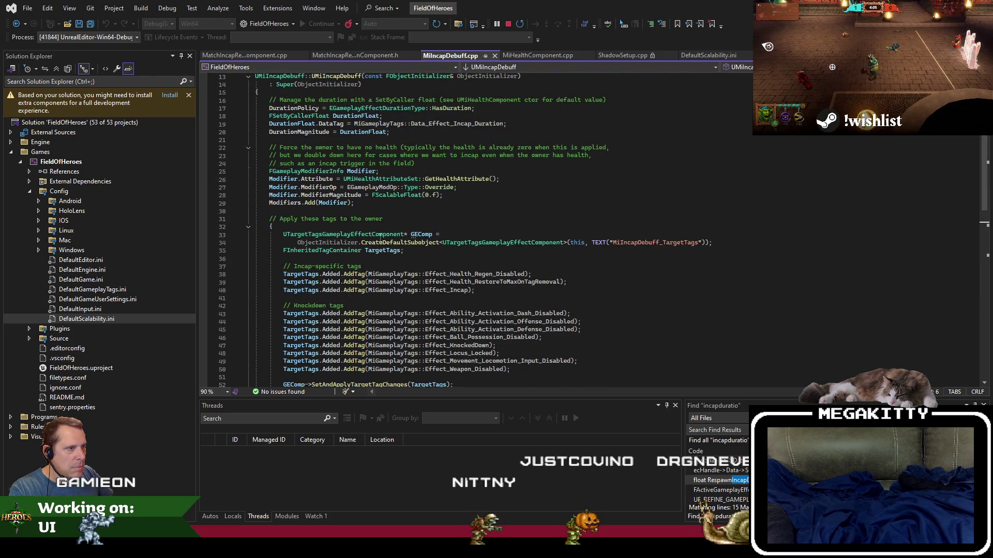
scroll(381, 236, "down", 10)
scroll(587, 165, "up", 8)
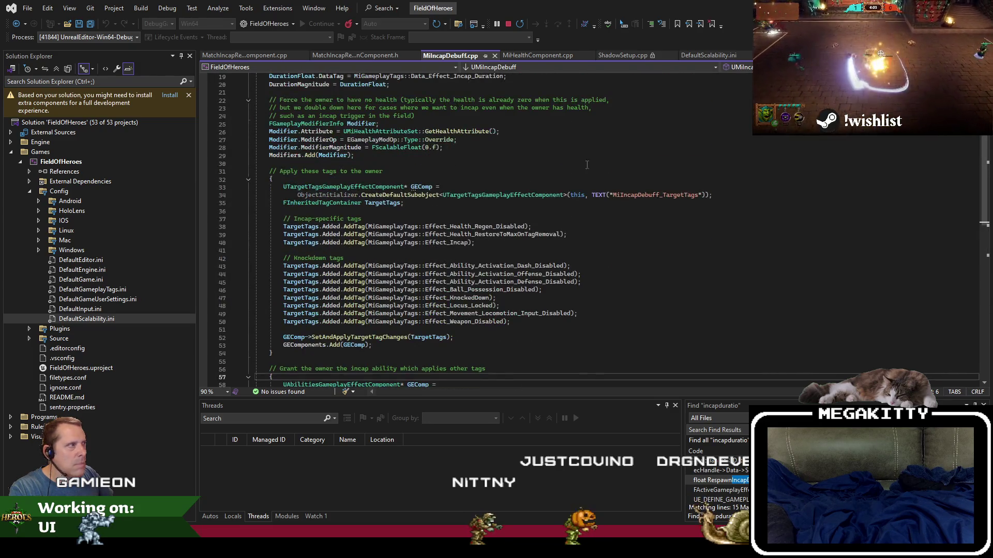
left_click(495, 55)
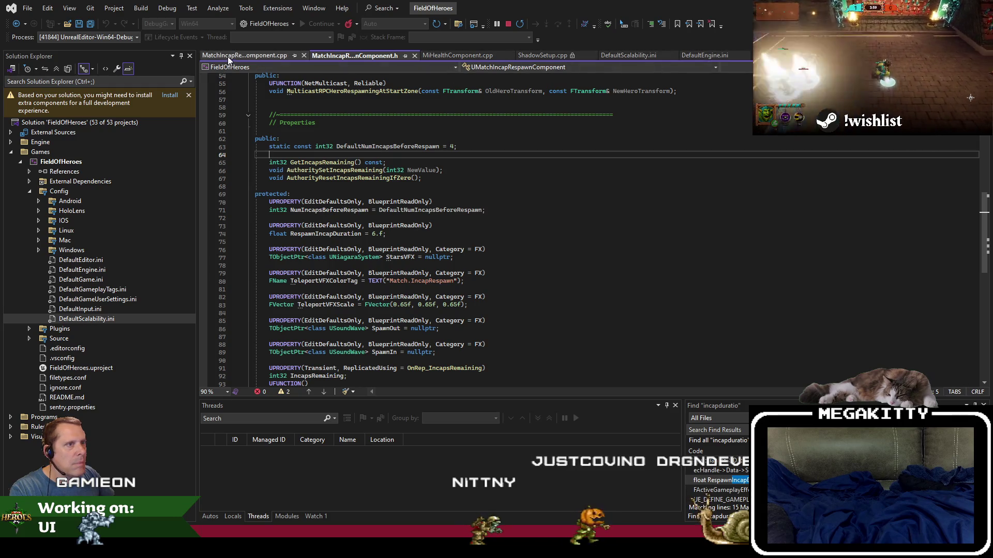
- Find ApplyIncapDebuff's definition in MiStatusEffectStatics.cpp, then resume playtesting the level in Unreal
left_click(496, 210)
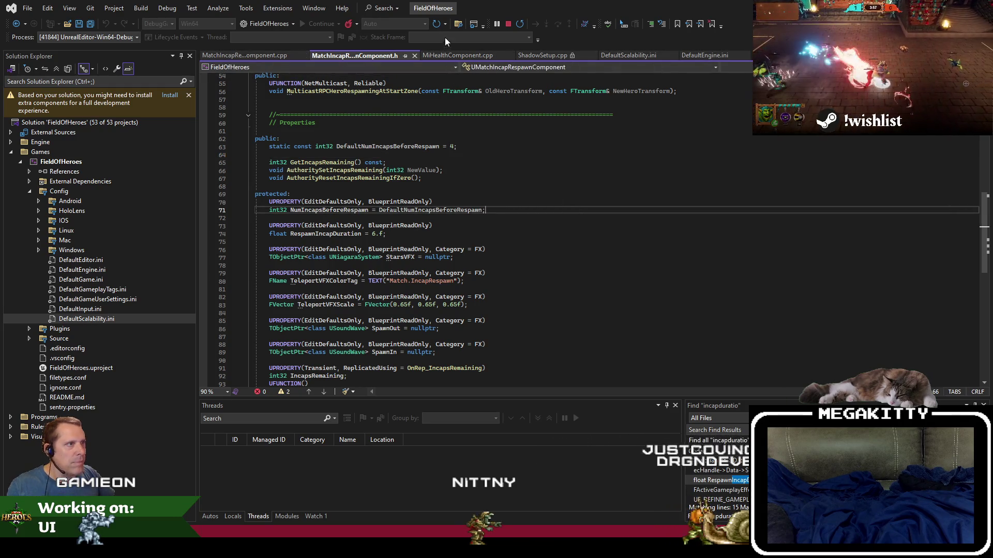
left_click(455, 27)
type("applyincapdebu")
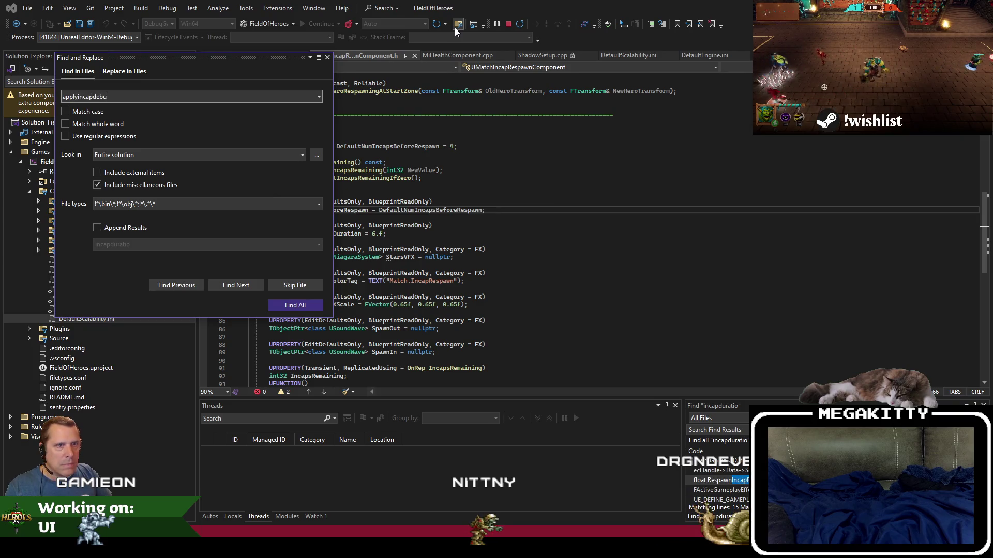
key("Return")
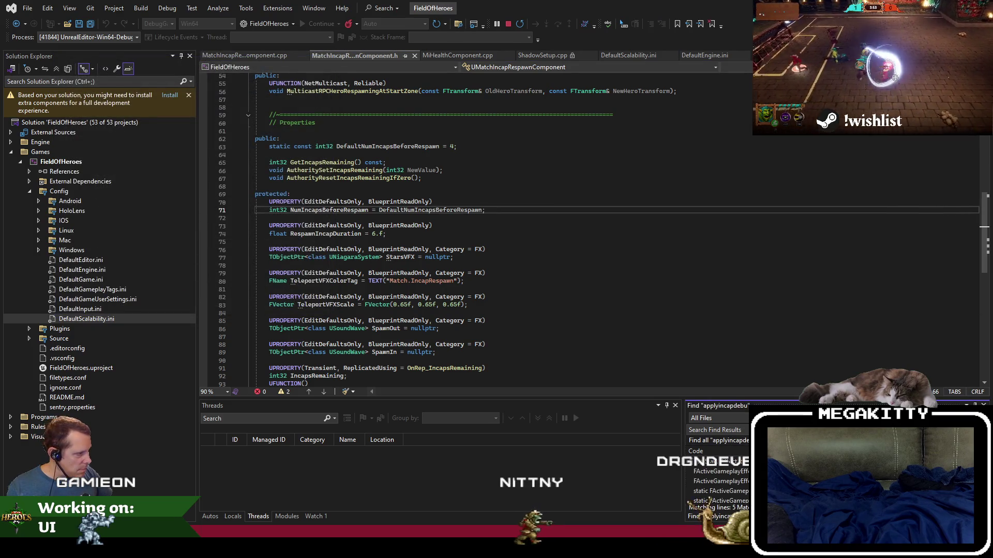
double_click(739, 460)
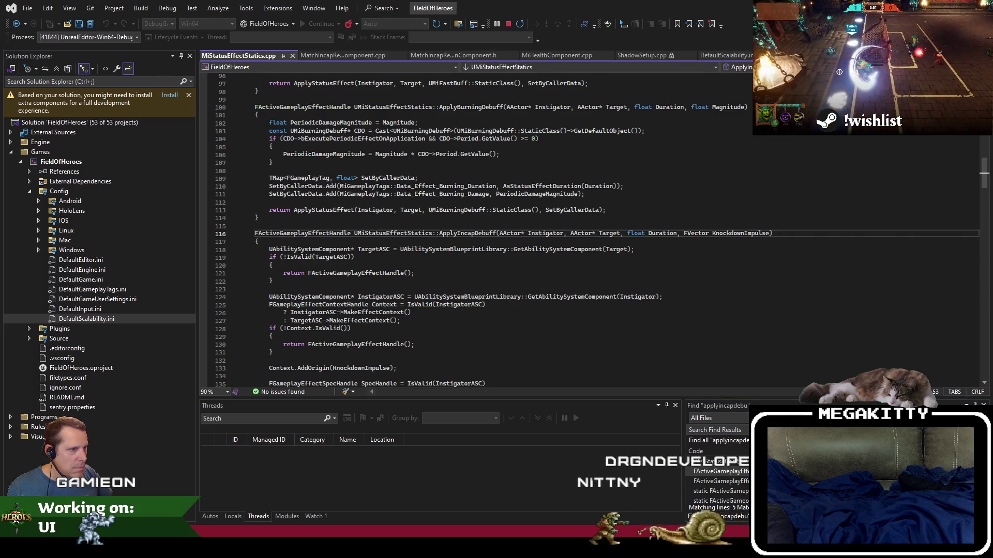
left_click(350, 250)
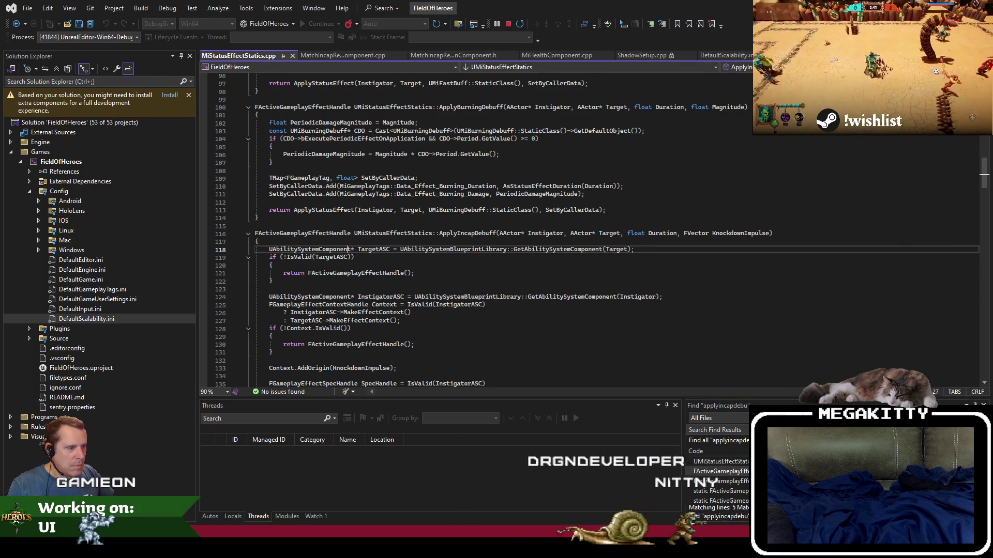
key("alt+Tab")
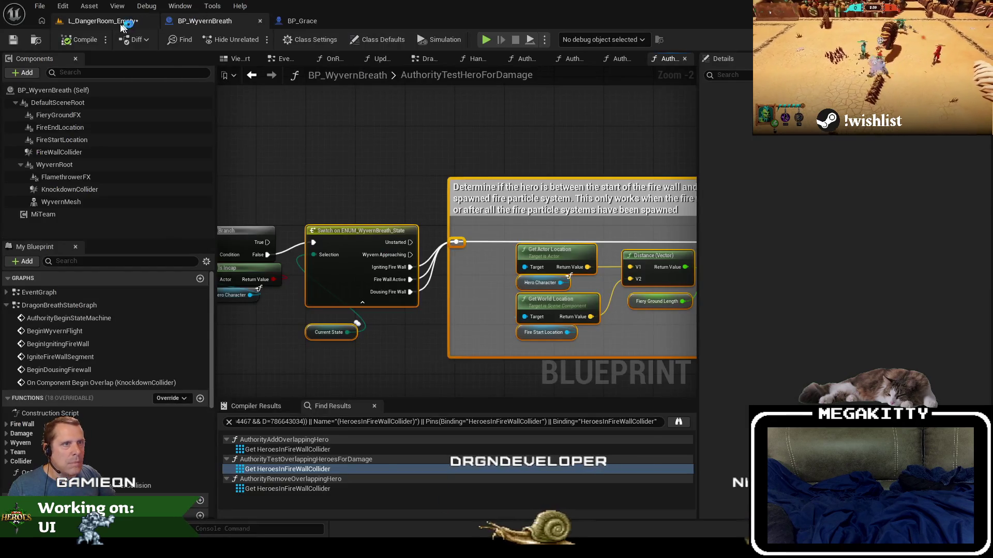
key("alt+p")
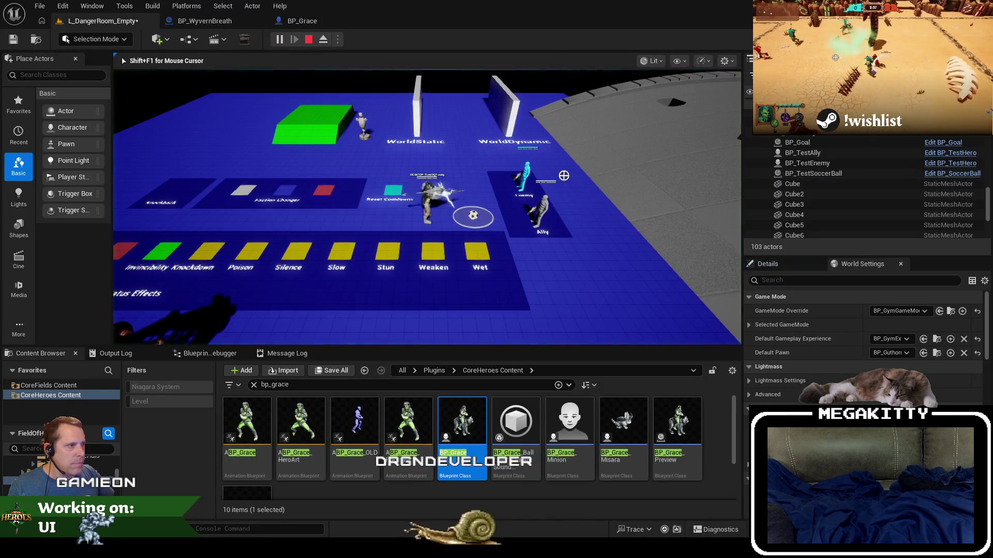
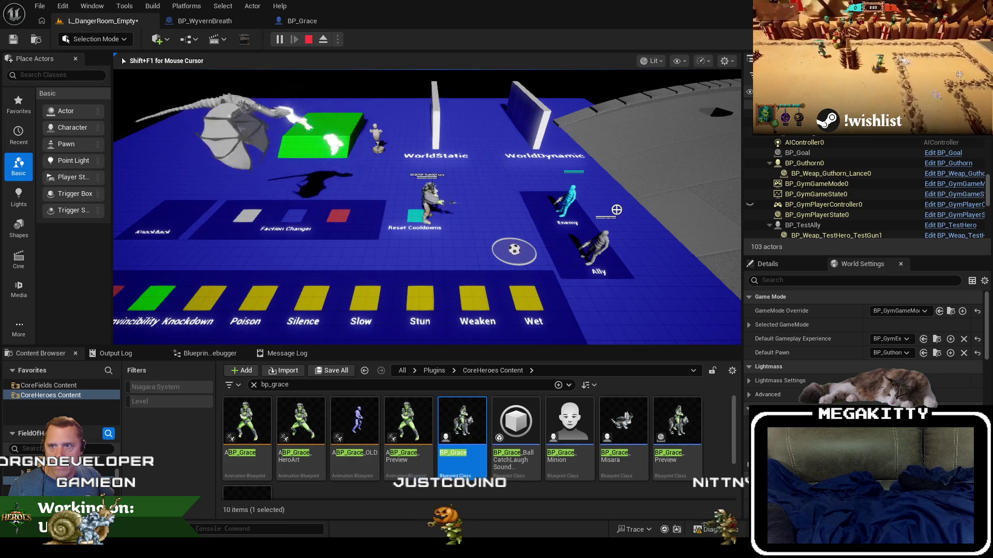
- Step the debugger line by line through ApplyIncapDebuff past its context check
scroll(595, 228, "down", 3)
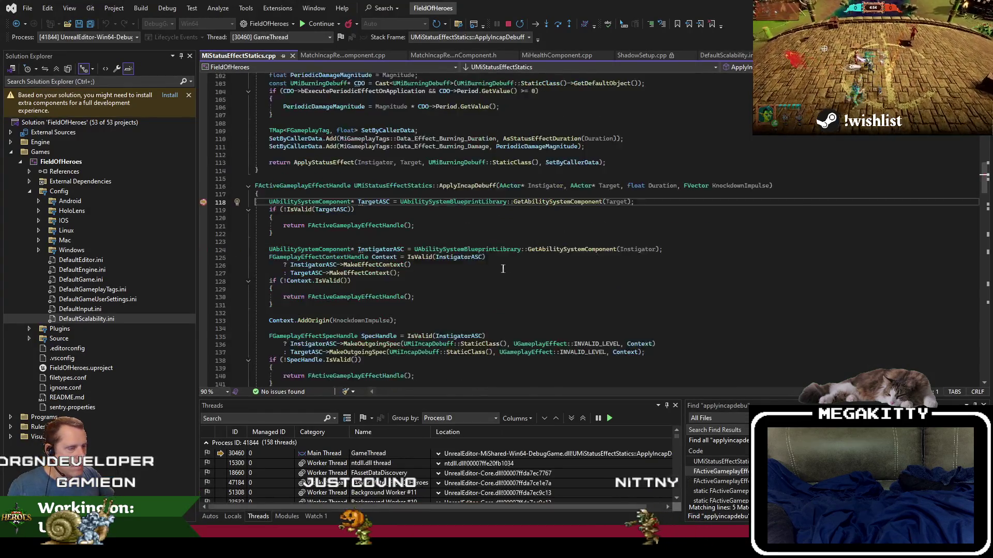
key("F10")
key("F10")
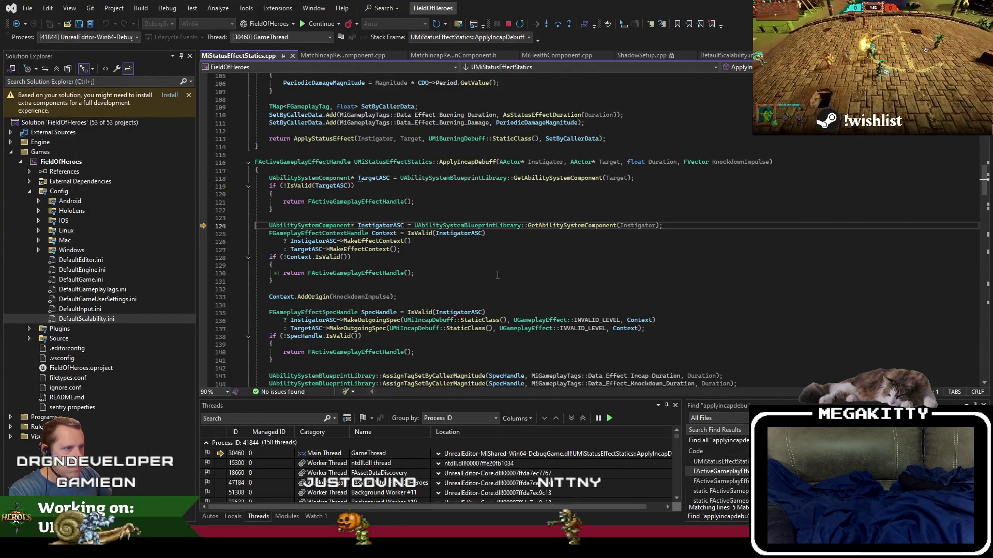
scroll(442, 274, "down", 2)
key("F10")
left_click(383, 234)
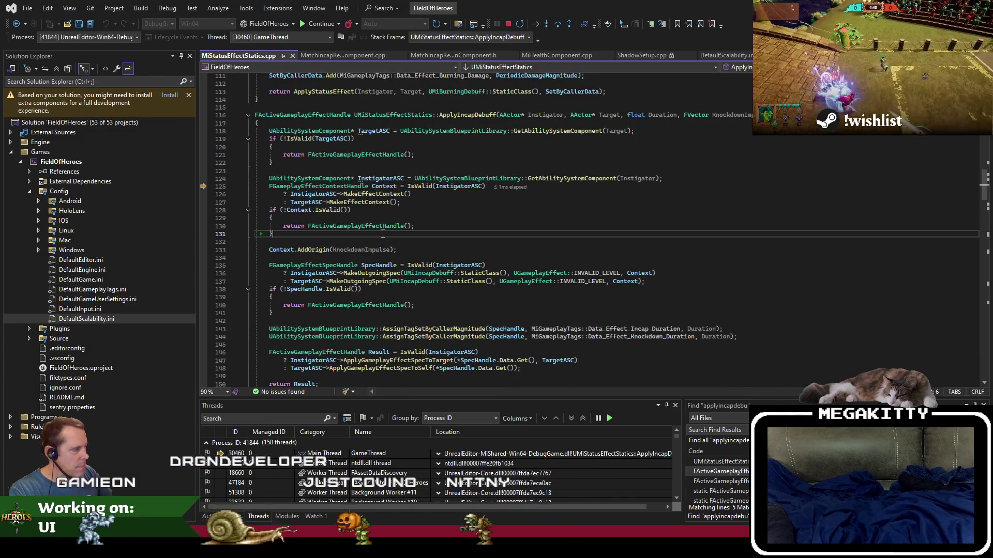
key("F10")
key("F10")
scroll(433, 274, "down", 3)
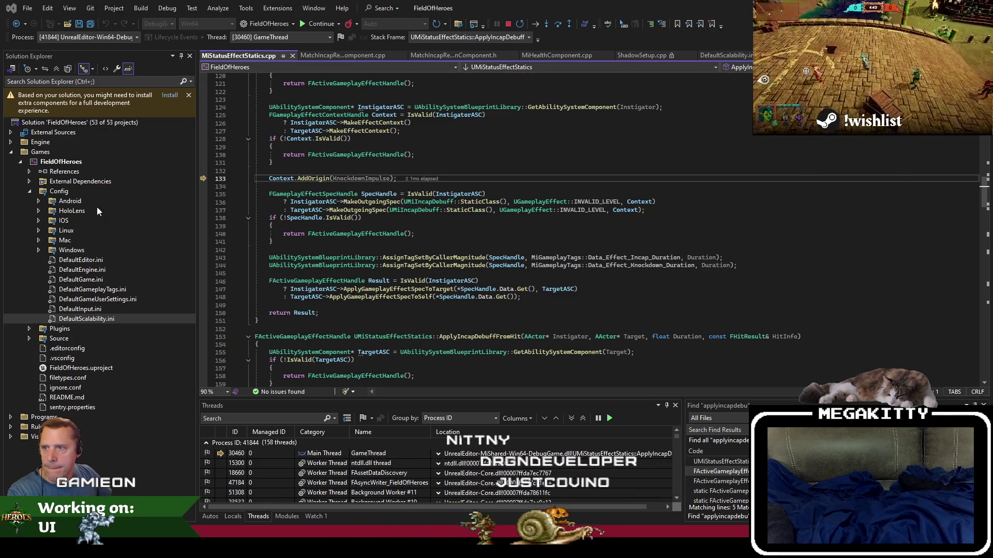
left_click(468, 225)
scroll(519, 168, "up", 3)
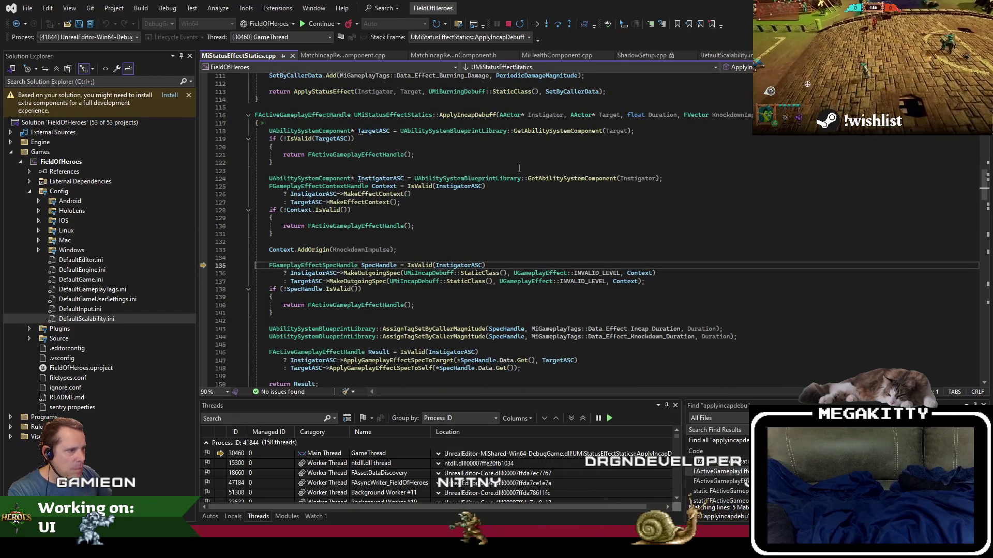
scroll(538, 170, "up", 3)
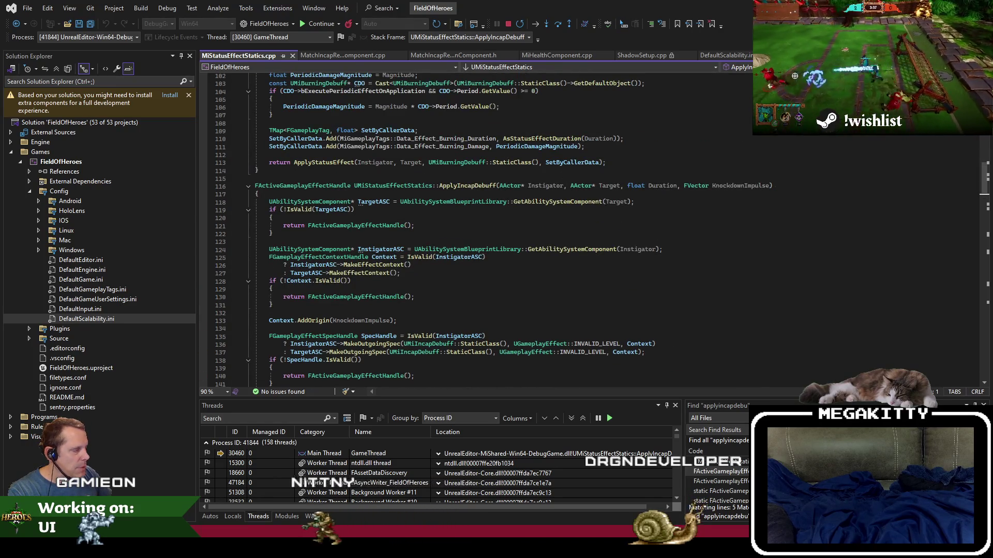
- Show the Call Stack window, then return to the Unreal Editor
key("ctrl+alt+c")
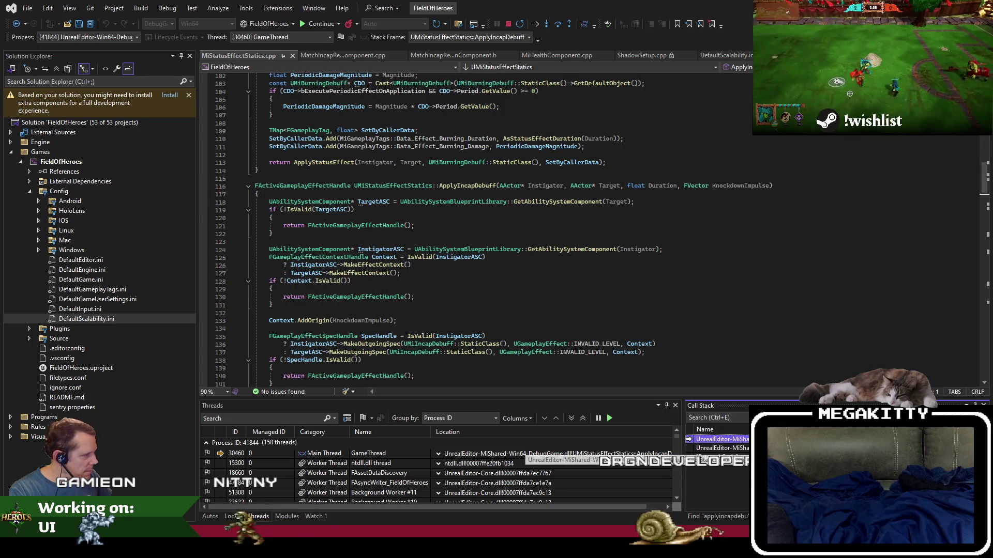
left_click(479, 281)
key("alt+Tab")
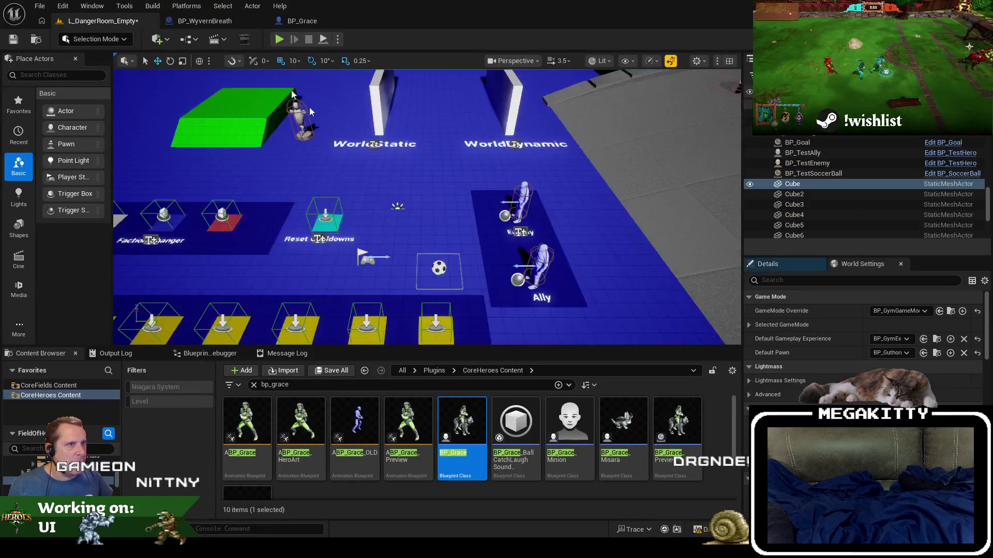
- Find the Apply Incap Debuff node in BP_WyvernBreath and save the blueprint
left_click(215, 23)
type("applyinc")
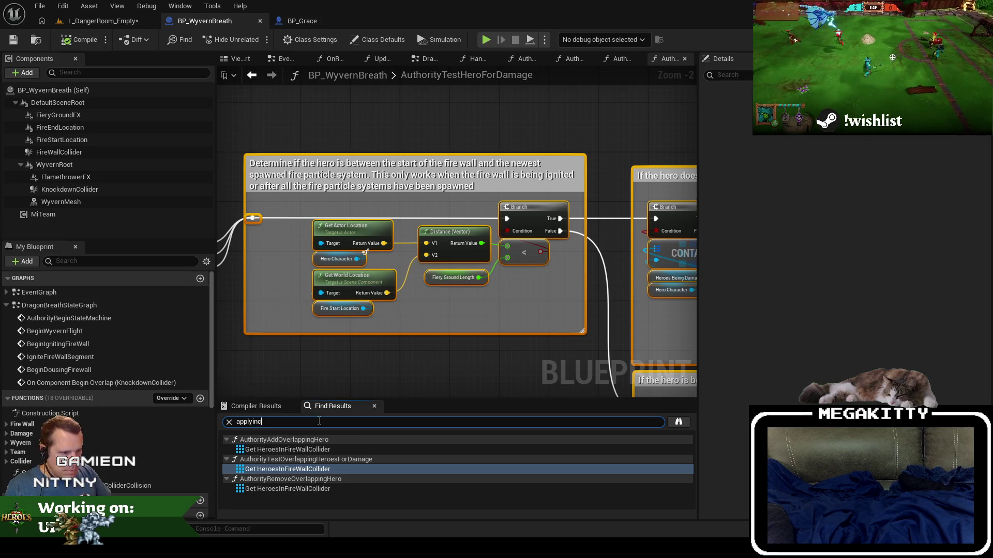
key("Return")
left_click(336, 448)
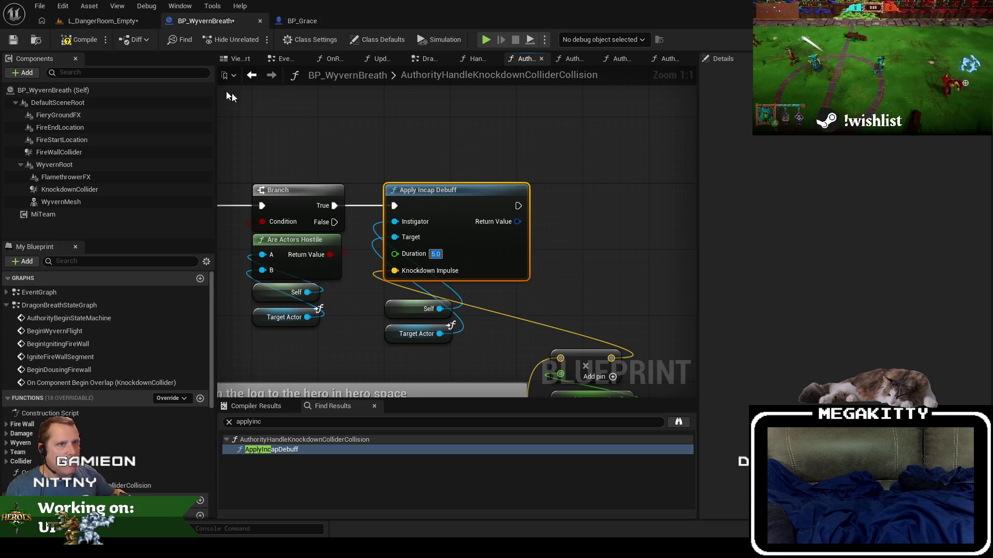
left_click(12, 41)
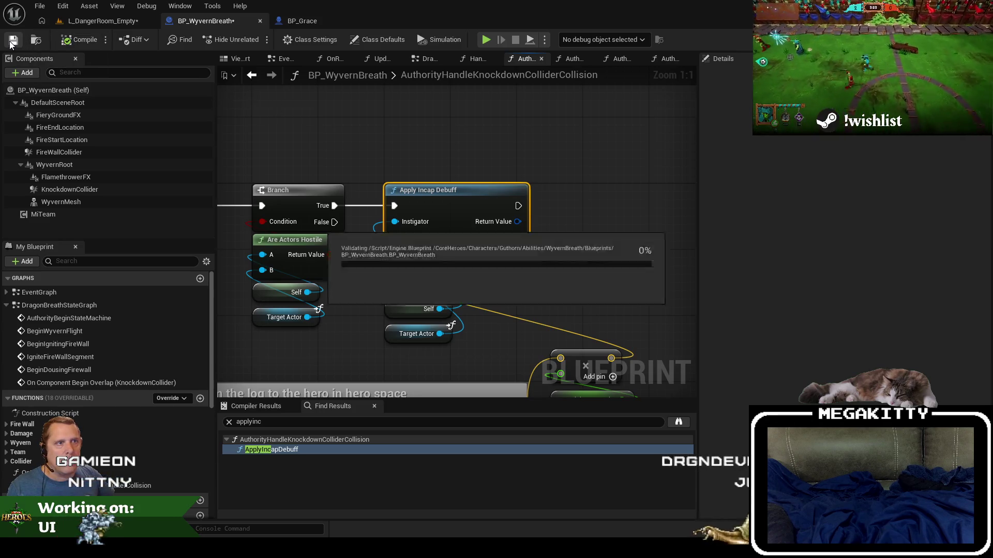
- Run a play-in-editor test of L_DangerRoom_Empty, then end it with Esc
left_click(98, 21)
left_click(279, 39)
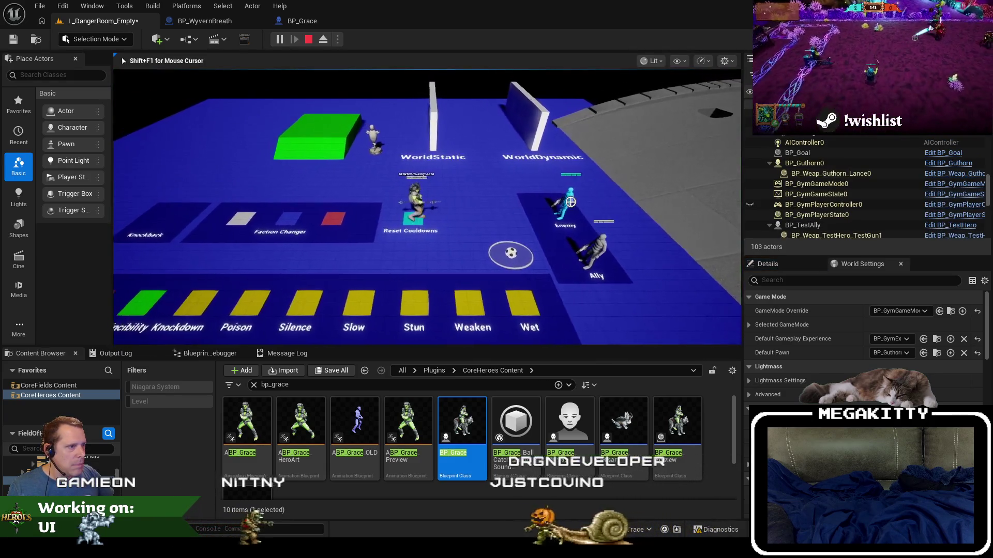
left_click(595, 207)
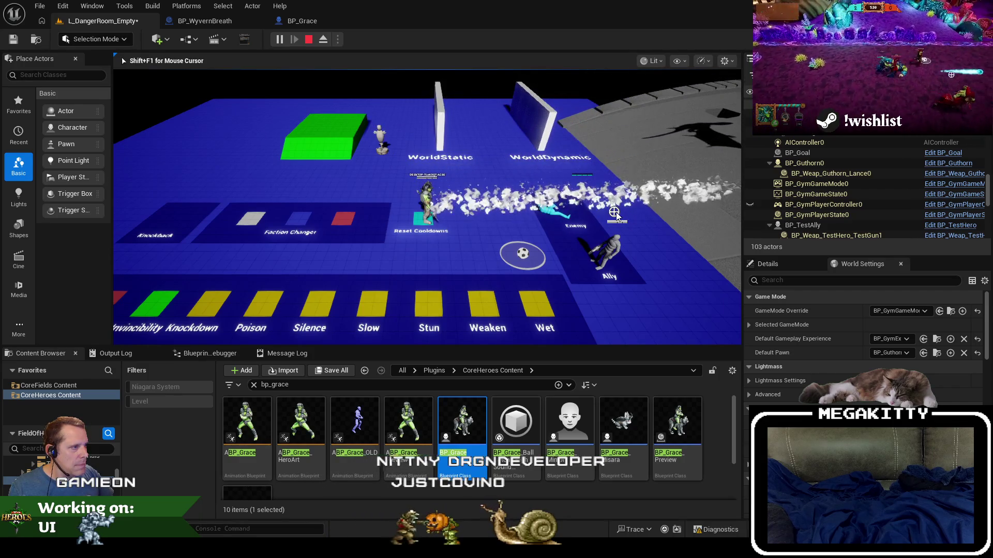
key("Escape")
- Review BP_WyvernBreath's direction calculation, then clear the bp_grace Content Browser filter
left_click(204, 20)
scroll(517, 182, "down", 2)
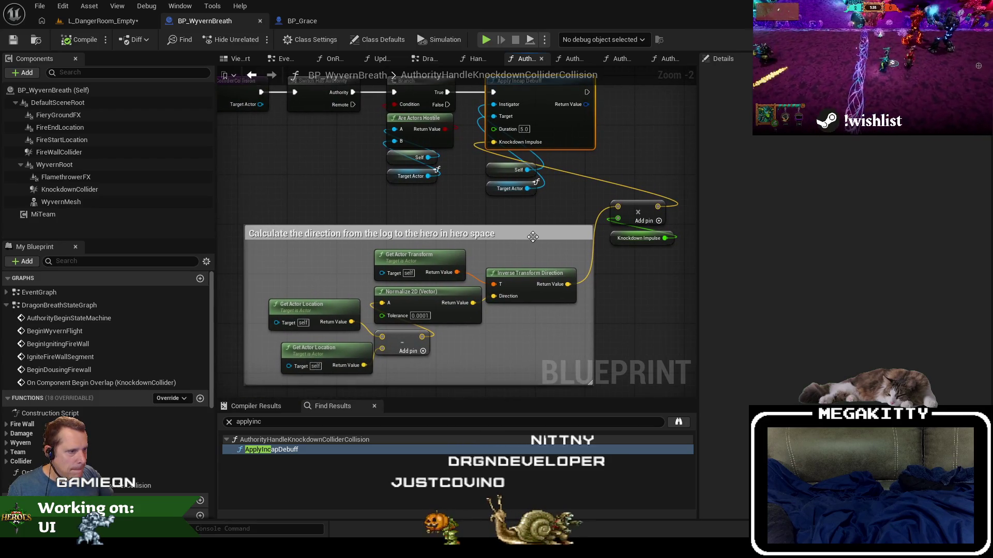
mouse_move(386, 285)
left_mouse_down()
mouse_move(377, 251)
mouse_move(378, 266)
left_mouse_up()
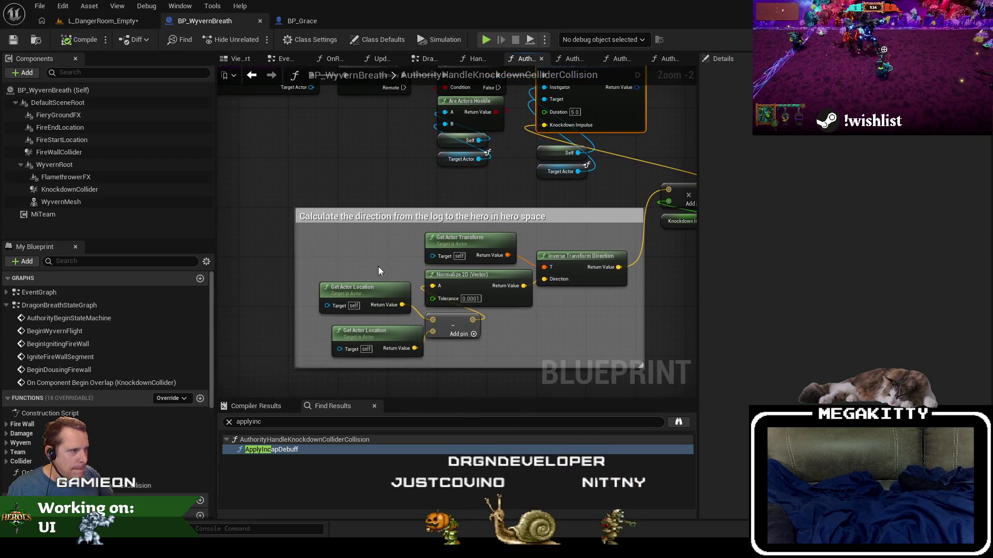
left_click(288, 22)
left_click(206, 24)
left_click(101, 20)
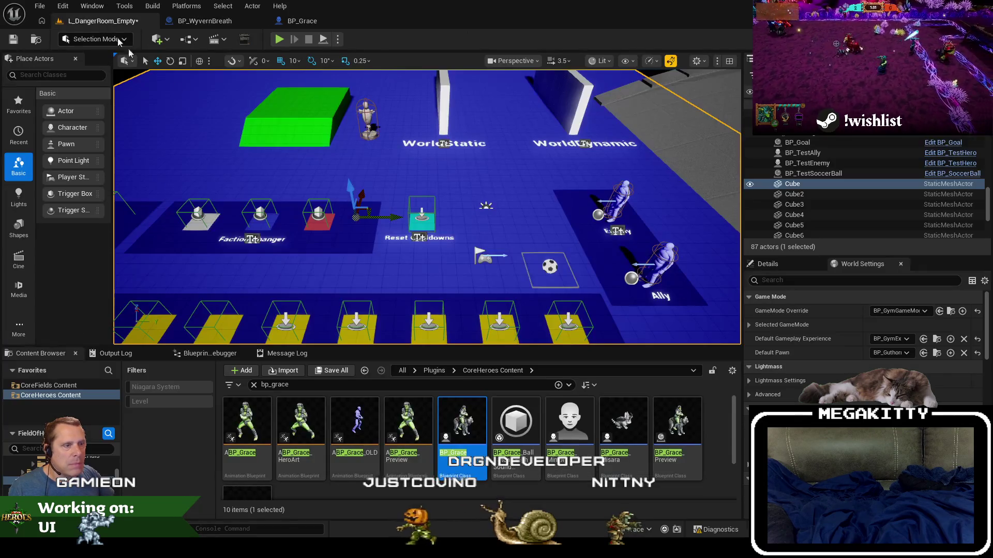
left_click(253, 385)
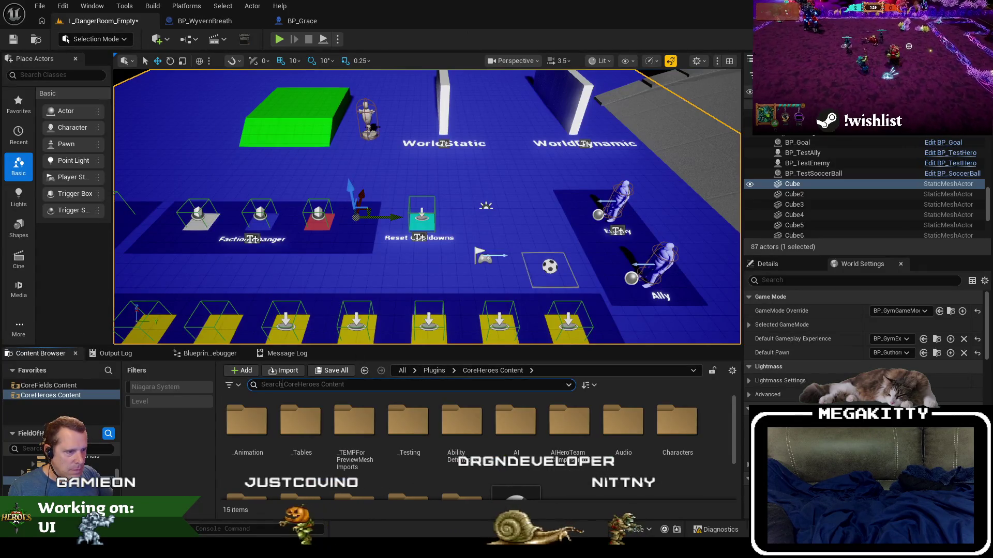
- Search 'b-Log', open BP_LogRide, inspect its Knock down graph, then return to BP_WyvernBreath
type("b-")
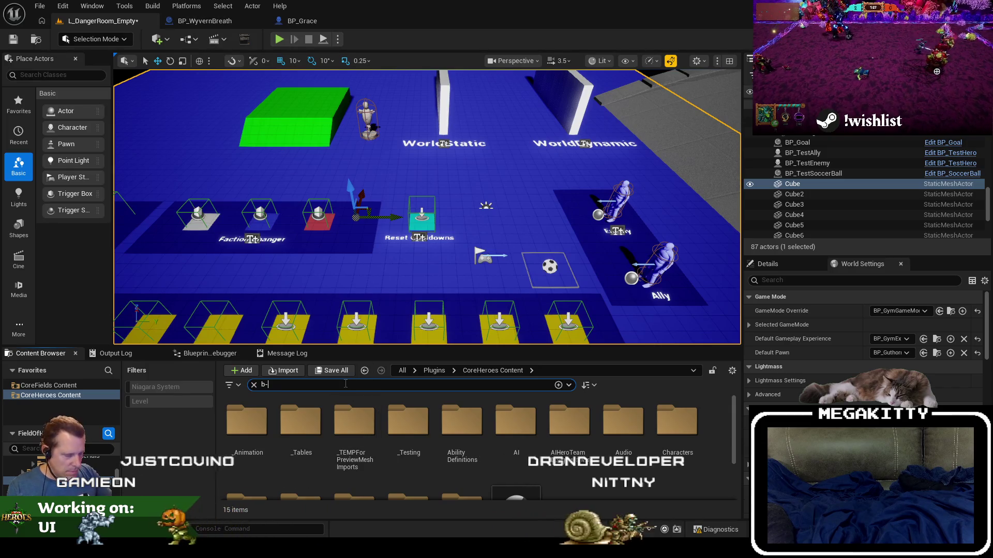
type("Log")
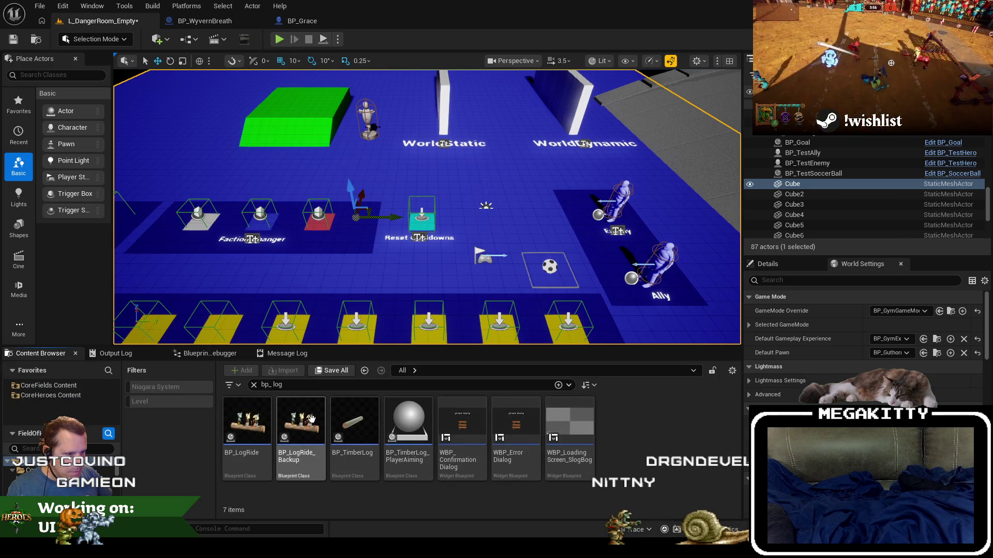
double_click(230, 410)
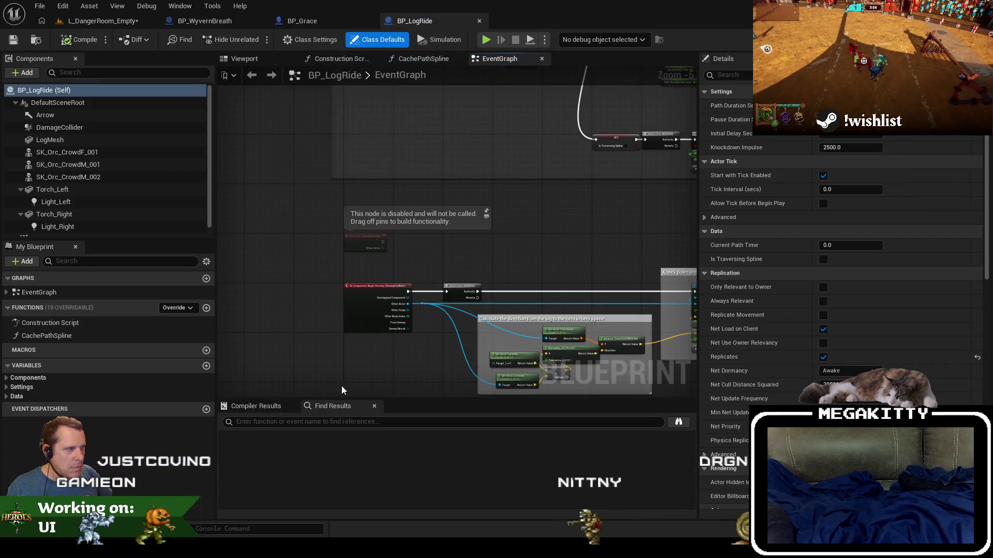
left_click_drag(504, 335, 409, 249)
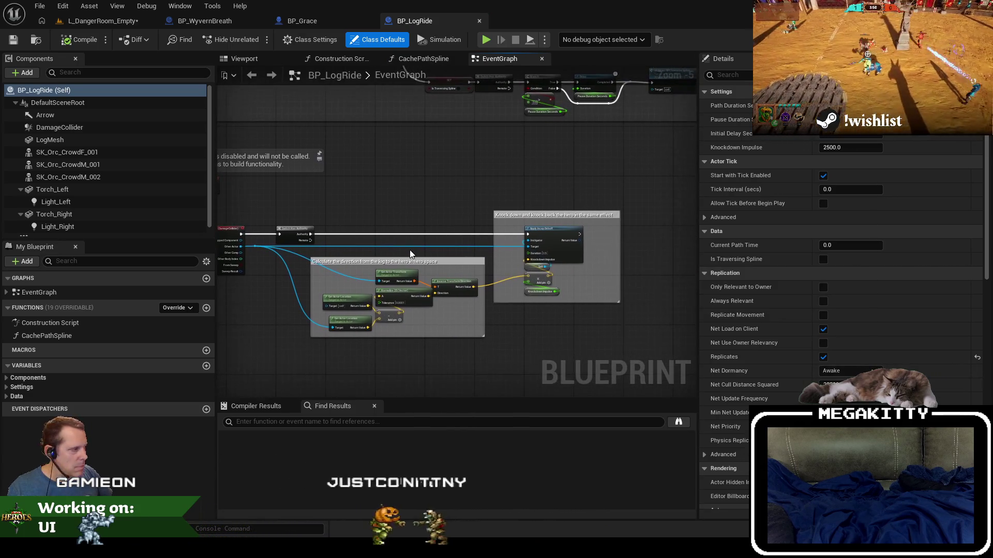
scroll(446, 277, "up", 1)
scroll(470, 293, "up", 1)
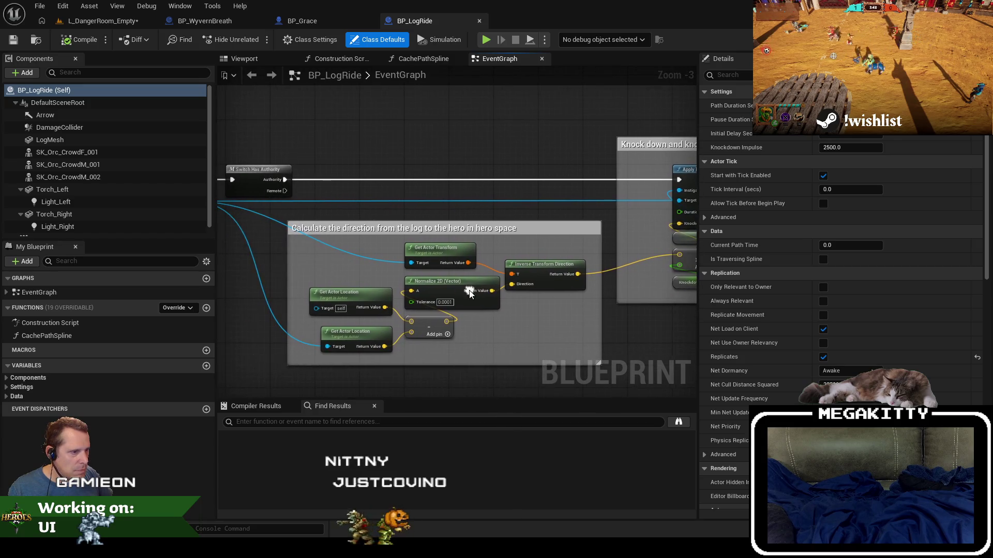
left_click_drag(258, 347, 342, 356)
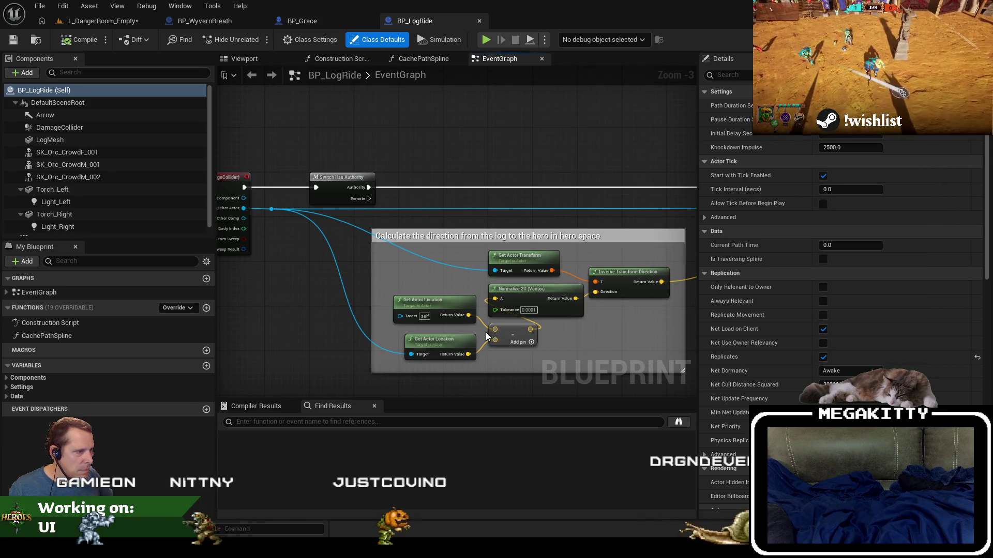
left_click_drag(486, 336, 530, 344)
right_click(419, 241)
left_click(394, 131)
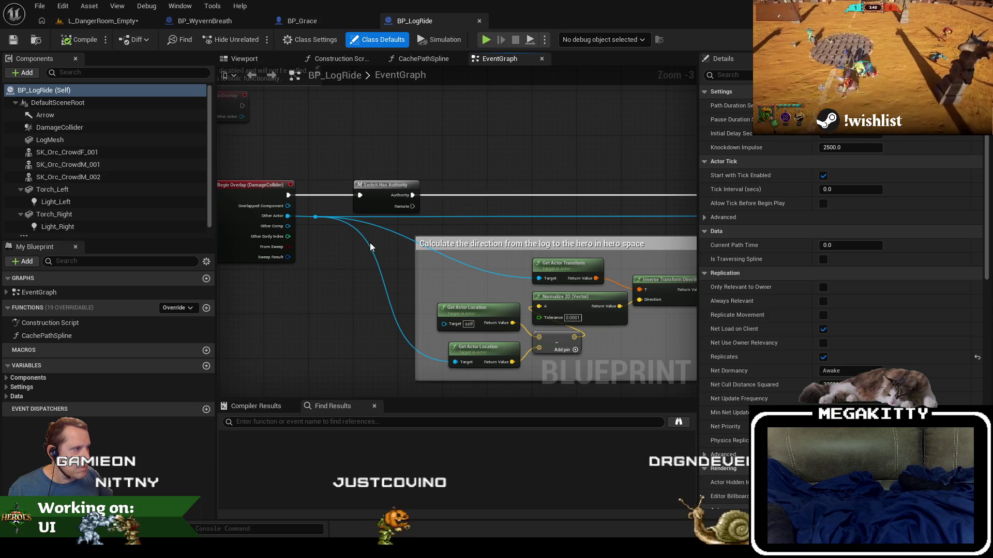
left_click(207, 21)
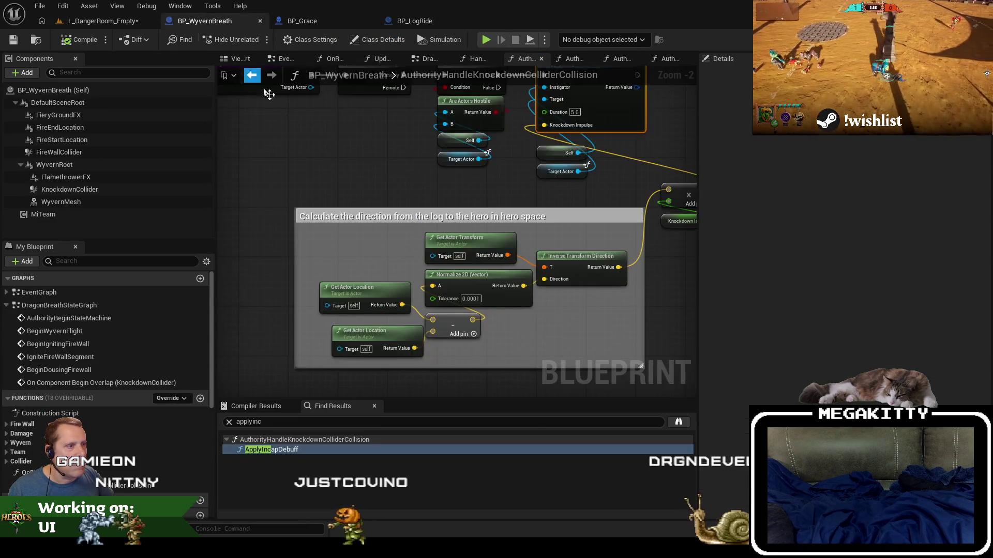
- Add a Target Actor getter node in BP_WyvernBreath's knockdown function
scroll(336, 164, "down", 2)
left_click_drag(338, 165, 369, 213)
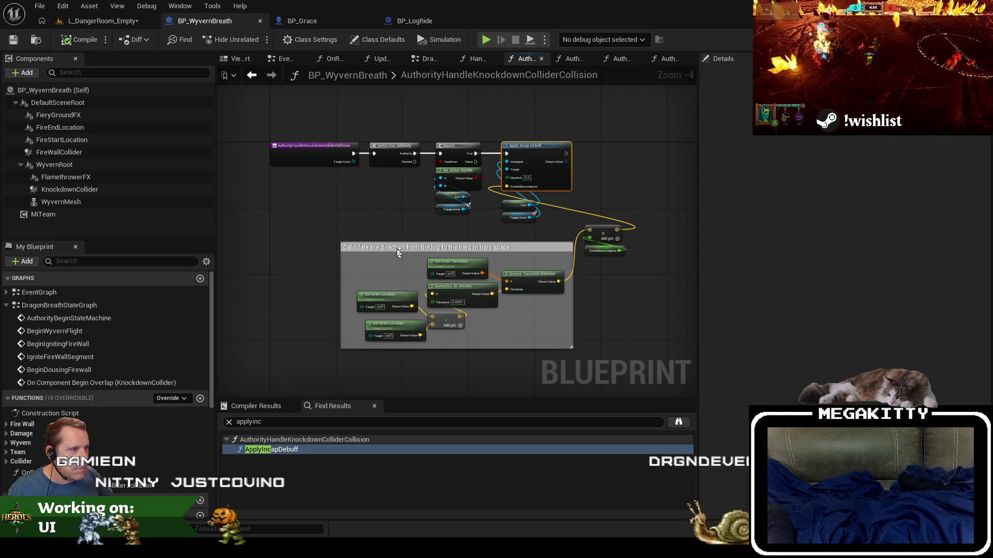
scroll(425, 277, "up", 1)
left_click_drag(434, 273, 355, 265)
type("get target")
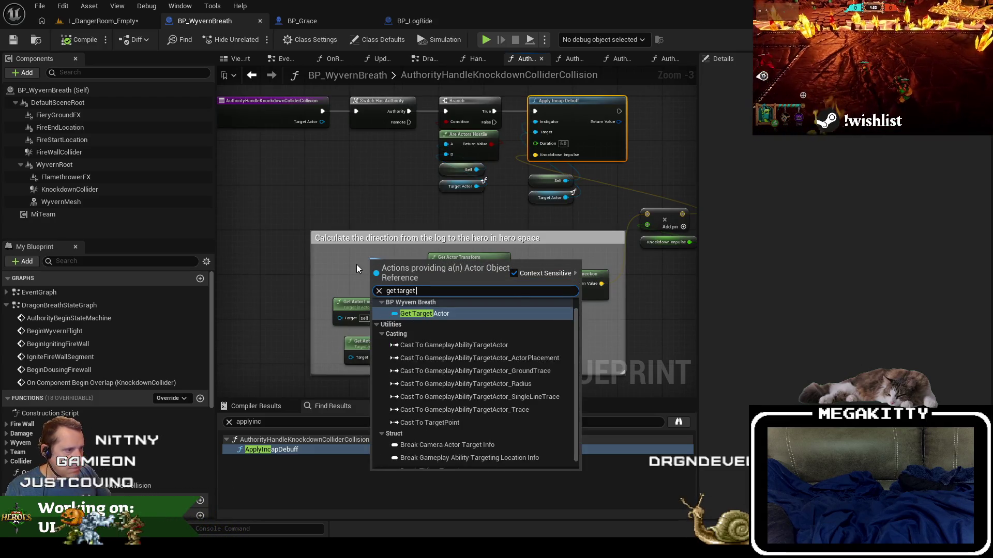
key("Return")
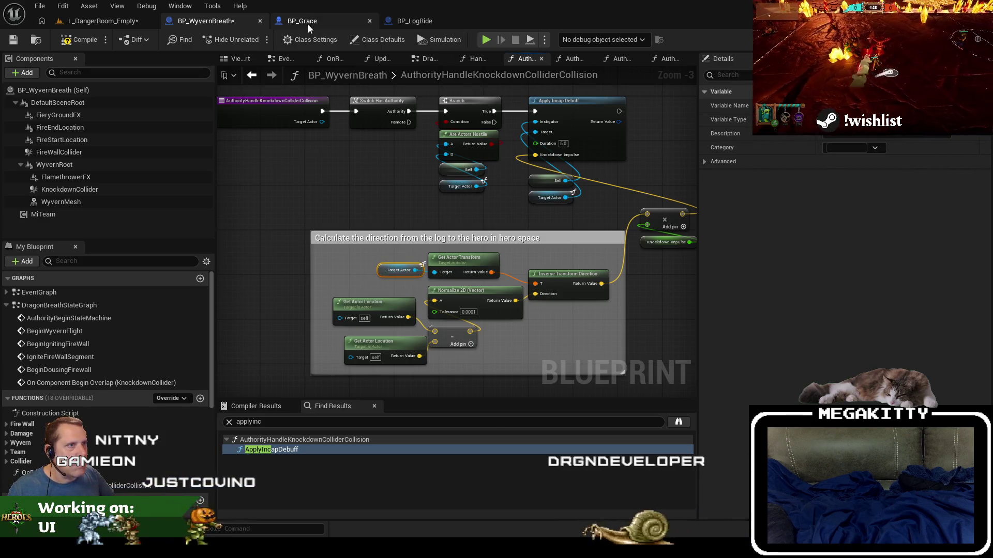
- Close BP_LogRide and wire Target Actor into the lower Get Actor Location's Target
left_click(412, 21)
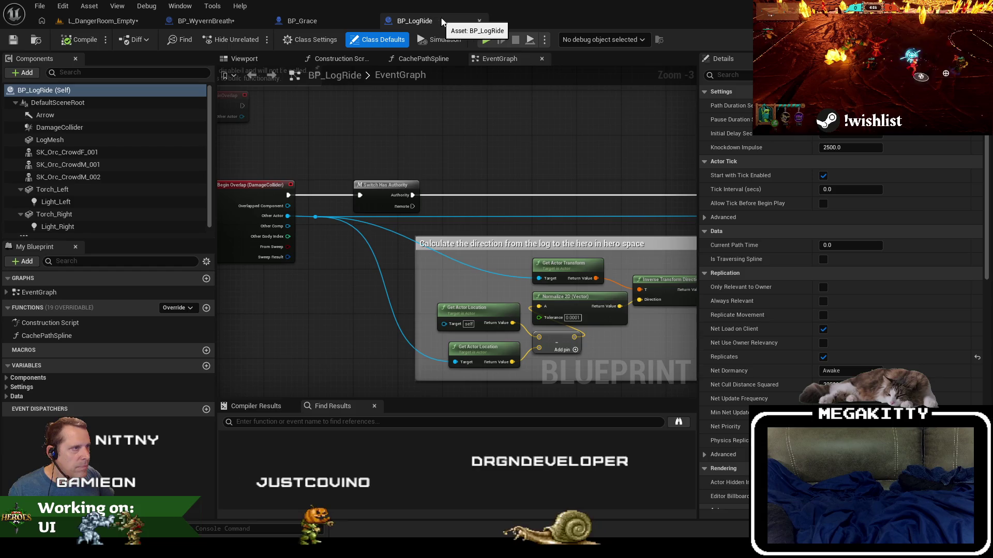
middle_click(410, 27)
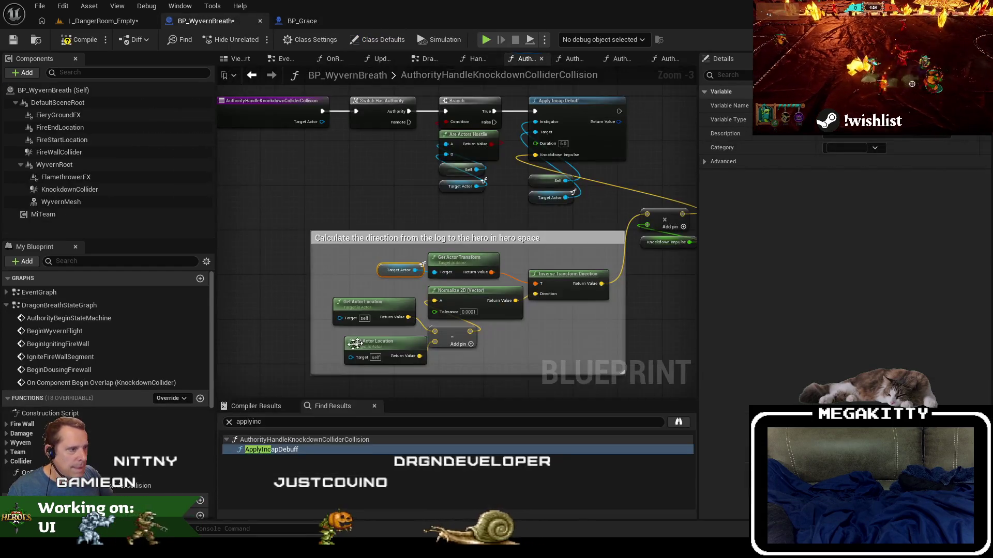
mouse_move(309, 359)
left_mouse_down()
mouse_move(351, 357)
mouse_move(300, 351)
mouse_move(405, 385)
left_mouse_up()
- Save BP_WyvernBreath and start a play test of the danger room level
left_click(13, 39)
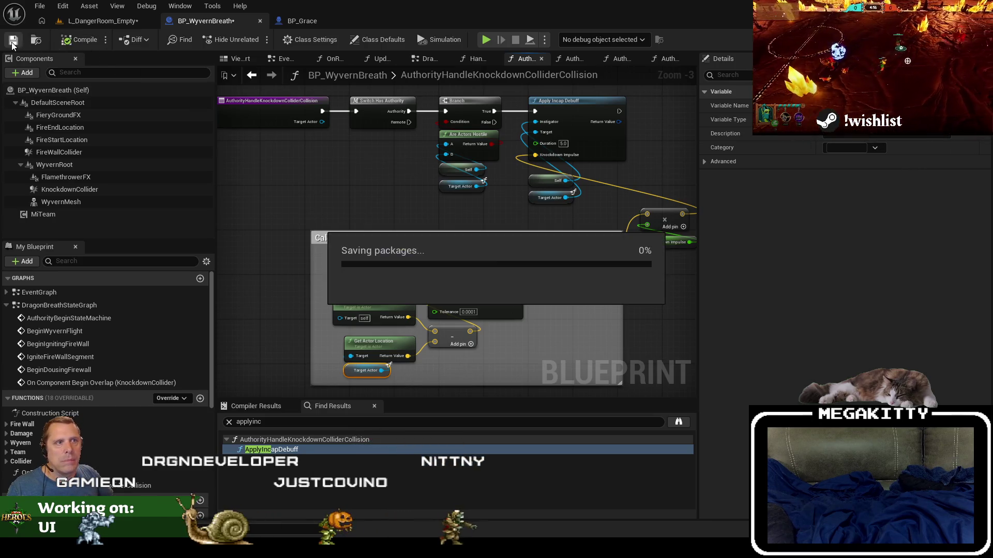
left_click(99, 21)
left_click(280, 40)
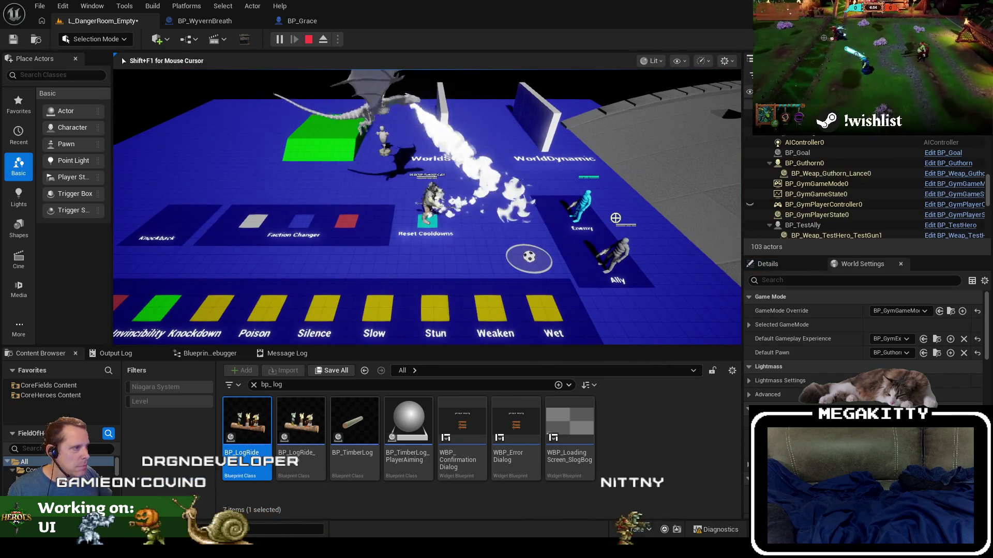
- Stop the play test and return to BP_WyvernBreath's knockdown collision graph
key("Escape")
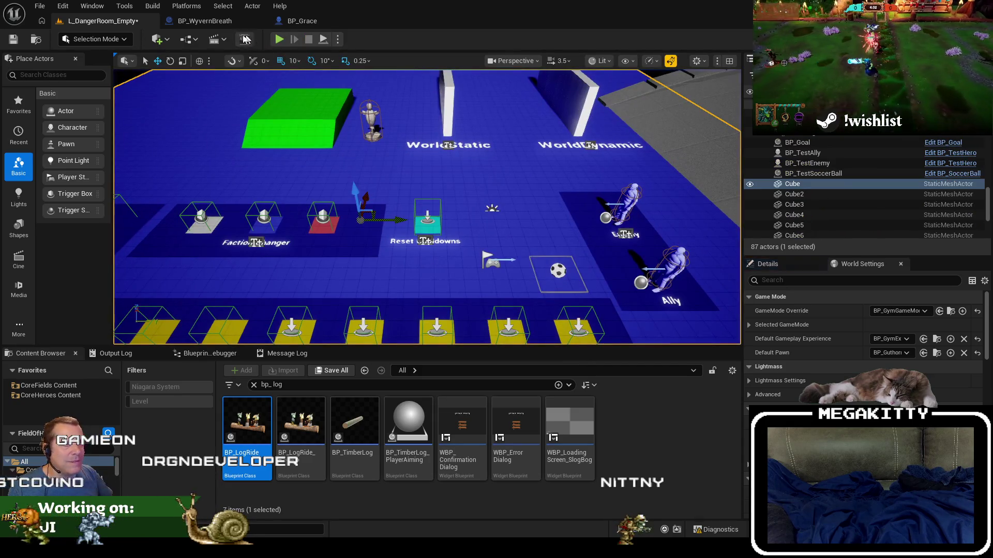
left_click(216, 21)
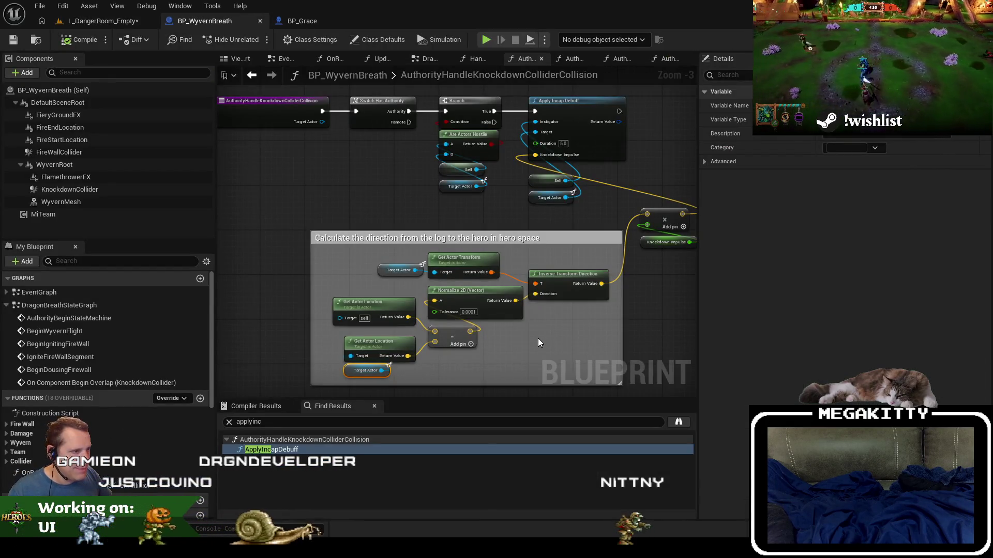
- Add a Get Actor Forward Vector node and connect it to the Add node
right_click(554, 248)
left_click(442, 213)
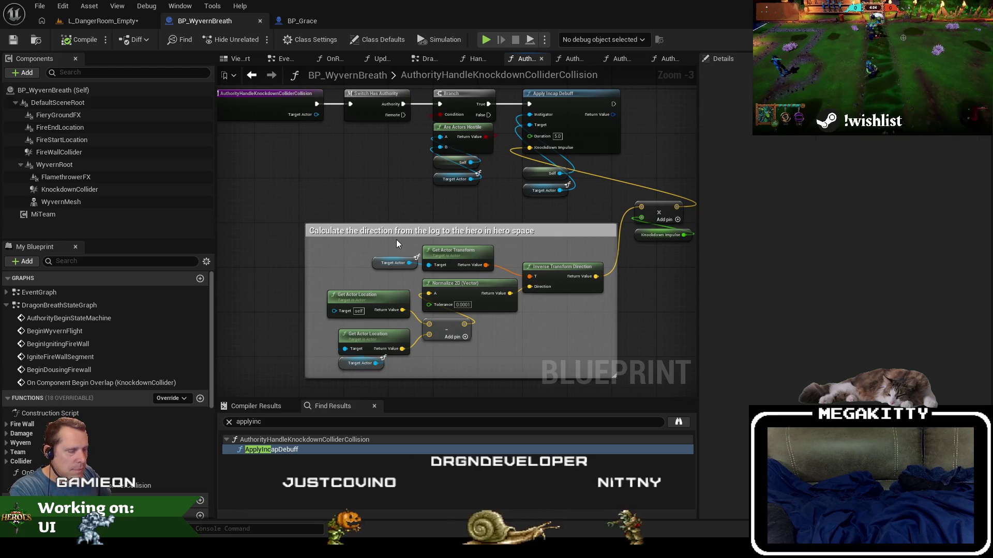
scroll(396, 290, "up", 2)
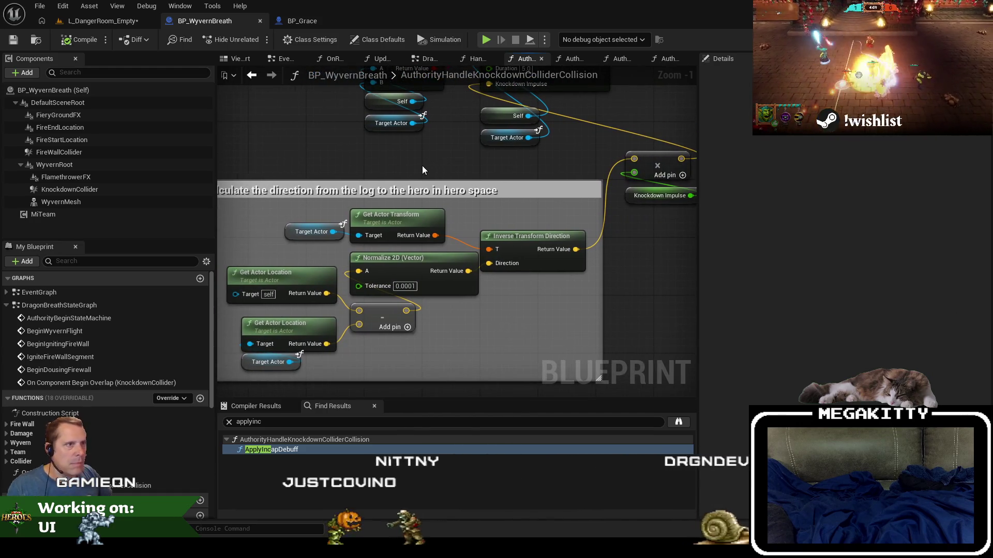
right_click(422, 166)
type("get actor forw")
key("Return")
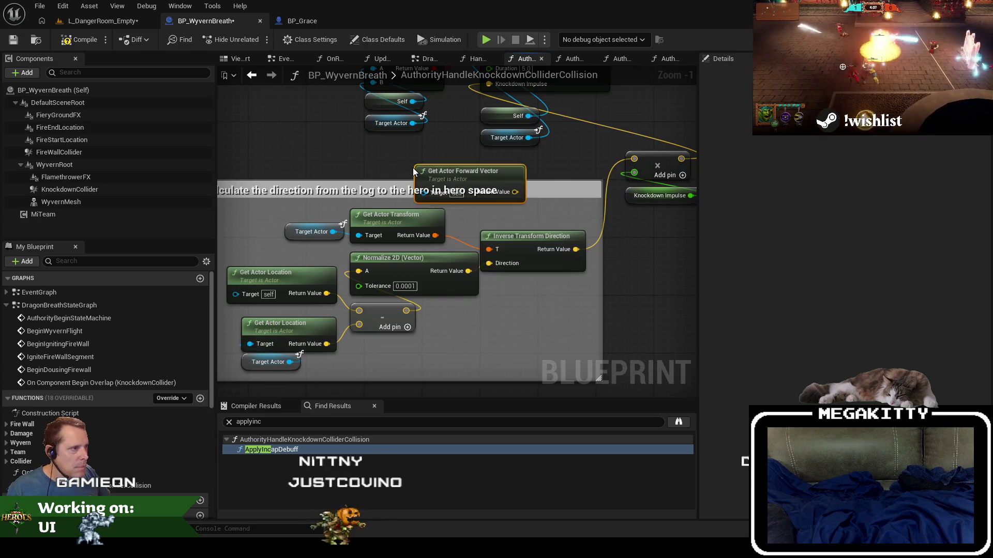
mouse_move(515, 192)
left_mouse_down()
mouse_move(640, 167)
mouse_move(635, 159)
left_mouse_up()
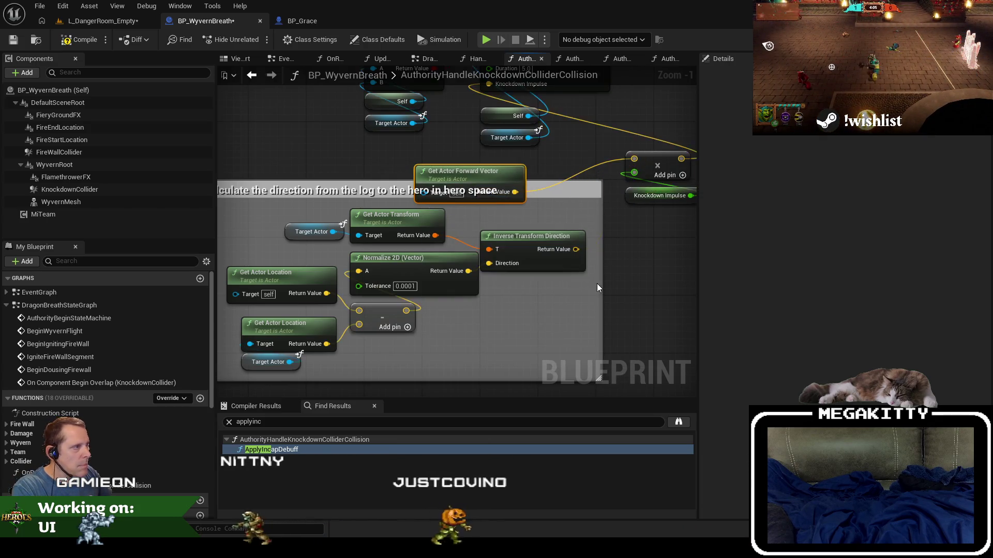
scroll(587, 271, "down", 3)
mouse_move(594, 345)
left_mouse_down()
mouse_move(347, 248)
mouse_move(345, 236)
left_mouse_up()
- Delete the old direction-calculation nodes and comment, check Knockdown Impulse is 800.0, and save
key("Delete")
left_click(454, 267)
key("Delete")
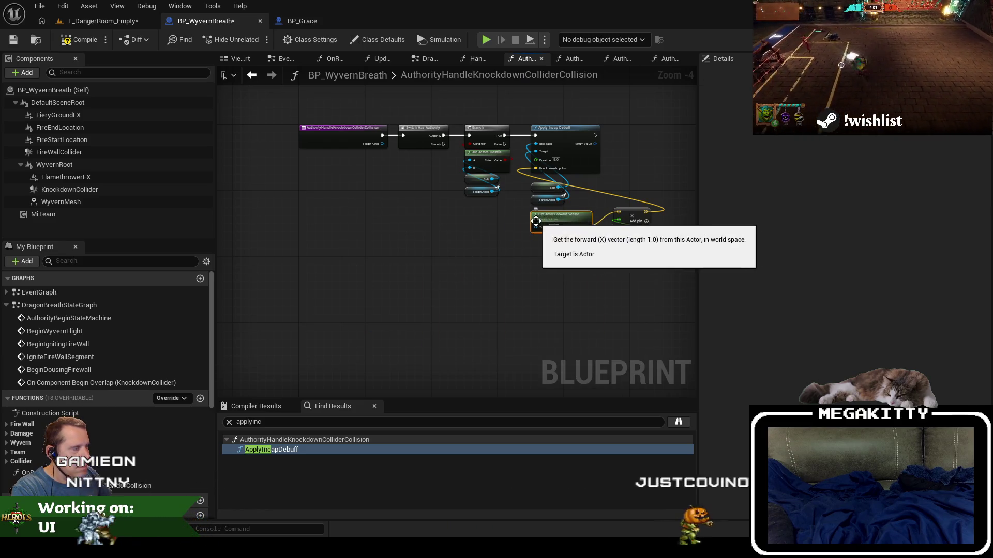
left_click_drag(566, 218, 553, 222)
scroll(603, 228, "up", 5)
left_click(665, 238)
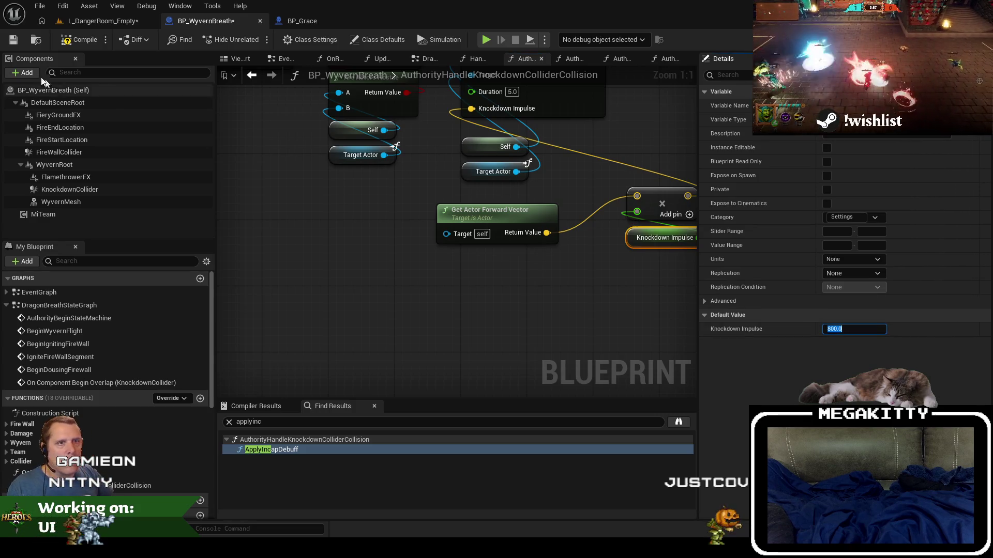
left_click(13, 40)
left_click(103, 21)
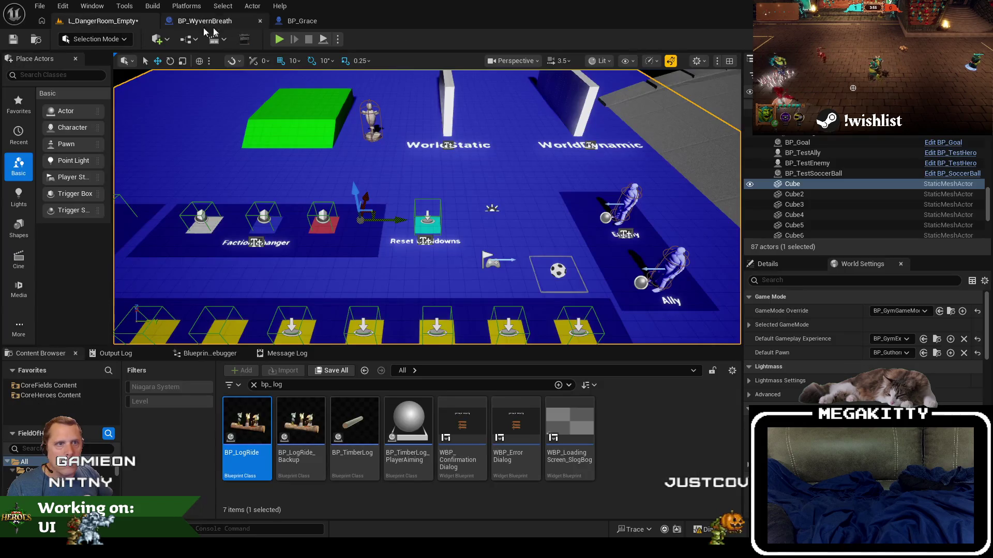
key("alt+p")
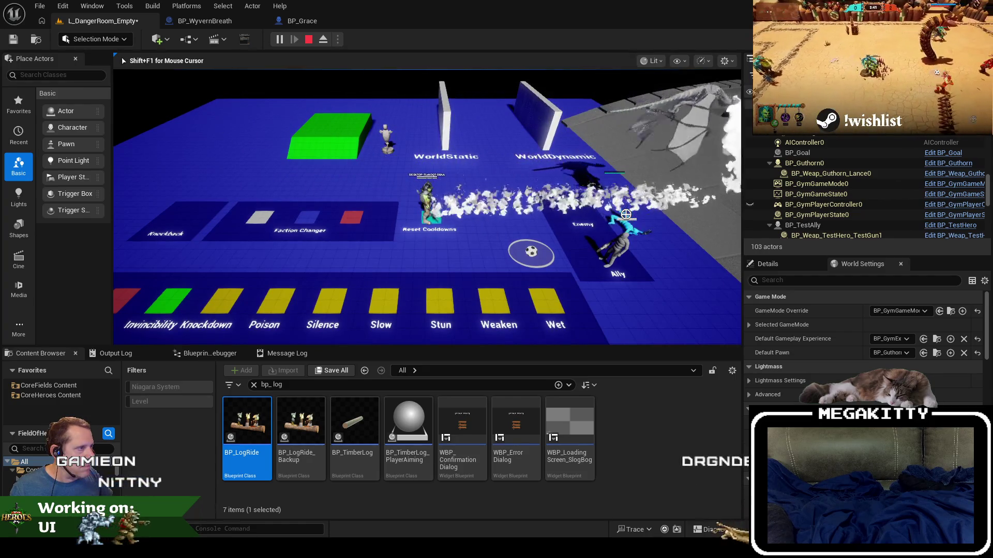
key("F8")
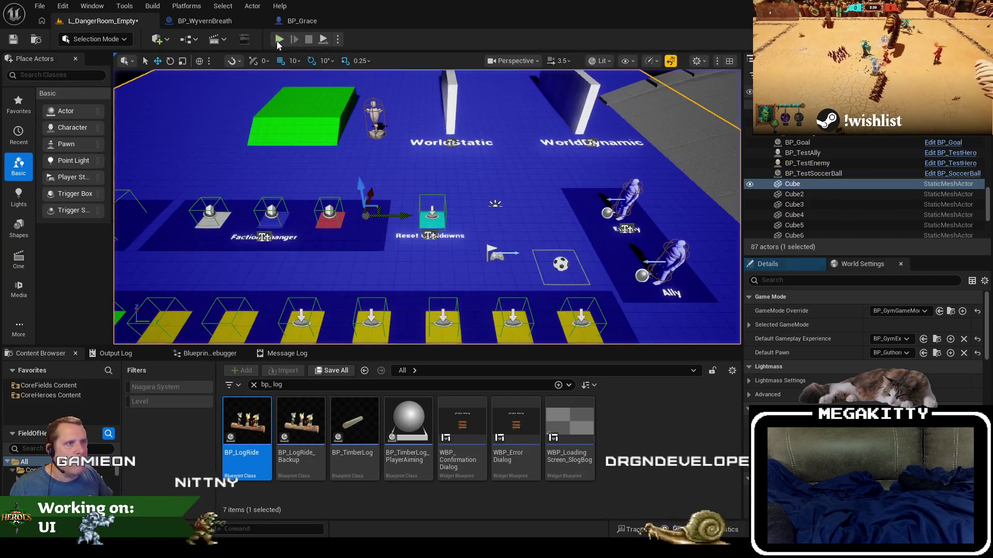
key("F8")
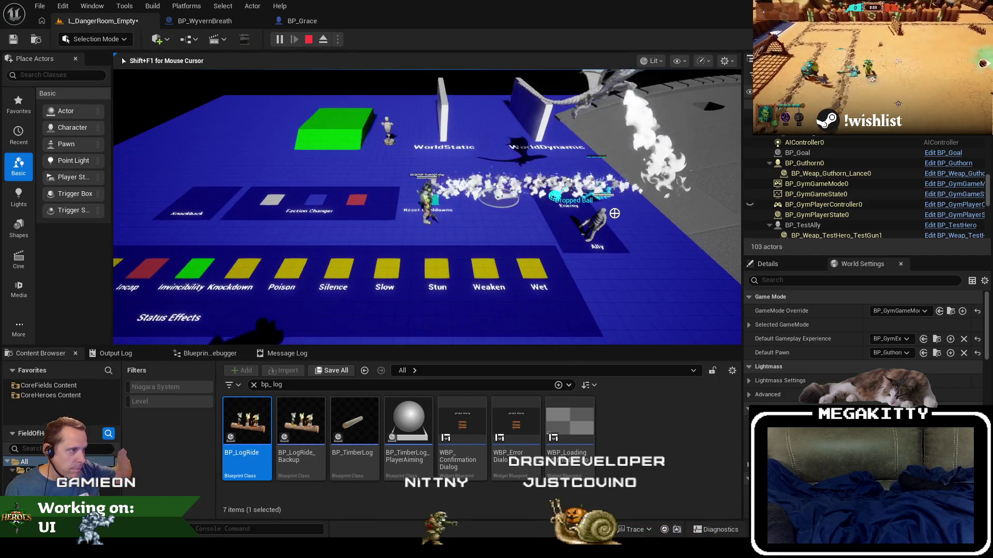
key("Escape")
left_click(337, 40)
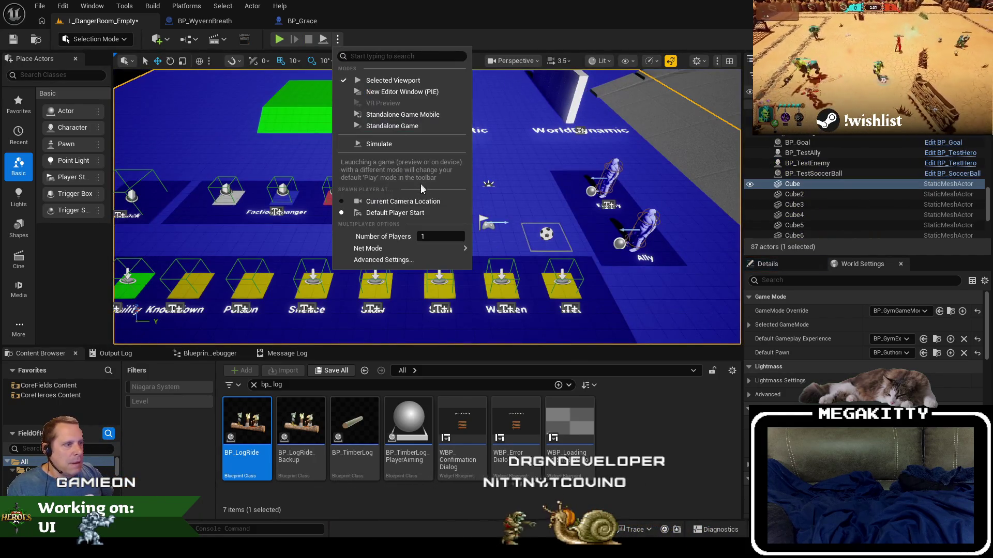
left_click(286, 45)
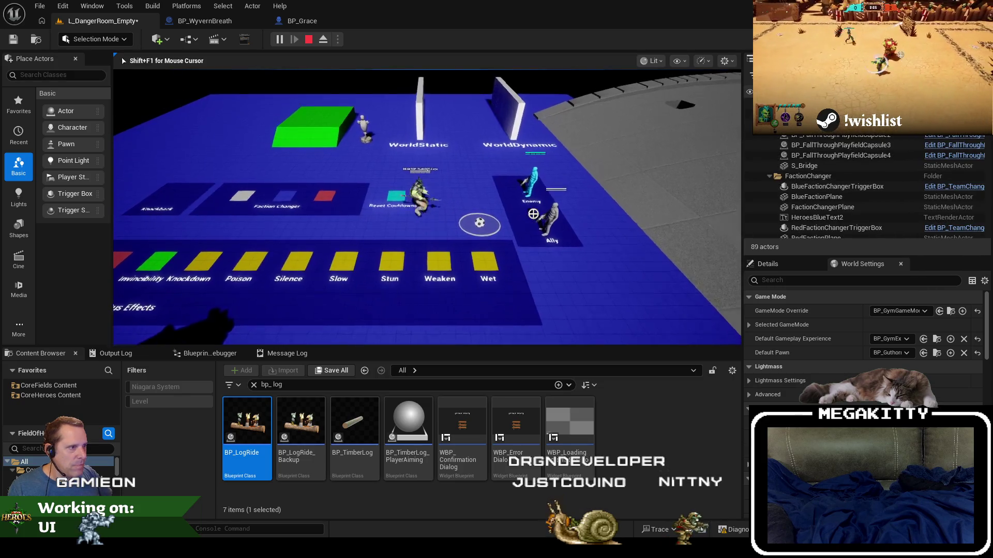
left_click(585, 226)
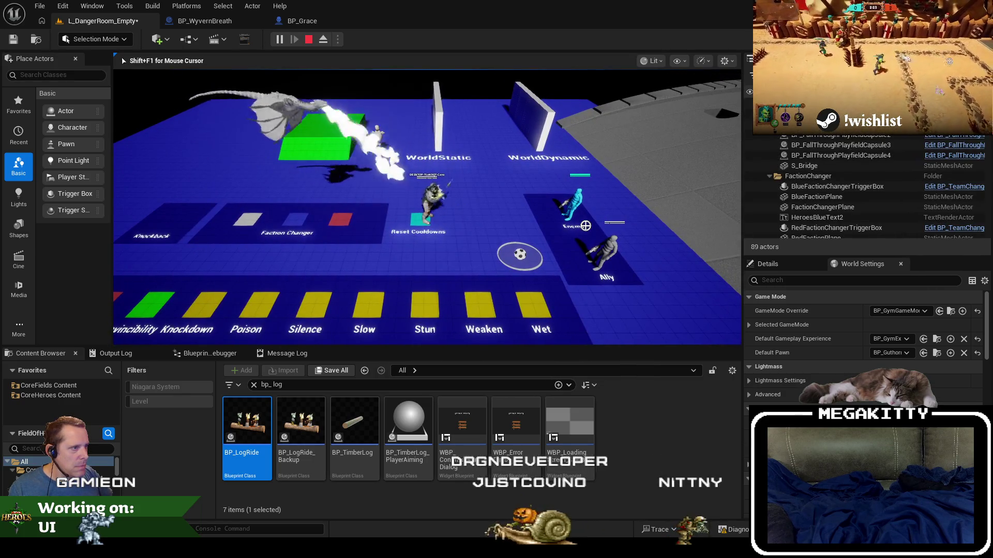
key("Escape")
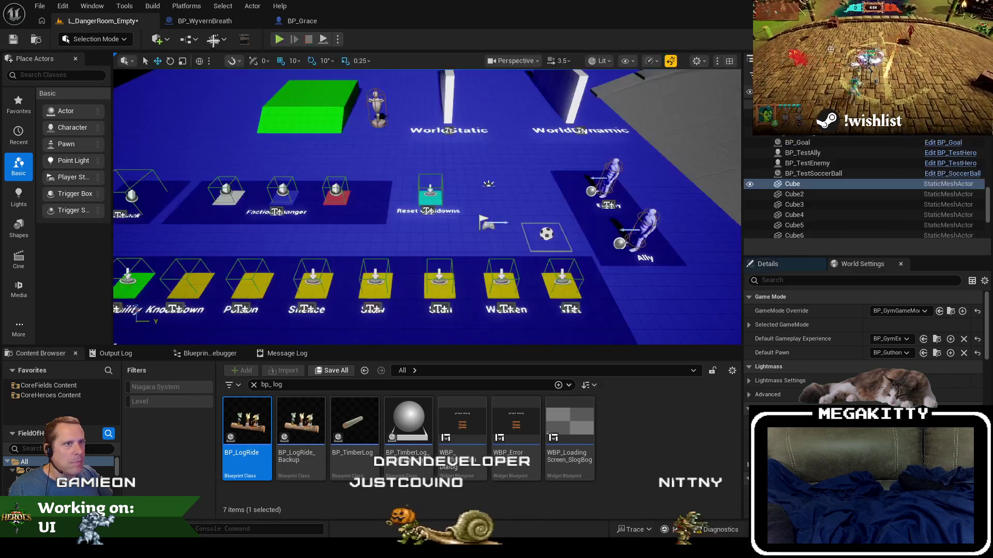
left_click(280, 40)
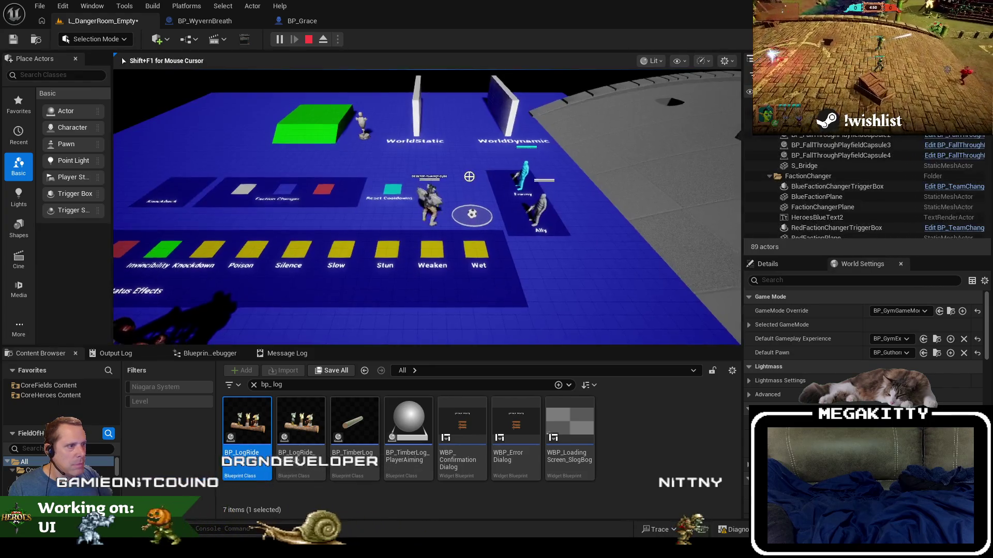
key("a")
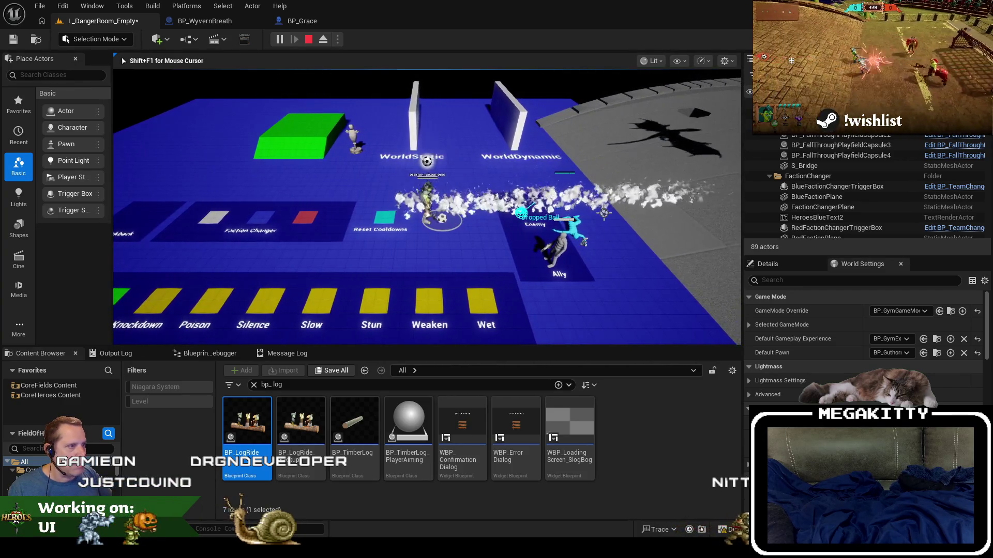
key("Escape")
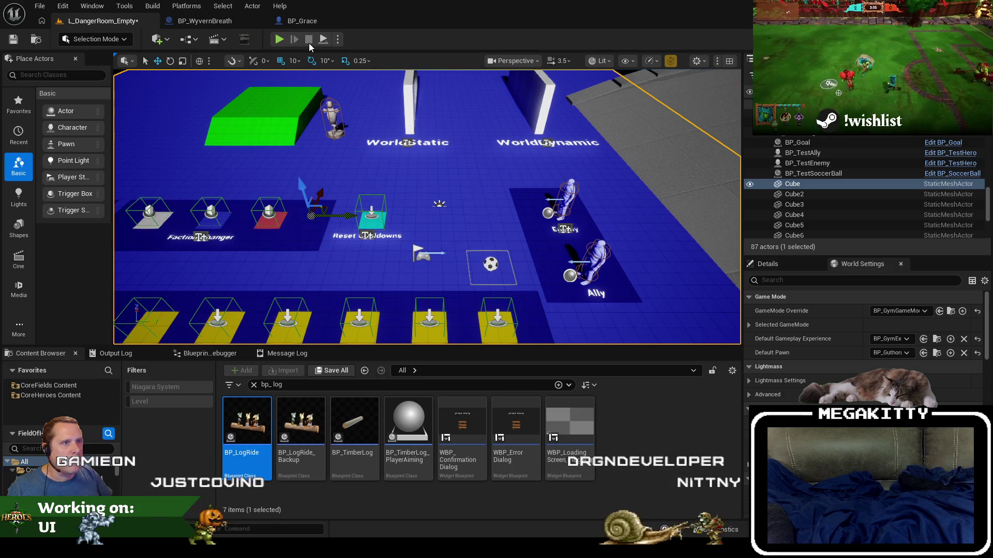
- Delete the damage and ball-loss nodes and rearrange the Apply Incap Debuff and forward vector nodes
left_click(216, 23)
scroll(375, 204, "down", 5)
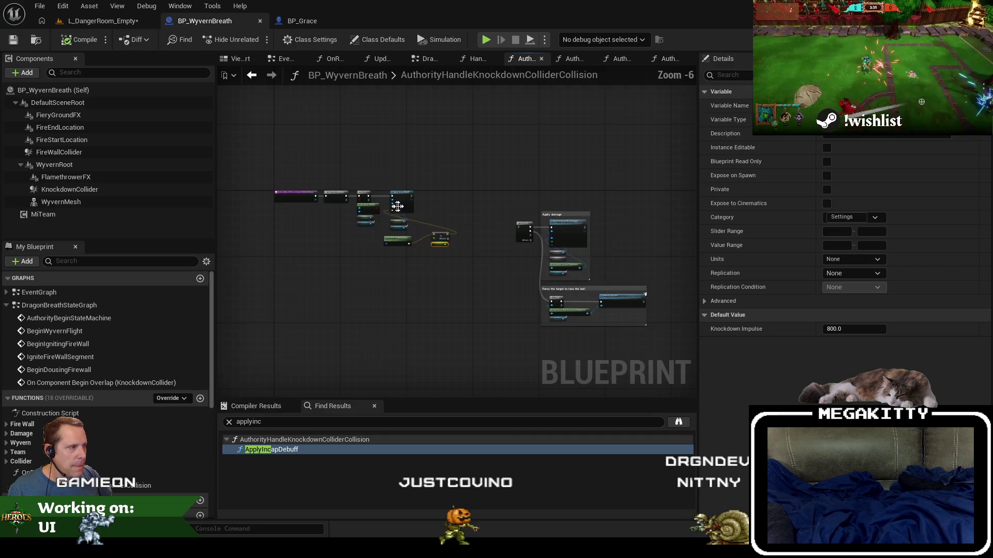
scroll(494, 217, "up", 2)
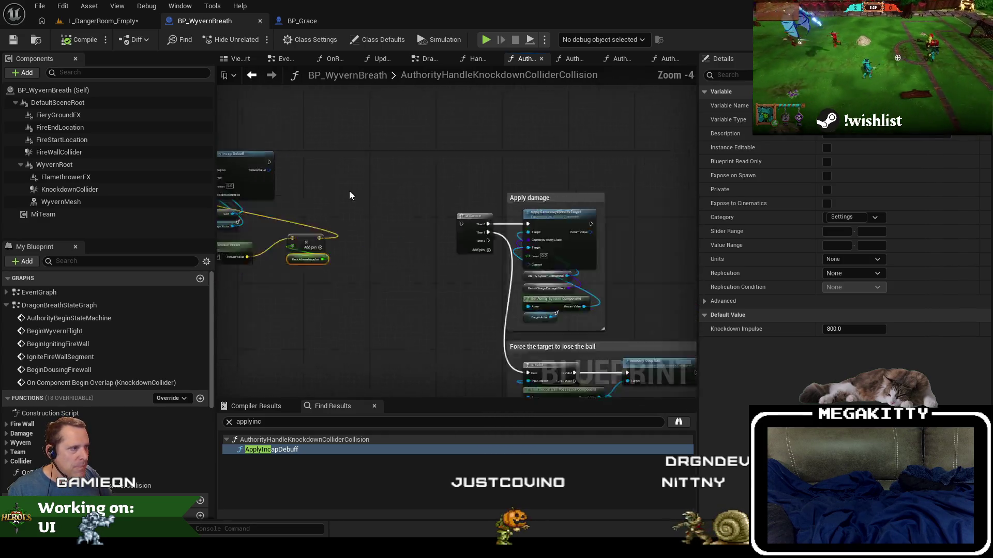
scroll(350, 195, "down", 1)
key("Delete")
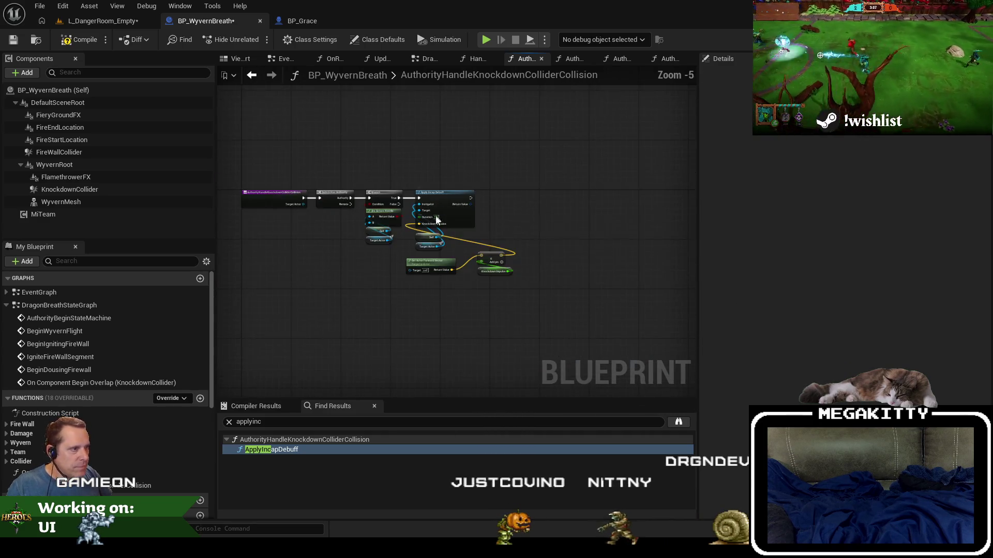
scroll(454, 230, "up", 2)
mouse_move(423, 169)
left_mouse_down()
mouse_move(530, 165)
mouse_move(521, 169)
left_mouse_up()
left_click_drag(577, 338, 439, 296)
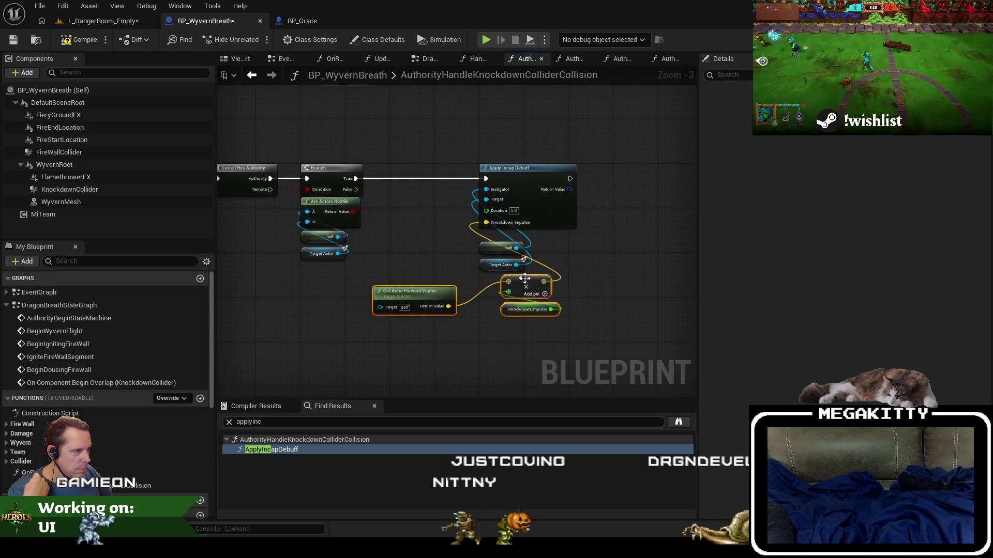
mouse_move(525, 279)
left_mouse_down()
mouse_move(501, 282)
mouse_move(422, 246)
left_mouse_up()
left_click_drag(414, 292, 434, 261)
scroll(420, 222, "down", 2)
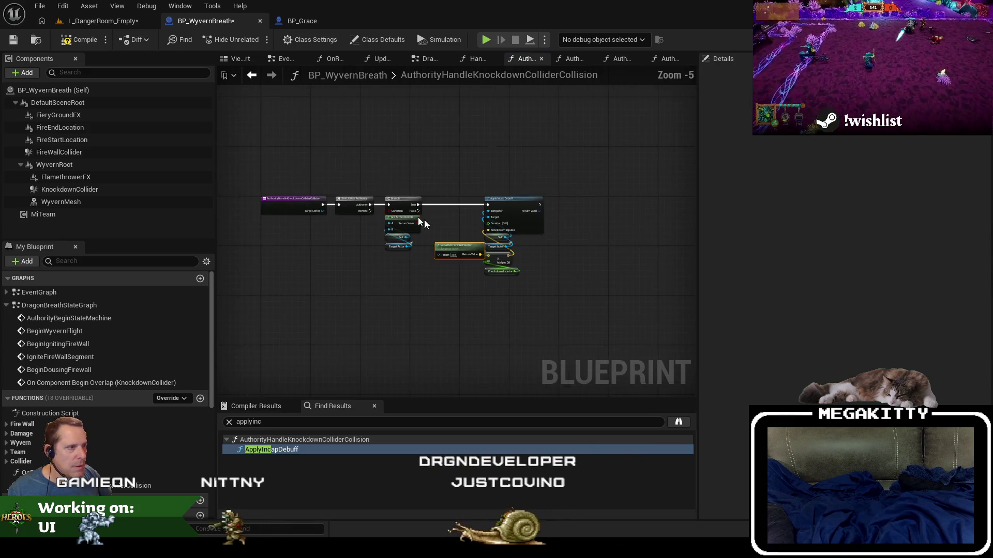
- Wrap all the function's nodes in a comment titled 'Incap any opponents that overlap the tip of the fiery breath'
left_click_drag(245, 149, 636, 326)
key("c")
scroll(330, 150, "up", 1)
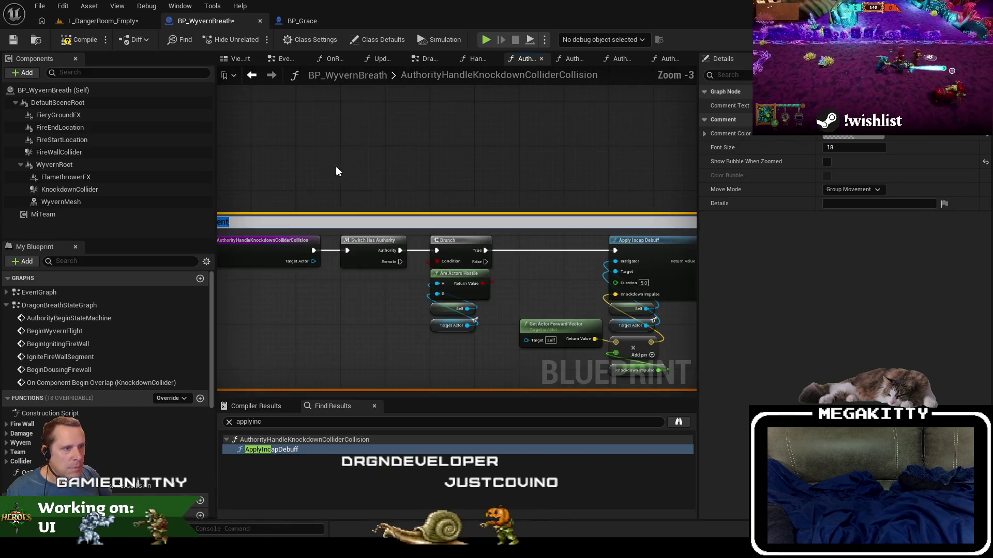
type("Incap any")
key("Return")
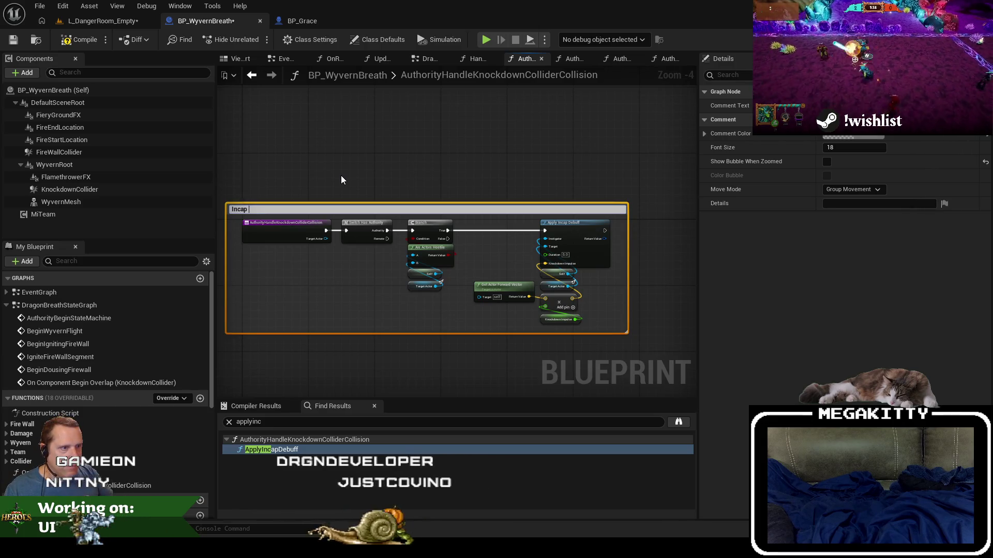
type("any heroes")
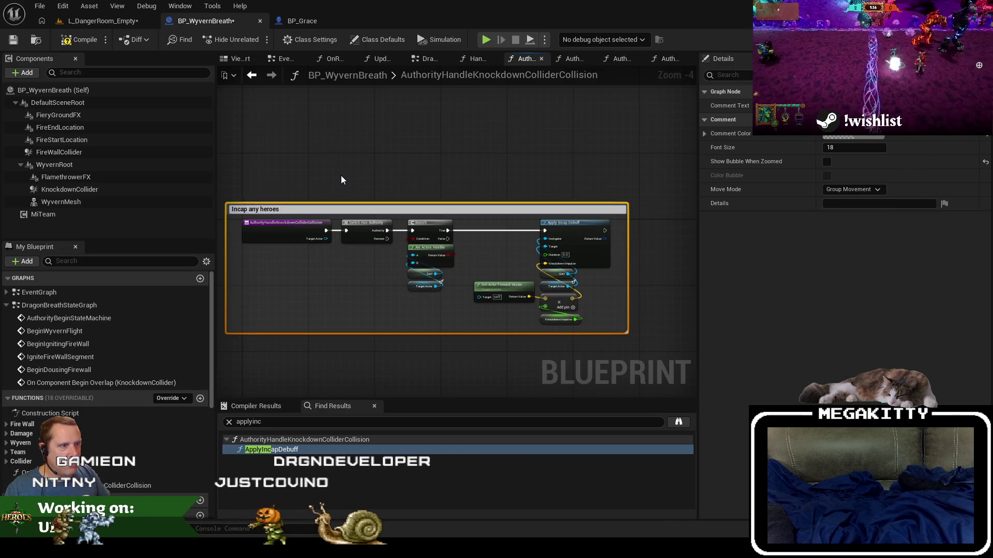
key("BackSpace")
key("BackSpace")
key("BackSpace")
key("BackSpace")
key("BackSpace")
key("BackSpace")
type("o")
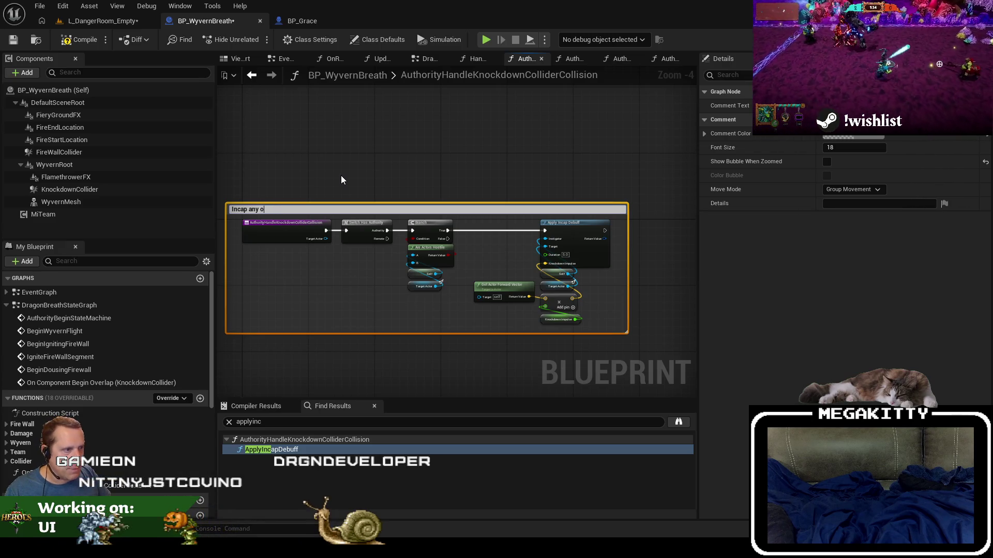
type("pponents")
key("Return")
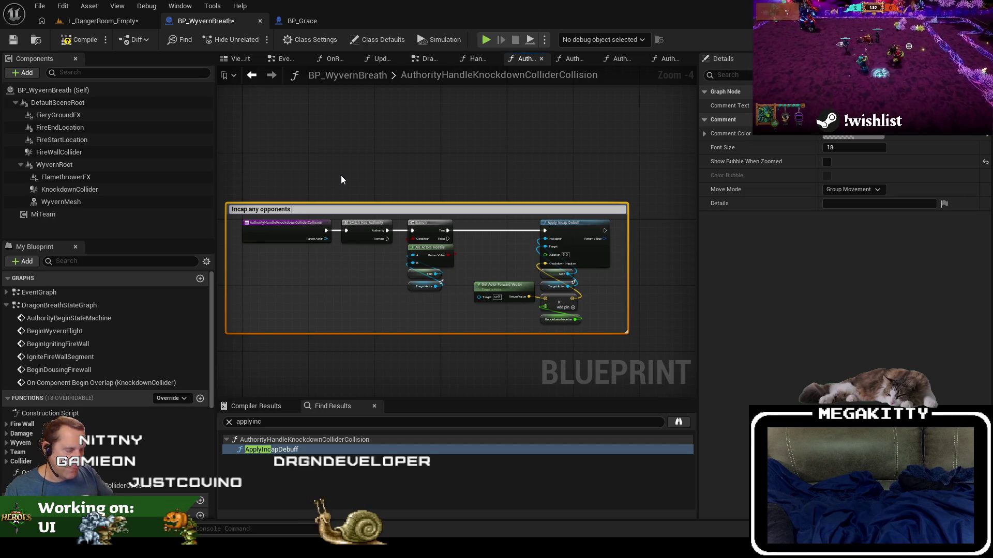
type("that ov")
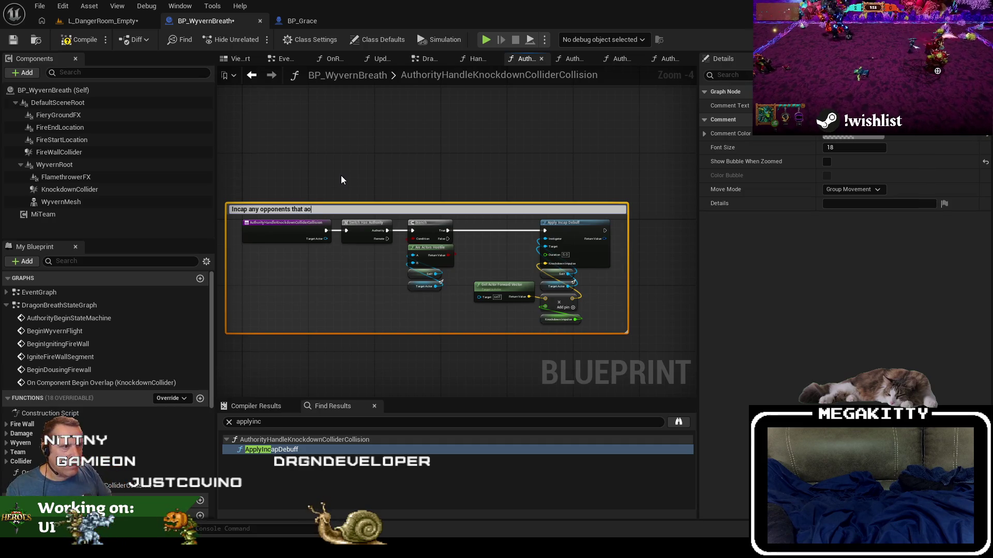
type("erlap the tip of the ")
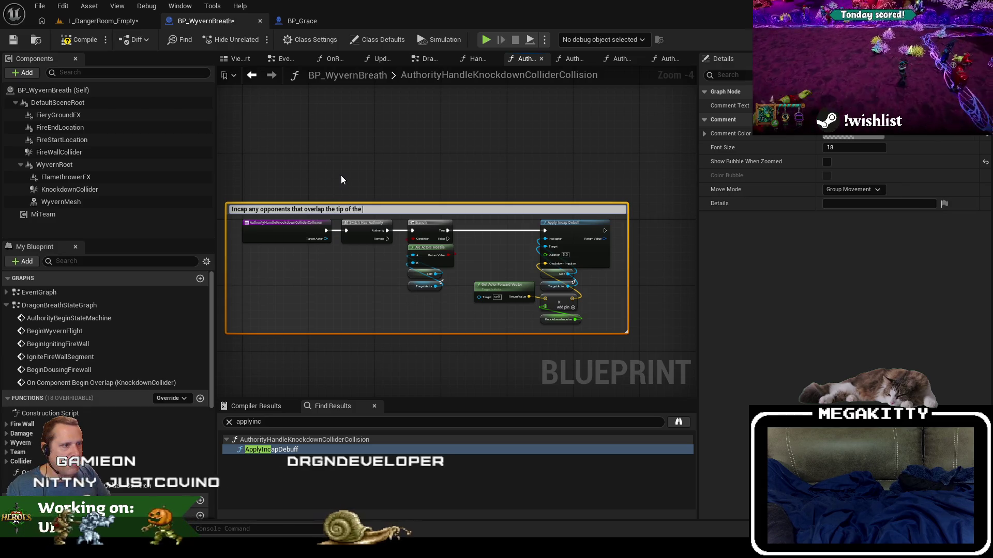
type("fiery t")
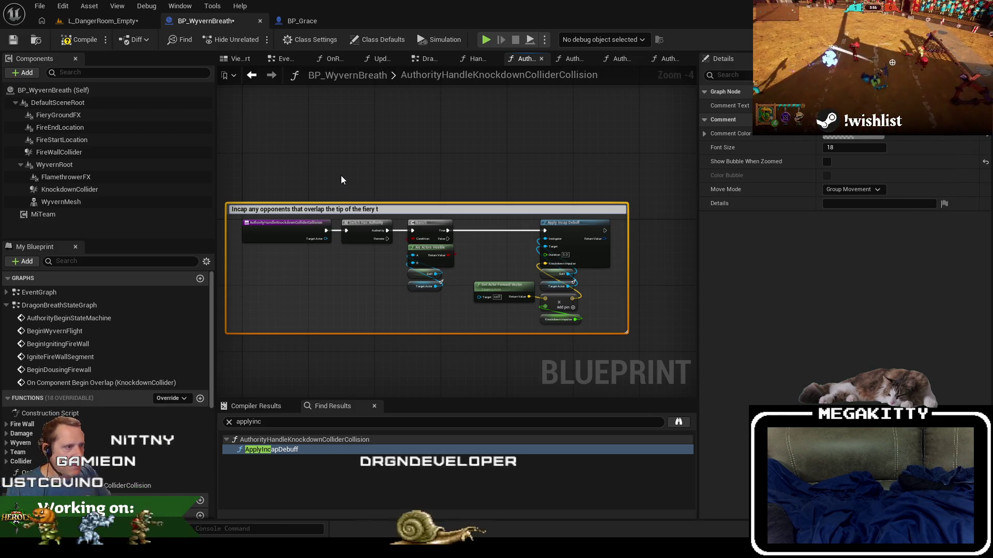
key("BackSpace")
type("breath")
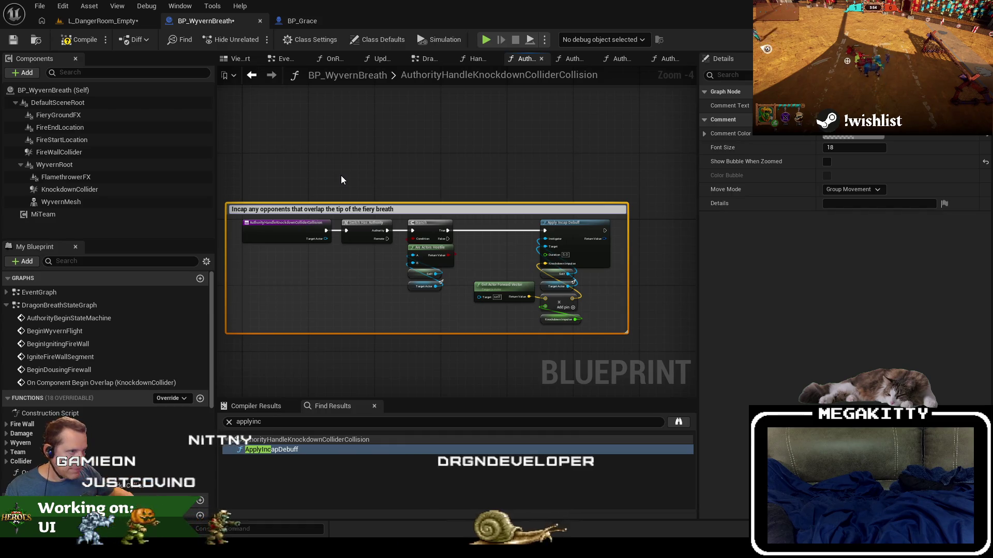
left_click(378, 196)
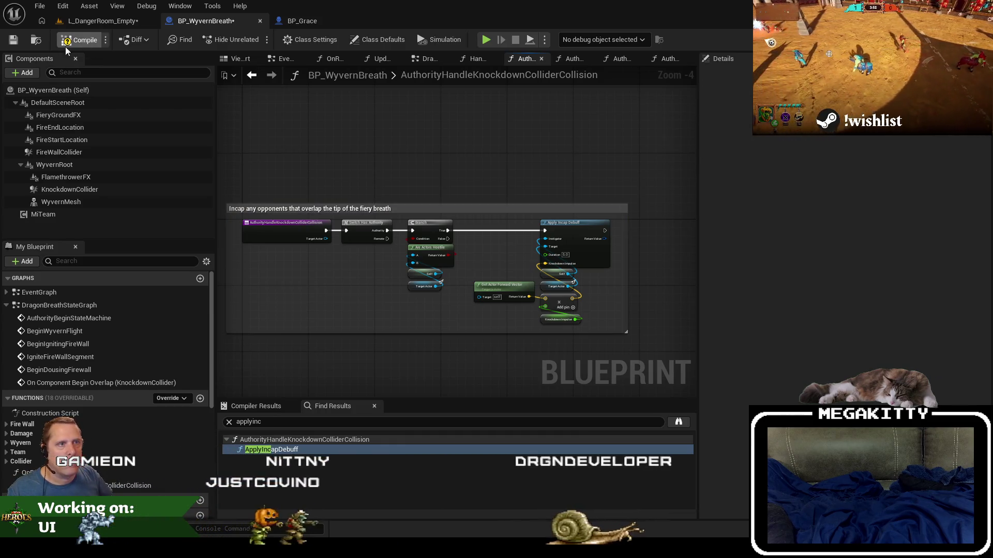
- Save BP_WyvernBreath, glance at the debugger, and discard an accidental edit to cell I20
left_click(14, 41)
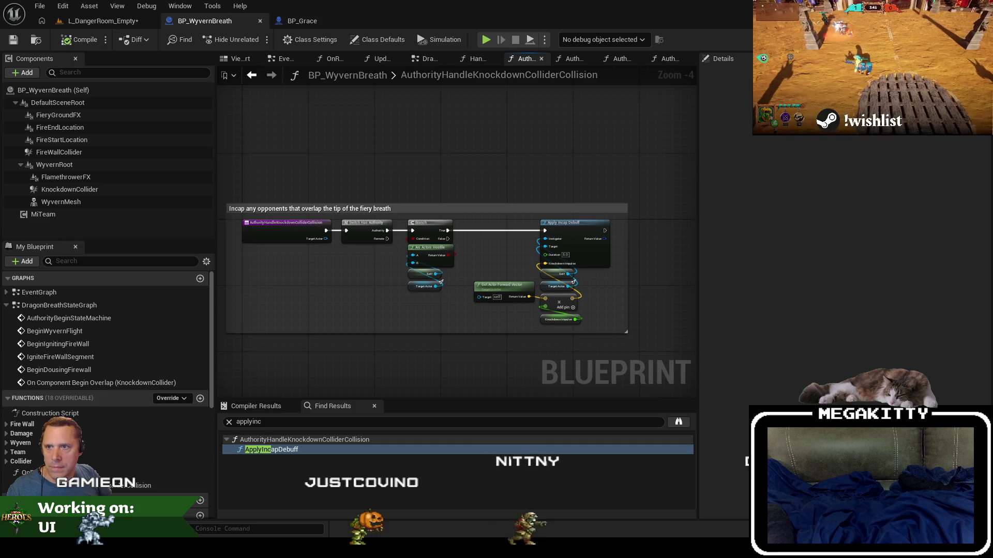
key("alt+Tab")
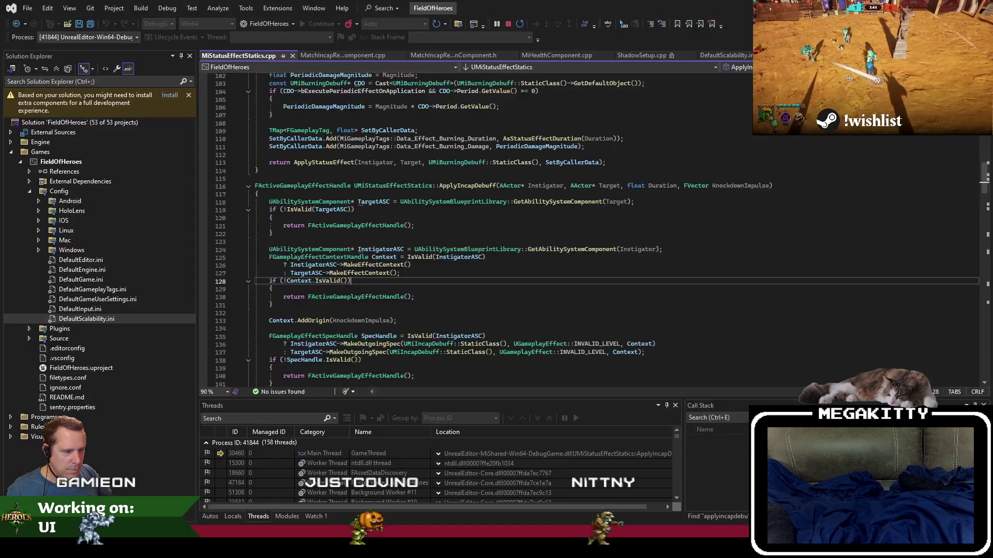
left_click(461, 291)
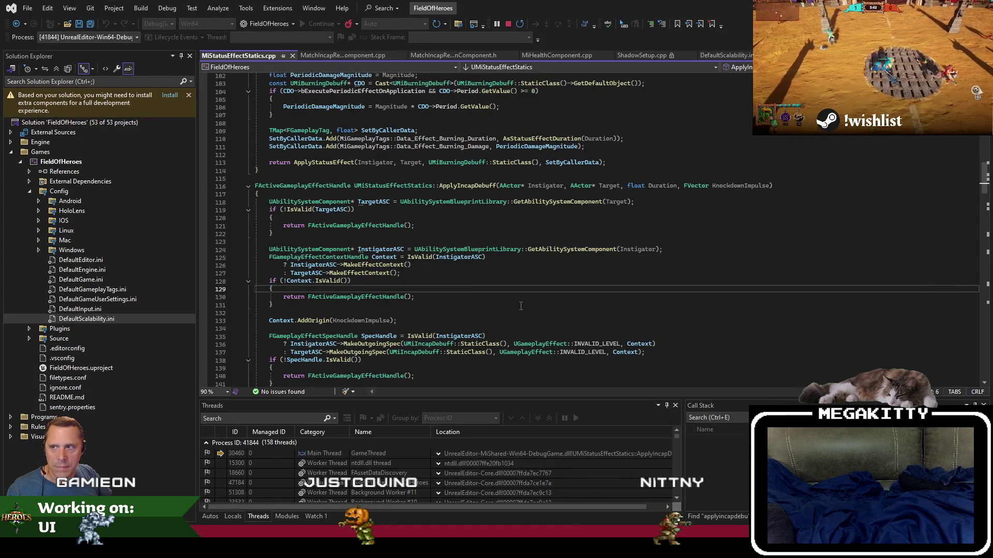
key("alt+Tab")
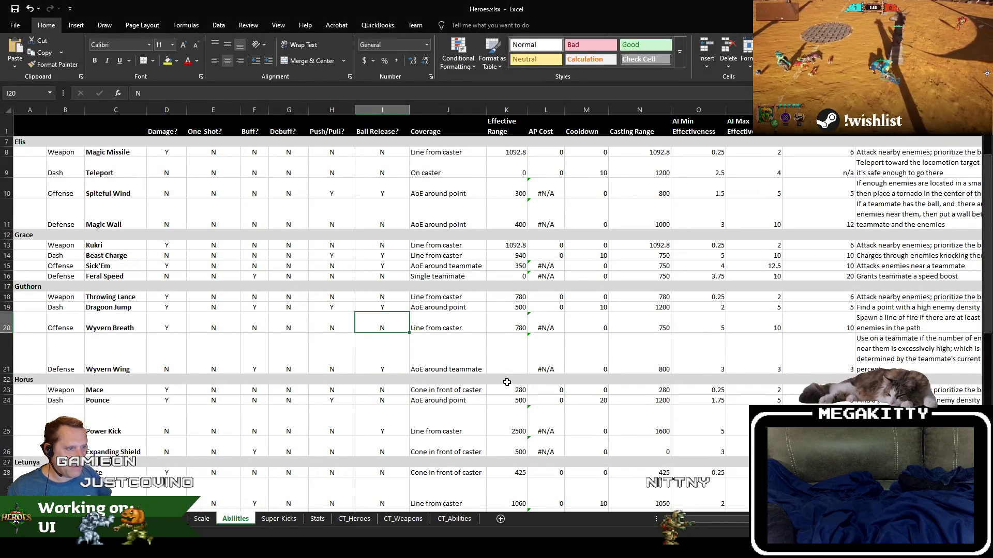
type("Y")
key("Escape")
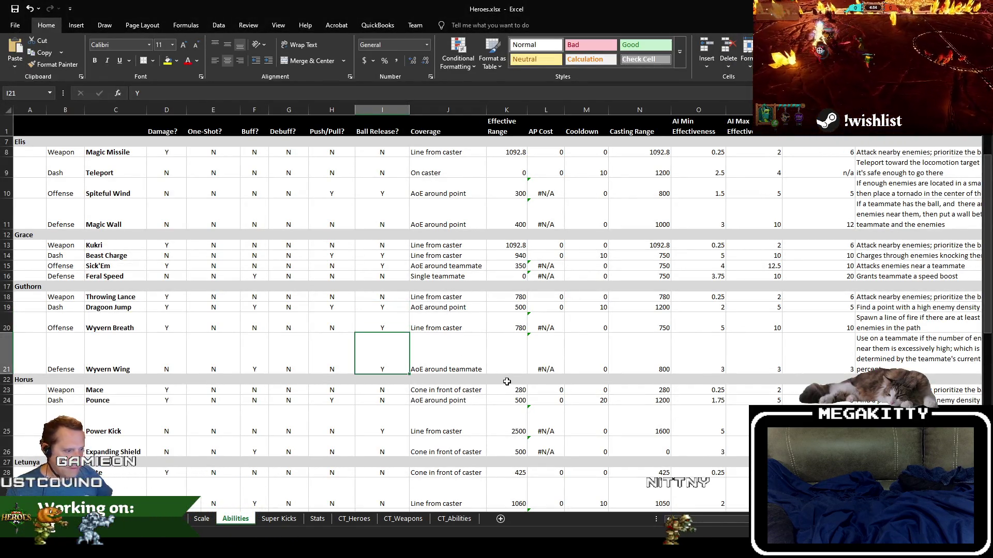
key("alt+Tab")
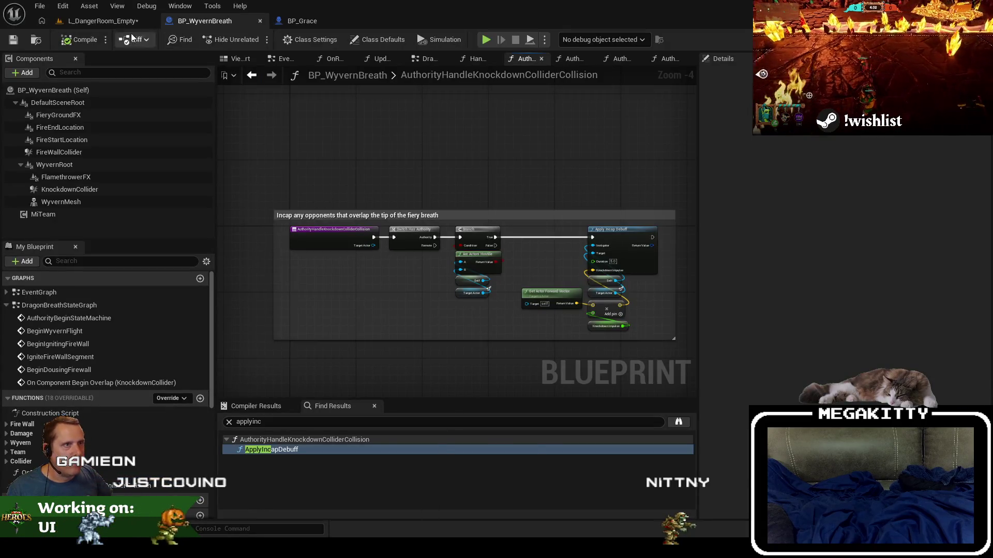
- Dismiss the level's Save Content prompt without saving, then switch to the version control client
left_click(114, 21)
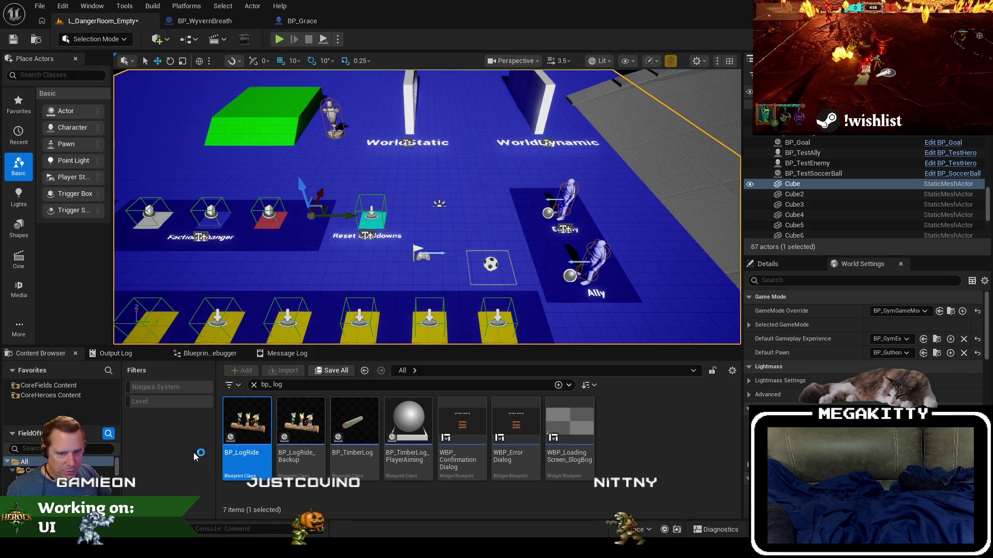
key("ctrl+shift+s")
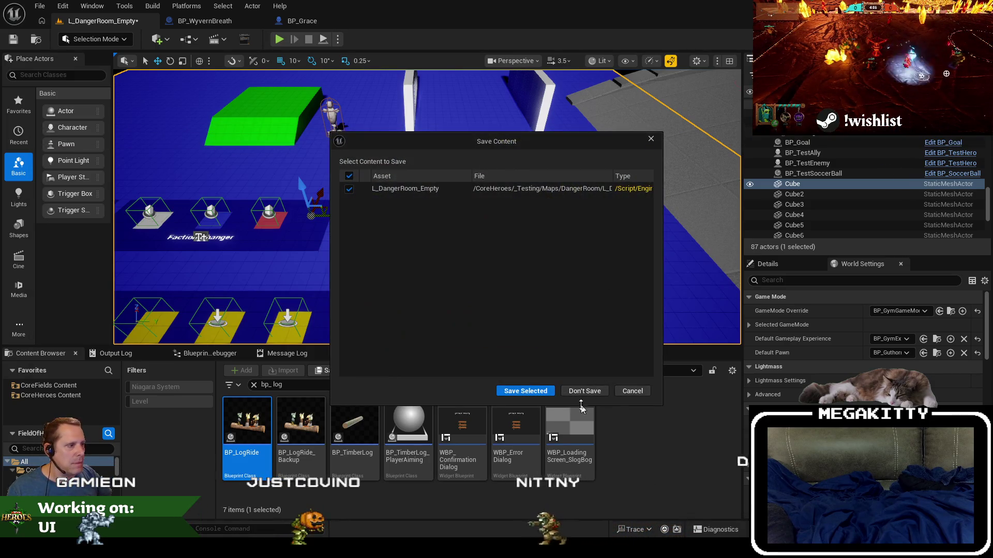
key("Escape")
key("alt+Tab")
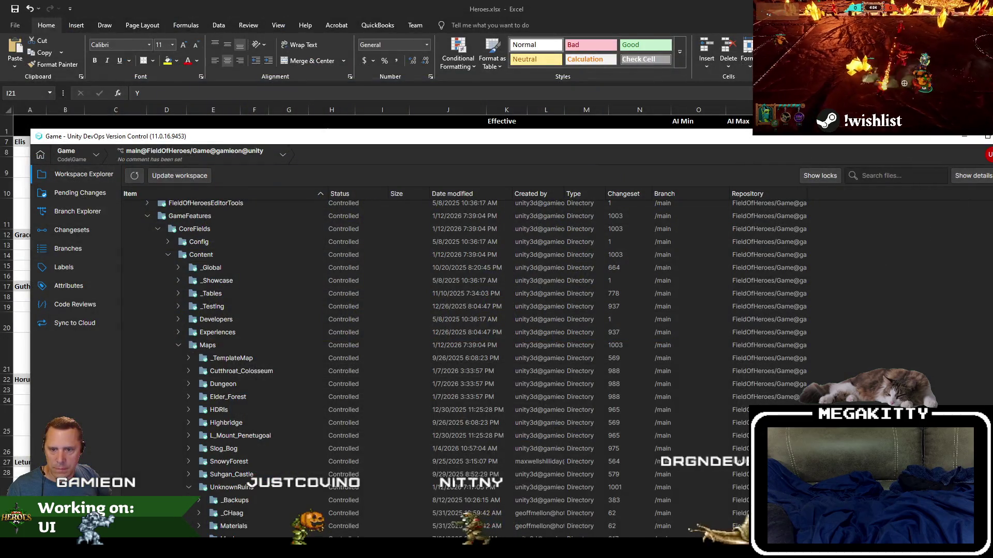
- Exclude the Documentation files from the pending changes
left_click(78, 192)
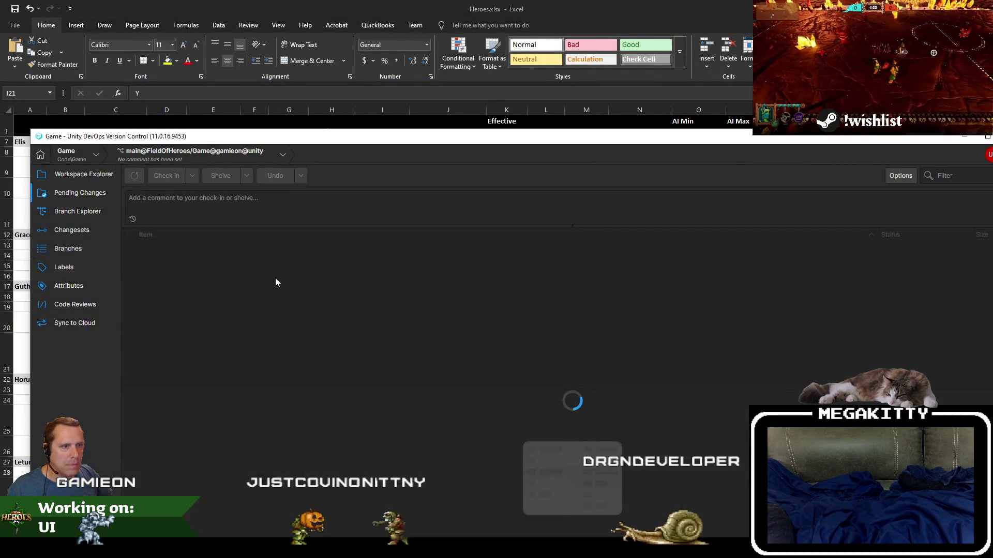
left_click(246, 304)
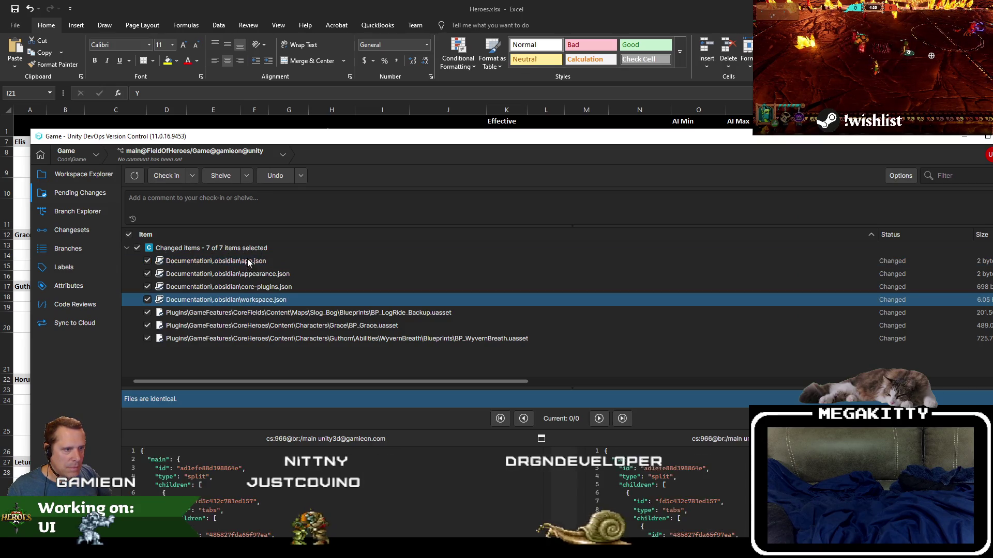
key("shift+Up")
key("shift+Up")
key("shift+Up")
key("space")
- Revert the BP_LogRide_Backup and BP_Grace pending changes
left_click(354, 316)
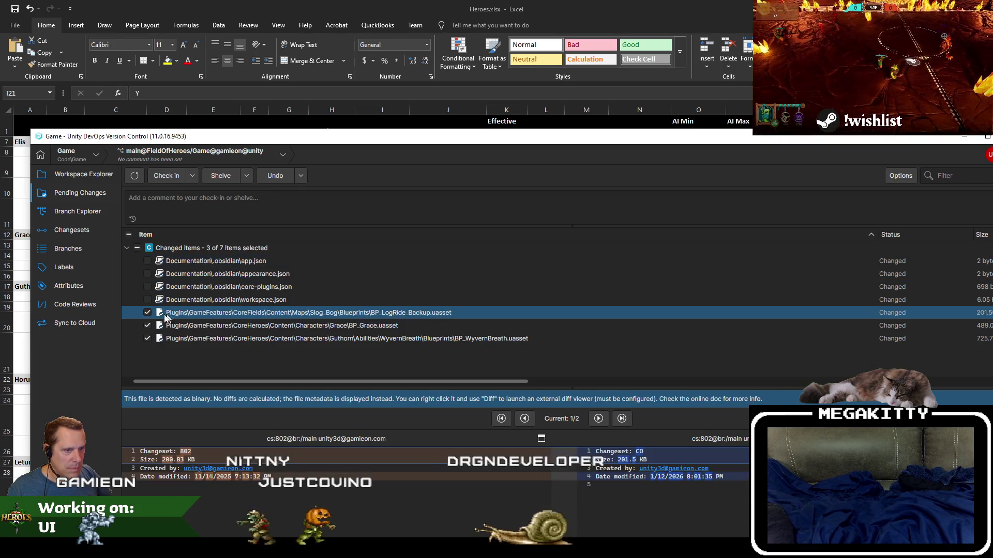
right_click(218, 312)
left_click(196, 318)
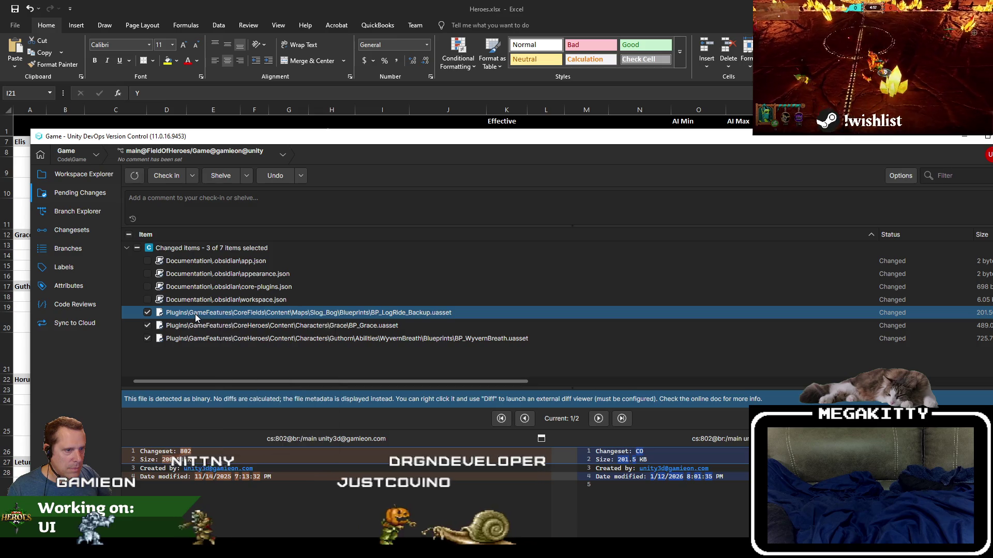
right_click(231, 315)
left_click(248, 351)
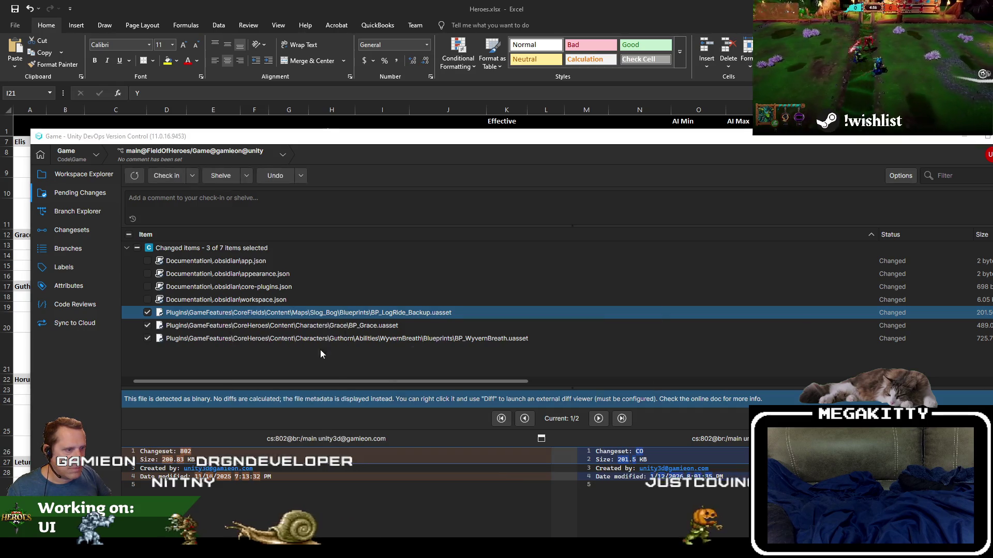
left_click(575, 387)
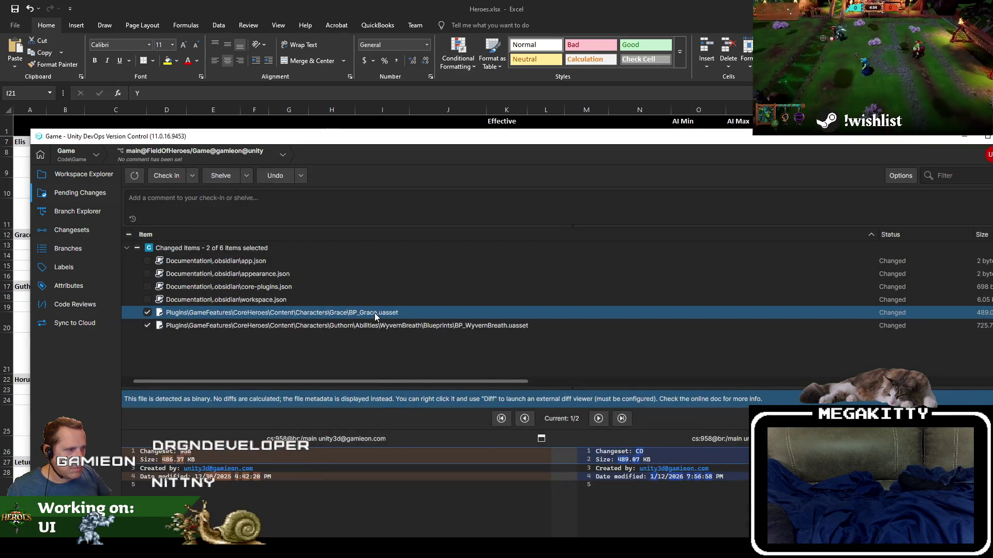
right_click(375, 316)
left_click(417, 355)
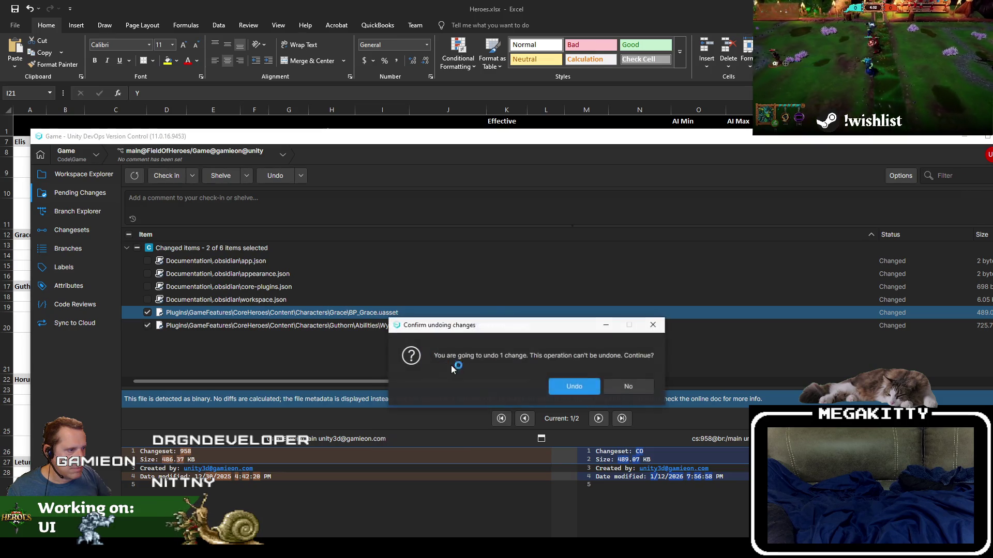
left_click(569, 385)
- Check in with the comment 'Wyvern Breath now incaps any opponent standing beneath the fiery breath'
left_click(185, 199)
type("W")
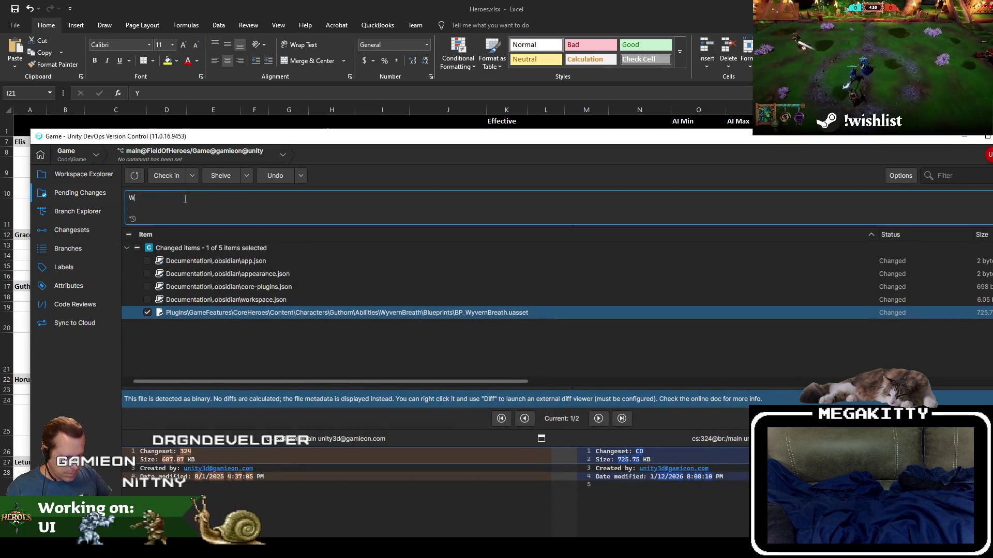
type("yvern Breath now incaps")
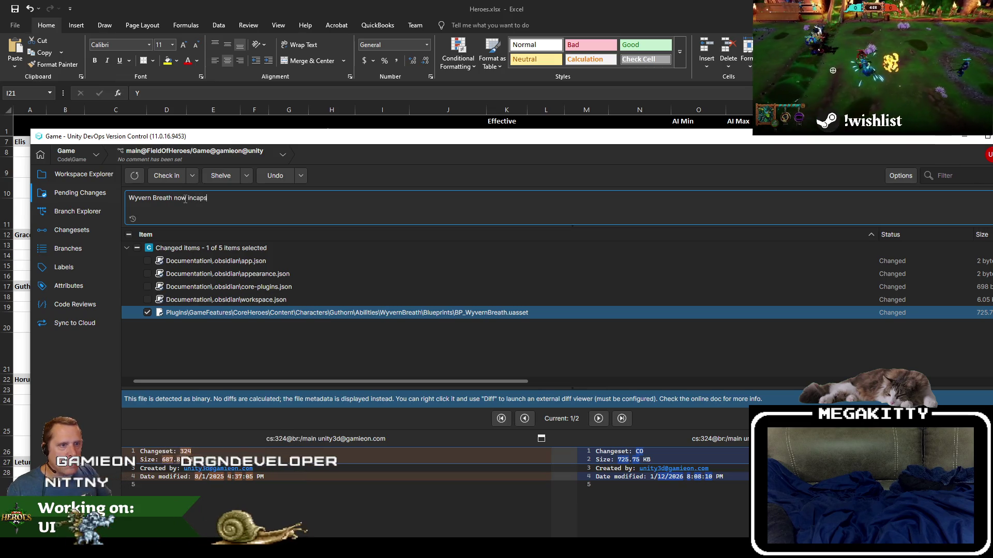
type(" any opponent")
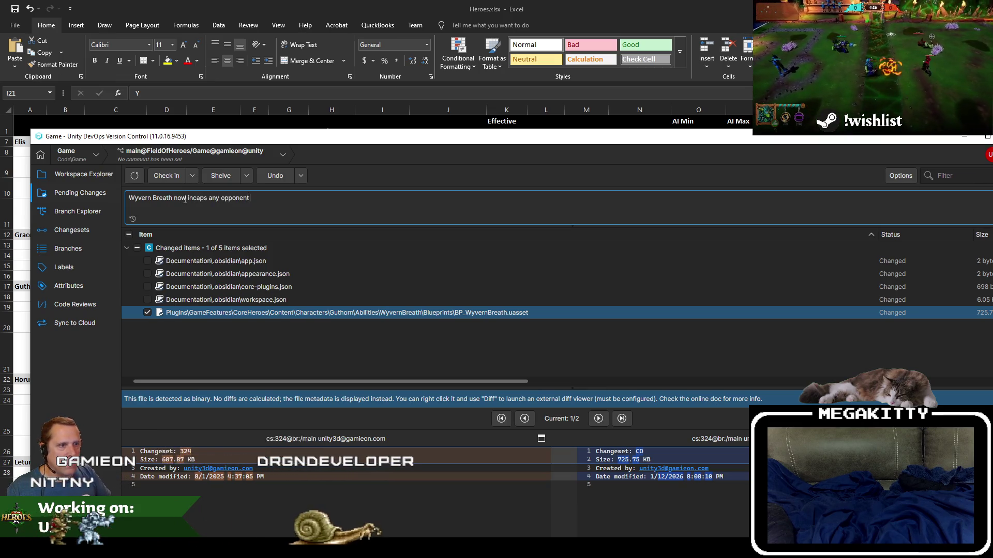
key("BackSpace")
key("BackSpace")
type("standin")
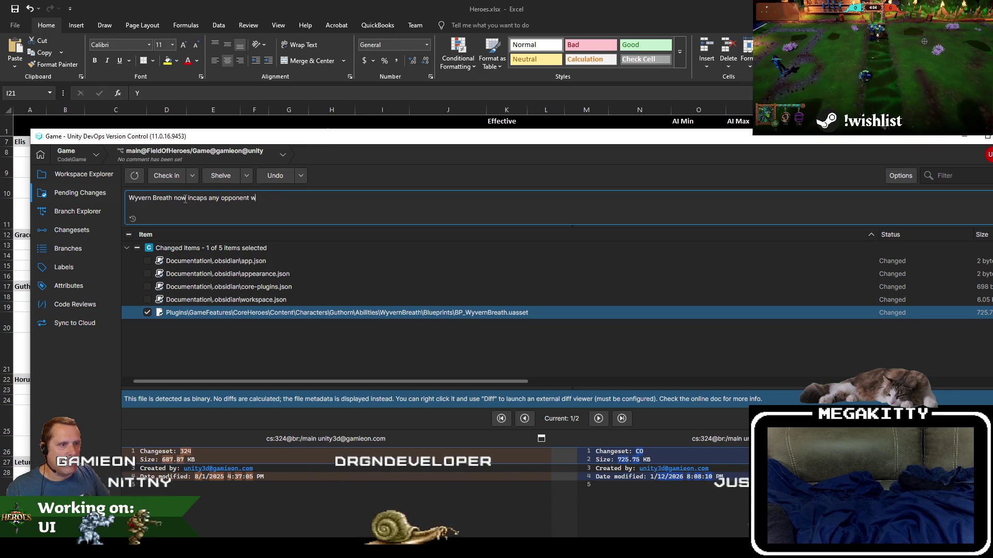
type("g be")
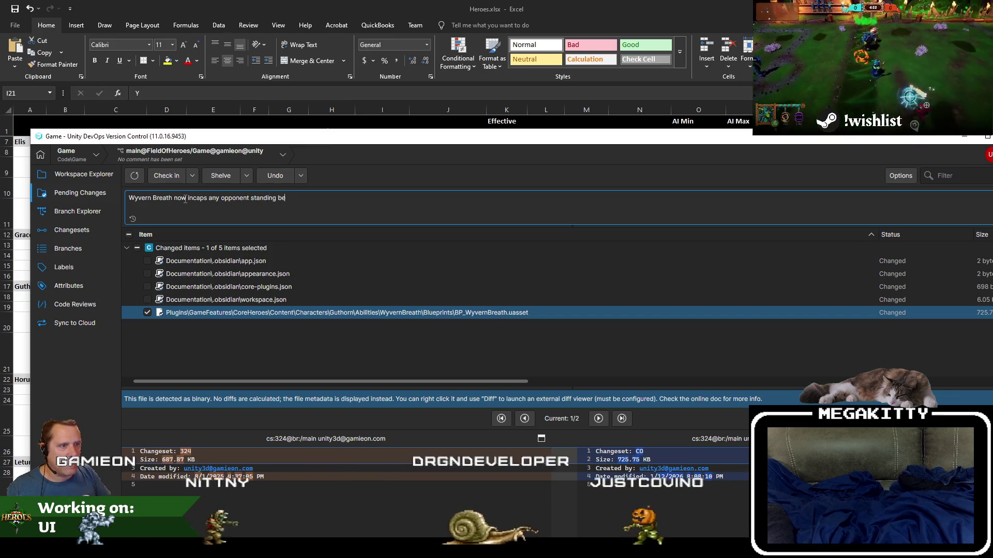
type("neath the fiery breath")
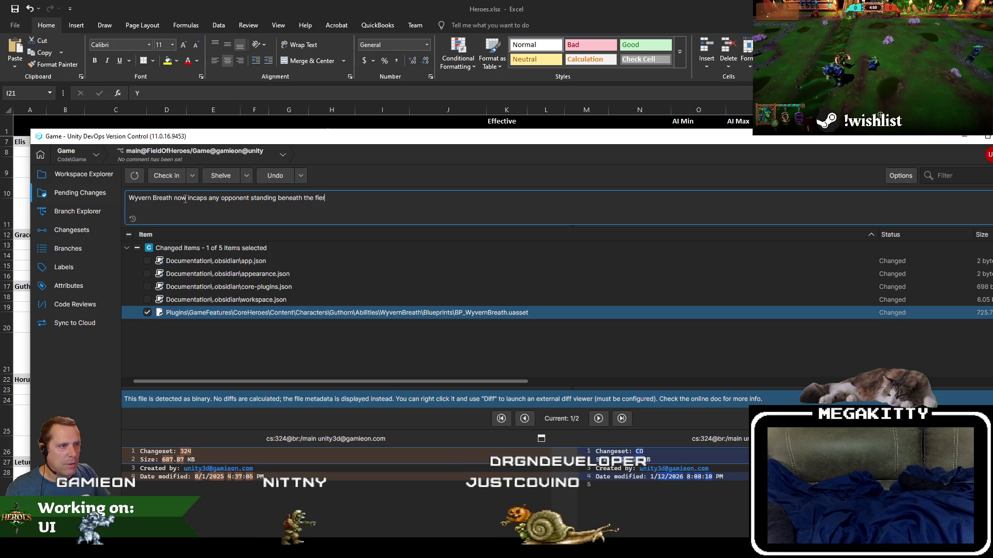
left_click(162, 177)
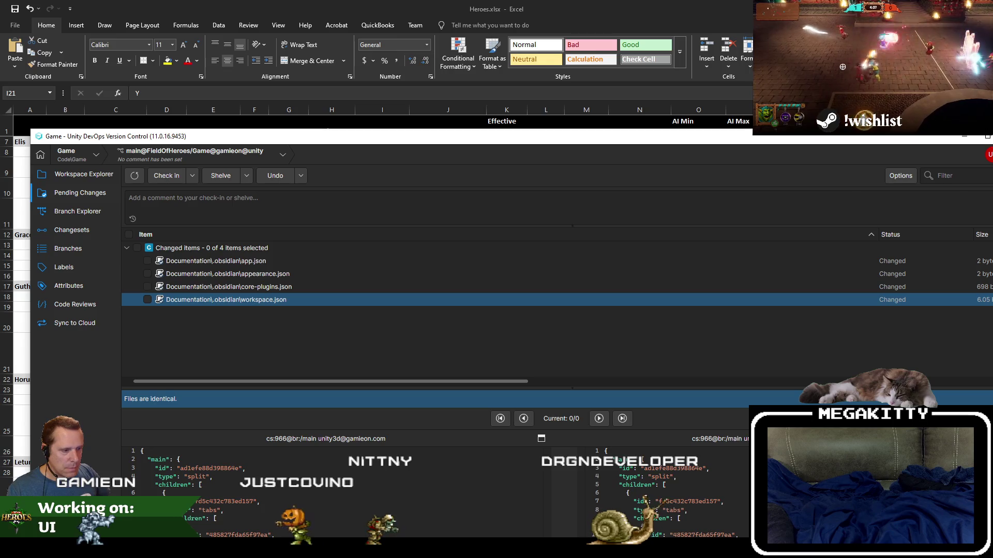
- Review ApplyIncapDebuff in MiStatusEffectStatics.cpp, then switch to Heroes.xlsx in Excel
key("alt+Tab")
left_click(365, 323)
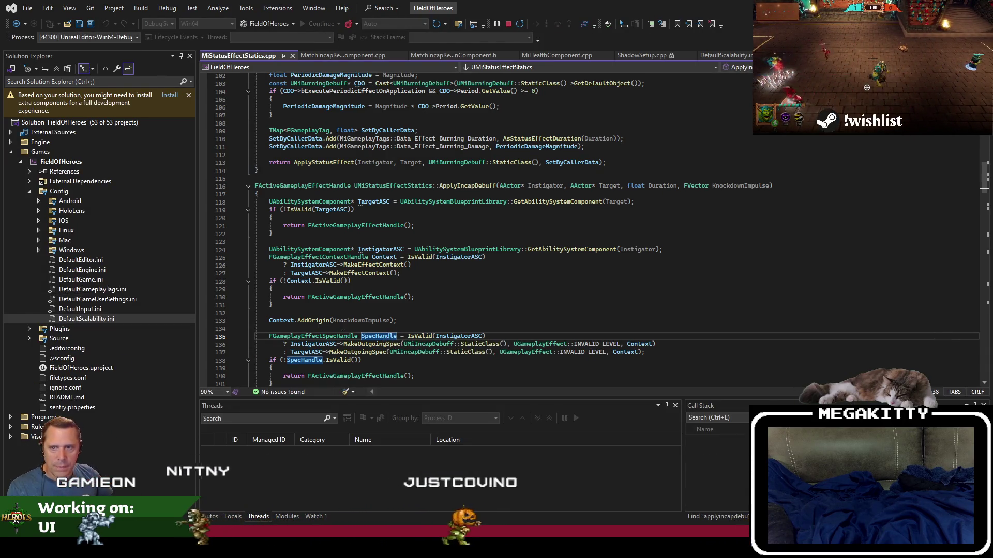
left_click(442, 241)
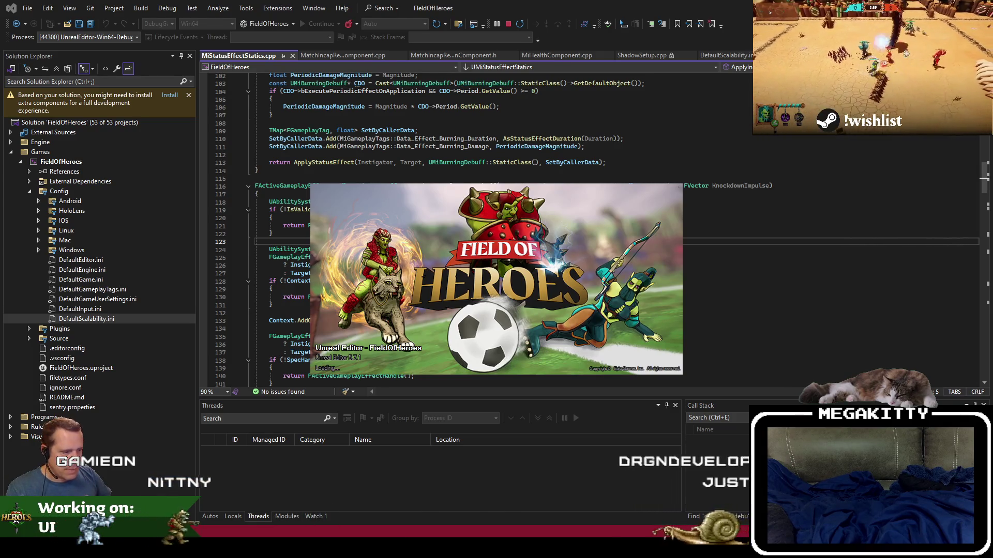
key("alt+Tab")
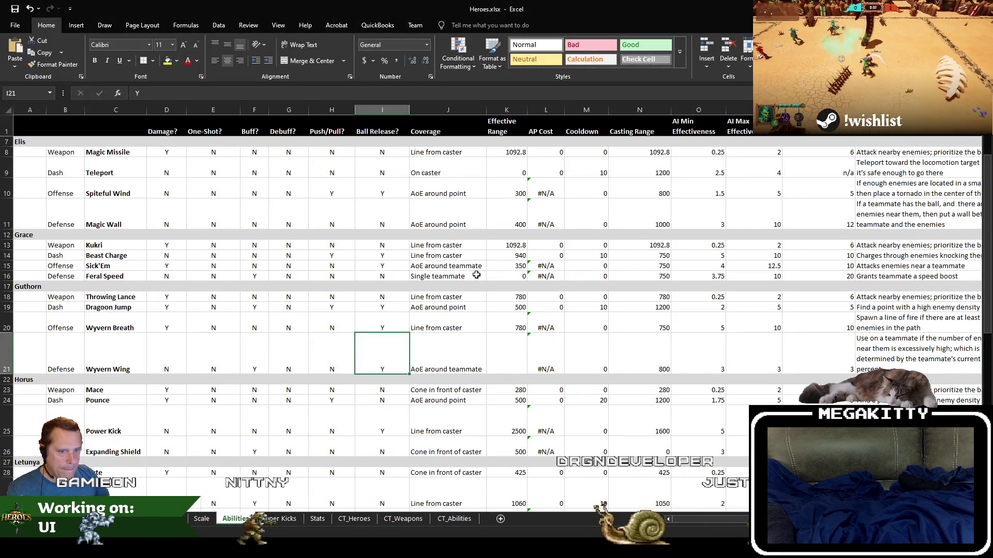
- Scan down column I past the Guthorn and Horus ability rows, then return to Unreal
key("Down")
scroll(476, 274, "down", 1)
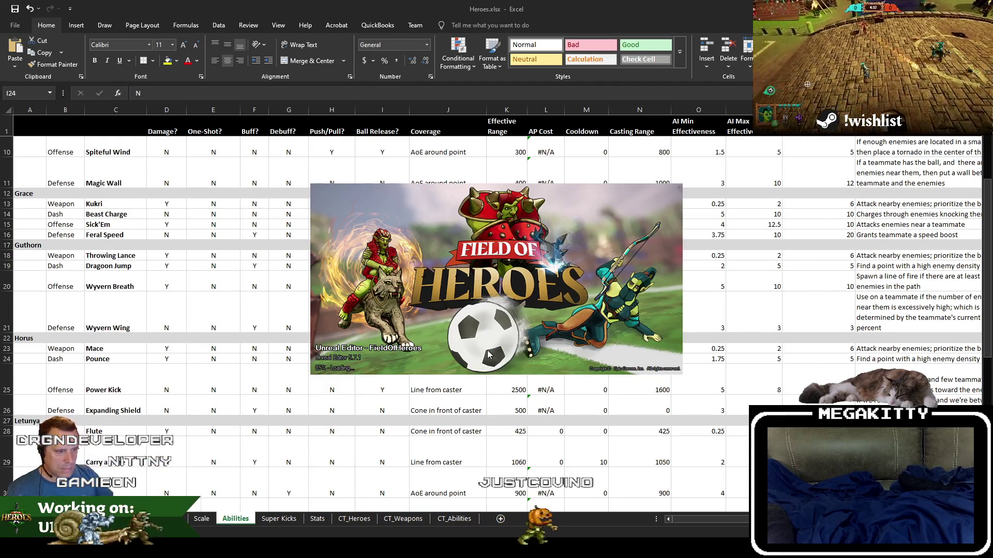
mouse_move(295, 548)
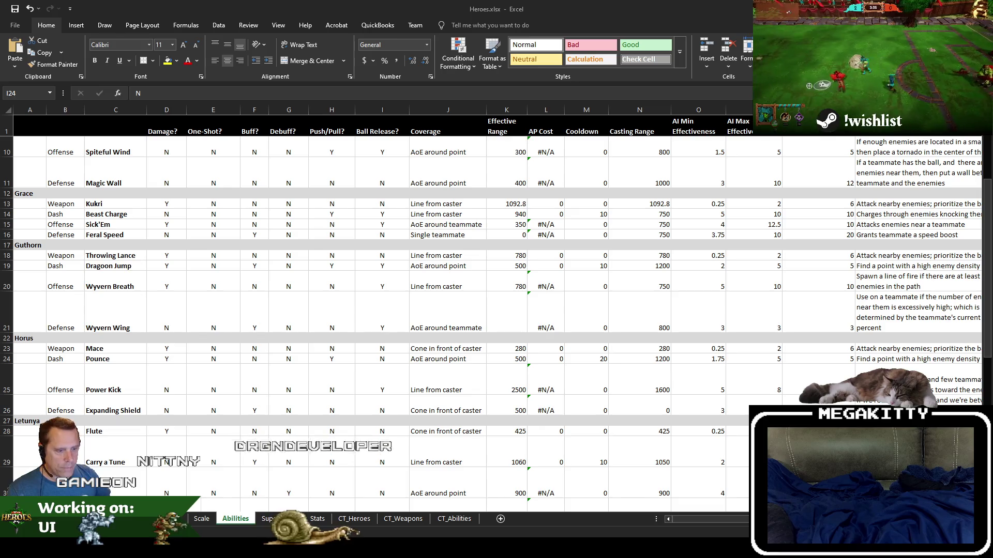
mouse_move(126, 549)
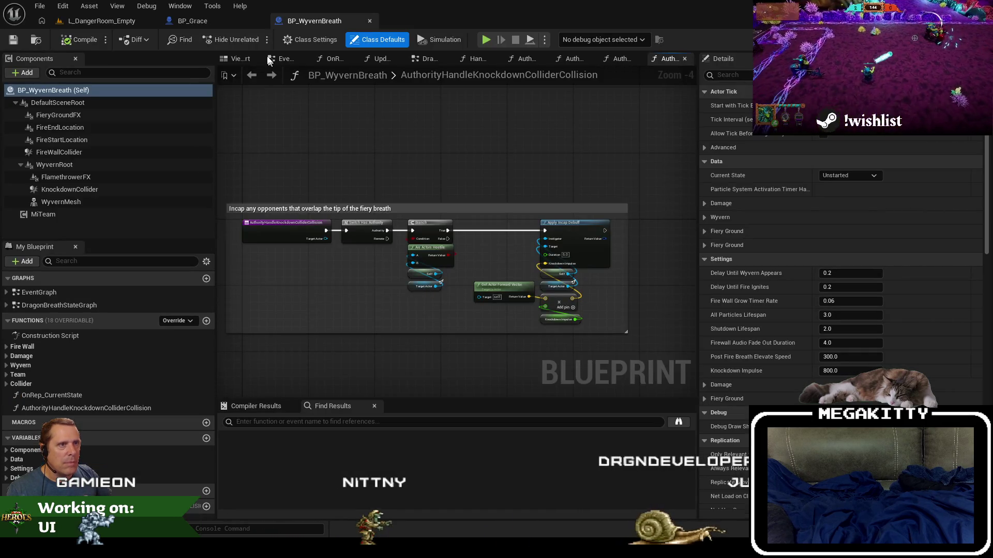
- Open BP_Grace's Handle Beast Charge Collision function graph from the beast charge overlap event
left_click(182, 21)
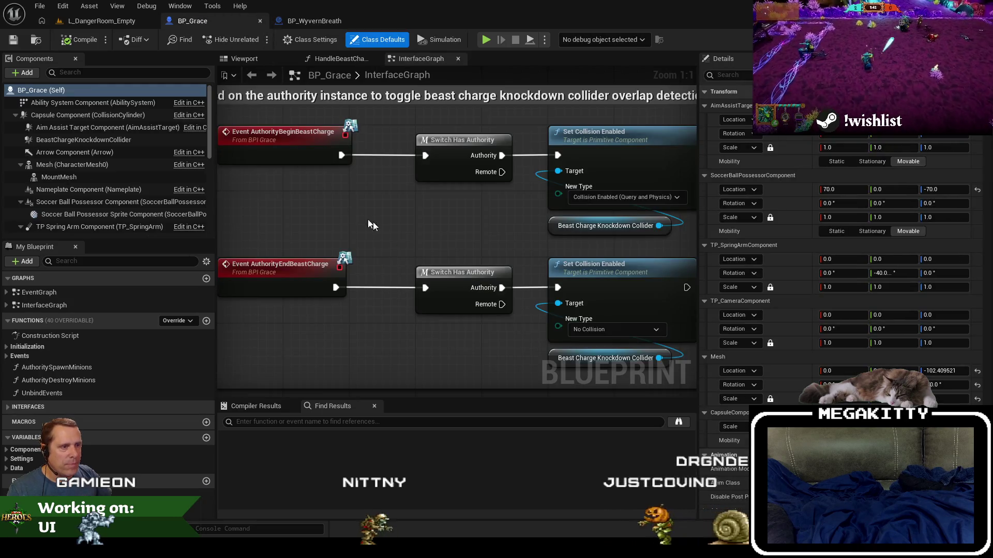
scroll(327, 191, "down", 4)
scroll(328, 188, "up", 3)
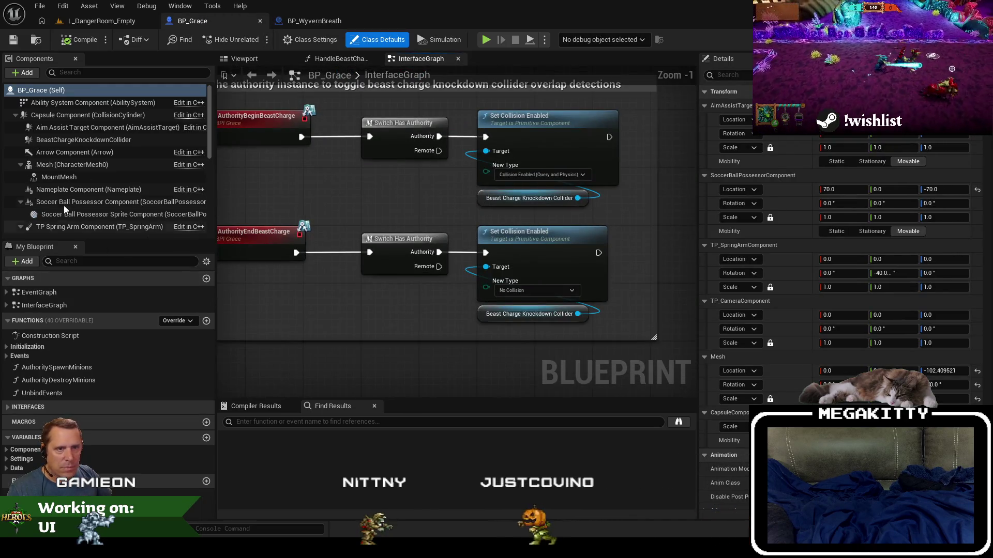
left_click(7, 293)
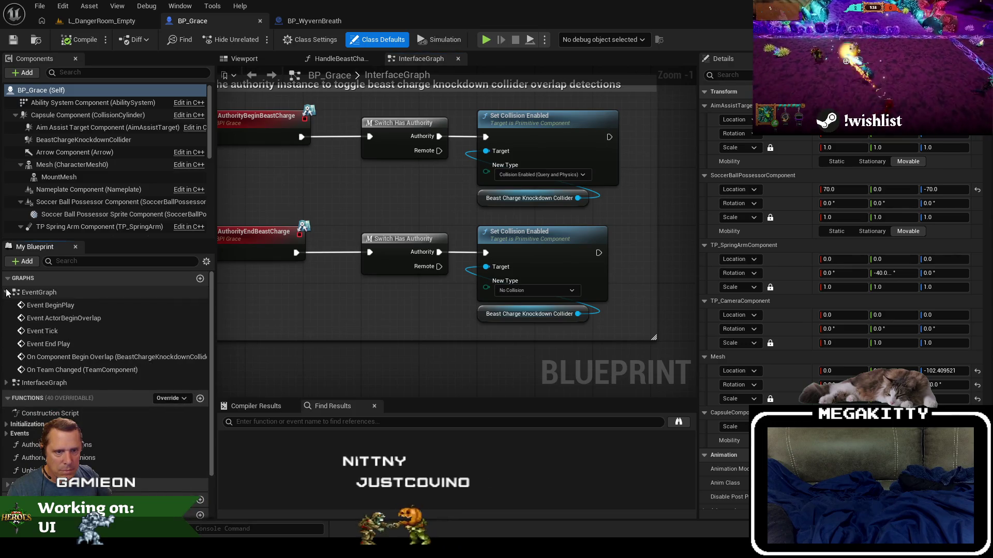
double_click(140, 358)
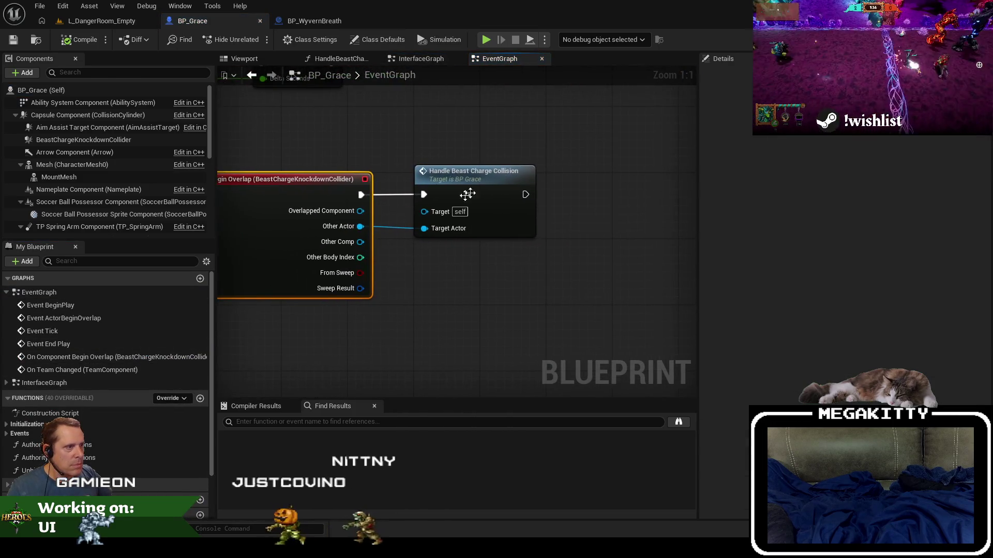
left_click(467, 195)
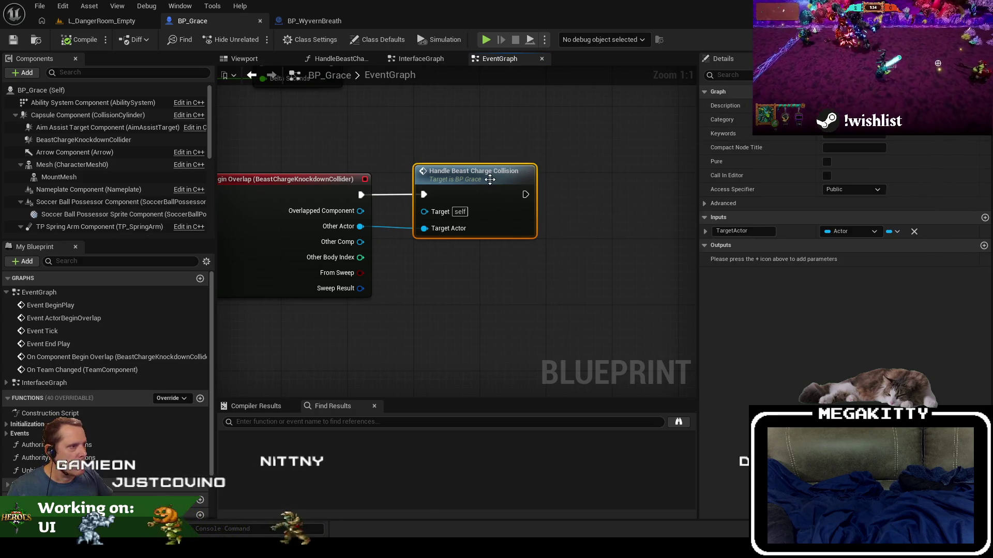
double_click(490, 179)
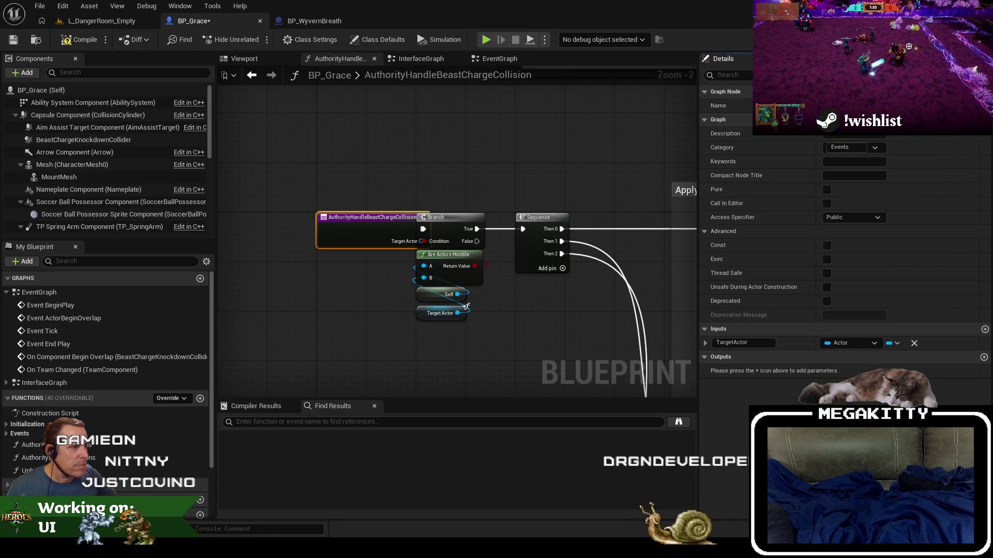
- Insert a Switch Has Authority node after the function entry and compile BP_Grace
scroll(507, 160, "down", 5)
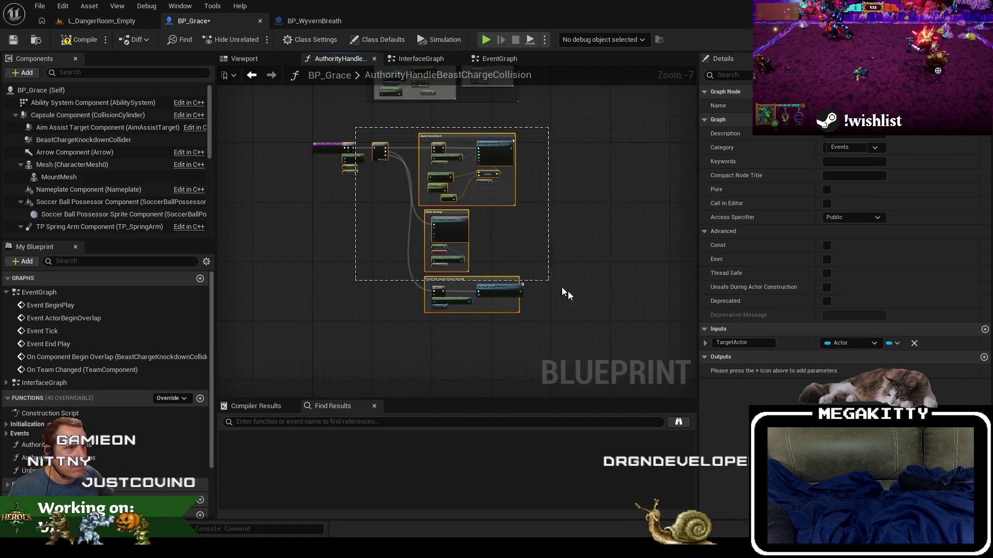
scroll(382, 176, "up", 4)
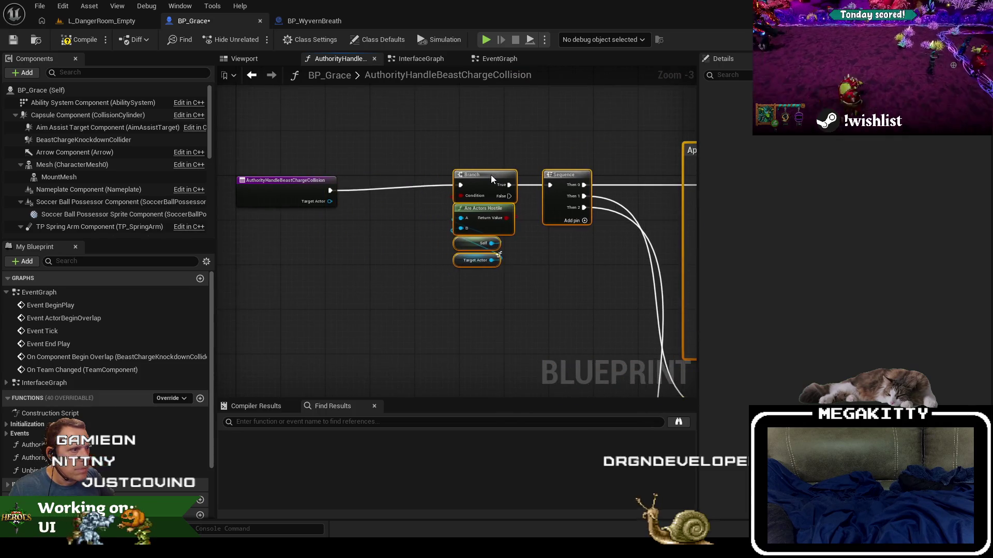
left_click_drag(491, 179, 496, 184)
left_click_drag(330, 191, 370, 189)
type("has ")
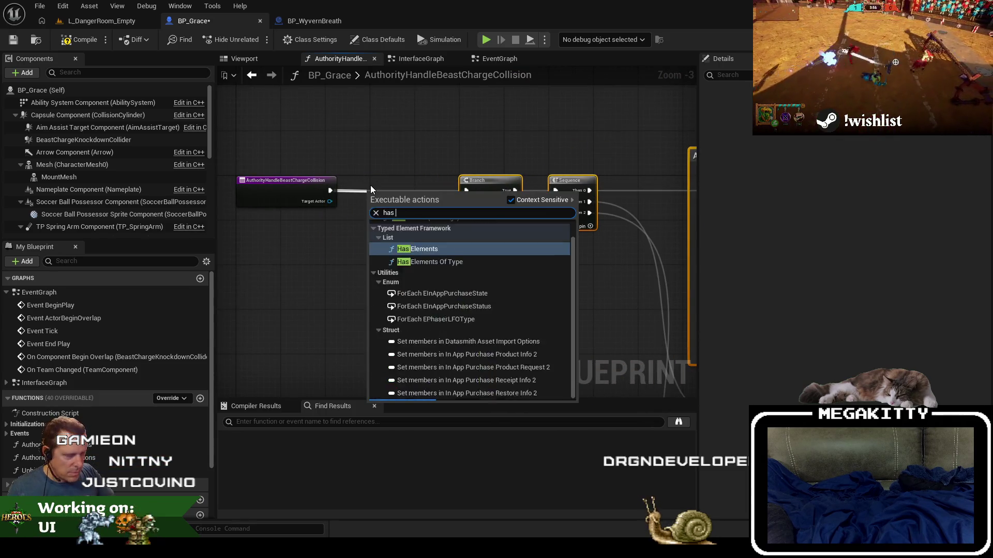
type("auth")
key("Return")
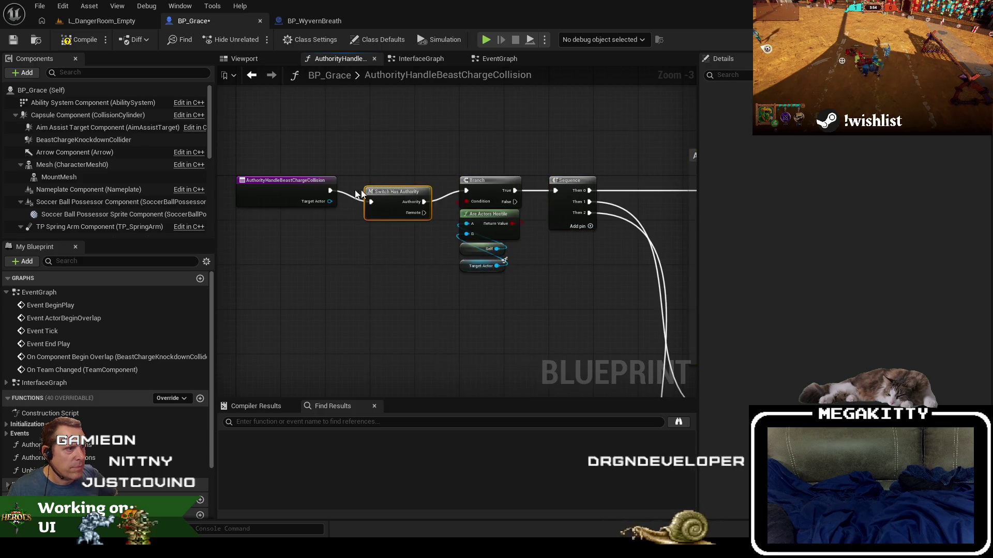
scroll(415, 135, "down", 1)
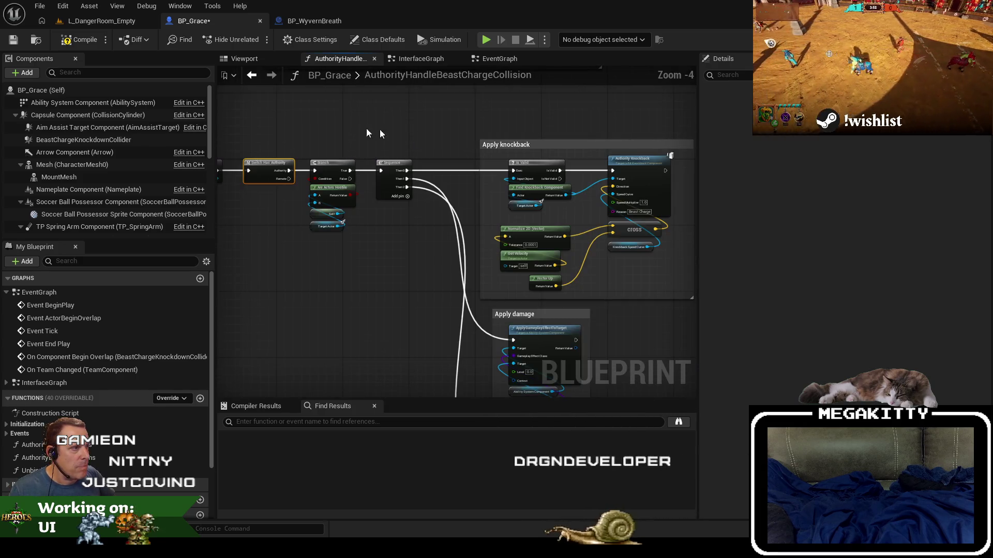
left_click(13, 40)
- Pan to check the Switch Has Authority and Sequence nodes, then go to L_DangerRoom_Empty
mouse_move(427, 285)
left_mouse_down()
mouse_move(364, 258)
mouse_move(362, 175)
mouse_move(330, 69)
left_mouse_up()
mouse_move(326, 164)
left_mouse_down()
mouse_move(351, 250)
mouse_move(446, 275)
left_mouse_up()
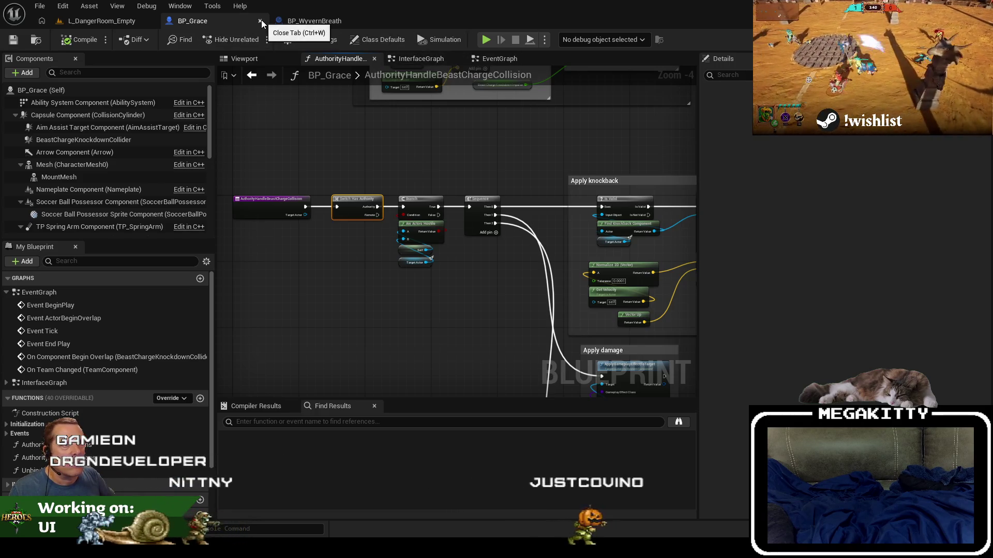
left_click(89, 23)
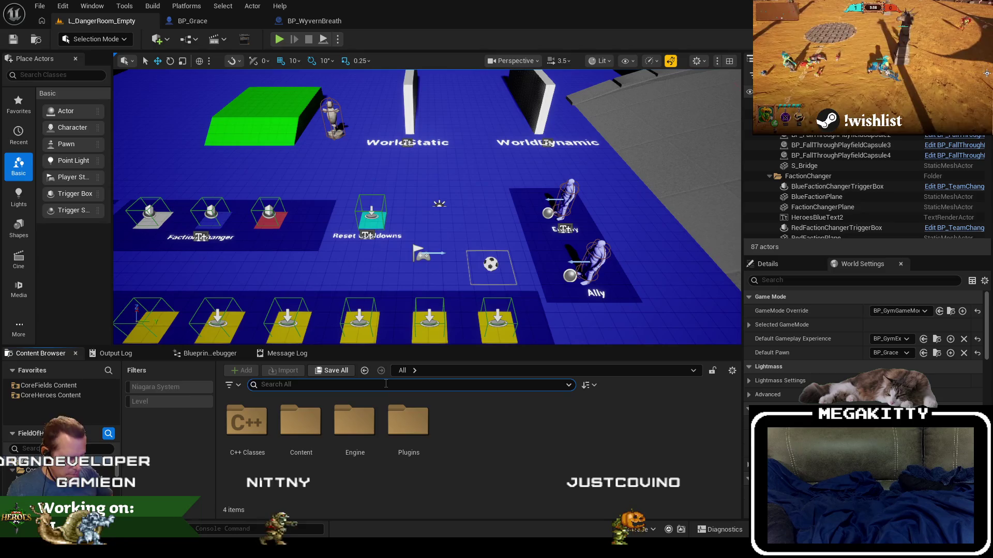
- Find BP_Ulric in CoreHeroes Content, open it, then close it again
type("bp_ulr")
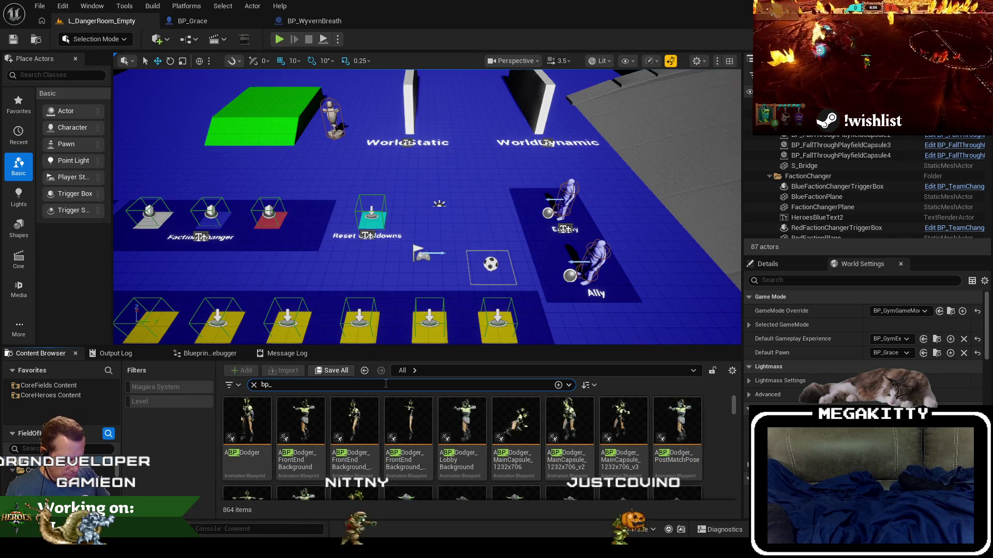
type("i")
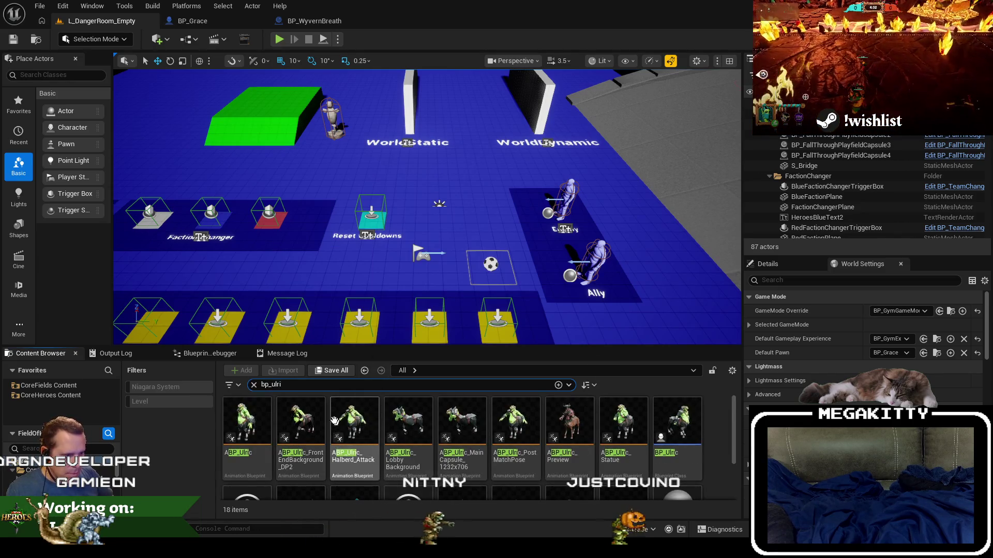
left_click(44, 396)
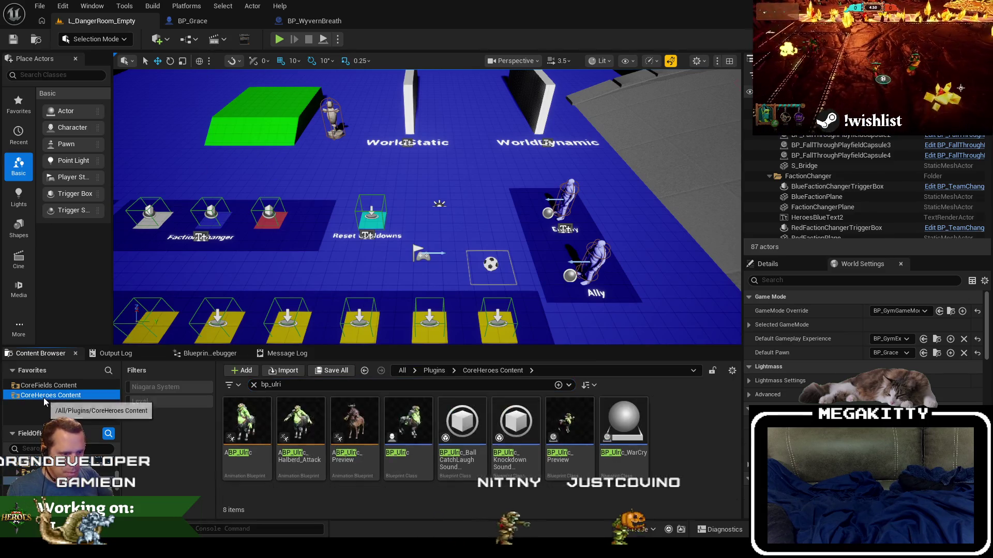
left_click(406, 453)
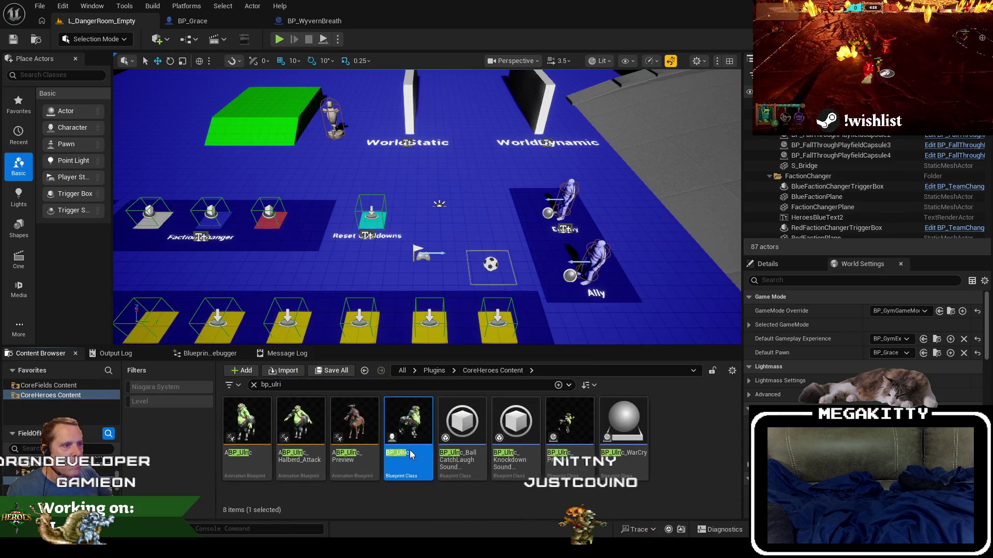
double_click(410, 453)
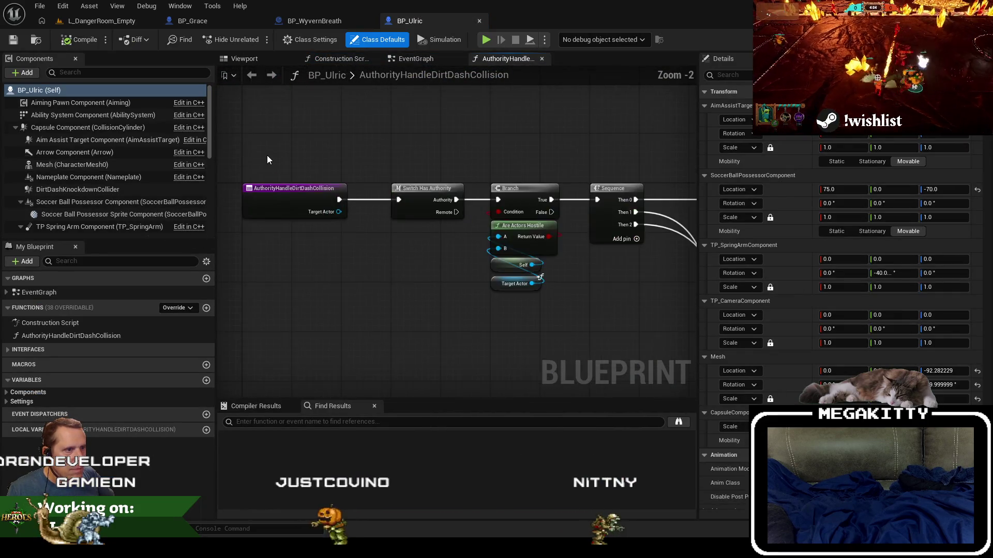
left_click(479, 21)
left_click(223, 21)
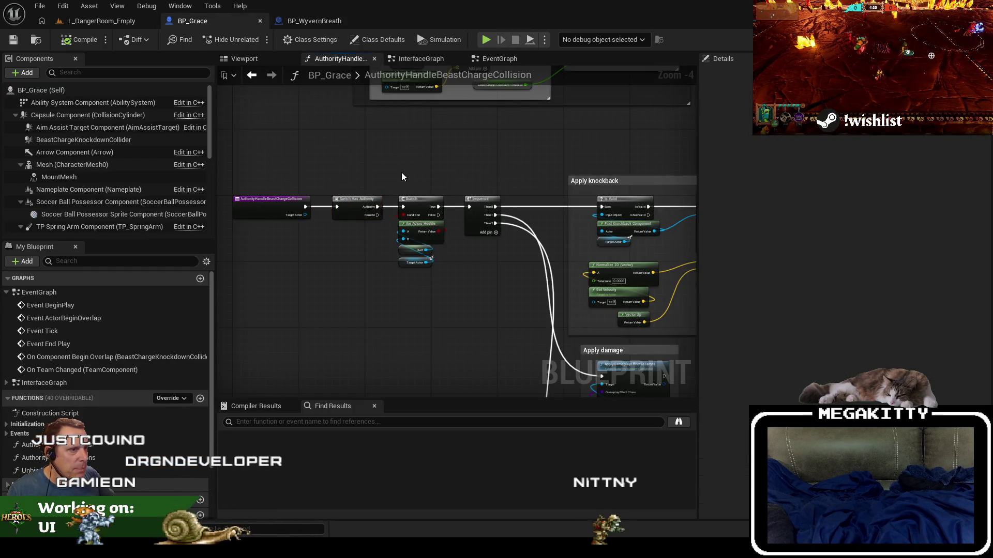
- Close the BP_WyvernBreath tab and compile BP_Grace
left_click(333, 163)
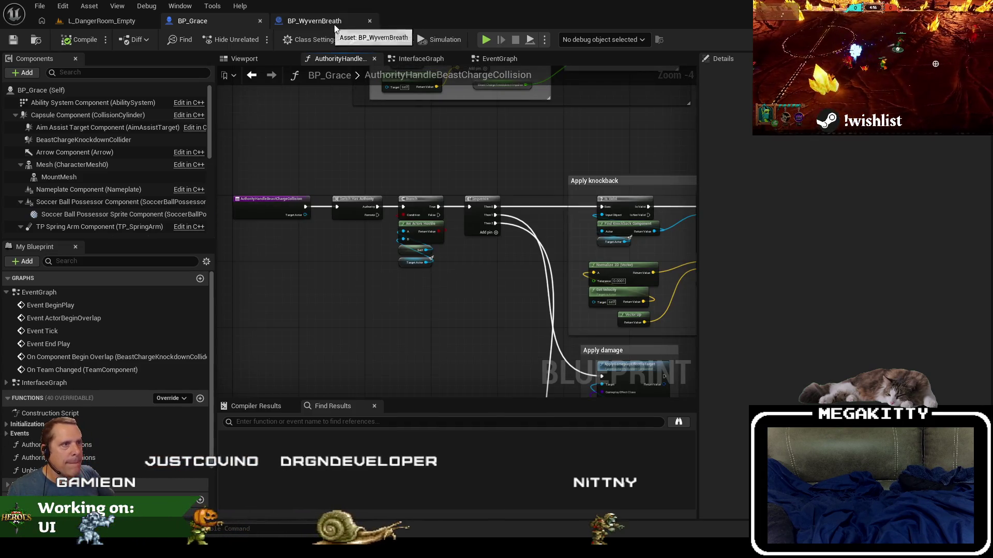
left_click(370, 21)
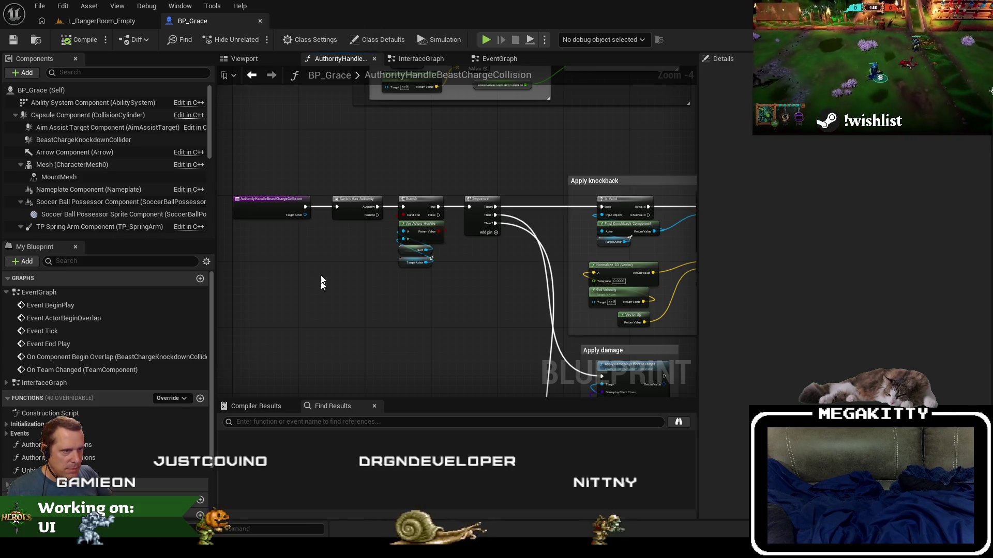
left_click(80, 40)
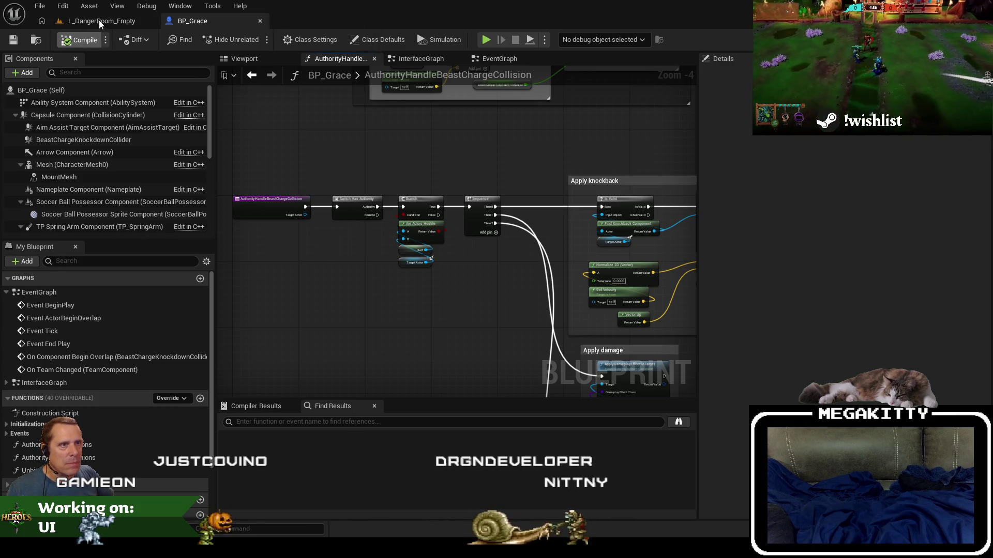
- Play-test L_DangerRoom_Empty with Grace (Alt+P), walk onto the floor, and stop with Esc
left_click(99, 20)
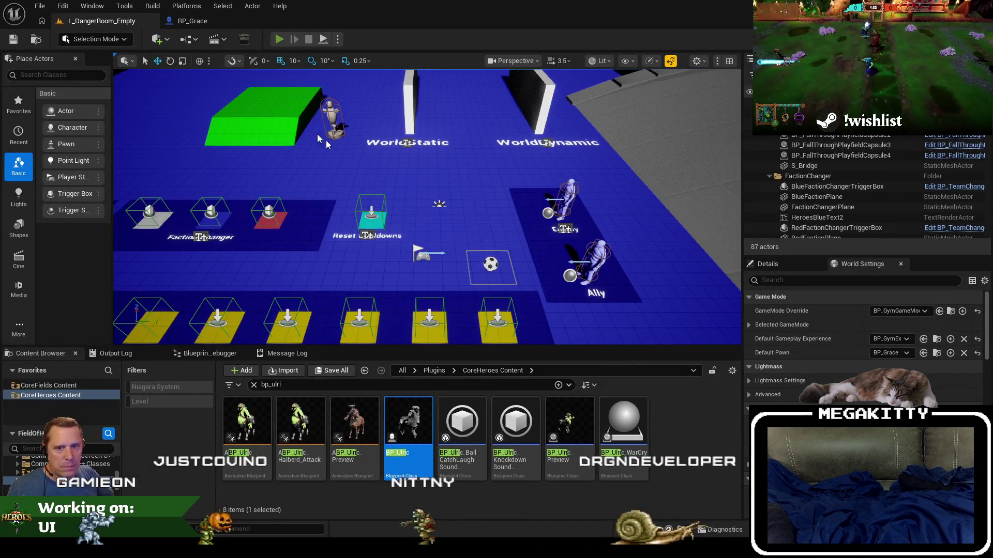
key("alt+p")
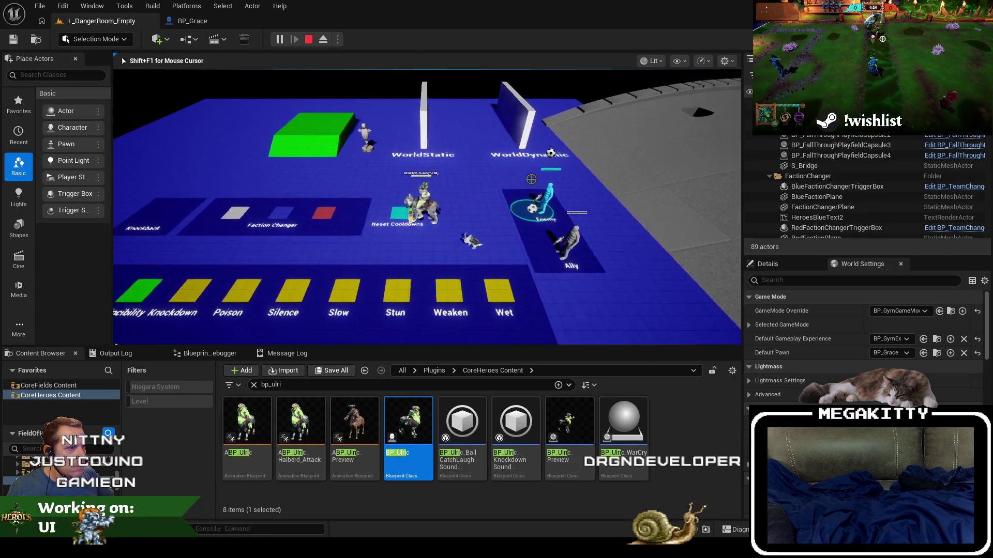
key("d")
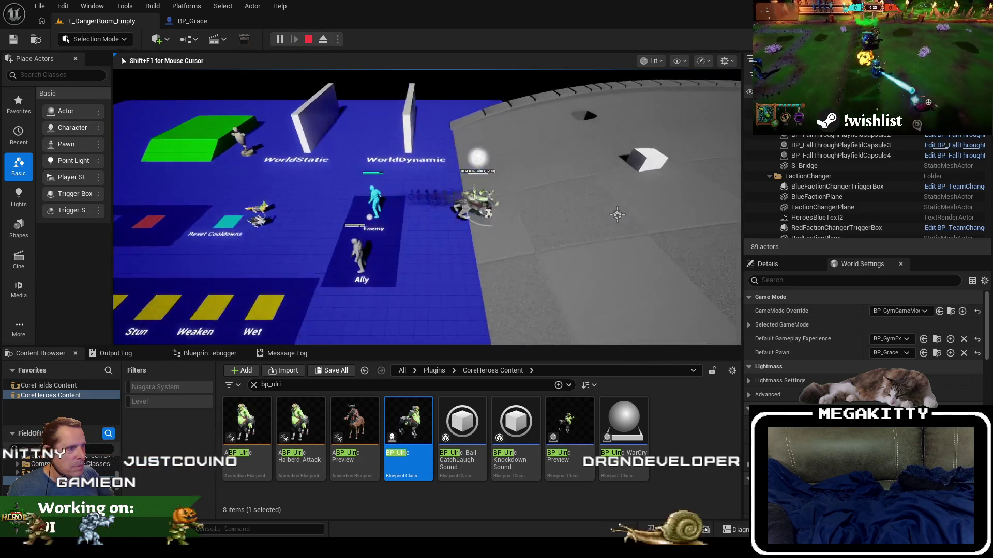
key("Escape")
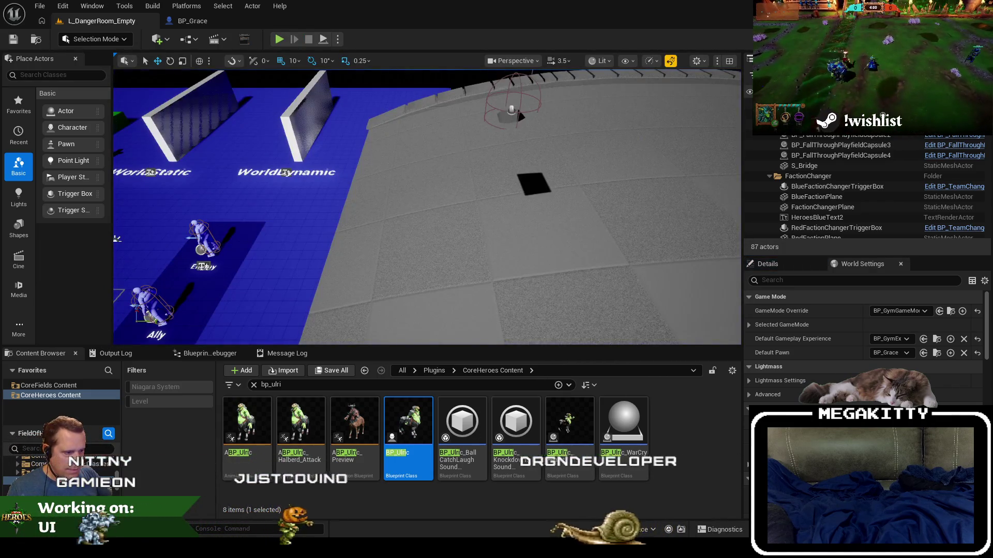
- Check in BP_Grace.uasset, commented as fixing the ball-stealing dash authority bug
key("alt+Tab")
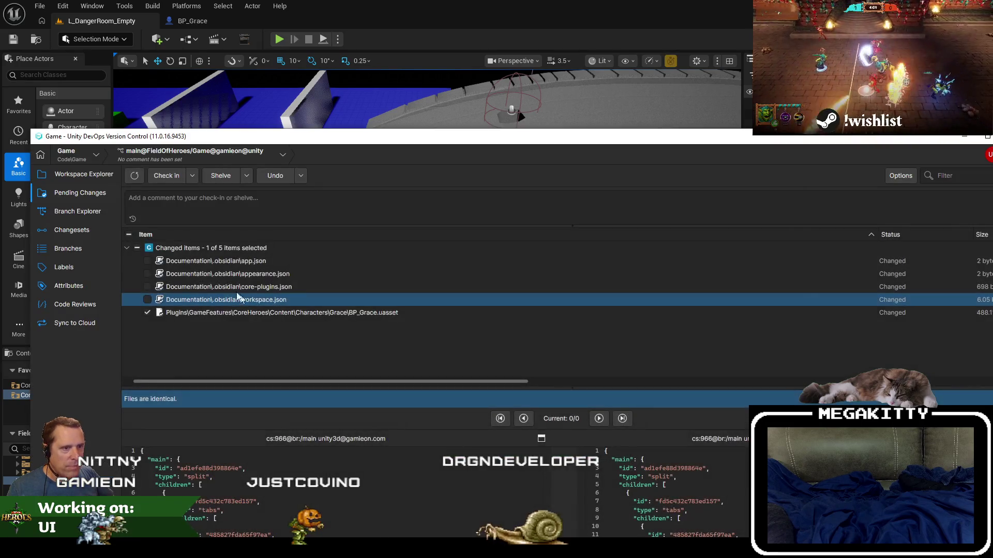
left_click(184, 311)
left_click(197, 198)
type("Fixed bug where Gra")
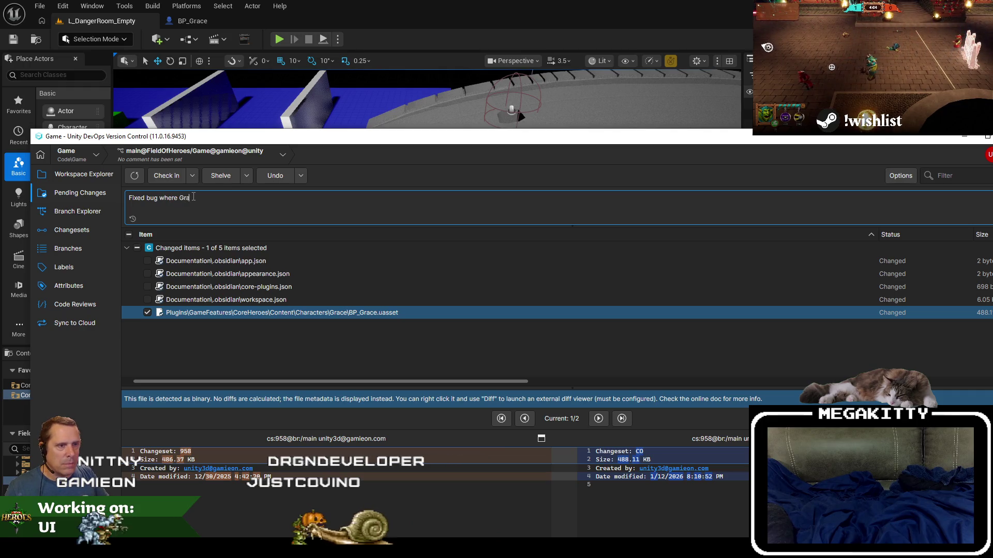
type("ce")
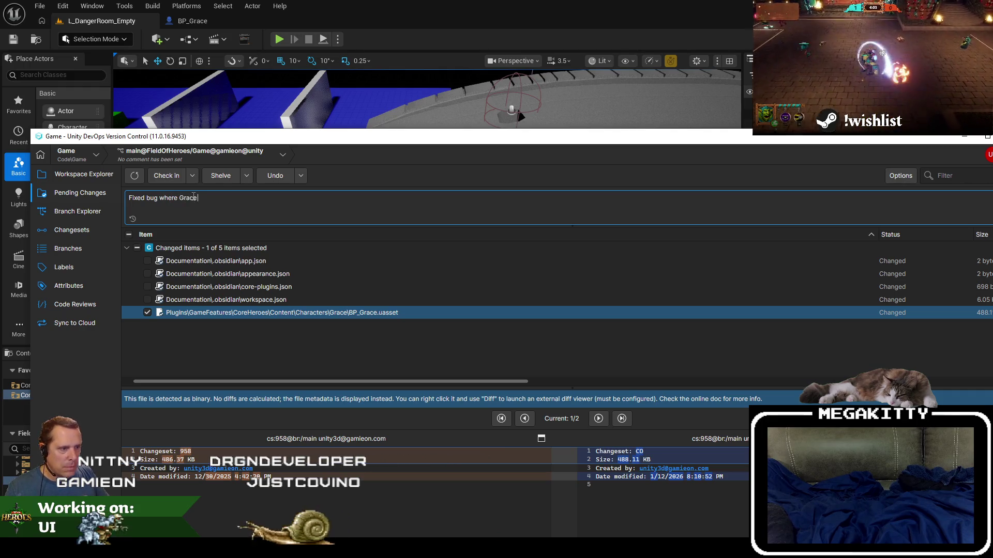
type(" ball stealing")
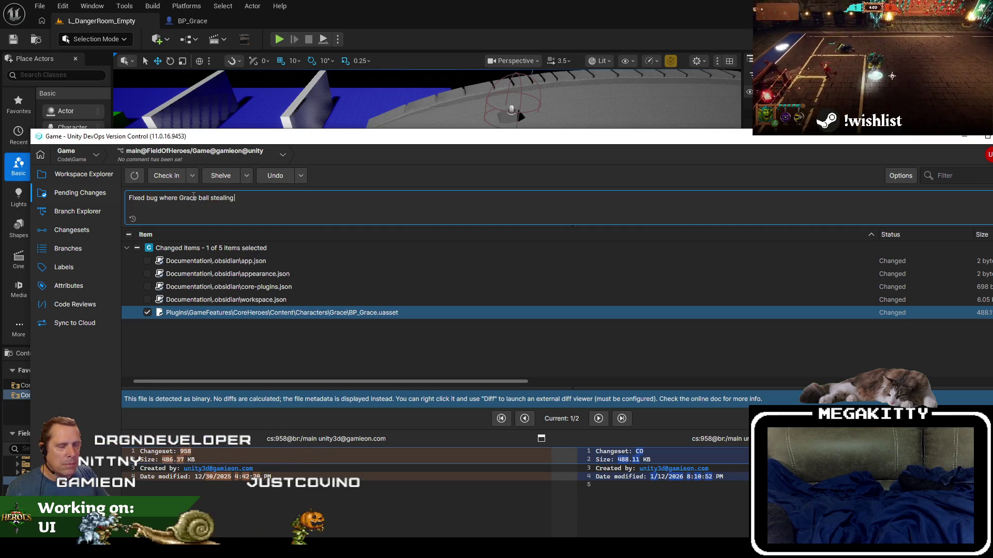
key("ctrl+Left")
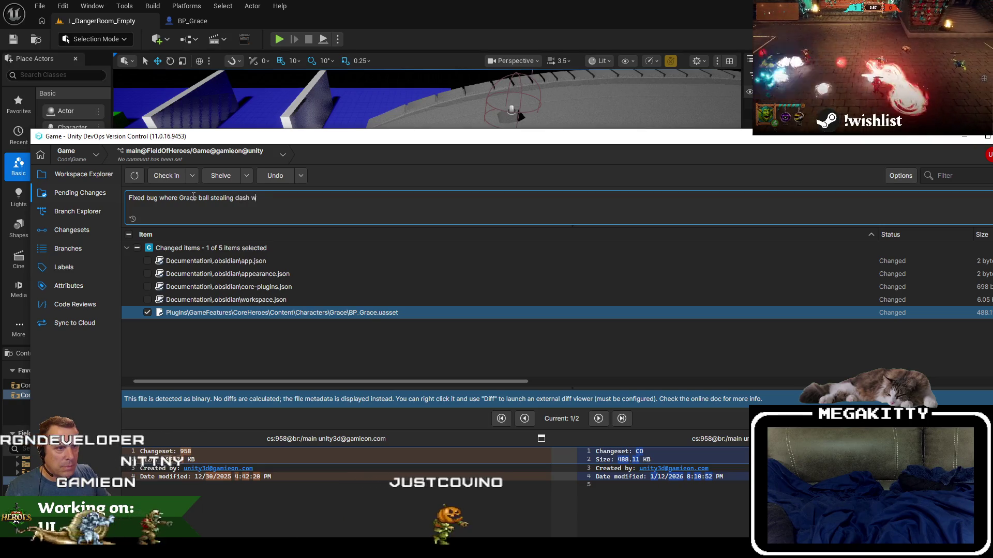
type("as")
key("BackSpace")
key("BackSpace")
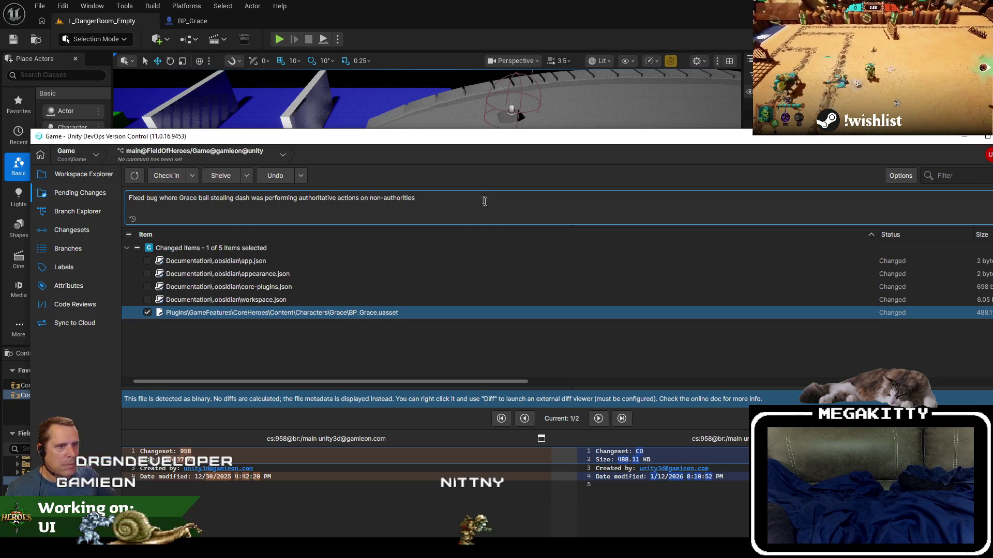
left_click(167, 176)
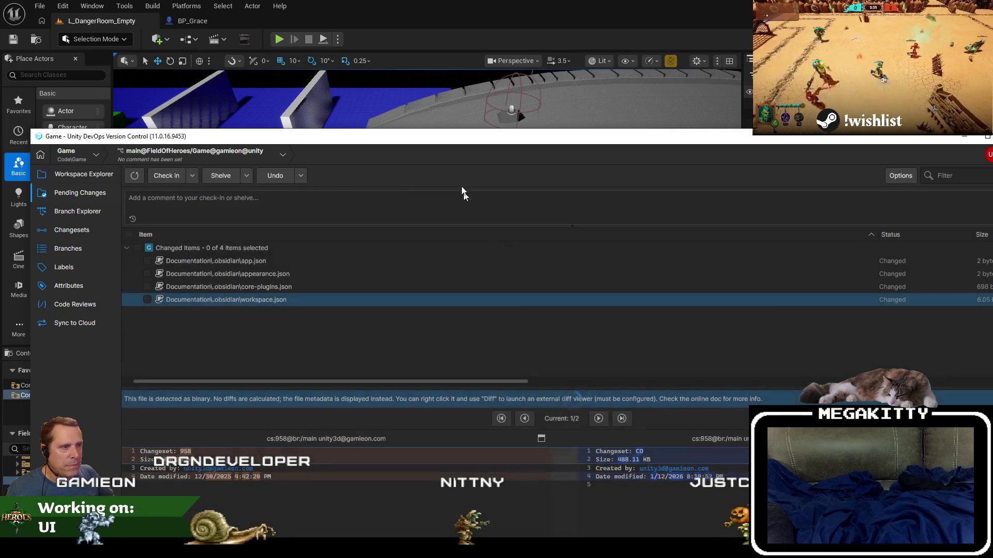
- Set the level's Default Pawn to BP_Horus and play-test it against the enemy dummy
left_click(414, 24)
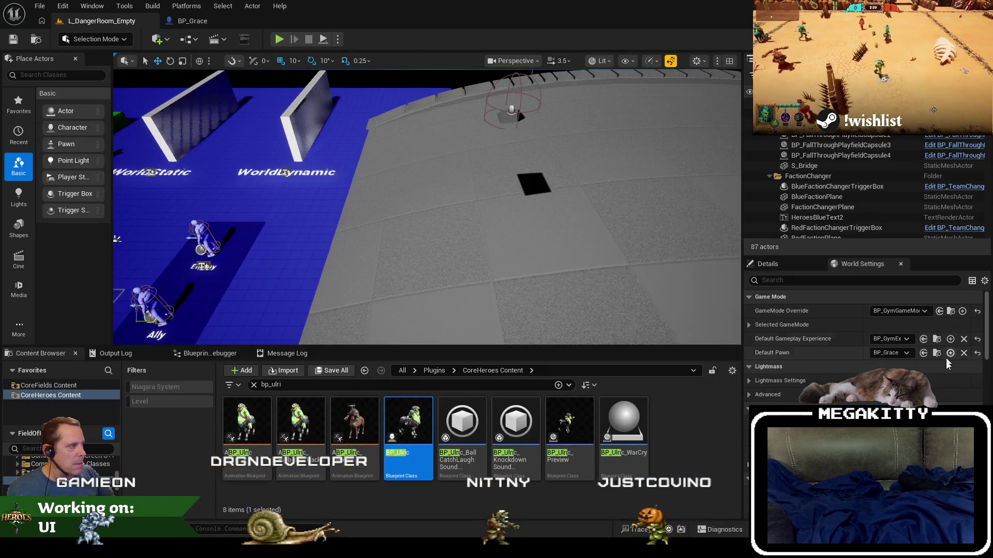
left_click(889, 353)
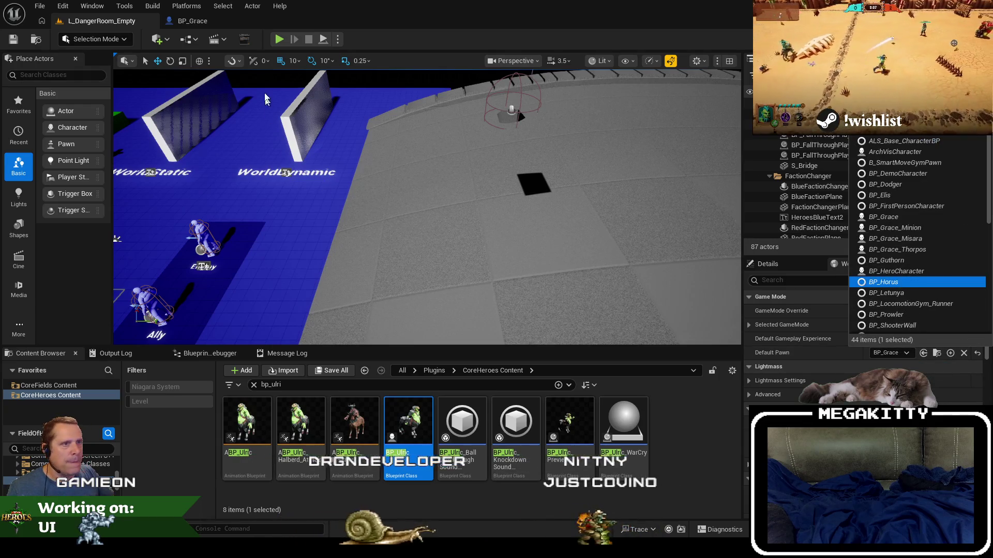
left_click(279, 40)
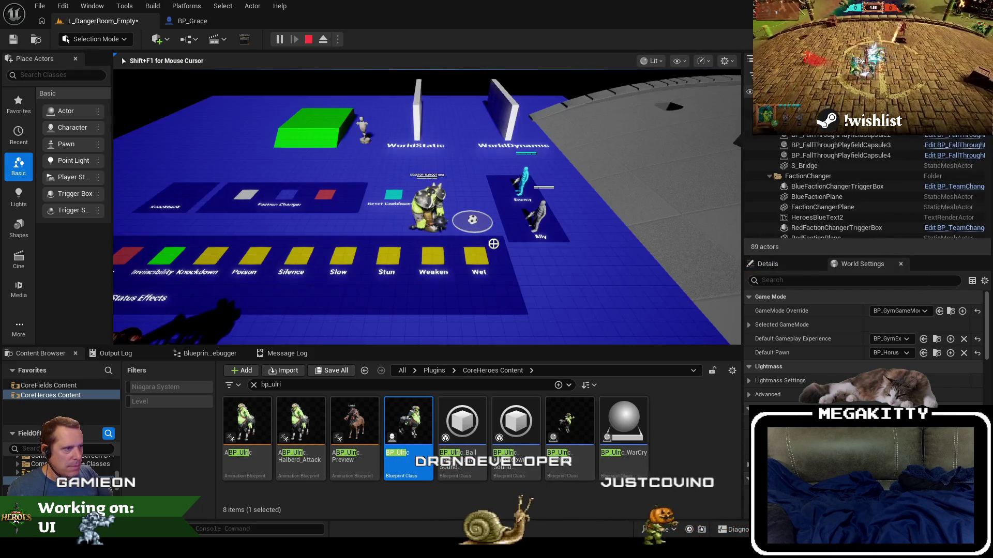
left_click(533, 185)
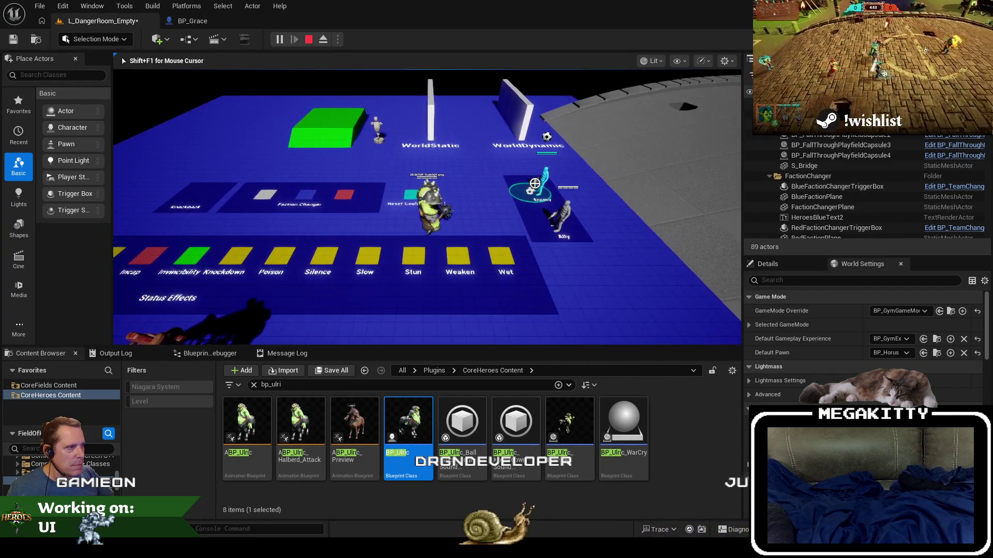
key("d")
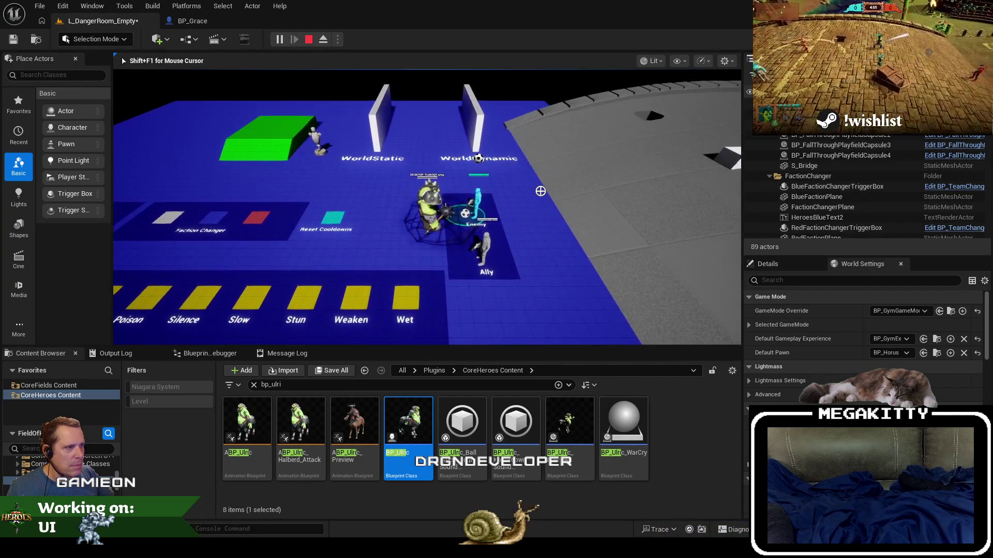
key("Escape")
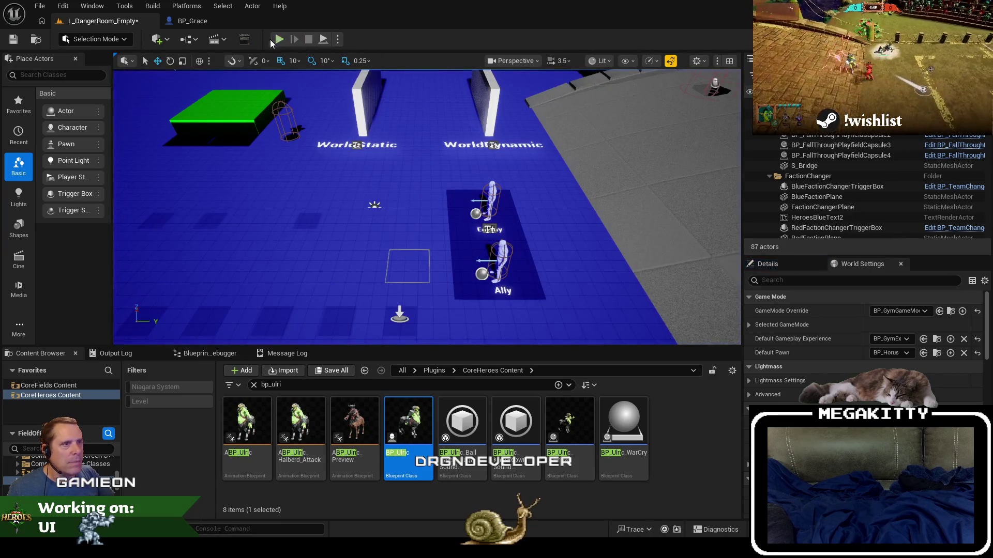
- Choose a different Net Mode and play-test BP_Horus again
left_click(337, 39)
mouse_move(393, 249)
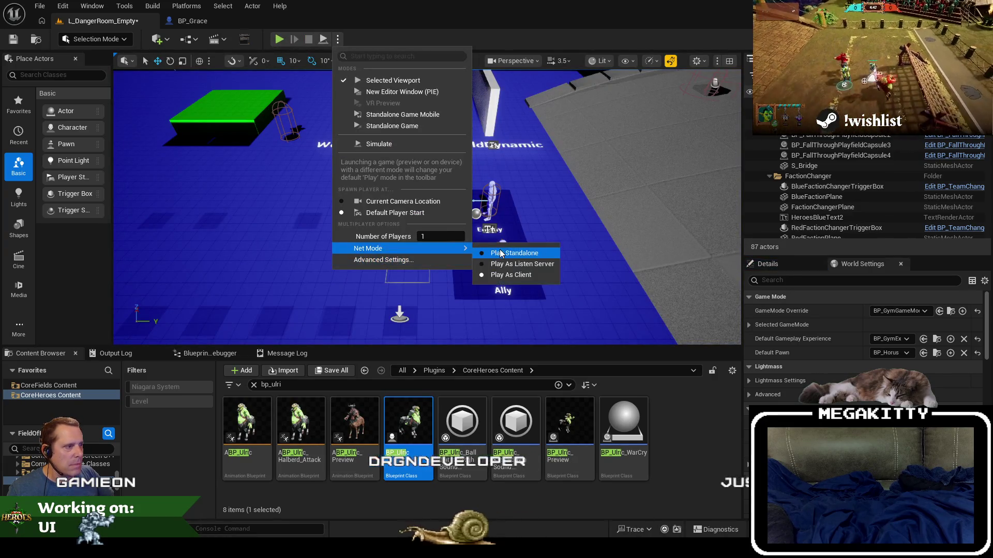
left_click(504, 250)
left_click(279, 40)
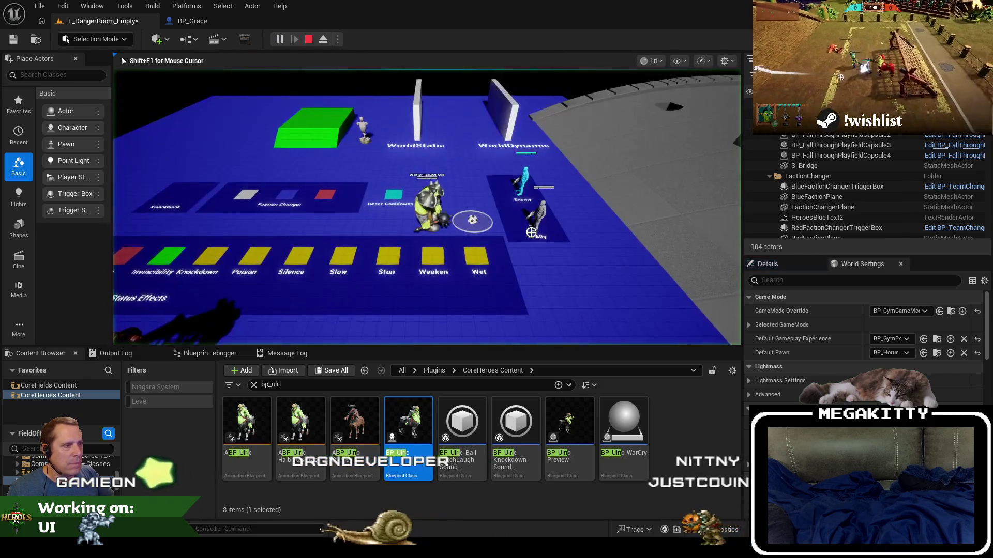
left_click(522, 185)
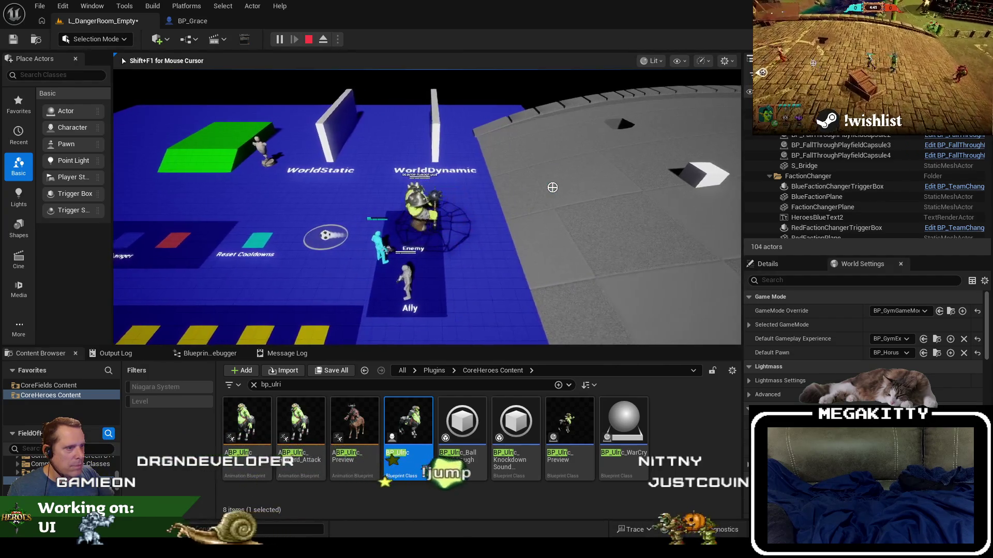
key("Escape")
- Open the advanced play settings in Editor Preferences and browse the multiplayer options
left_click(337, 39)
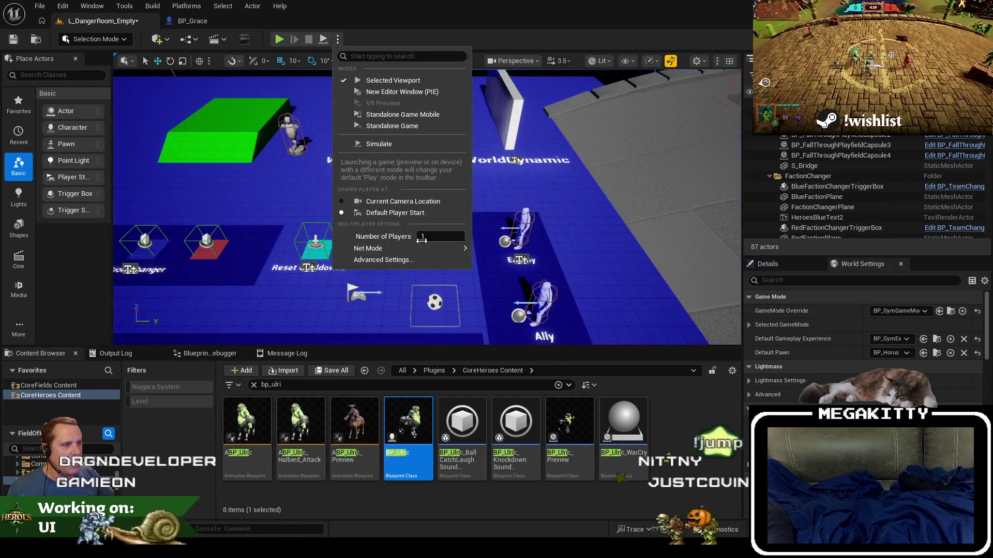
left_click(418, 259)
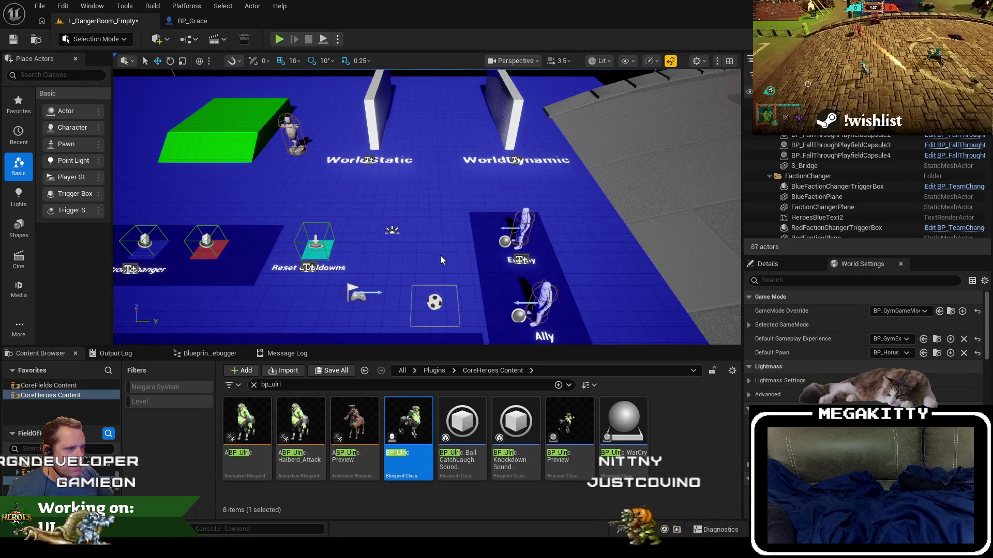
scroll(433, 347, "down", 5)
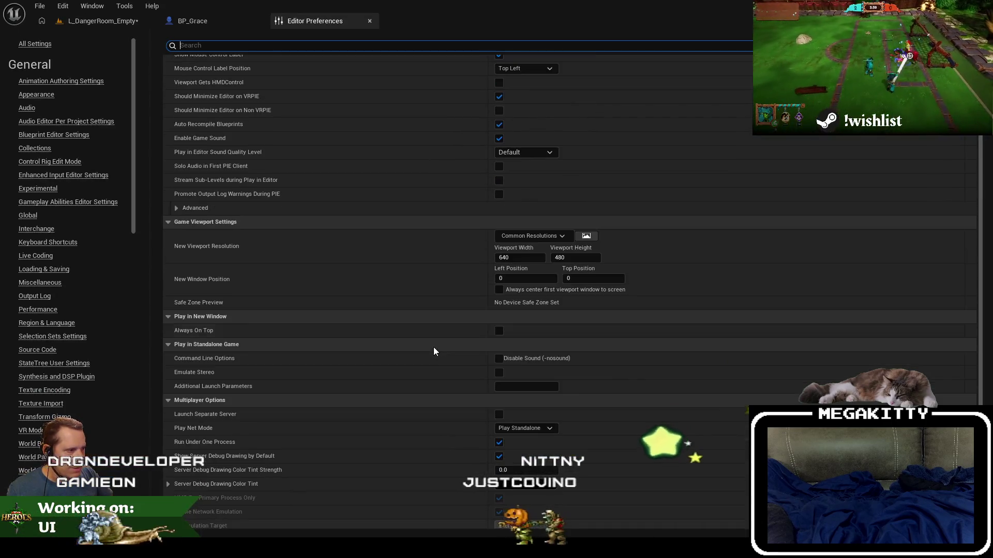
scroll(437, 354, "down", 5)
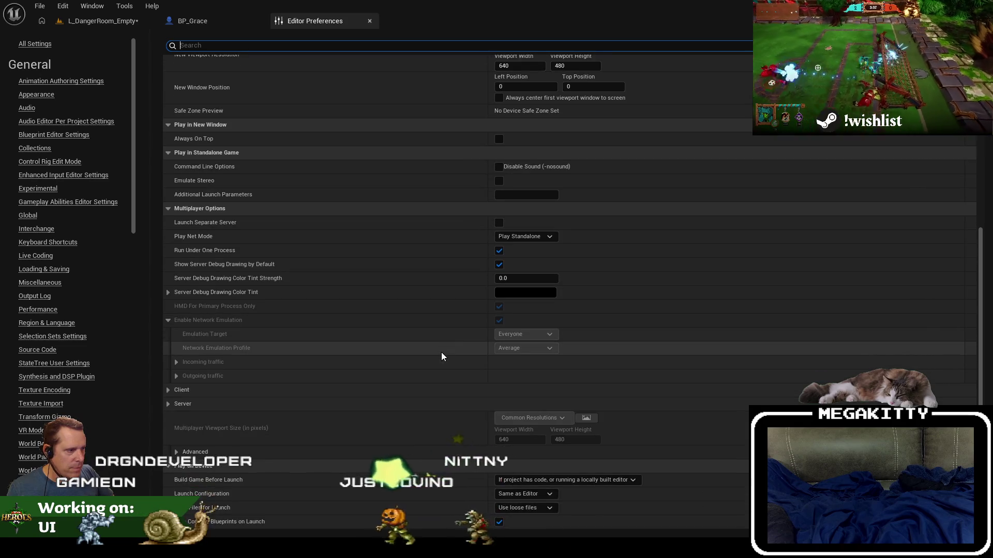
scroll(442, 353, "up", 3)
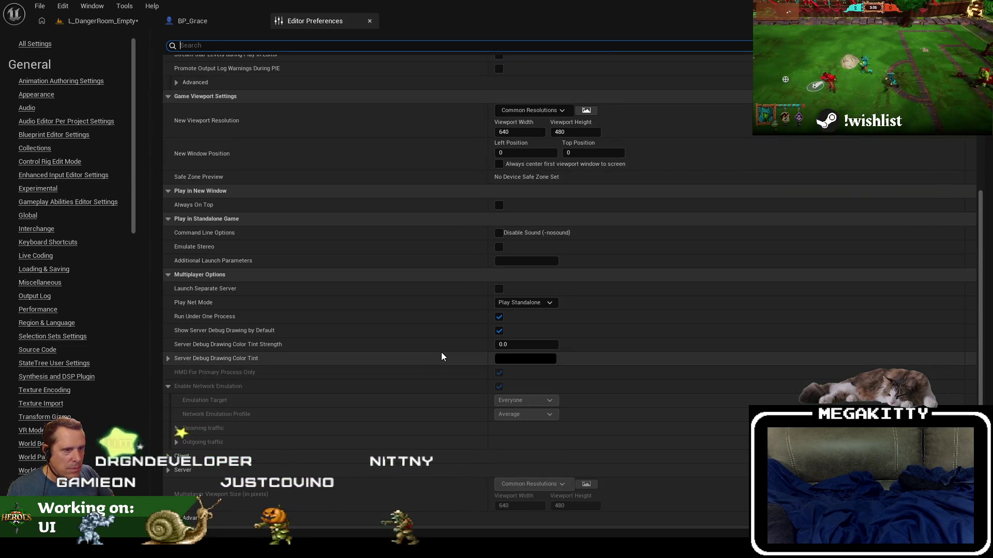
scroll(440, 351, "up", 7)
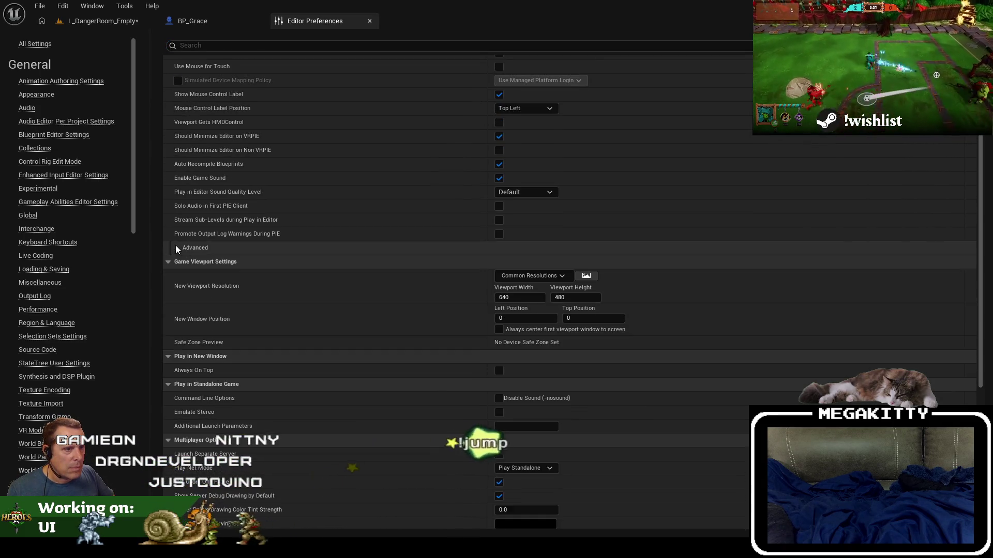
scroll(261, 223, "up", 3)
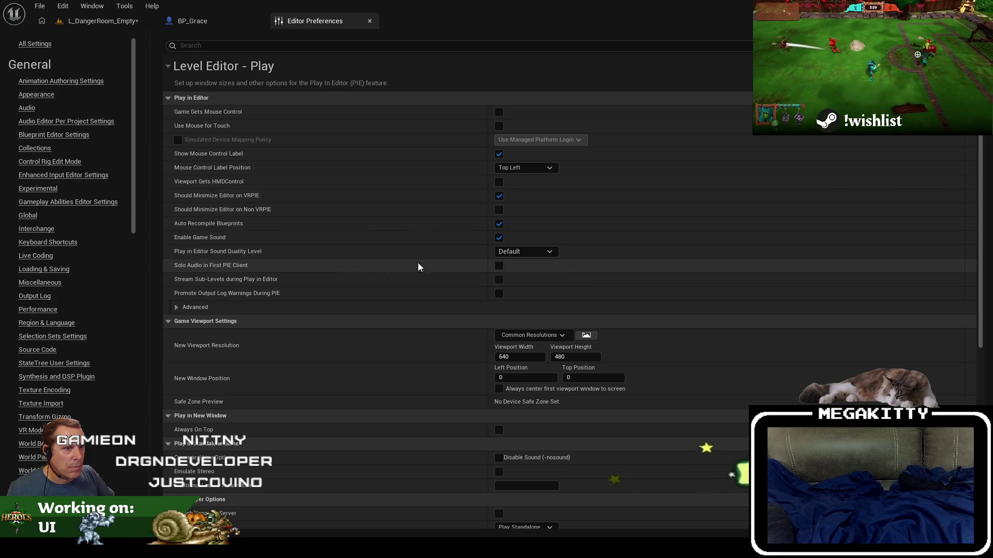
scroll(403, 397, "down", 4)
scroll(403, 398, "down", 8)
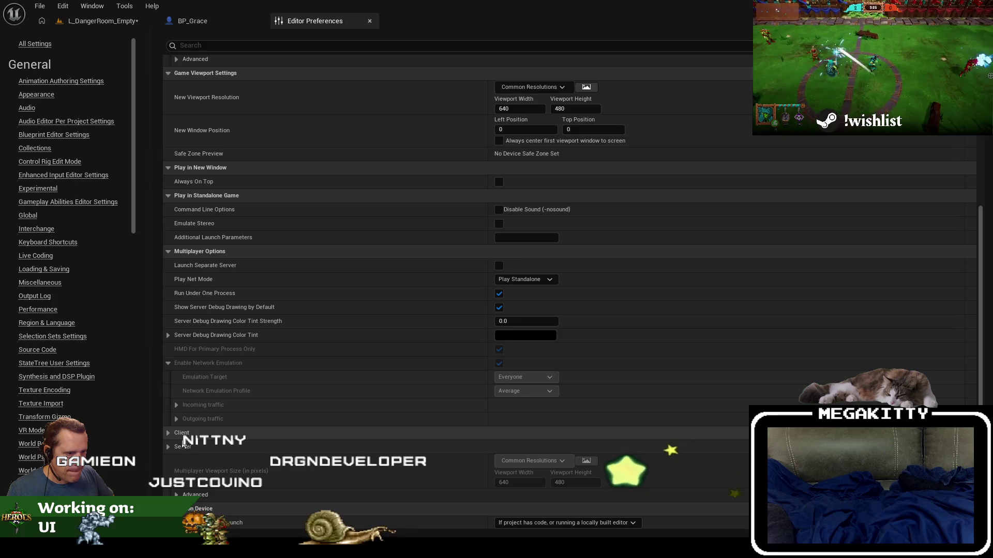
- Expand and collapse Server, expand Enable Network Emulation, then return to L_DangerRoom_Empty
left_click(168, 446)
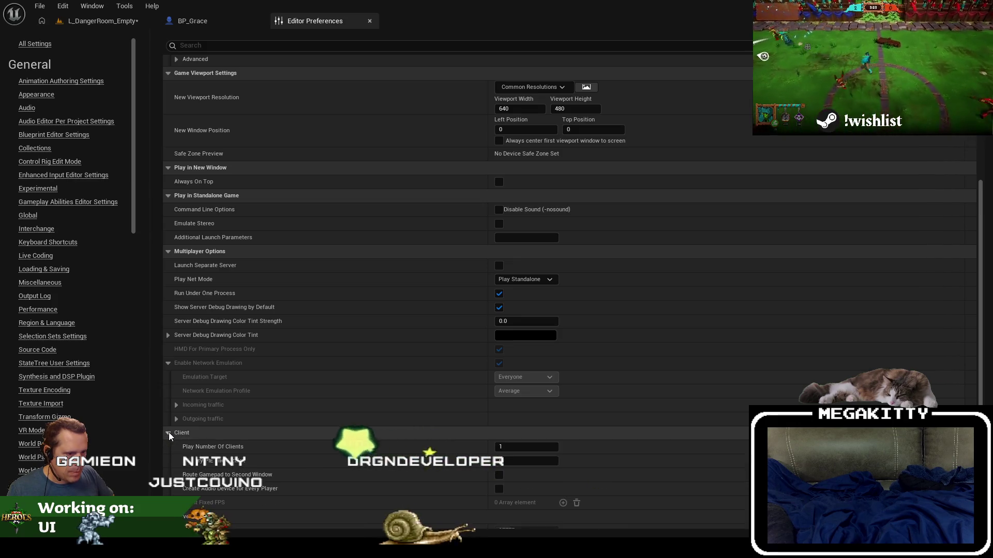
left_click(168, 447)
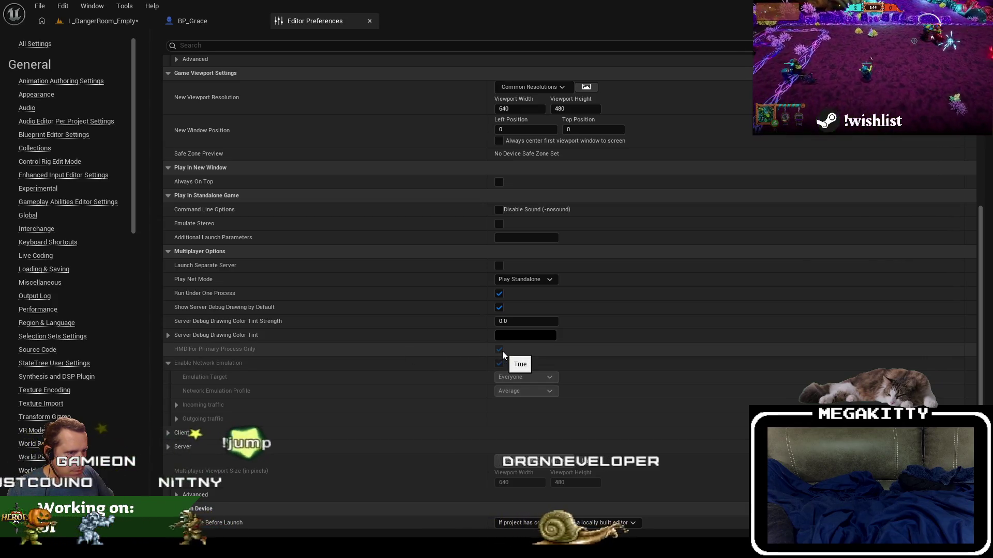
scroll(501, 362, "up", 1)
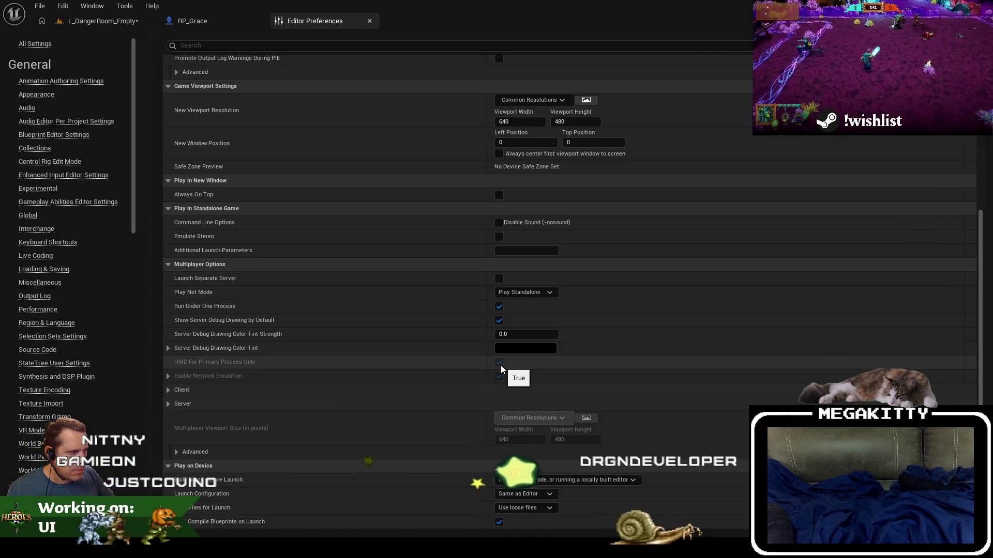
double_click(499, 377)
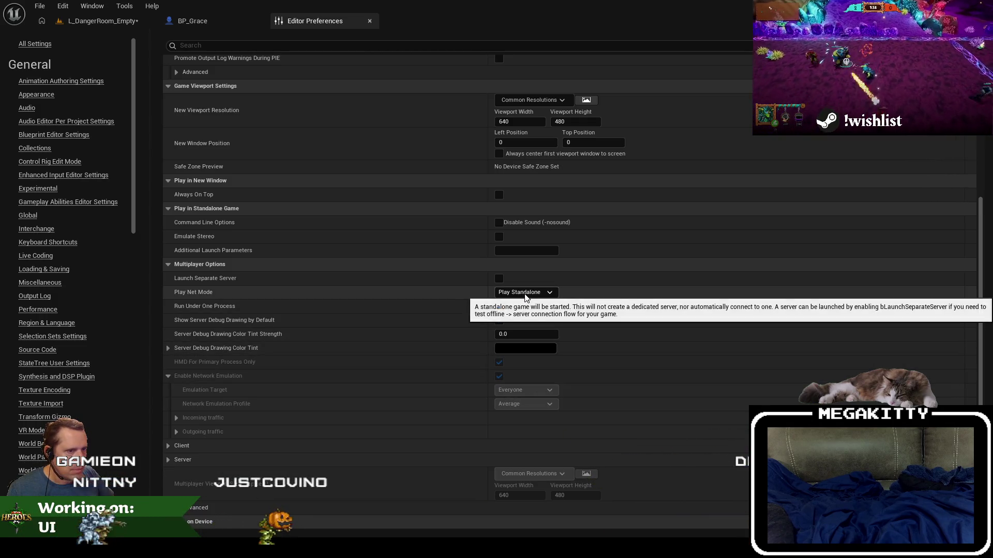
left_click(103, 20)
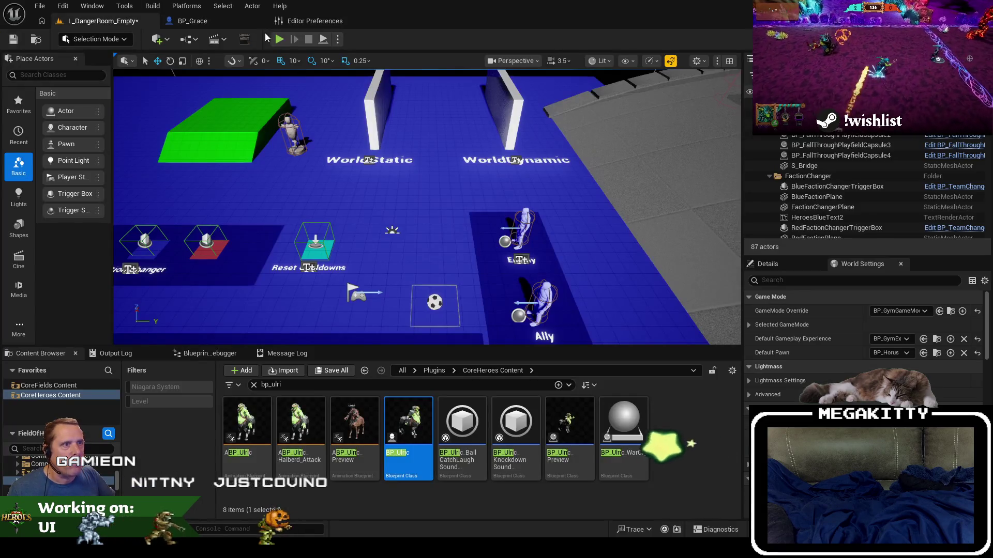
- Set the play Net Mode to Play As Client and confirm it in Editor Preferences
left_click(338, 39)
mouse_move(414, 244)
left_click(497, 277)
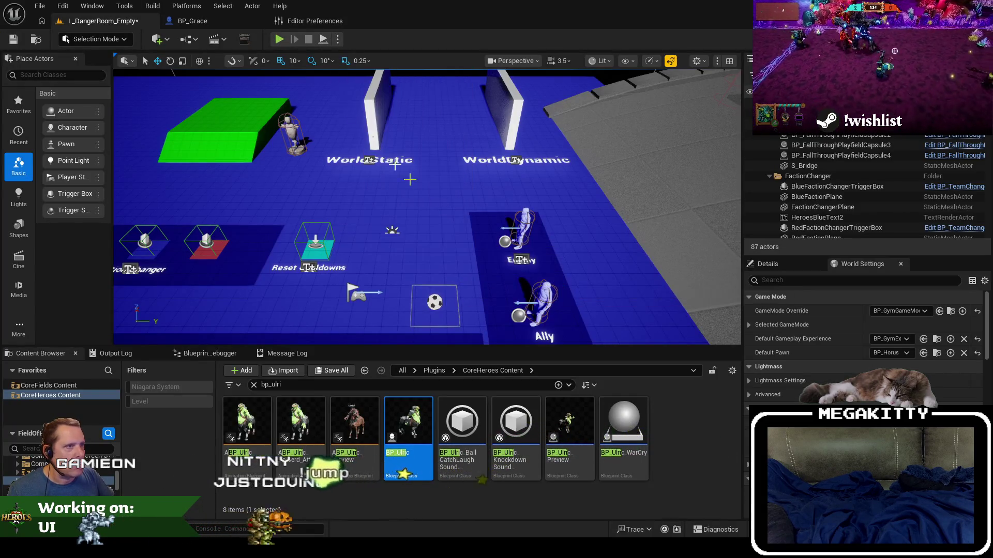
left_click(311, 25)
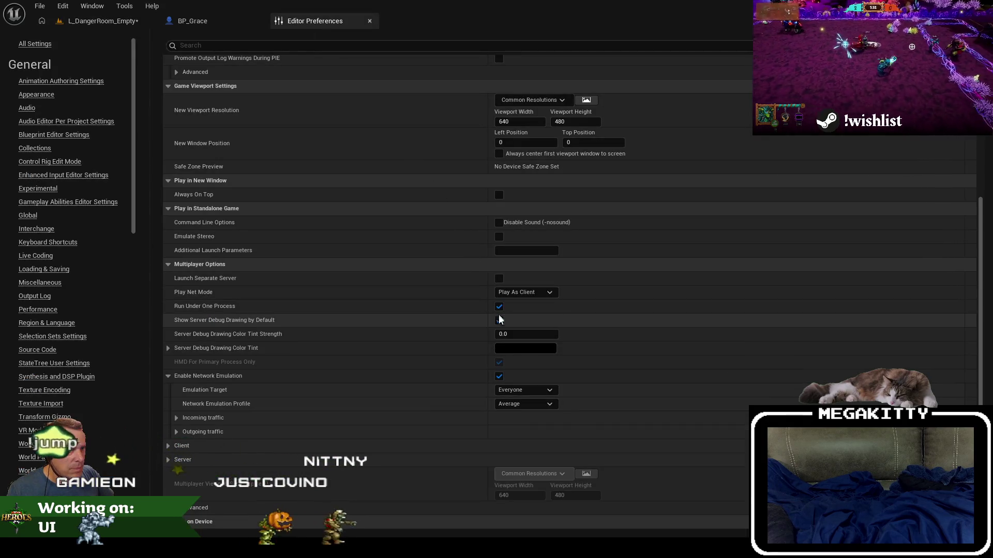
left_click(85, 21)
- Play-test the level as client onto the Enemy and Ally pads, then switch to Heroes.xlsx
left_click(279, 41)
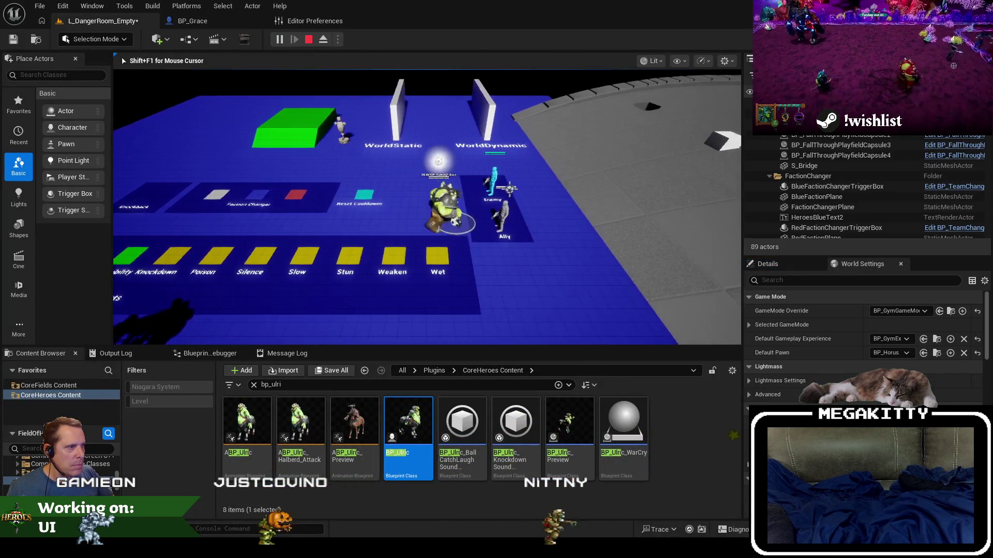
key("d")
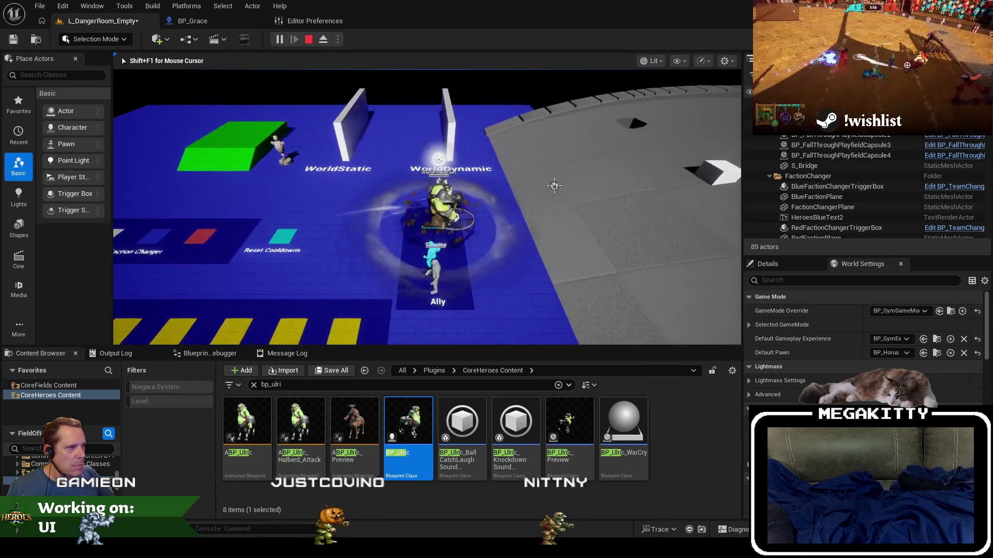
key("Escape")
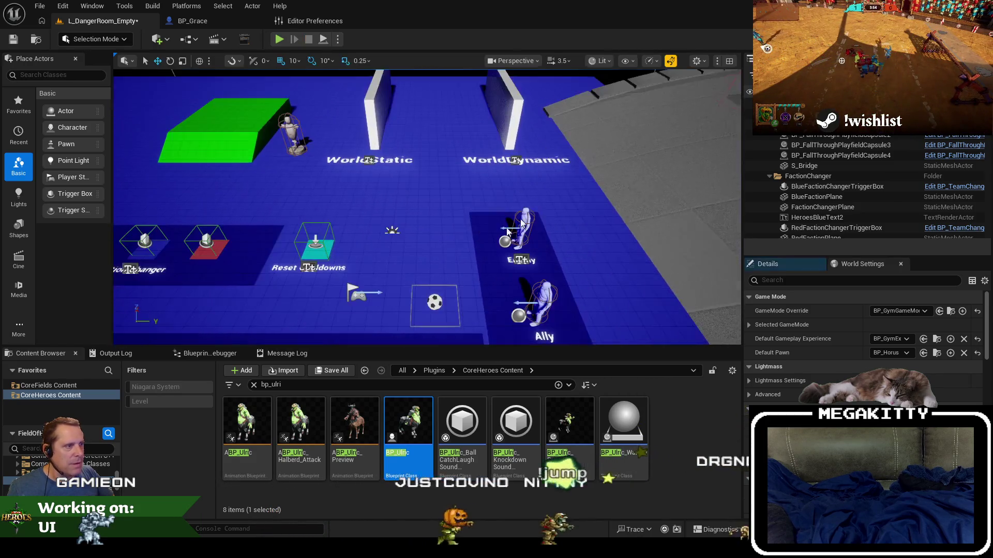
key("alt+Tab")
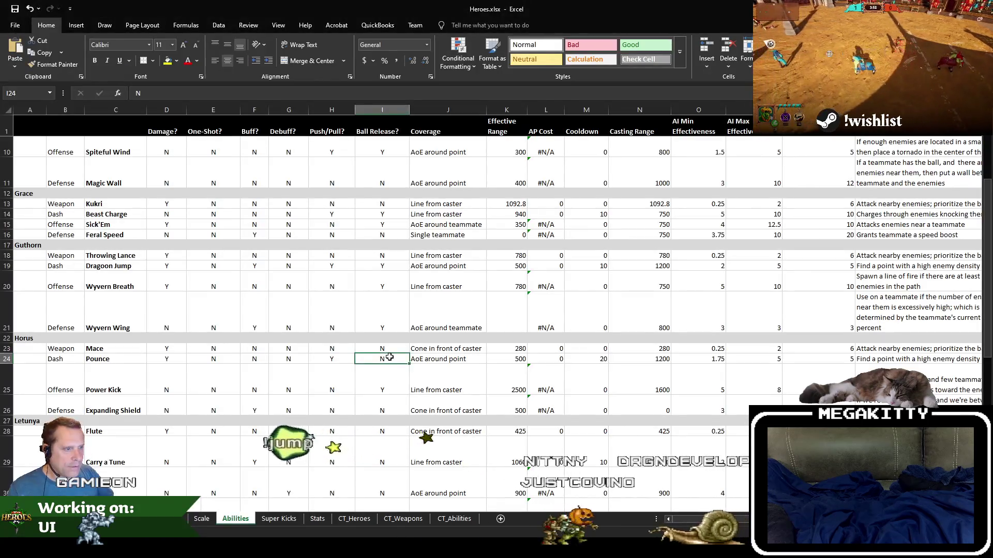
- Enter Y in I24 for Horus's Pounce, scan Letunya's rows down to Silence, then return to Unreal
type("Y")
key("Return")
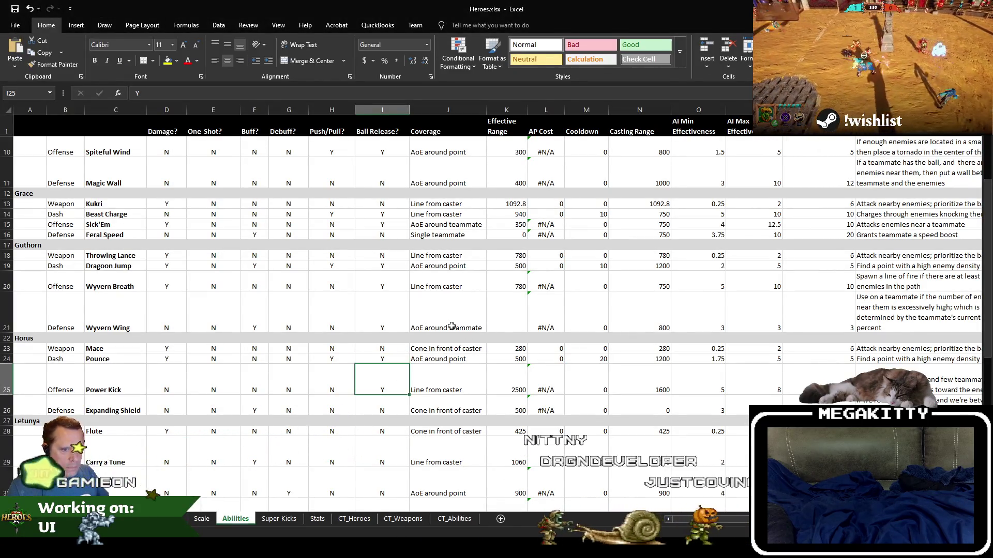
key("Down")
key("Down")
key("Down")
scroll(451, 325, "down", 3)
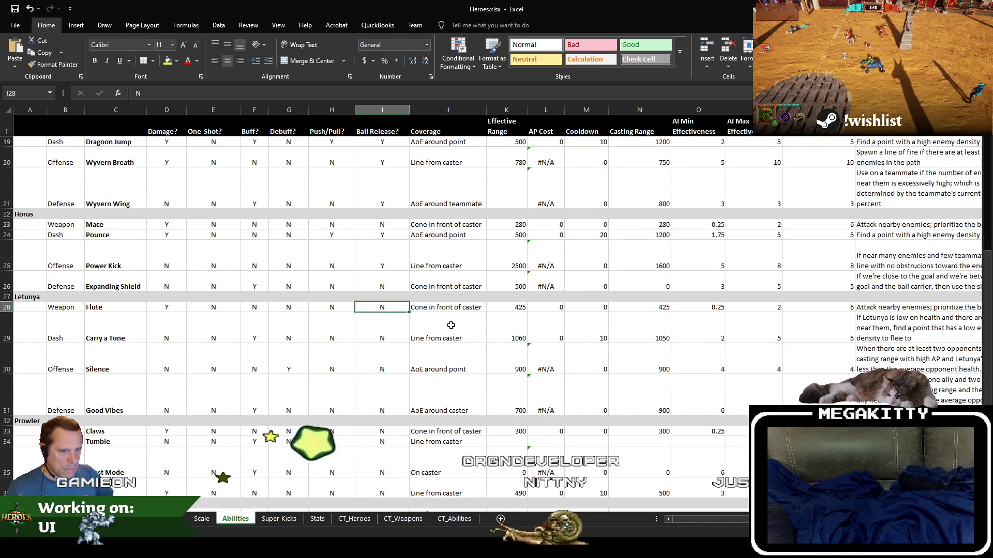
key("Down")
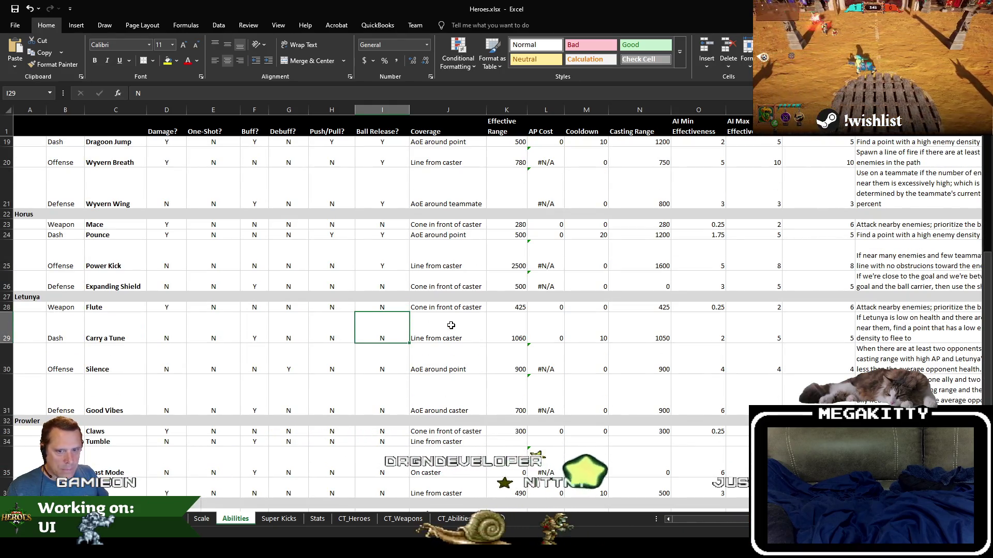
key("Down")
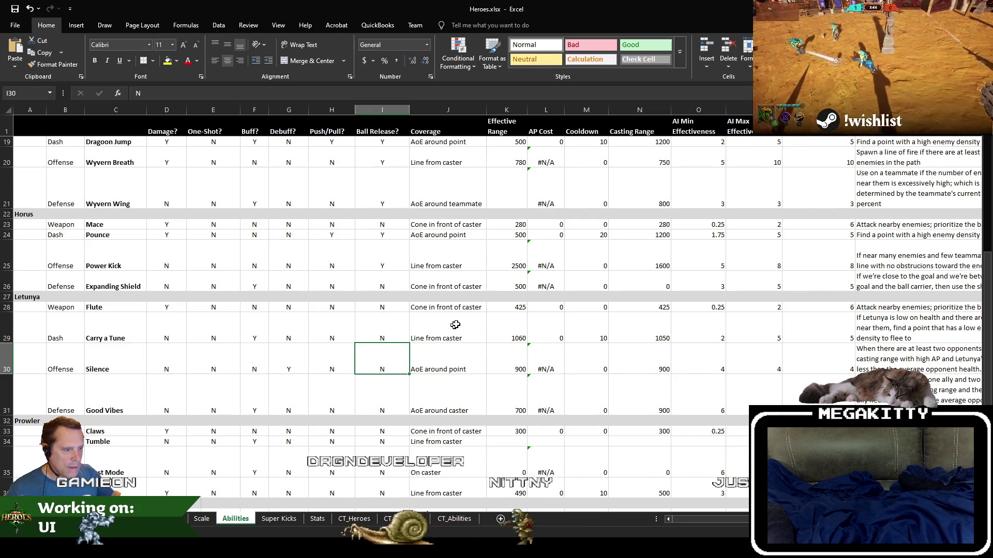
key("alt+Tab")
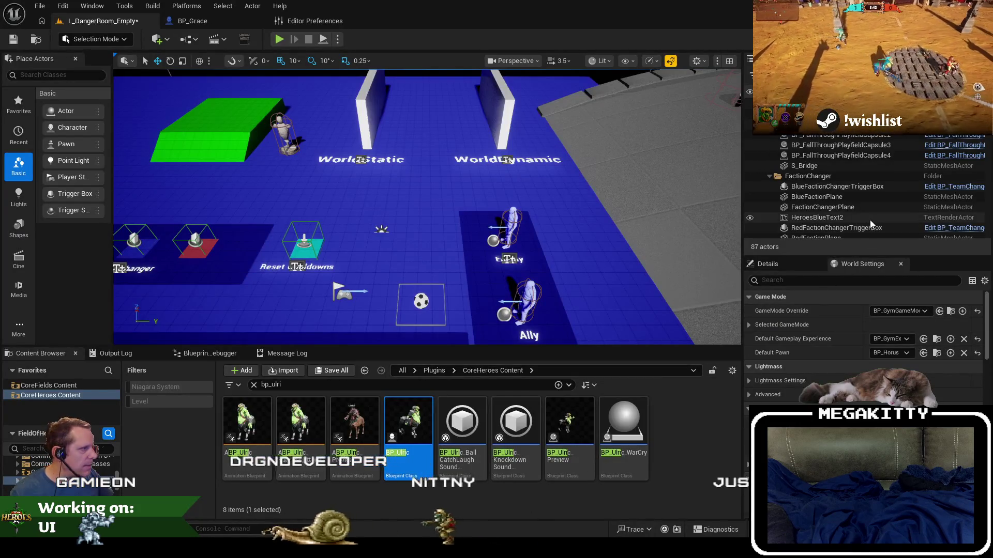
- Set Default Pawn to BP_Letunya, play-test briefly, stop, and switch back to Excel
left_click(889, 352)
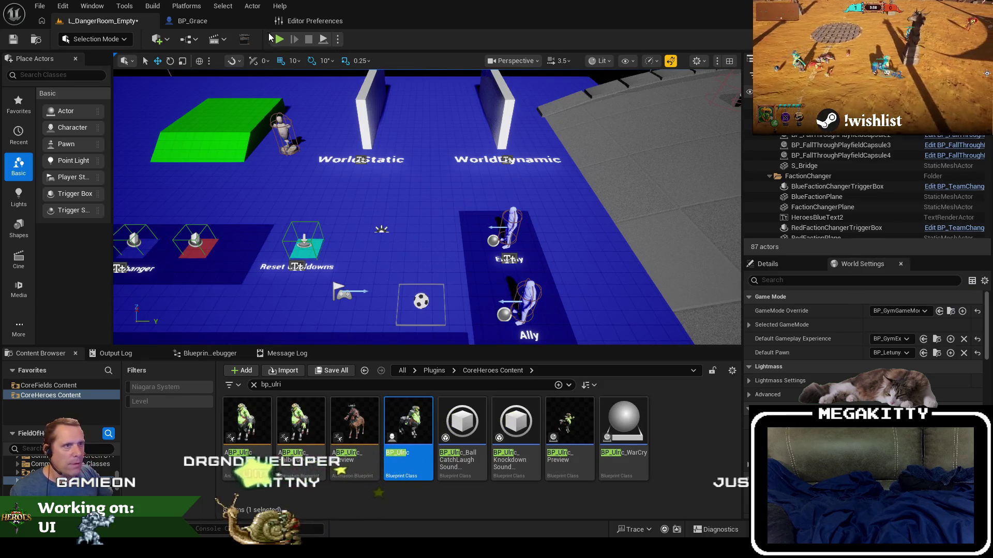
left_click(279, 40)
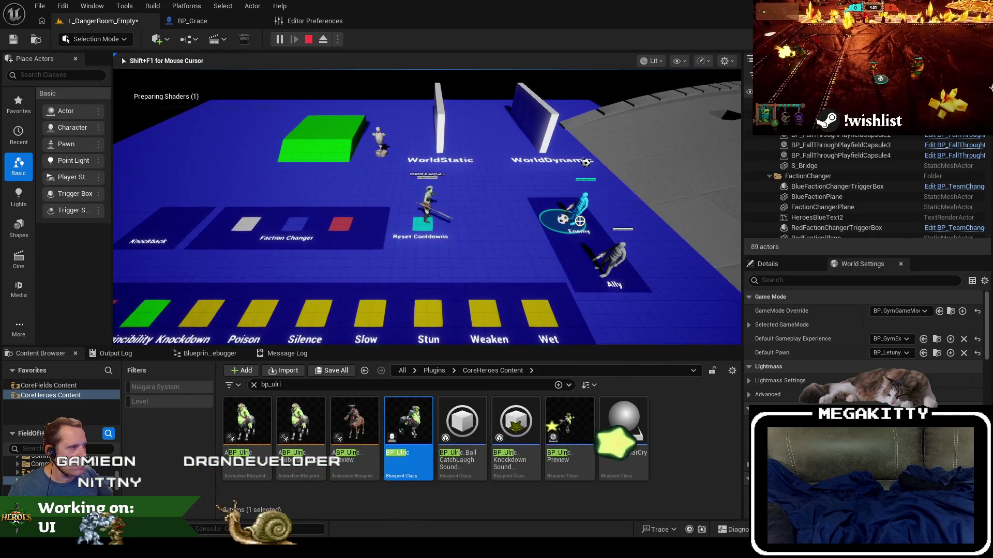
key("Escape")
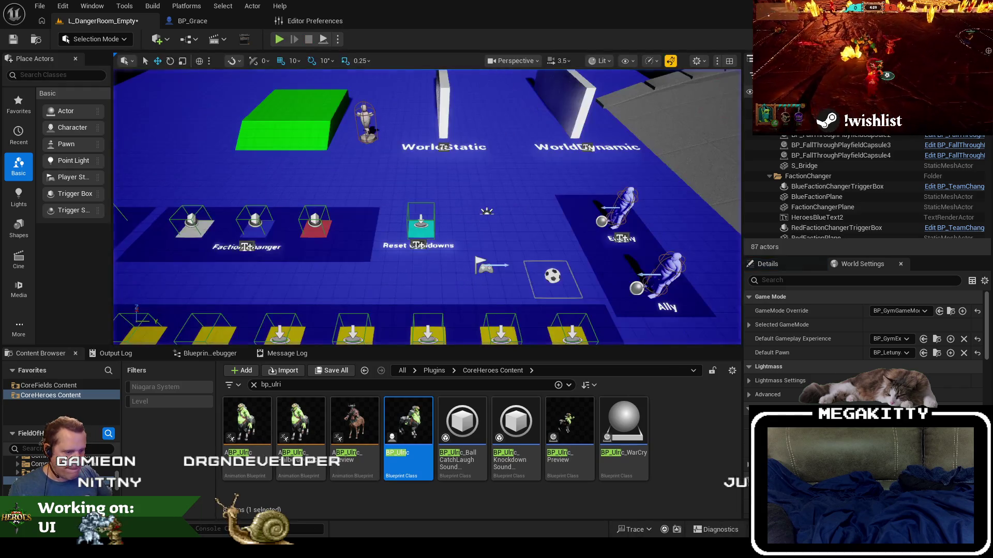
key("alt+Tab")
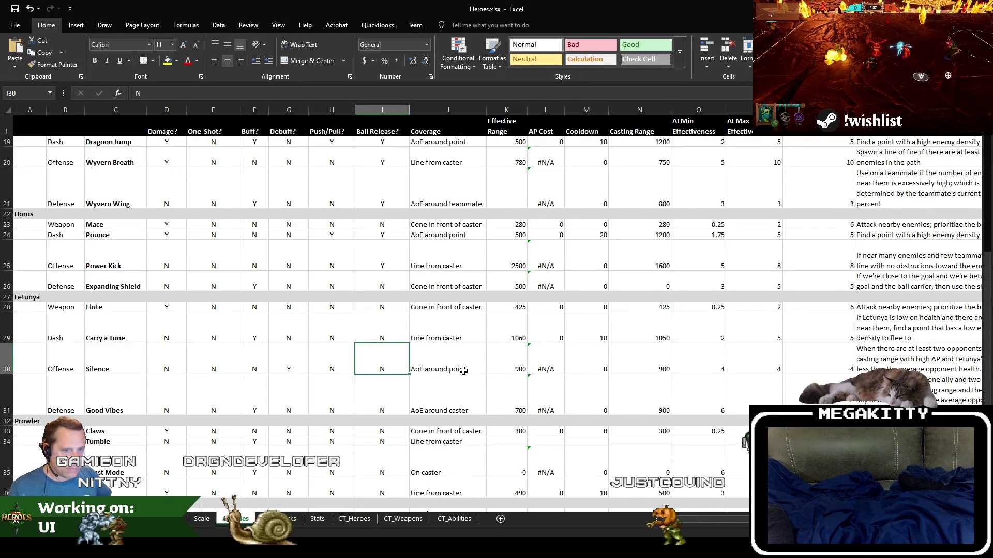
- Enter Y in Excel cell I30 for Letunya's Silence, then make BP_Prowler Unreal's Default Pawn
type("Y")
key("Return")
key("Return")
scroll(463, 370, "down", 3)
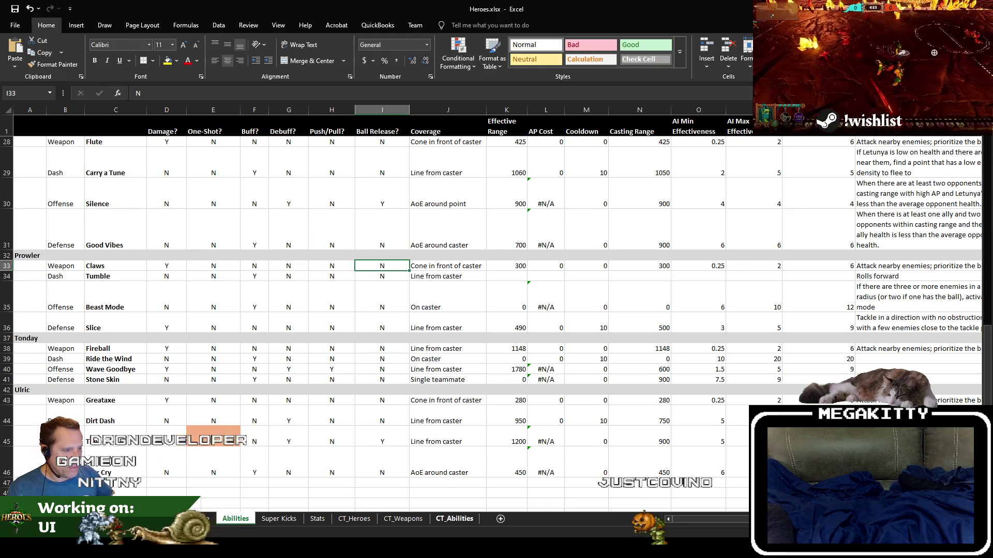
key("alt+Tab")
left_click(903, 353)
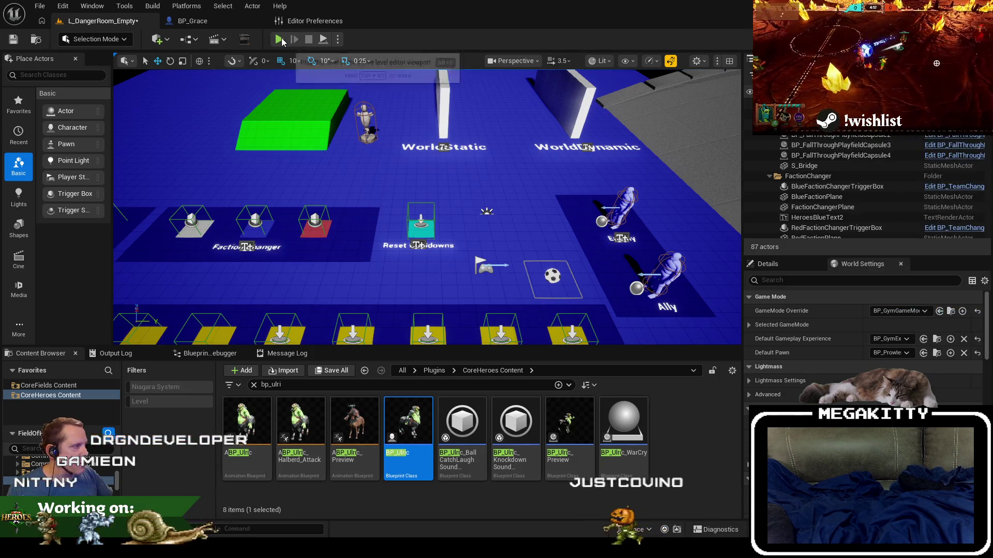
left_click(279, 39)
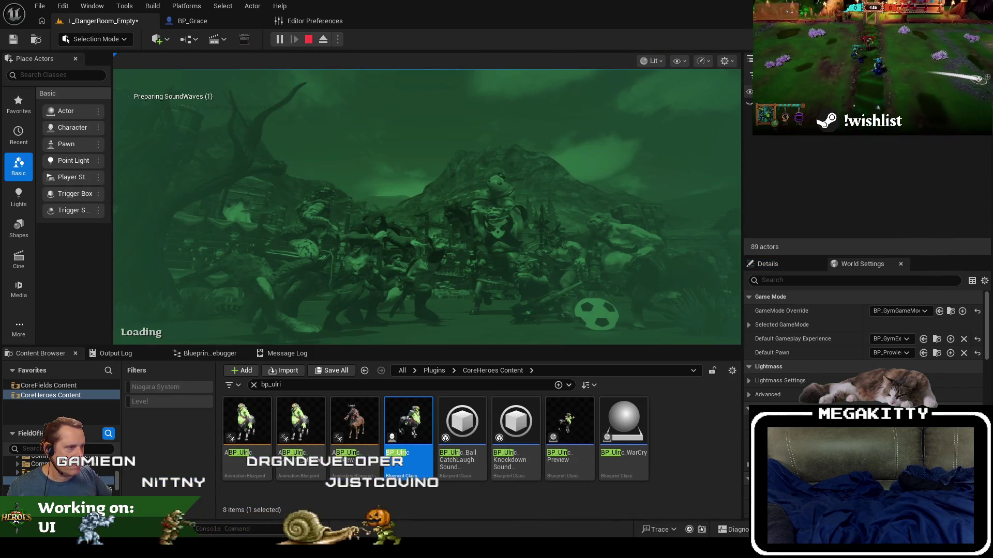
key("d")
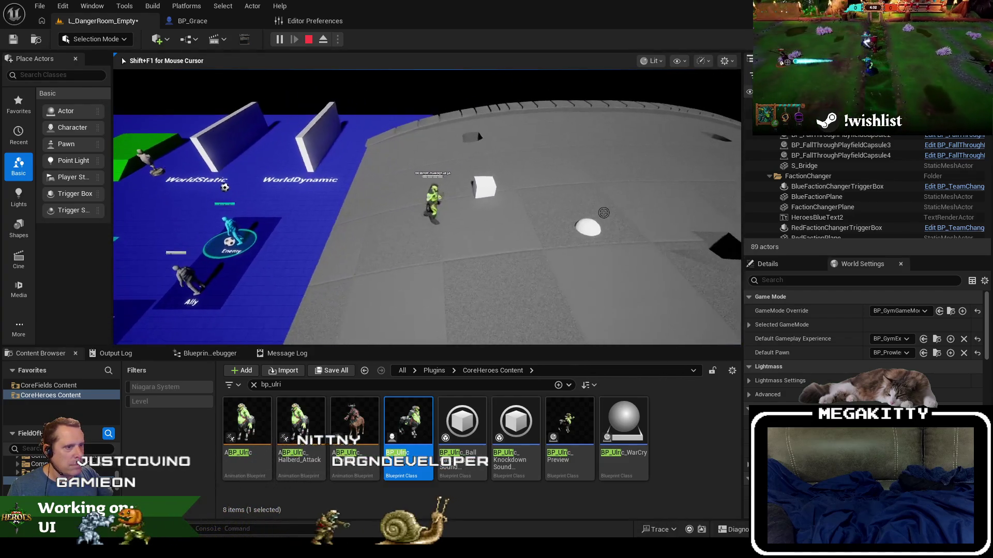
key("Escape")
key("alt+p")
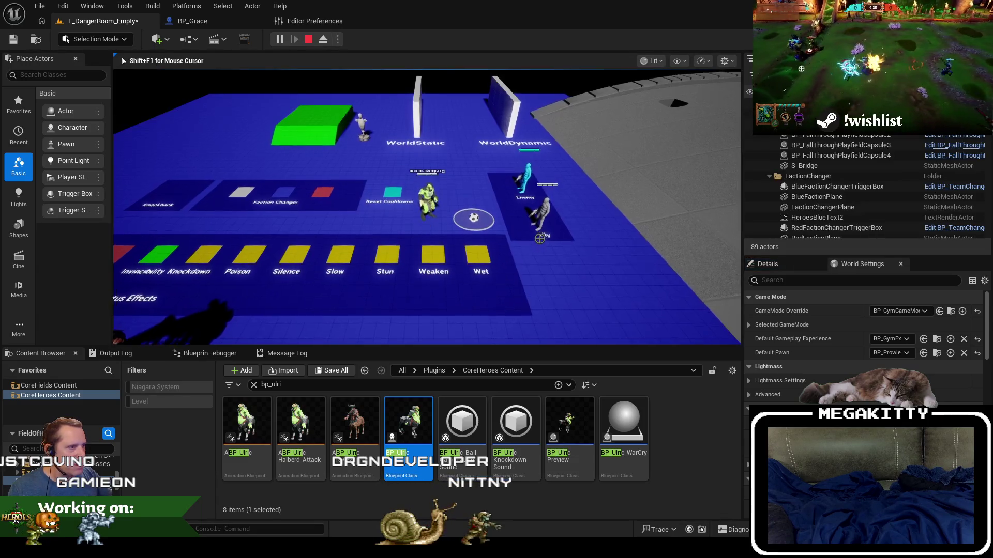
key("w")
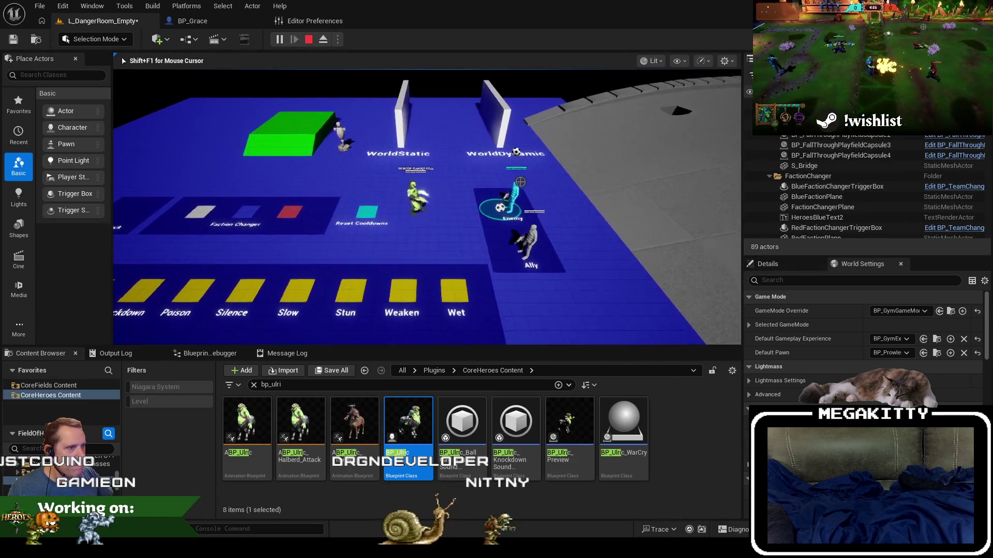
key("d")
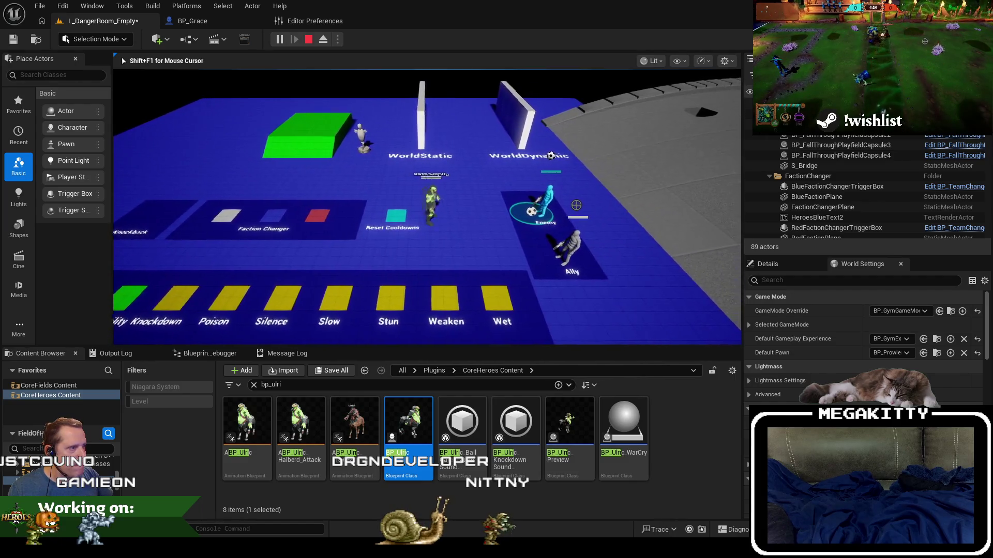
key("Escape")
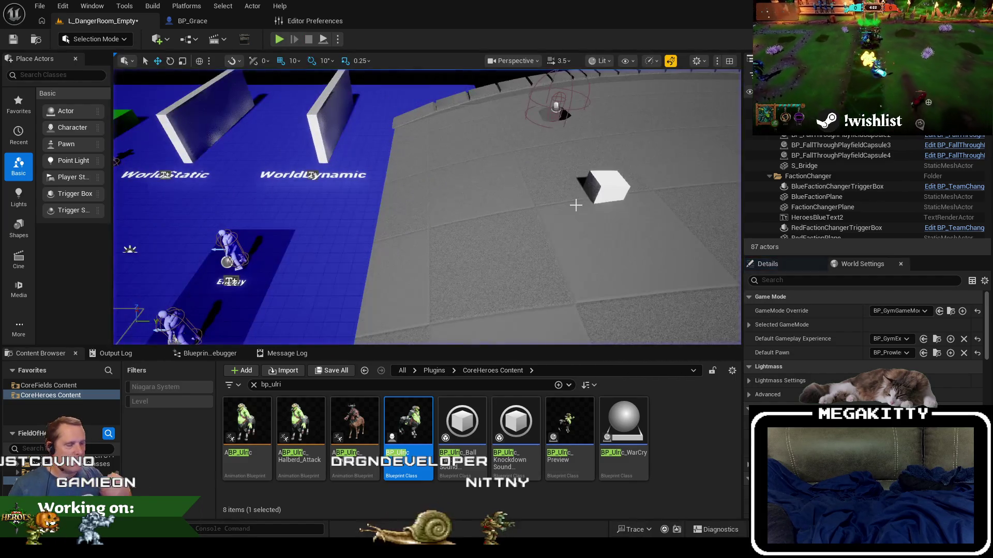
- Close the Editor Preferences and BP_Grace tabs
left_click(327, 20)
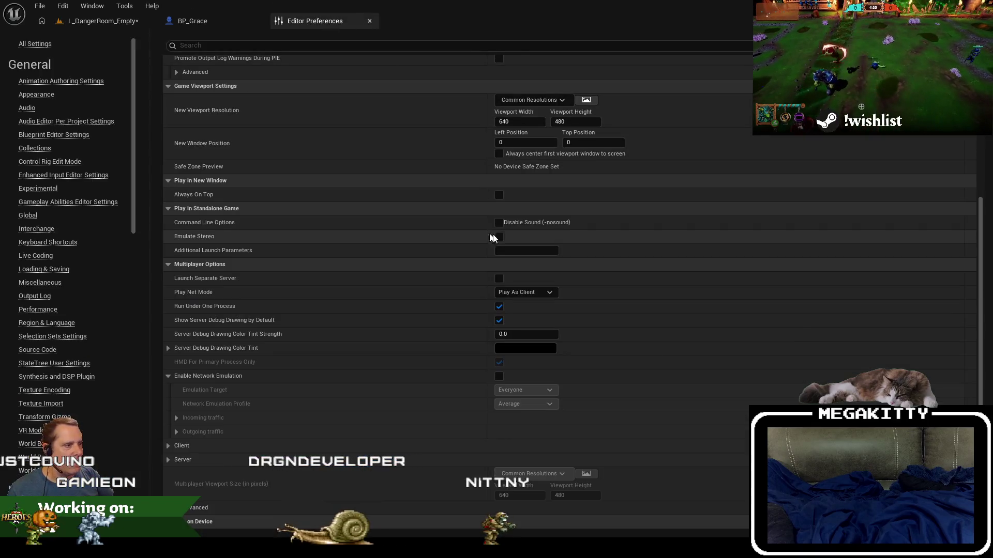
middle_click(282, 23)
middle_click(238, 23)
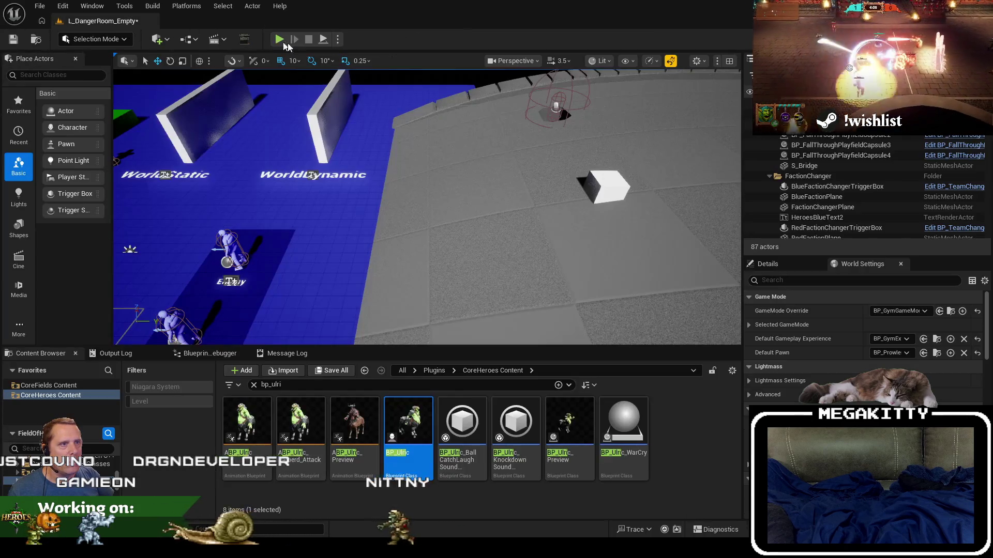
- Choose a different play Net Mode and pull the view back over the blue test area
left_click(337, 40)
mouse_move(444, 243)
left_click(499, 253)
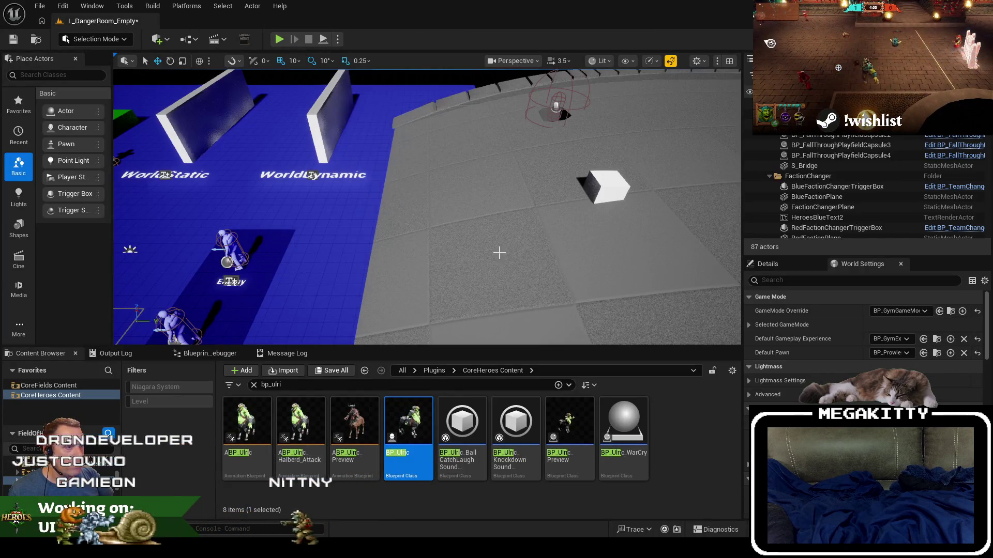
mouse_move(423, 212)
left_mouse_down()
mouse_move(438, 211)
mouse_move(433, 221)
left_mouse_up()
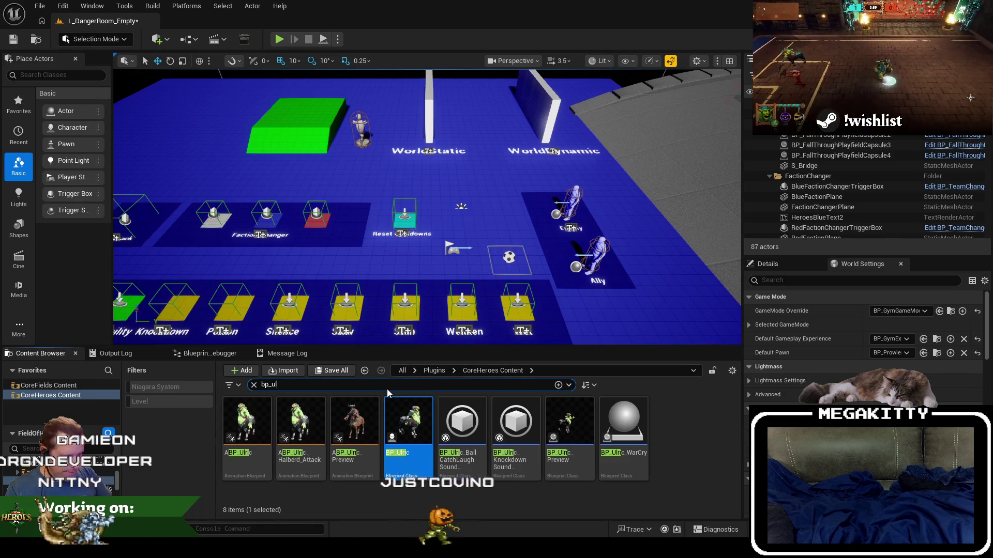
- Search the Content Browser for 'PROWLE', open BP_Prowler and dock it in the main editor
key("BackSpace")
key("BackSpace")
type("PROWLE")
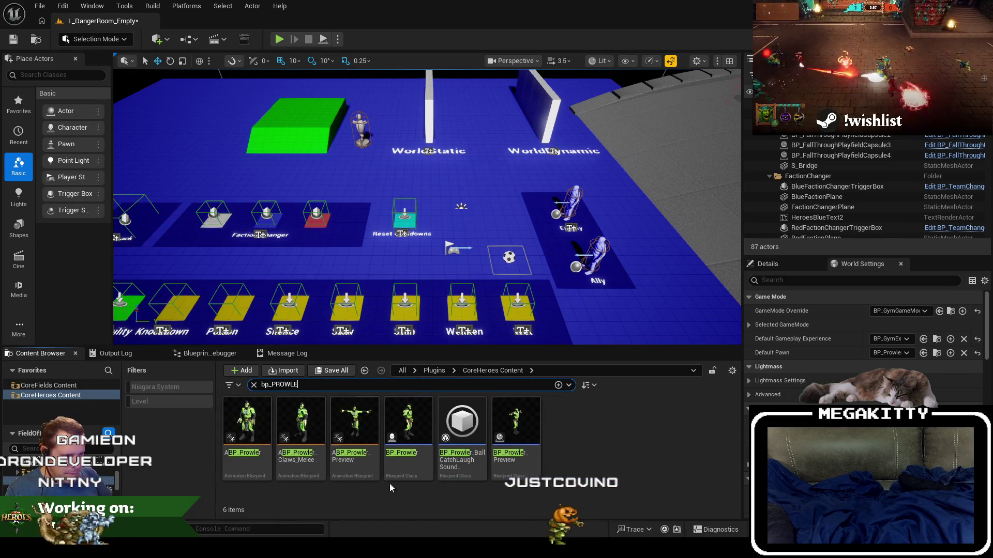
left_click(418, 420)
double_click(423, 418)
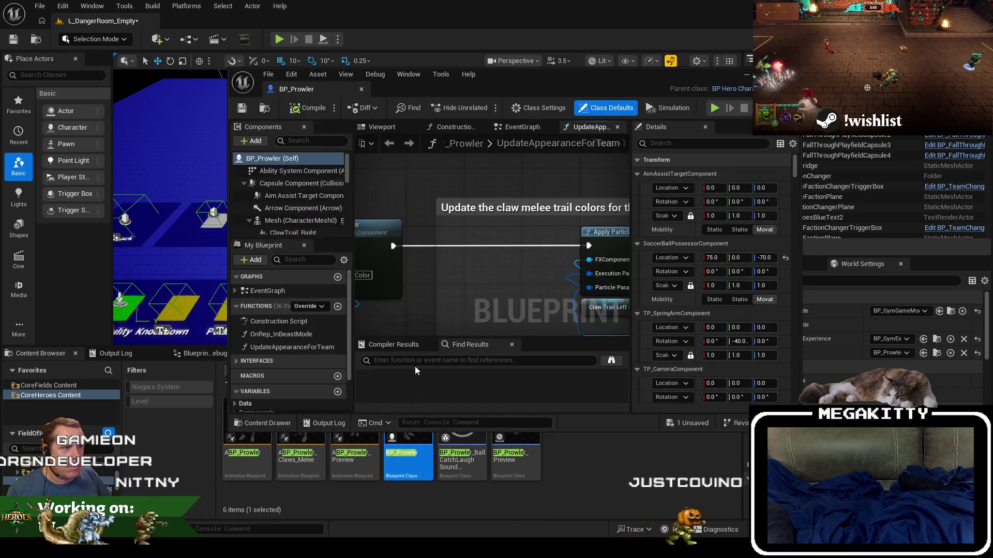
left_click_drag(246, 50, 217, 22)
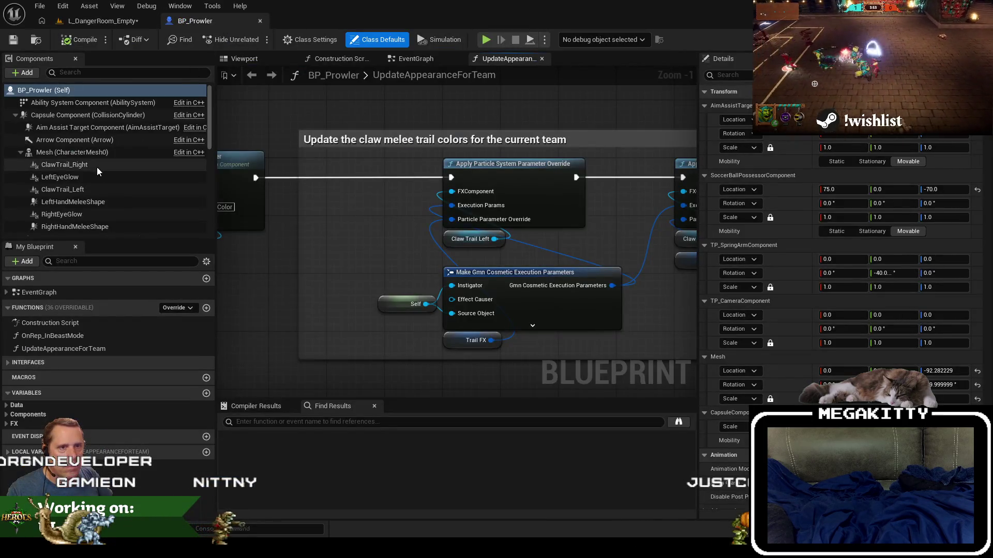
left_click(21, 152)
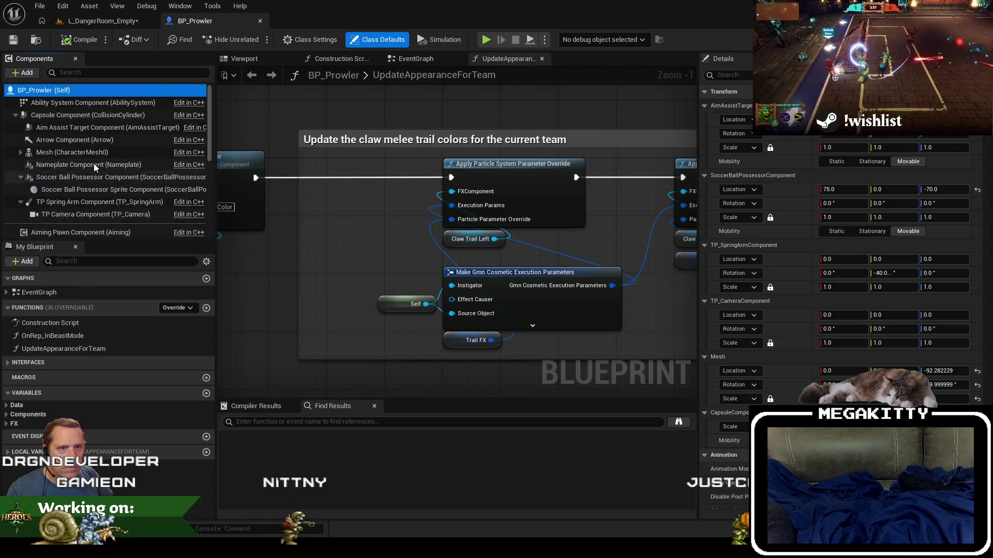
scroll(143, 212, "down", 10)
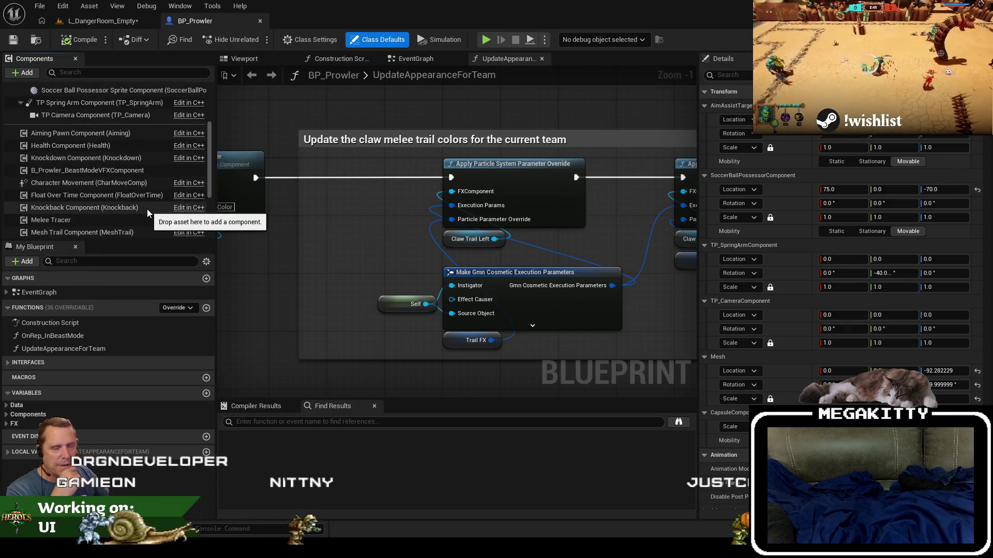
scroll(143, 208, "up", 10)
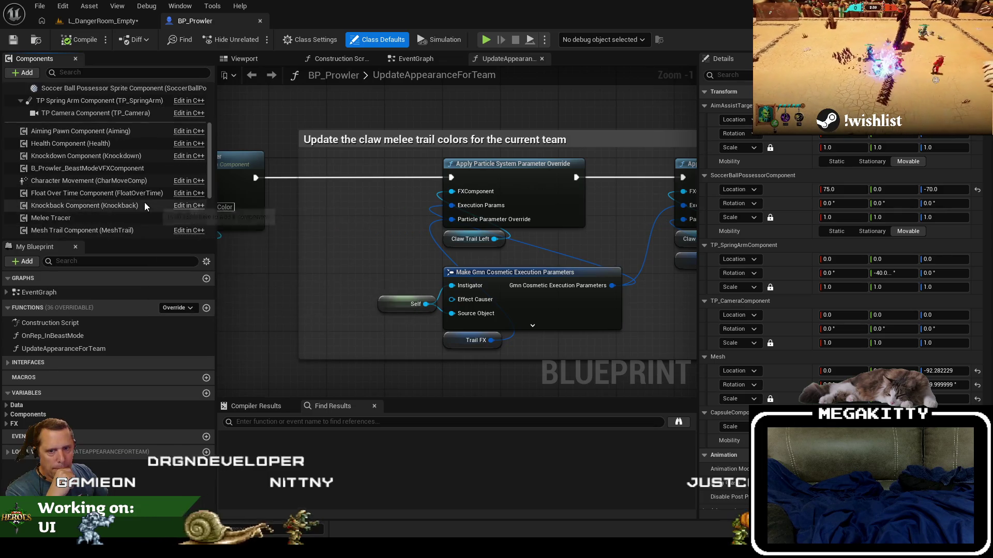
- Back in the level, search for 'bp_grace' and select the BP_Grace blueprint
left_click(97, 21)
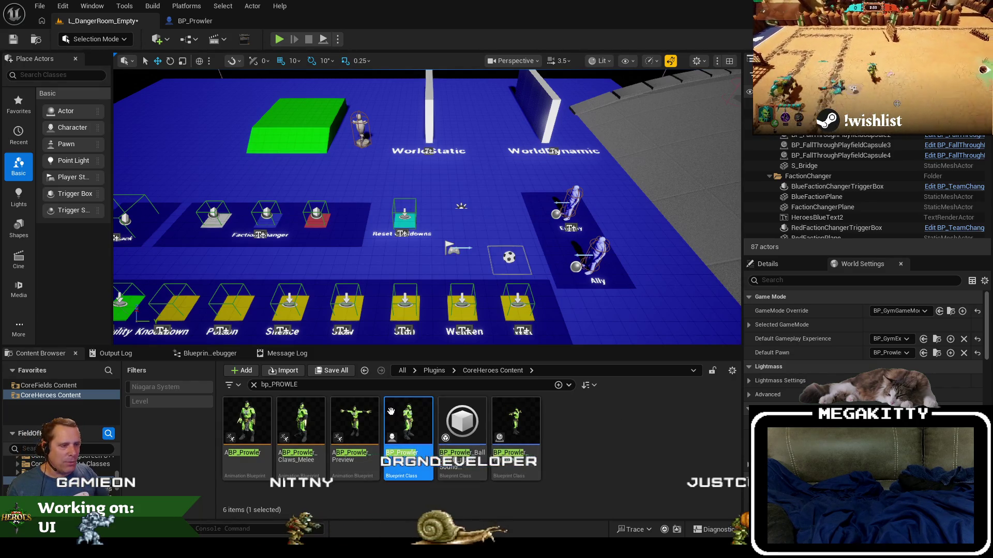
left_click_drag(255, 384, 259, 385)
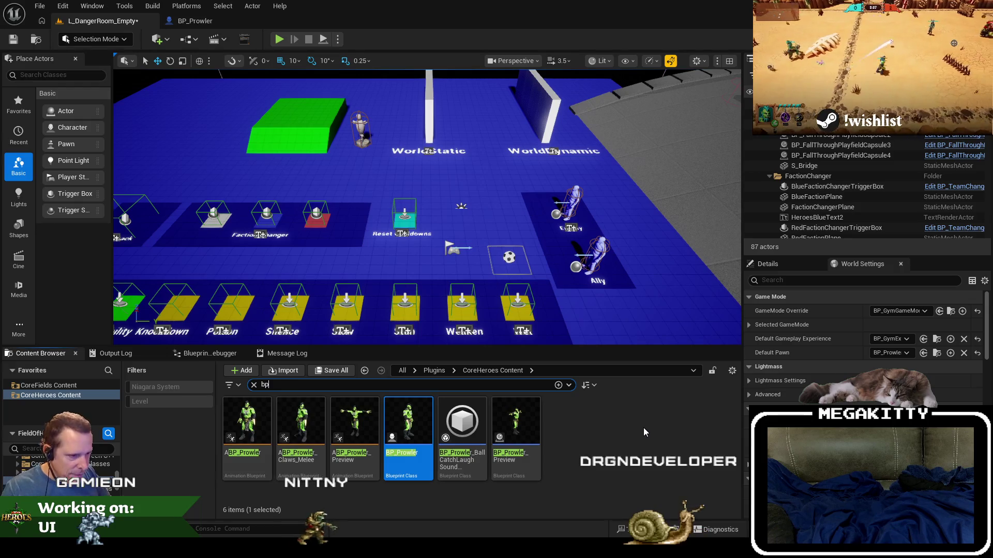
type("bp_grace")
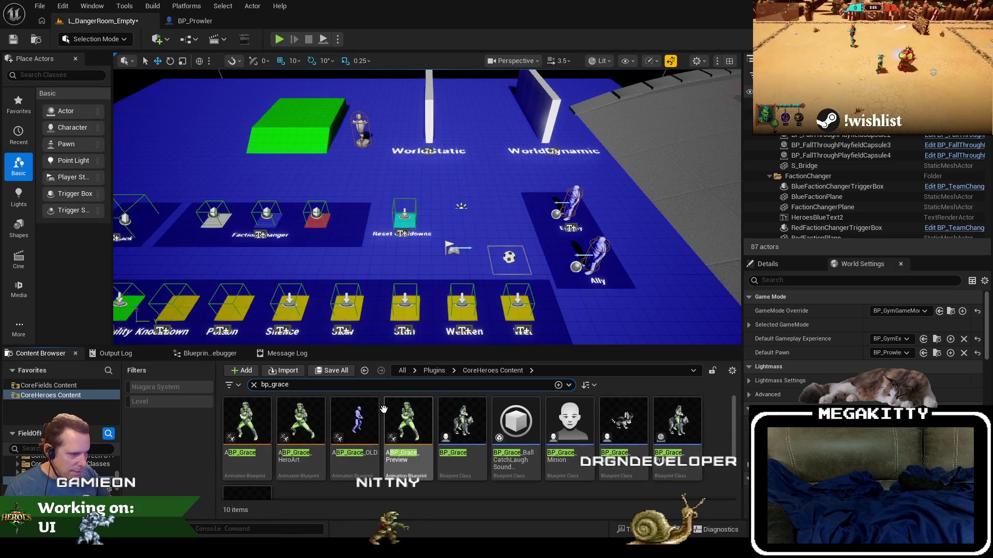
left_click(445, 427)
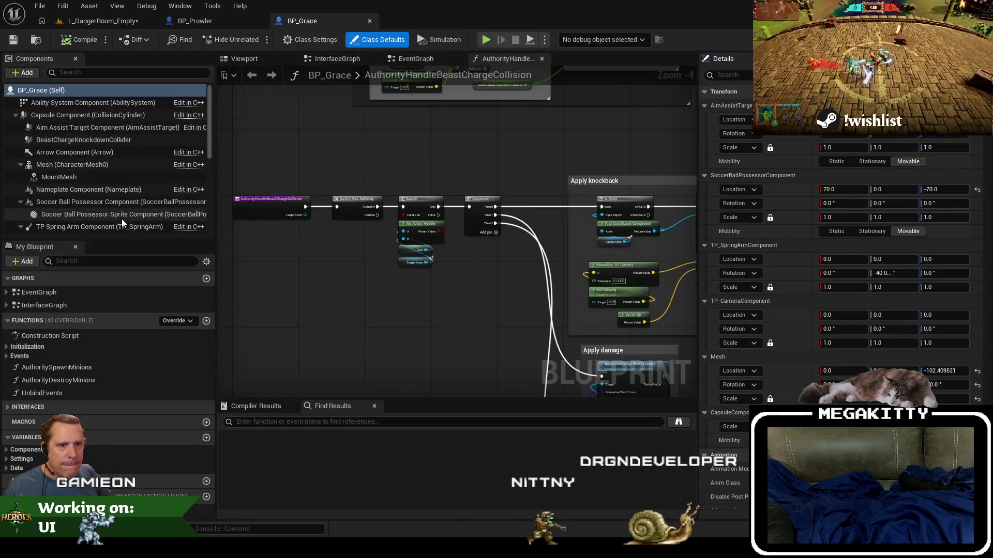
- Copy BP_Grace's BeastChargeKnockdownCollider and paste it under BP_Prowler's Capsule Component
left_click(76, 140)
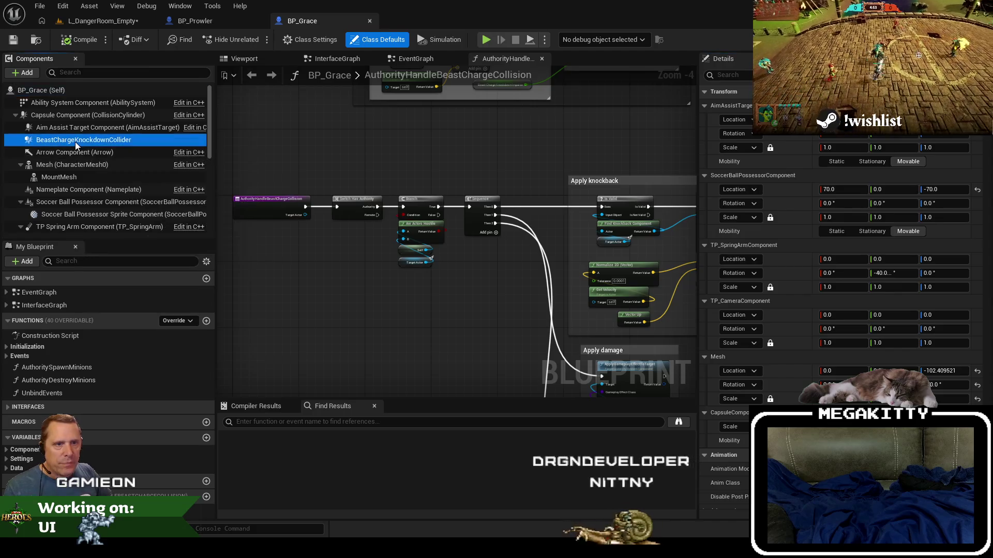
right_click(76, 144)
left_click(118, 217)
left_click(217, 22)
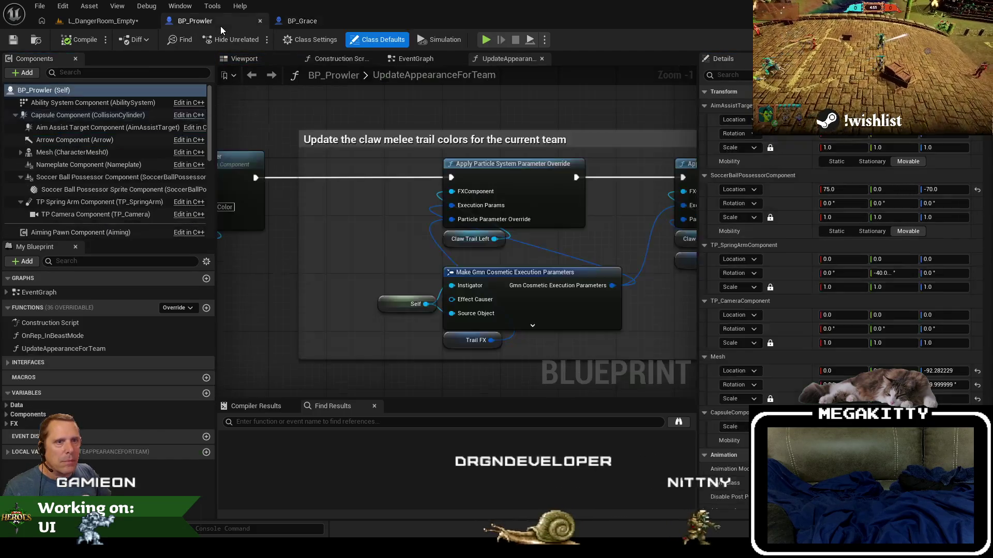
right_click(88, 115)
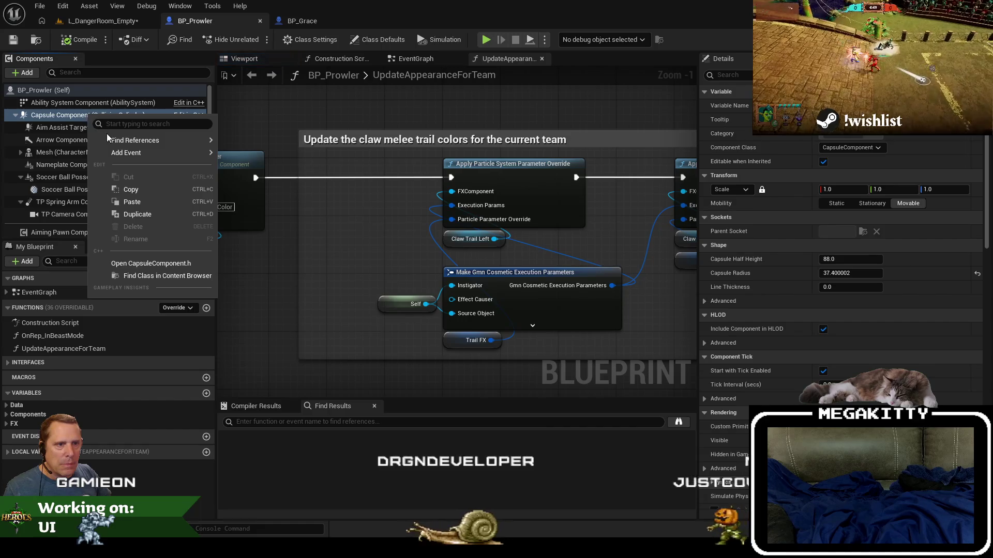
left_click(154, 202)
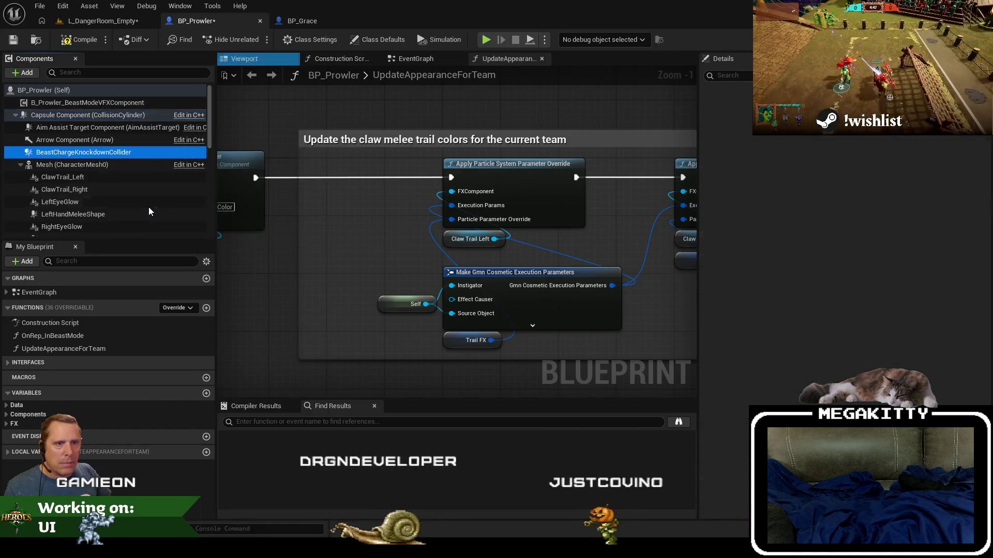
- Rename the pasted collider to TumbleBallStealCollider
left_click(21, 165)
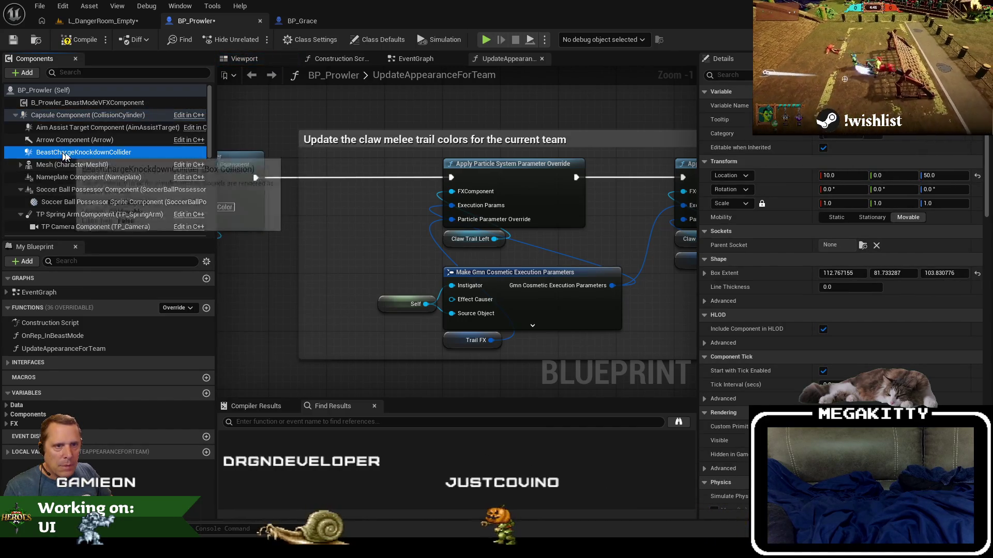
key("F2")
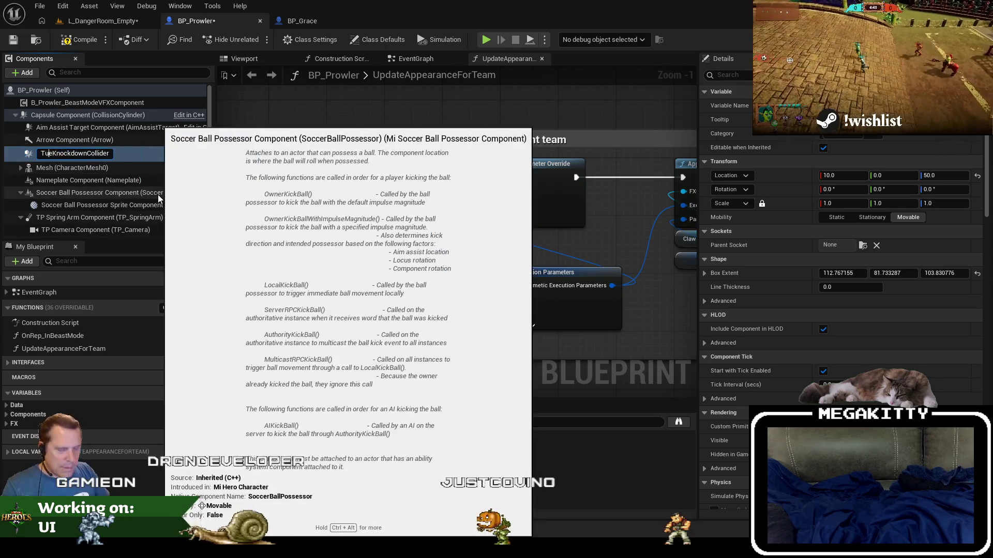
type("TumbleBallSteal")
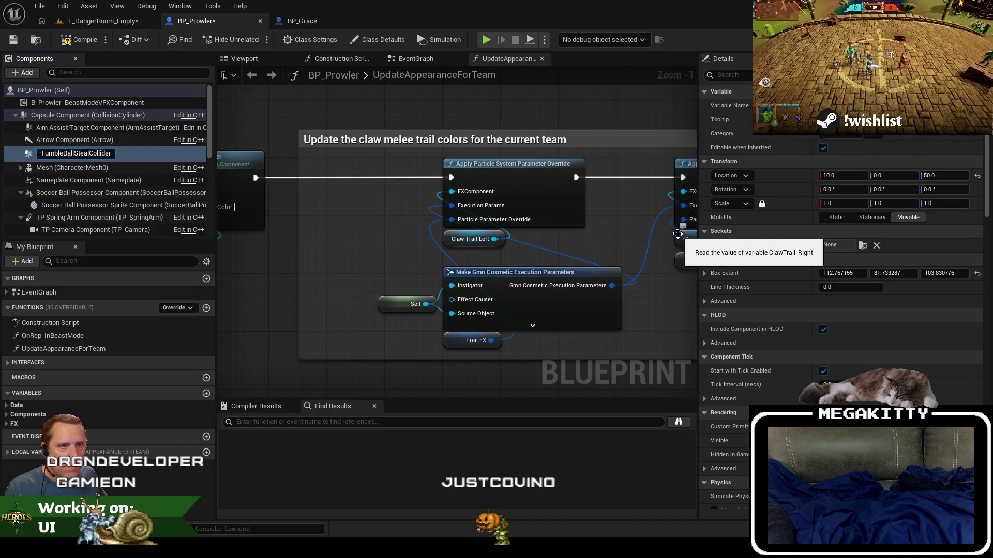
key("Return")
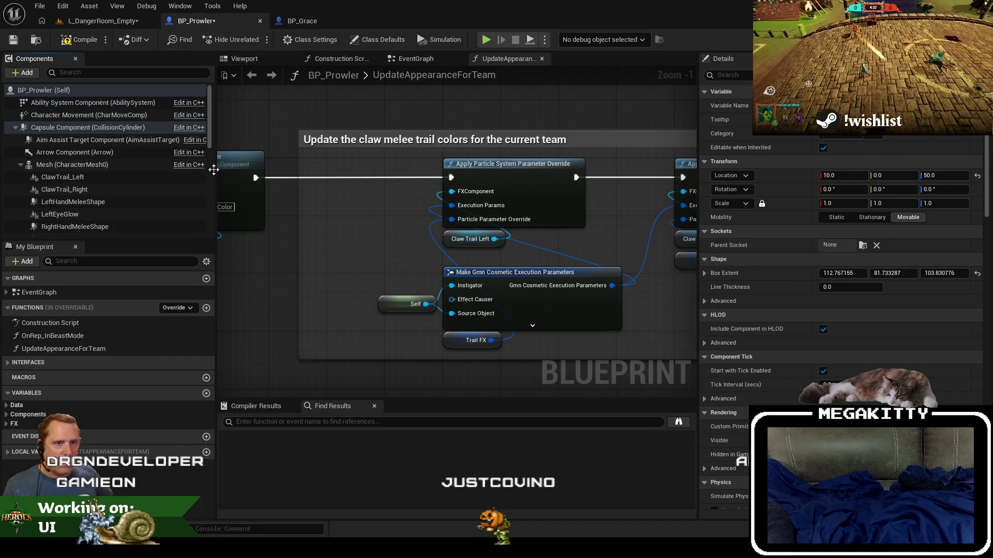
scroll(37, 190, "down", 2)
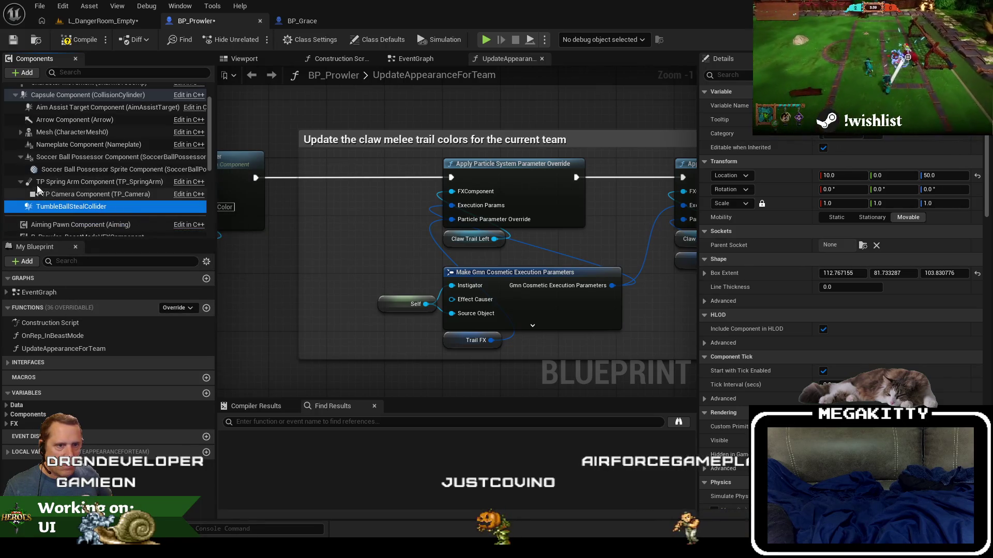
left_click(20, 181)
left_click(21, 157)
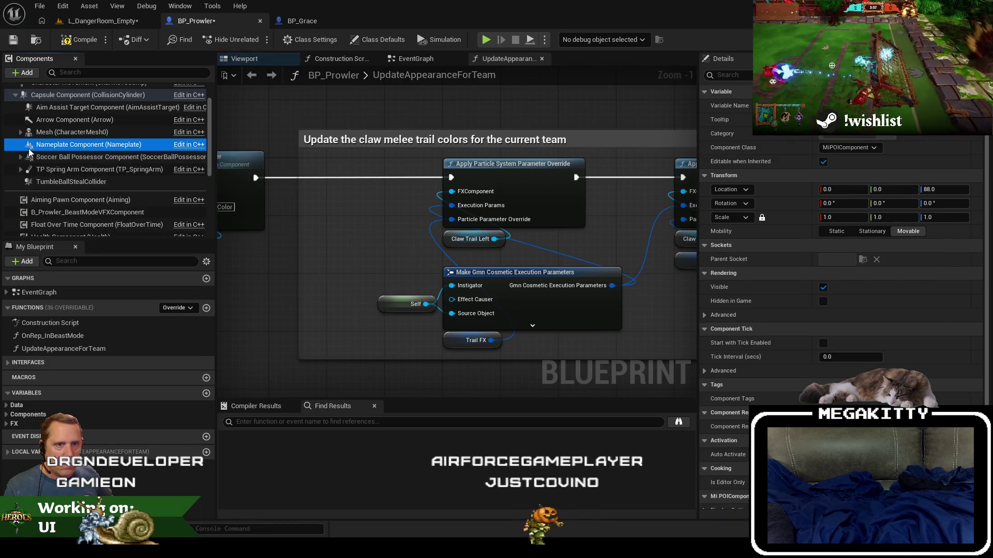
left_click(94, 190)
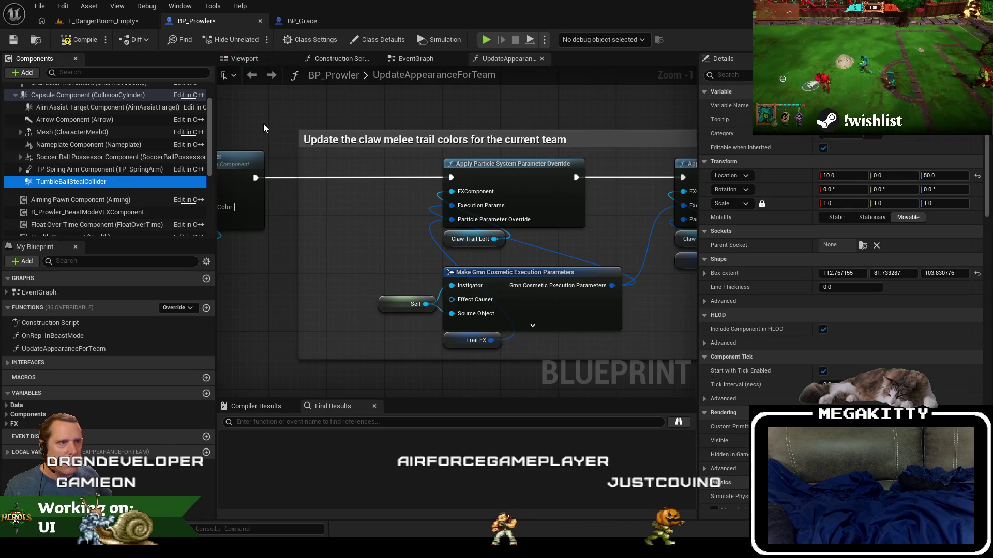
- Compare against BP_Grace's collider and rename it to TumbleCollider
left_click(304, 21)
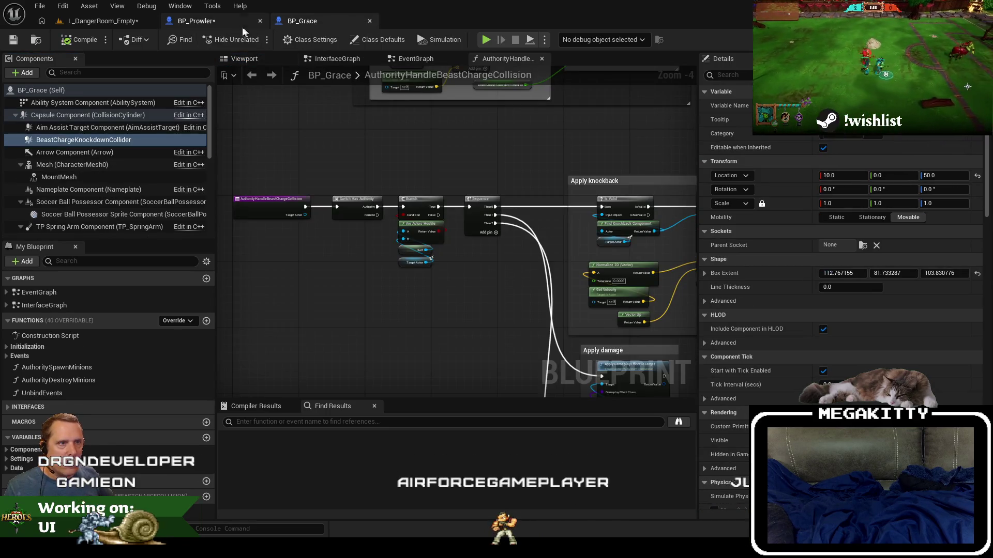
left_click(196, 21)
left_click(67, 183)
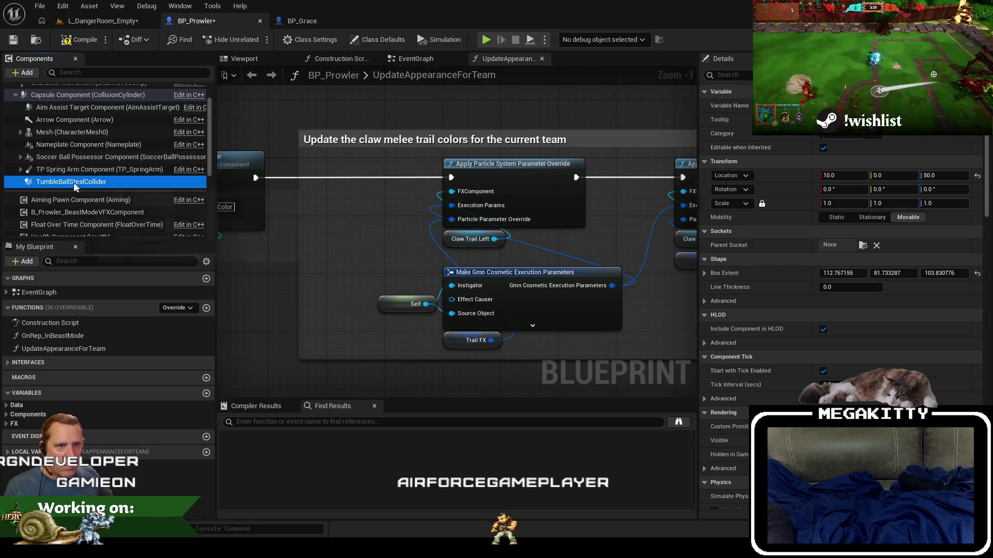
key("Return")
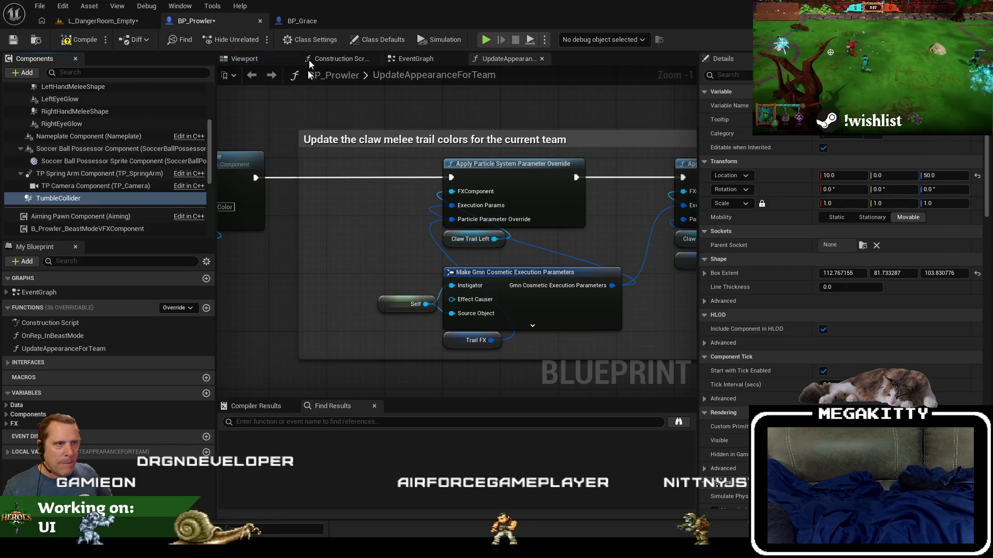
- Inspect TumbleCollider's box in the Viewport preview and its properties, then show the EventGraph
left_click(250, 60)
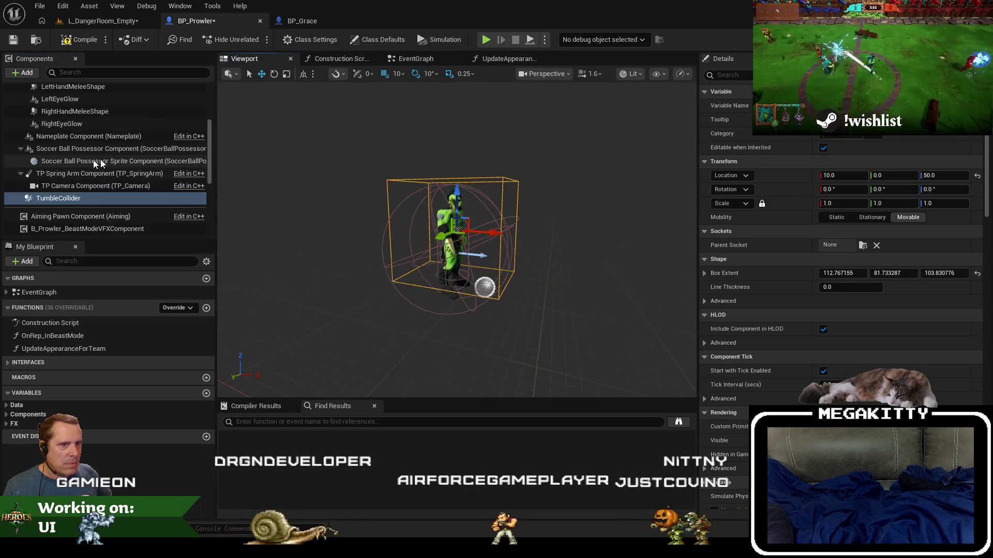
left_click(77, 186)
left_click(75, 200)
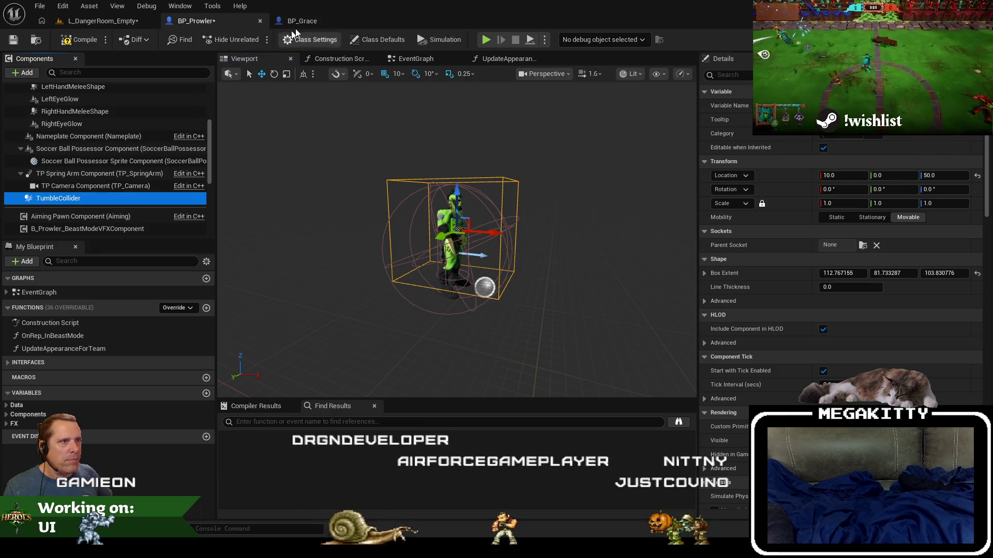
left_click(416, 59)
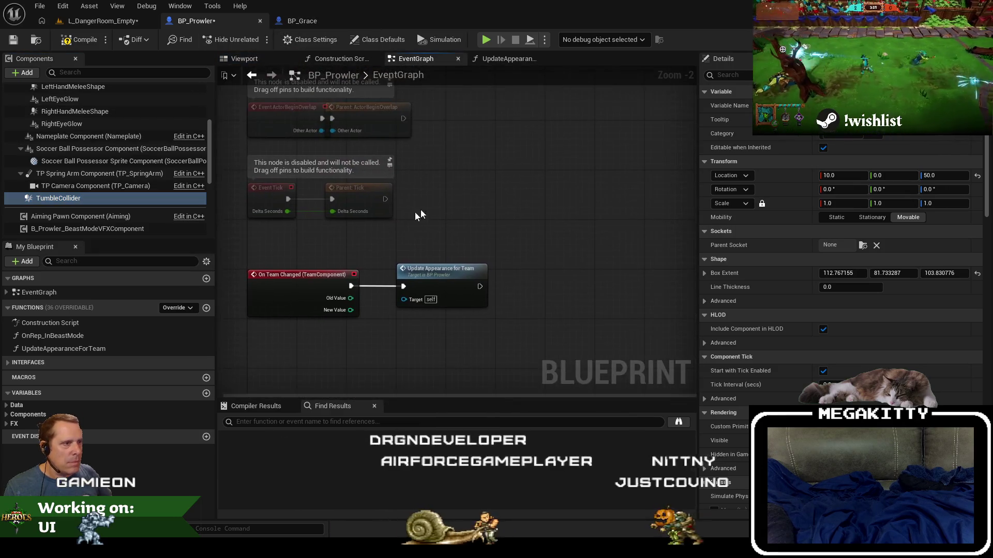
- In BP_Grace's event graph, select the Set Collision Enabled and collider getter nodes
left_click_drag(489, 193, 442, 269)
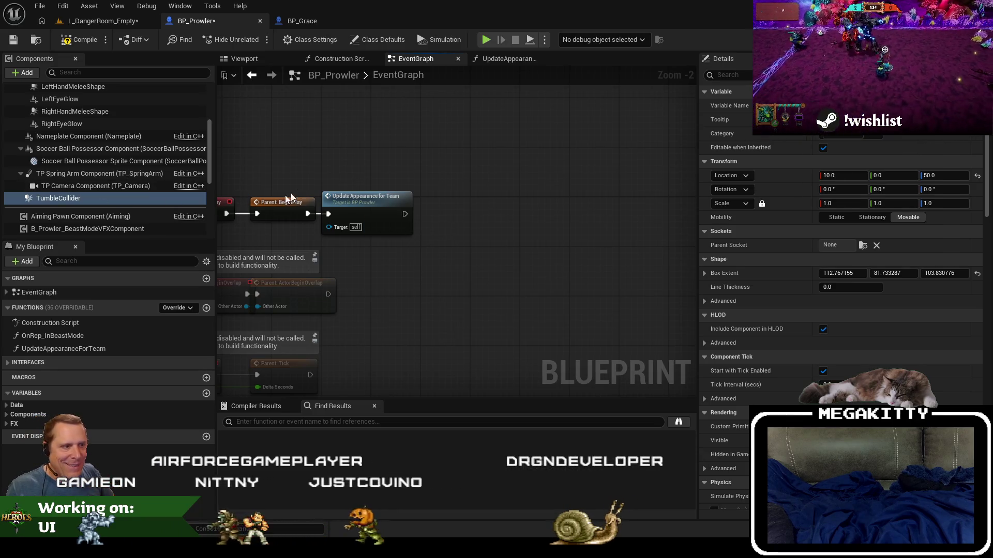
left_click(302, 21)
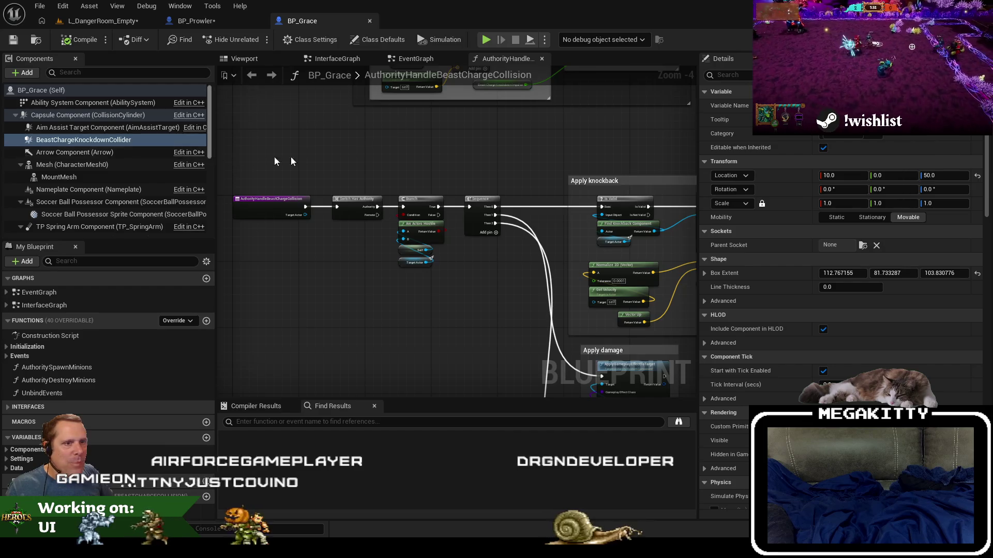
double_click(36, 292)
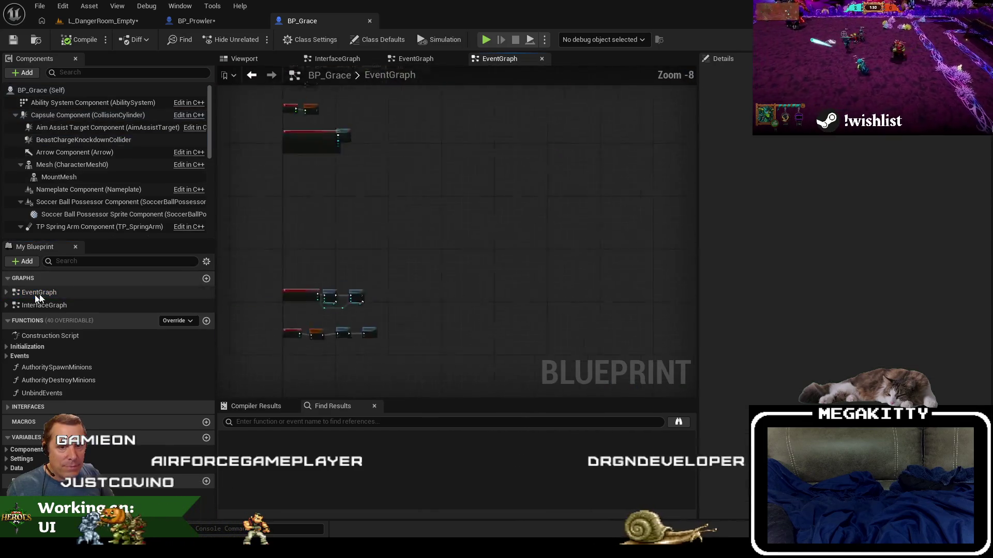
scroll(414, 339, "up", 5)
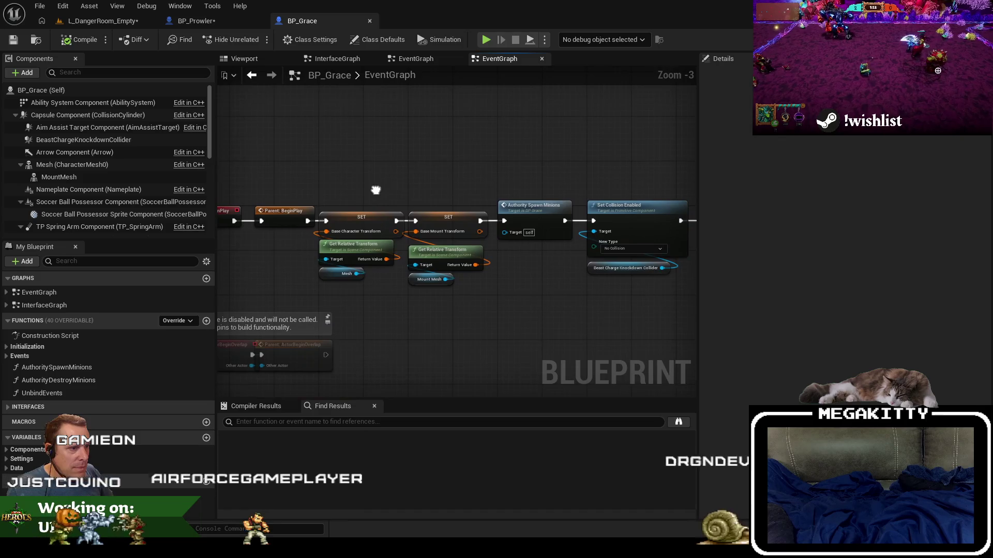
left_click_drag(601, 285, 424, 282)
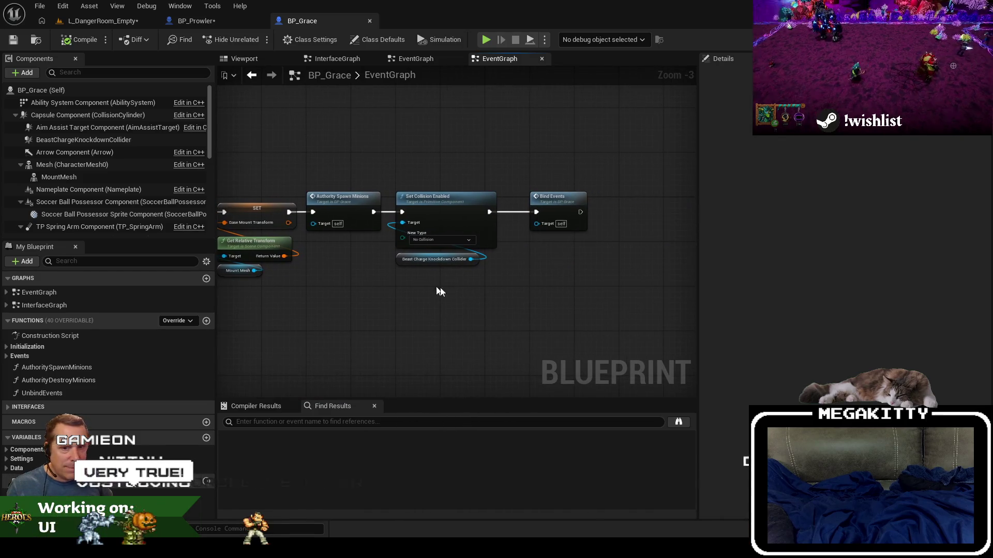
left_click_drag(487, 277, 436, 166)
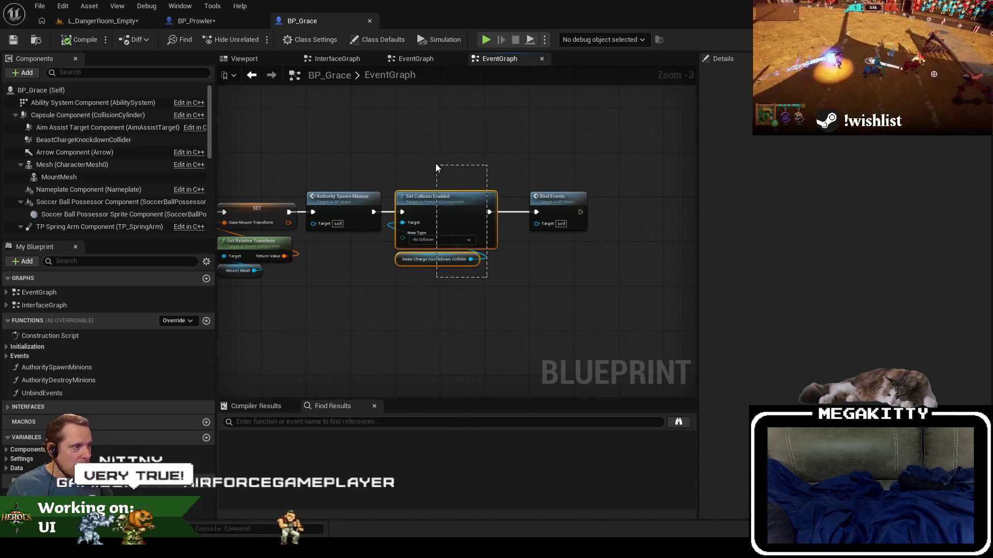
- Paste the nodes after Update Appearance for Team in BP_Prowler, swapping the target to TumbleCollider
left_click(212, 21)
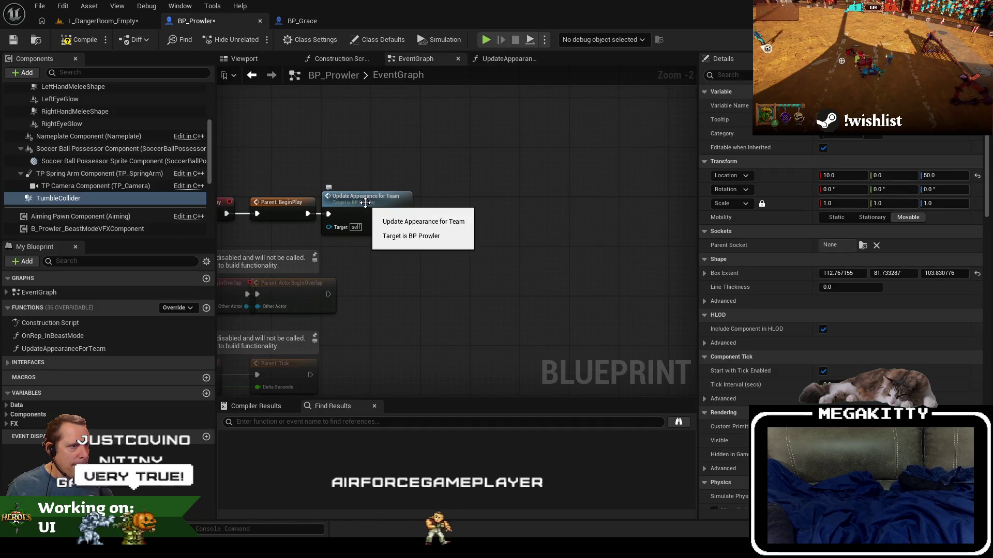
key("ctrl+v")
left_click_drag(488, 180, 454, 209)
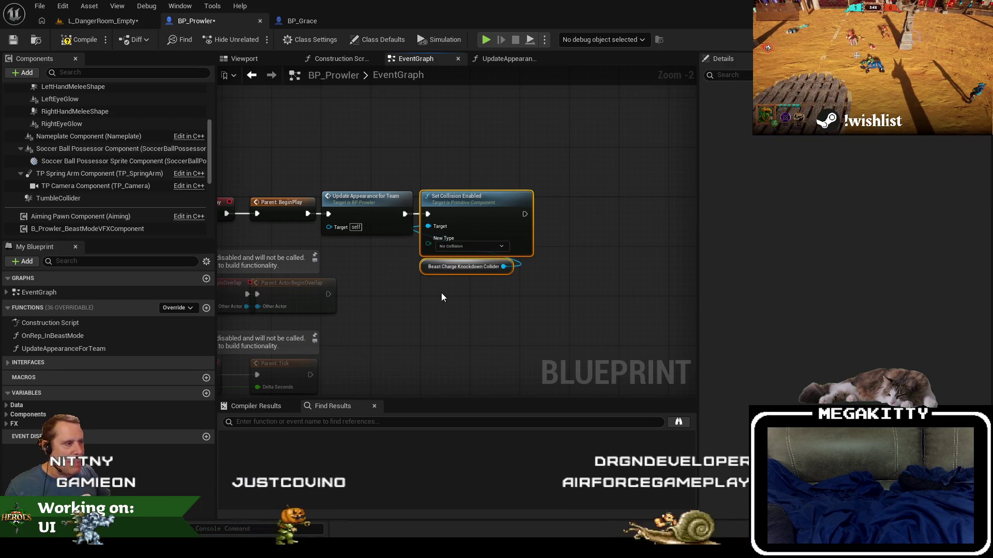
left_click(58, 198)
mouse_move(58, 198)
left_mouse_down()
mouse_move(443, 291)
mouse_move(433, 231)
left_mouse_up()
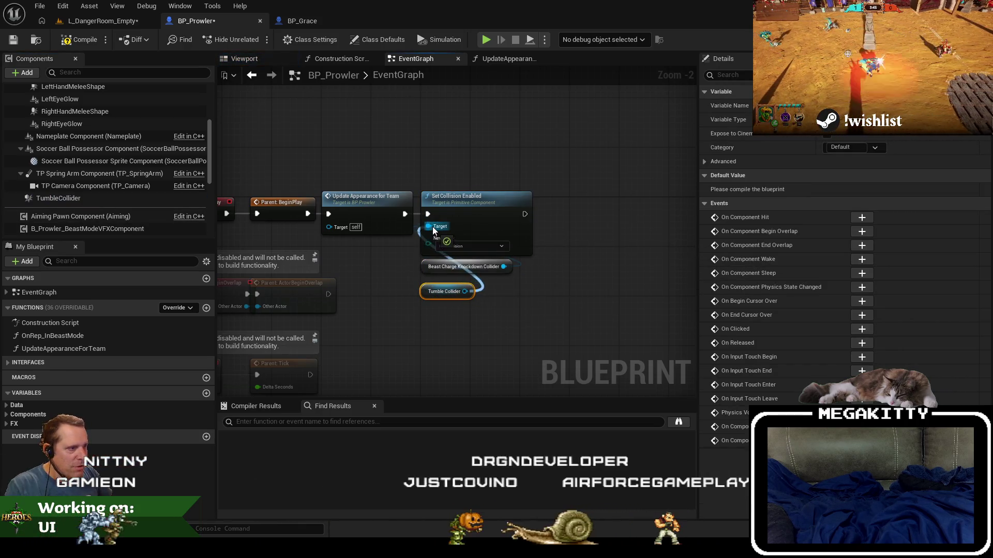
left_click(437, 272)
key("Delete")
left_click_drag(433, 292, 435, 261)
- Review TumbleCollider's properties, then switch to the version control client
scroll(67, 166, "up", 3)
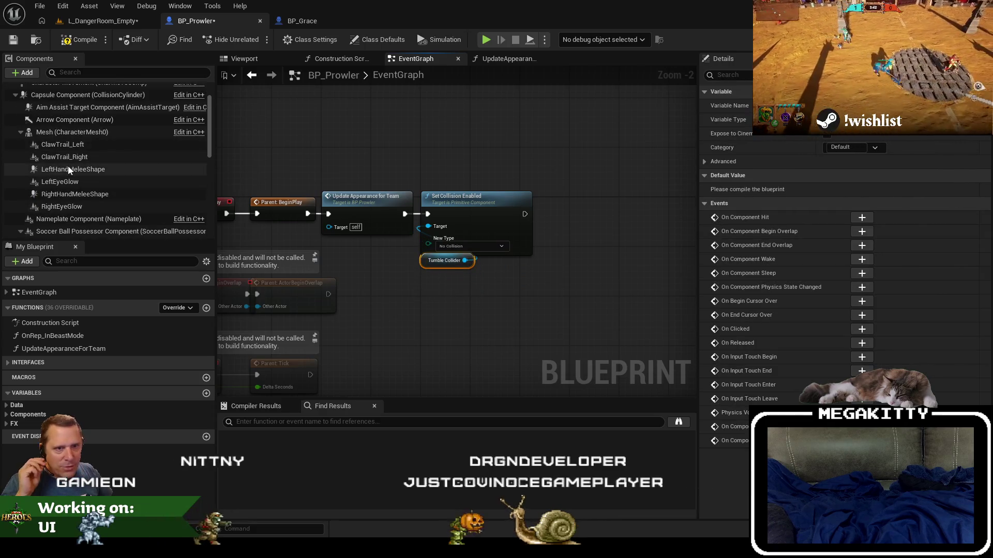
left_click(20, 131)
left_click(58, 206)
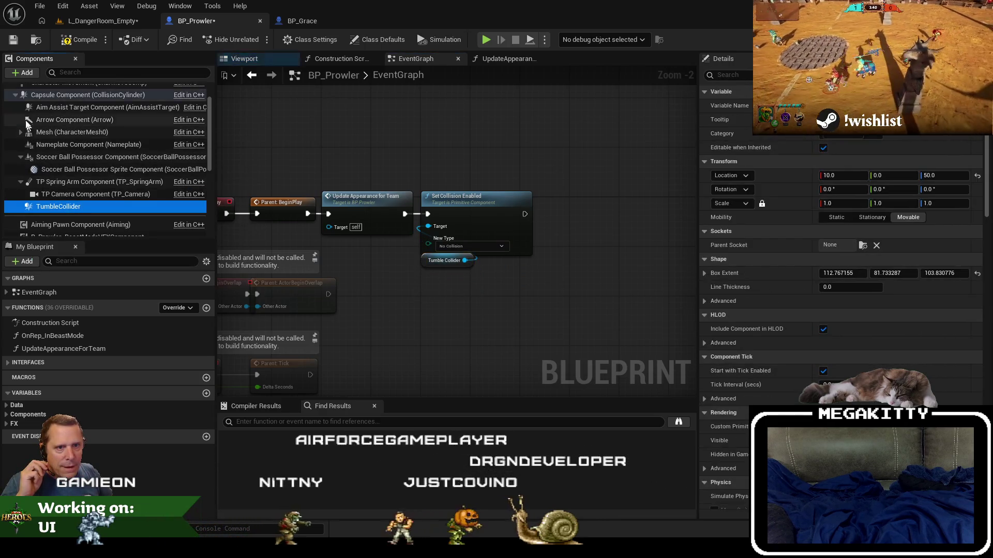
key("Escape")
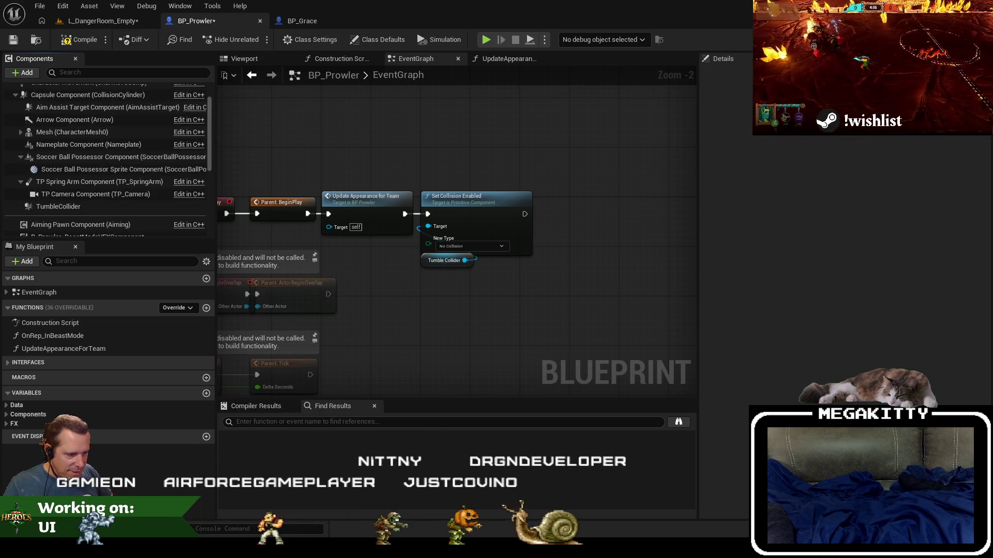
key("alt+Tab")
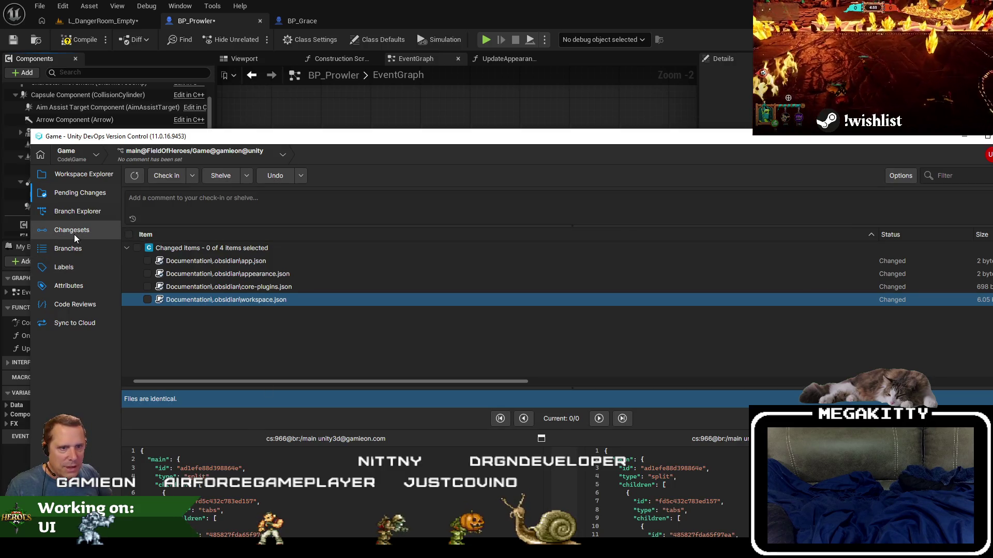
- Look over the Changesets list in Unity DevOps and return to Unreal
left_click(74, 234)
key("alt+Tab")
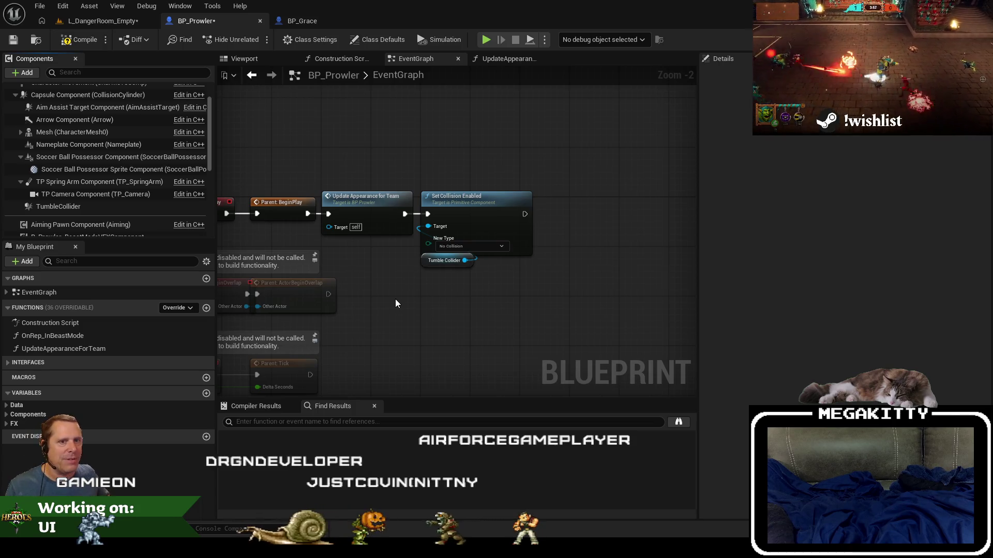
- Recenter the EventGraph on the BeginPlay collision nodes and show Class Defaults
scroll(454, 281, "up", 1)
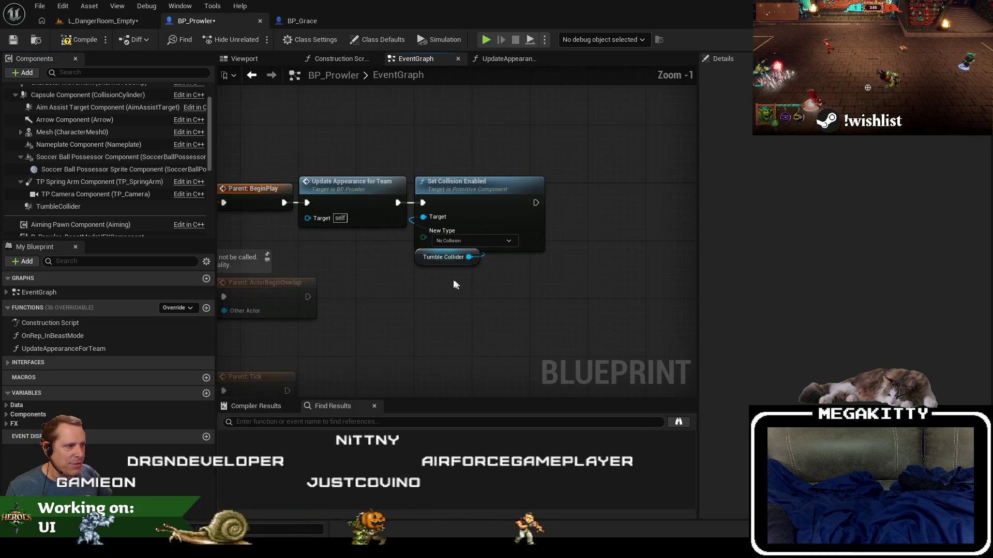
left_click_drag(453, 280, 395, 294)
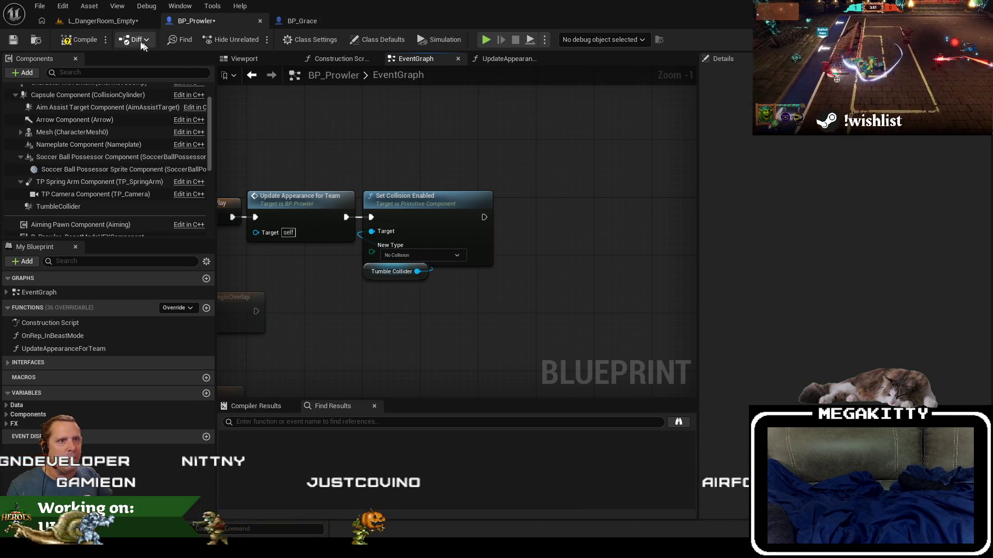
mouse_move(440, 176)
left_mouse_down()
mouse_move(568, 179)
mouse_move(465, 203)
left_mouse_up()
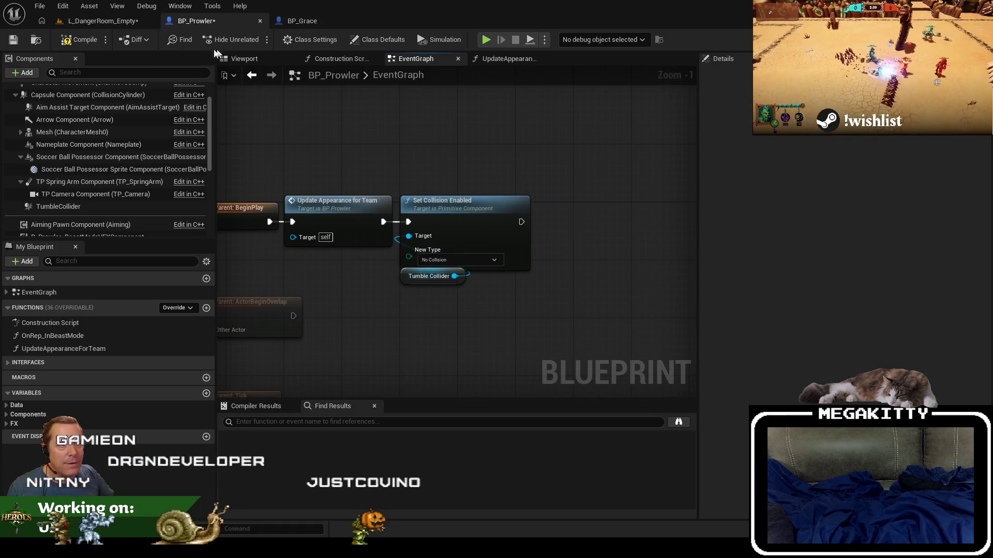
scroll(317, 150, "down", 2)
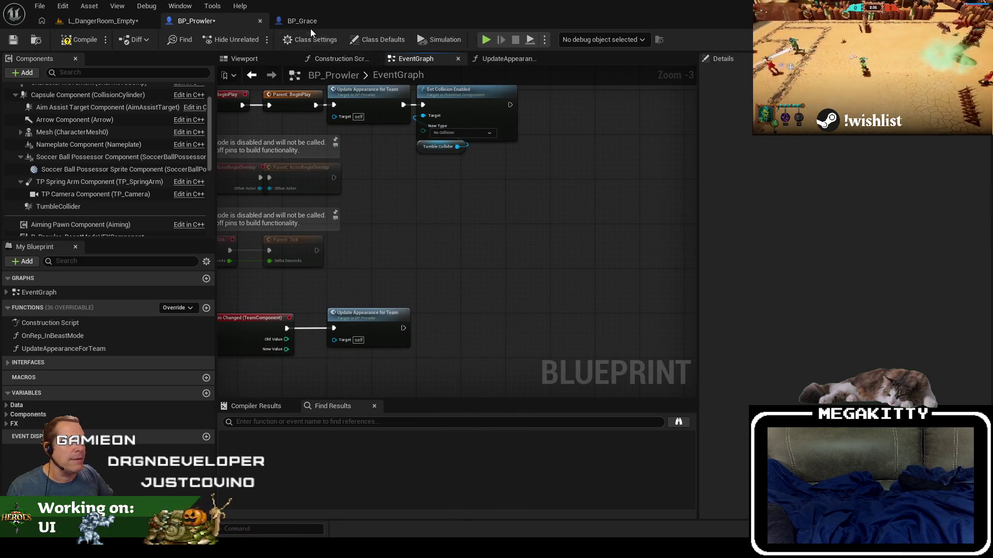
left_click(379, 39)
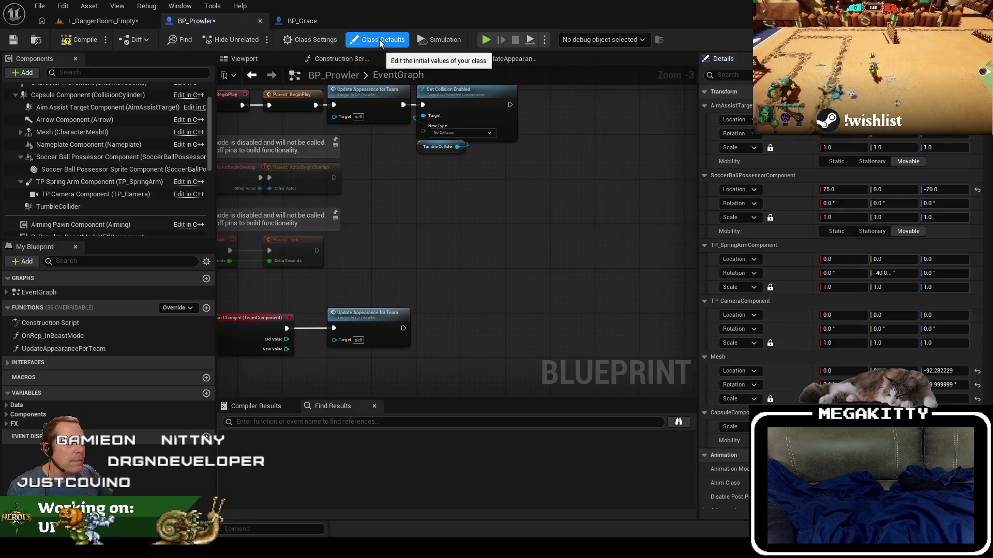
- Browse the level's Content Browser to BP_Prowler in Characters > Prowler
left_click(98, 21)
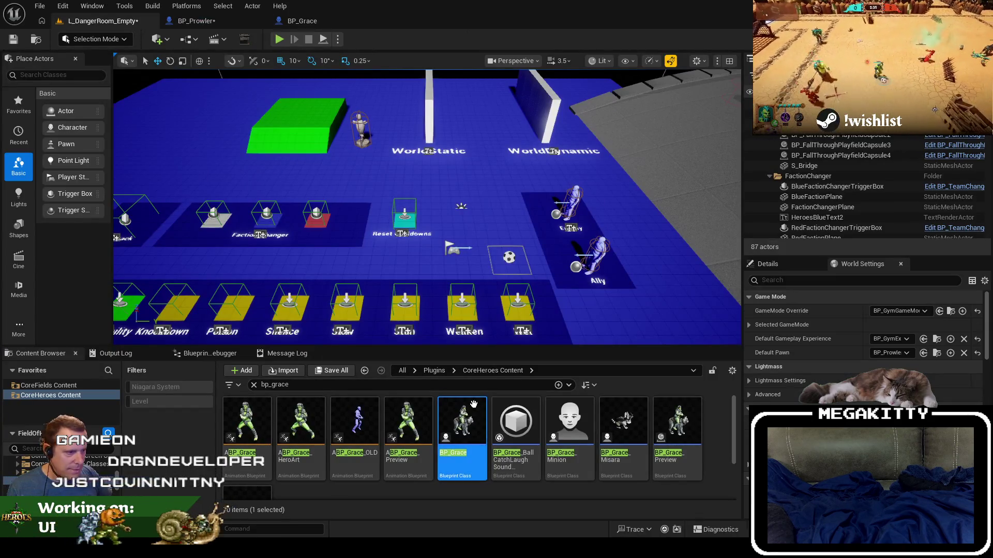
left_click(196, 21)
left_click(37, 41)
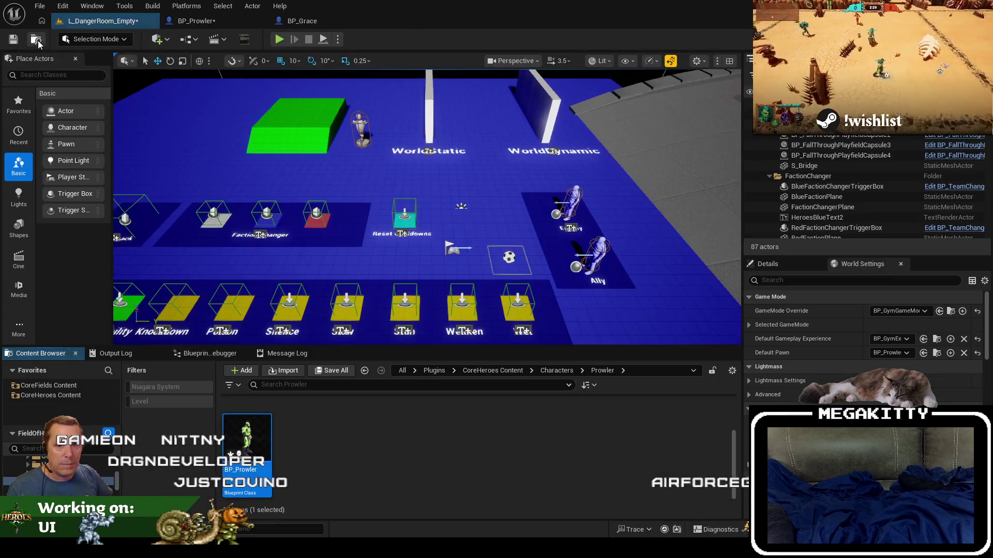
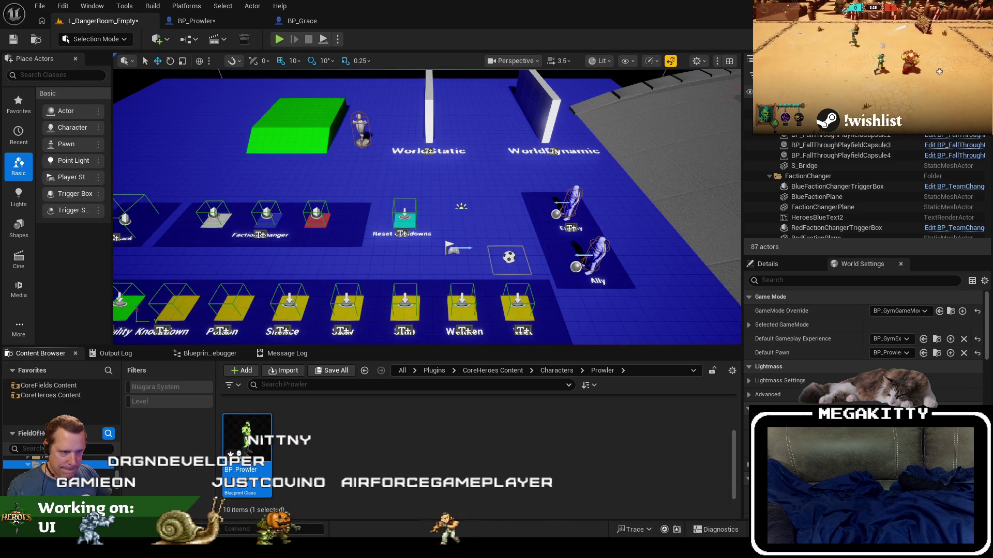
- Create a new folder named Interfaces inside the Prowler content folder
scroll(377, 435, "up", 2)
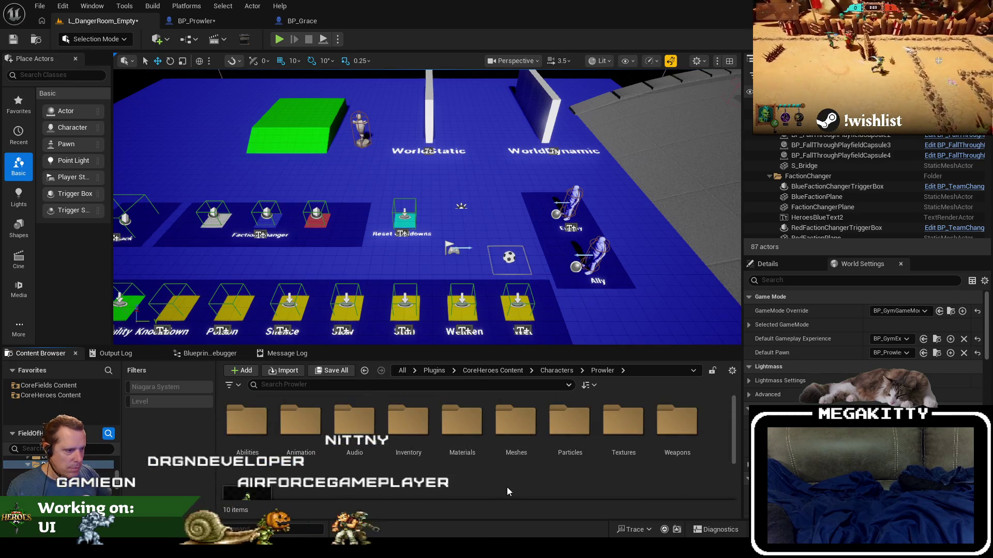
right_click(494, 462)
left_click(510, 118)
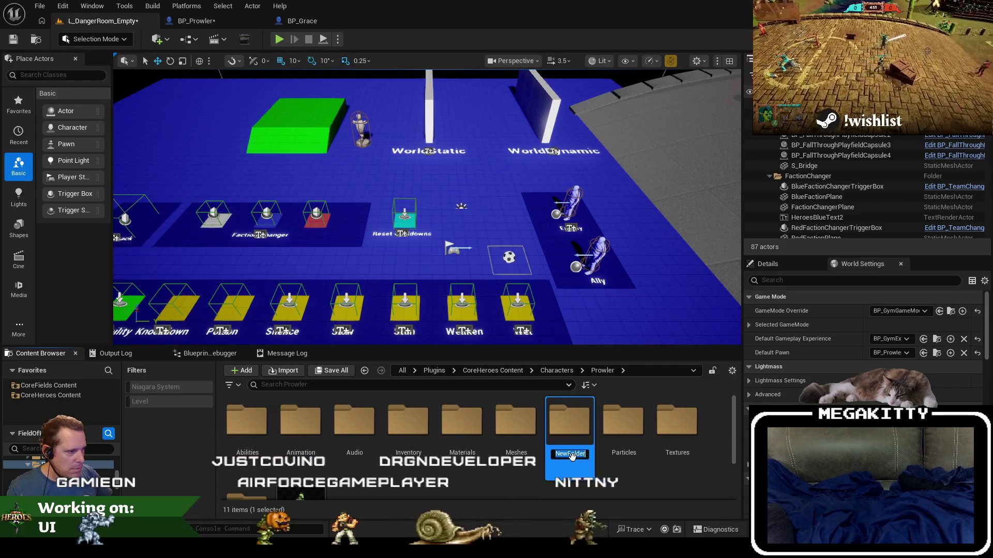
type("Inte")
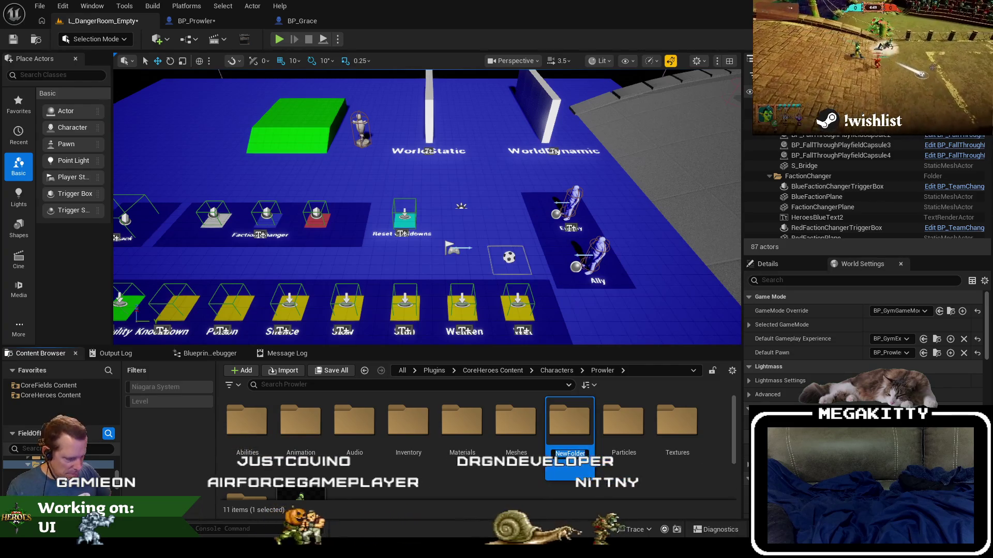
type("rfaces")
key("Return")
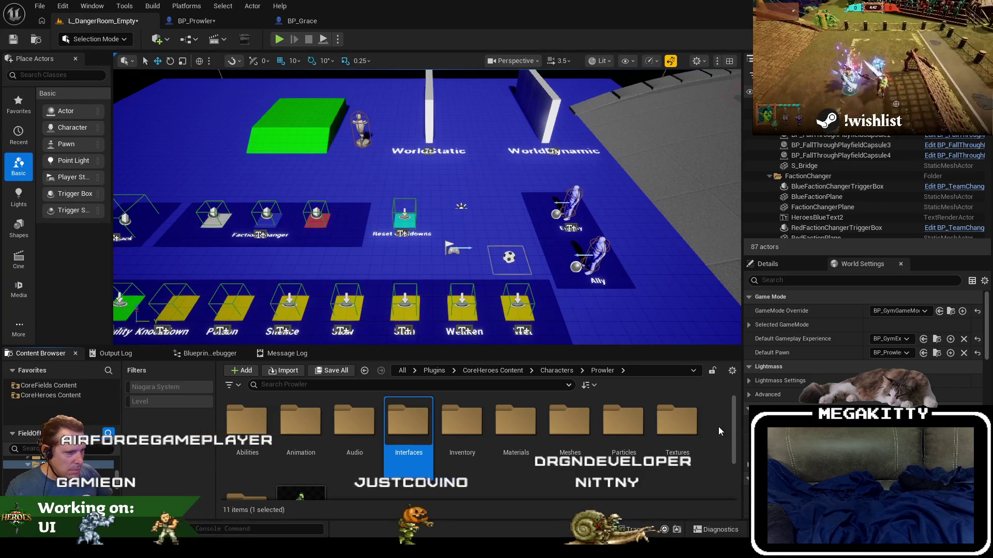
- Open GA_Prowler_Tumble from Abilities > Tumble, then return to the level editor's Prowler folder
scroll(643, 453, "down", 1)
scroll(644, 454, "up", 1)
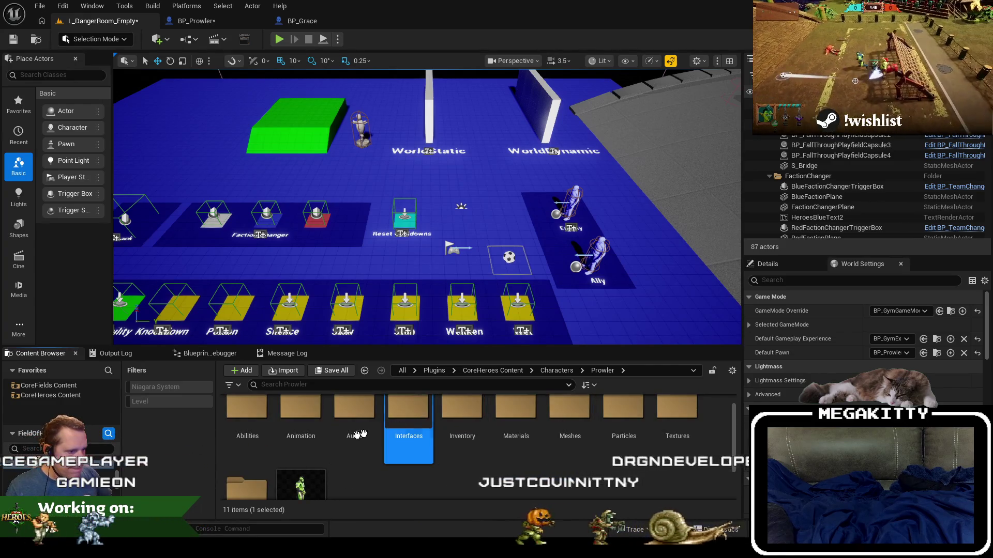
double_click(243, 416)
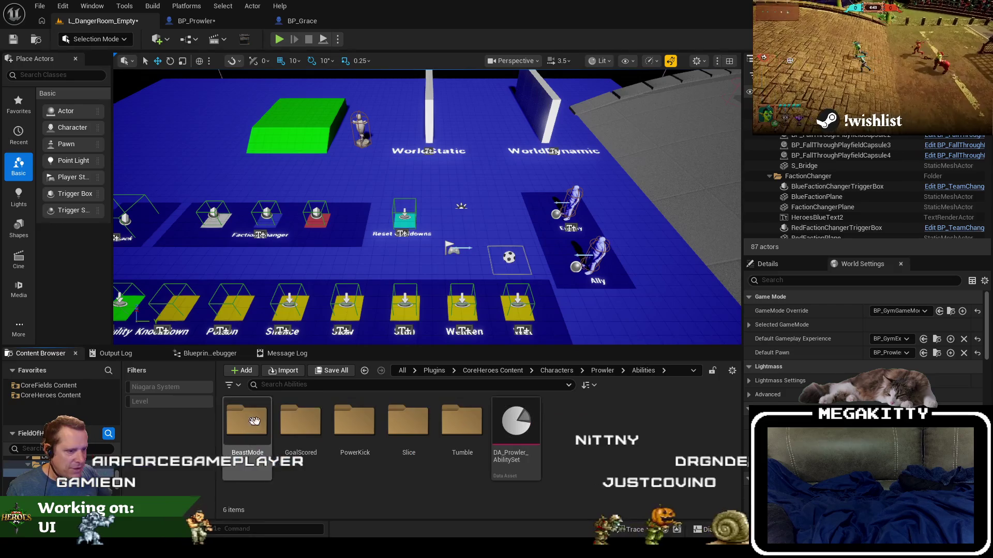
double_click(461, 421)
double_click(462, 434)
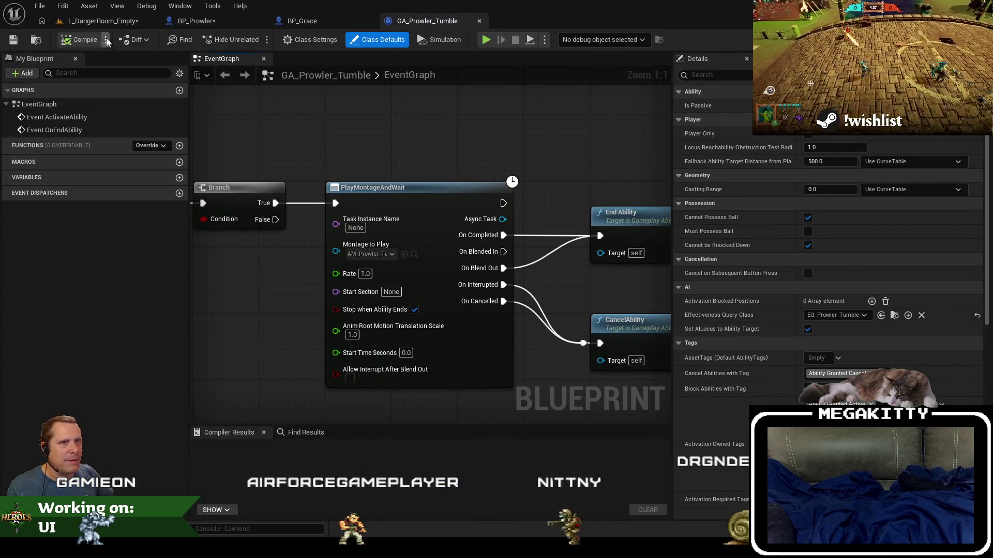
left_click(103, 20)
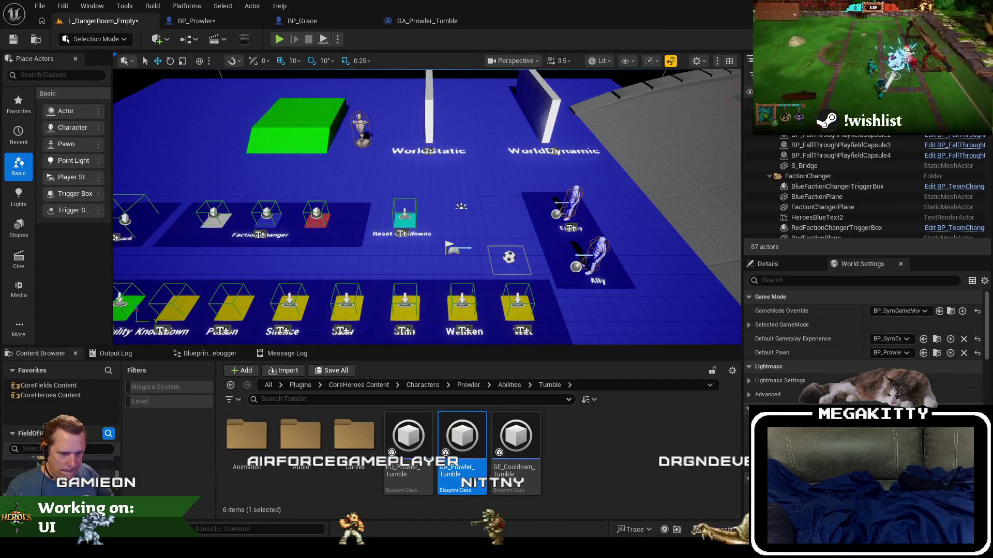
left_click(468, 385)
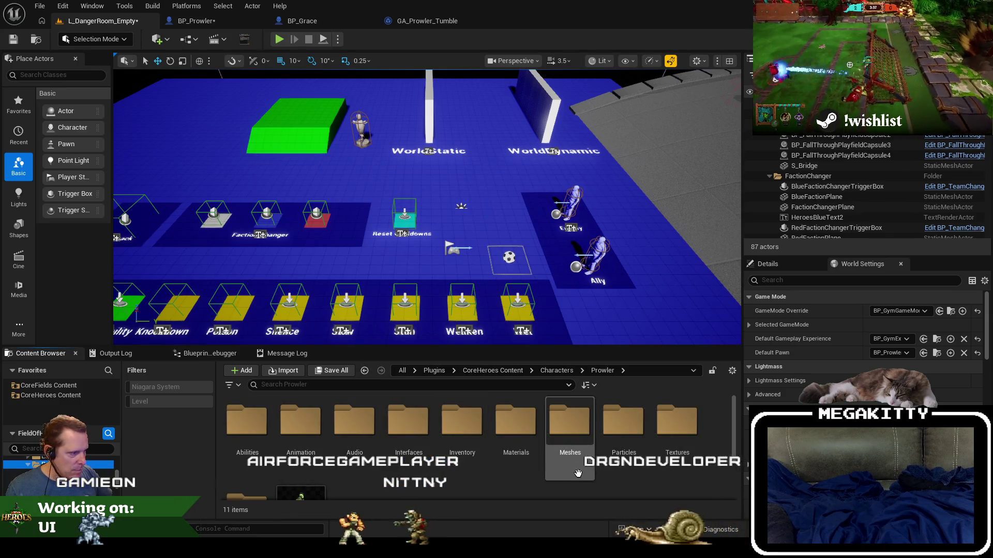
- Create a new Blueprint Interface asset, BPI_Prowler, inside the Interfaces folder
double_click(409, 420)
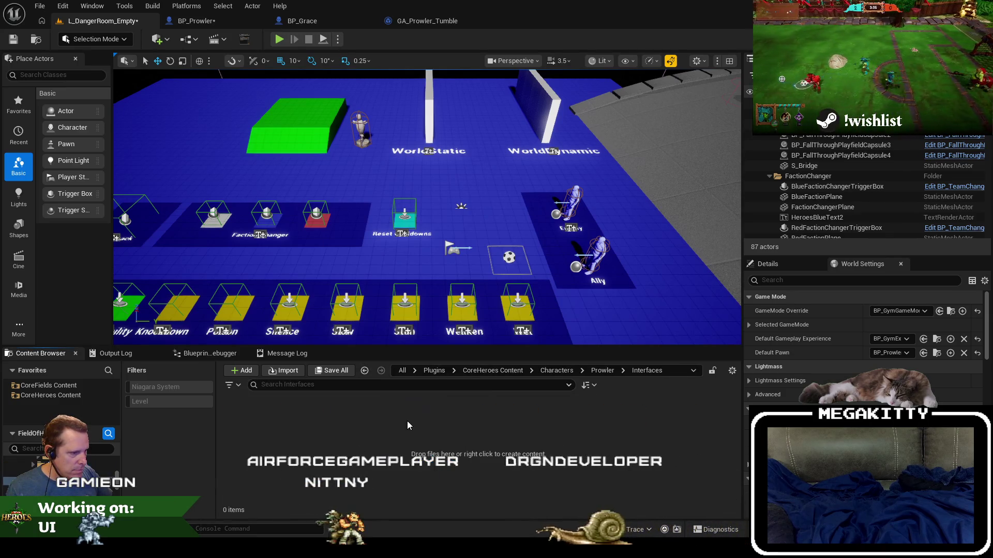
right_click(342, 438)
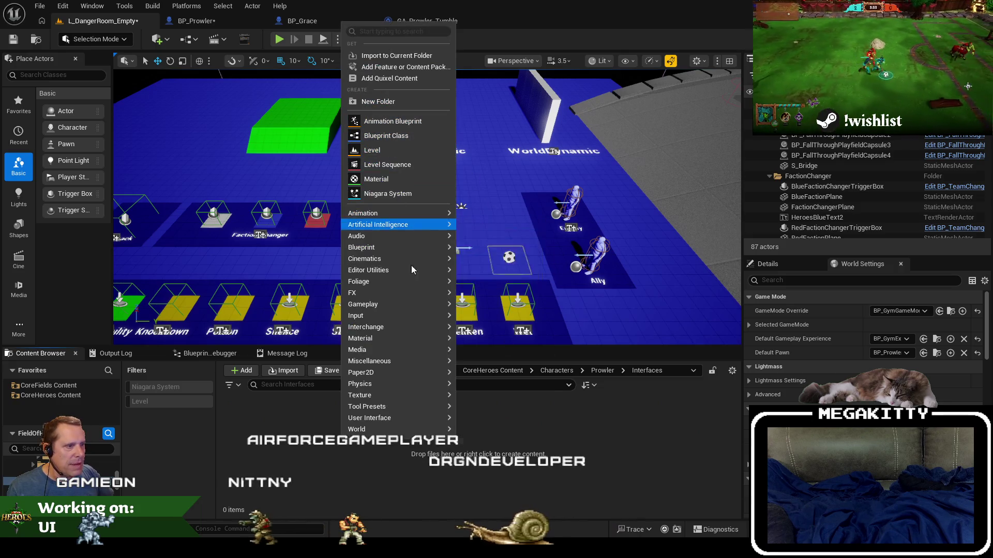
mouse_move(406, 248)
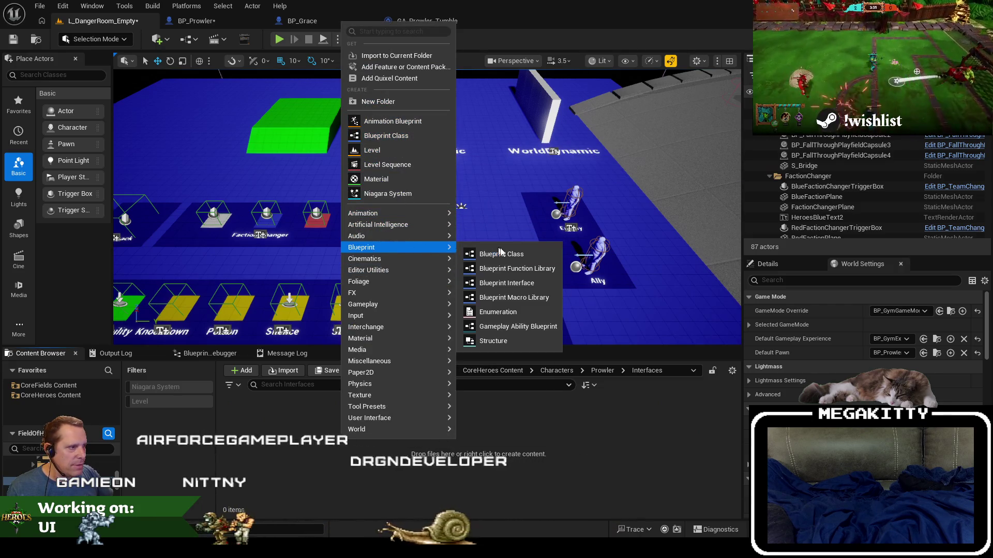
left_click(488, 280)
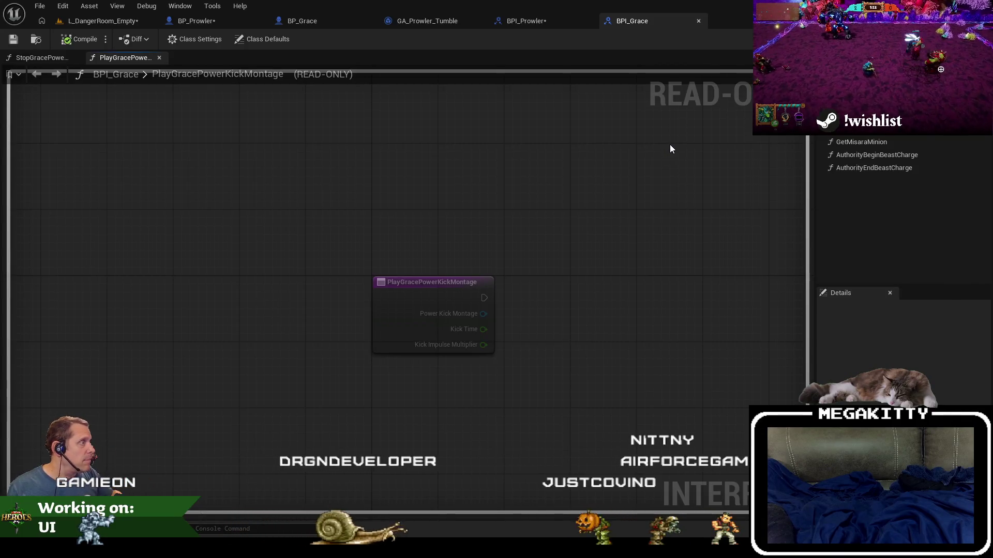
left_click(698, 21)
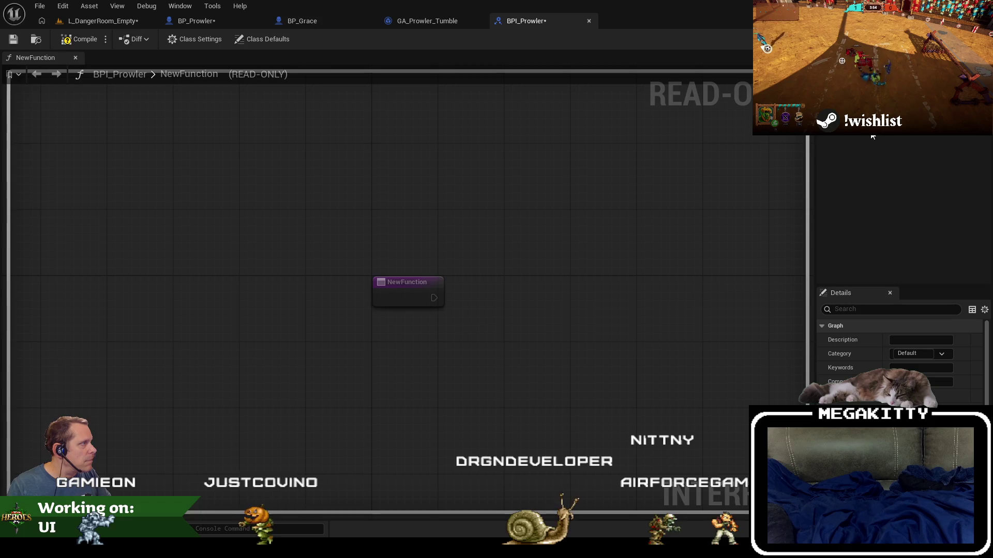
- Declare interface functions AuthorityBeginTumble and AuthorityEndTumble, then compile BPI_Prowler
type("AuthorityBeginTumble")
key("Return")
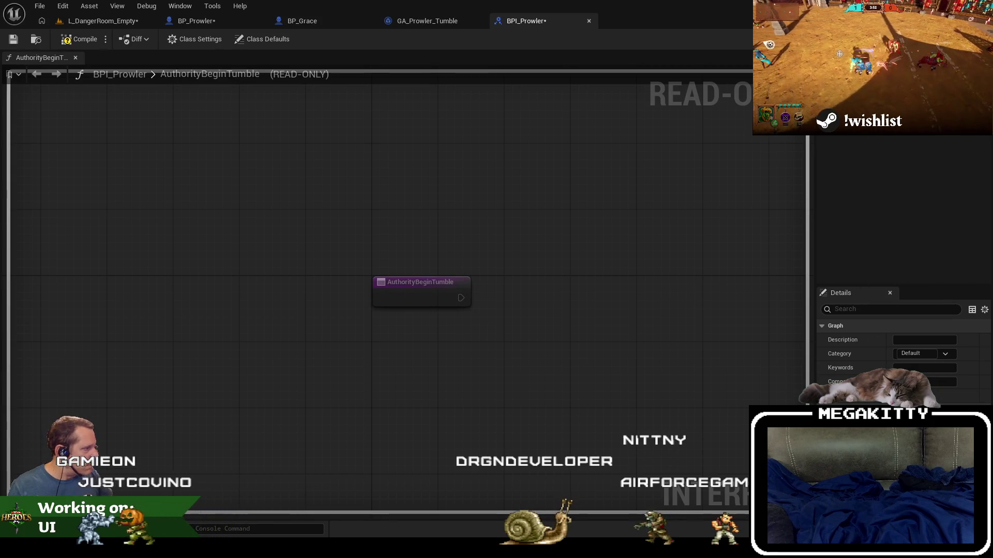
left_click(971, 139)
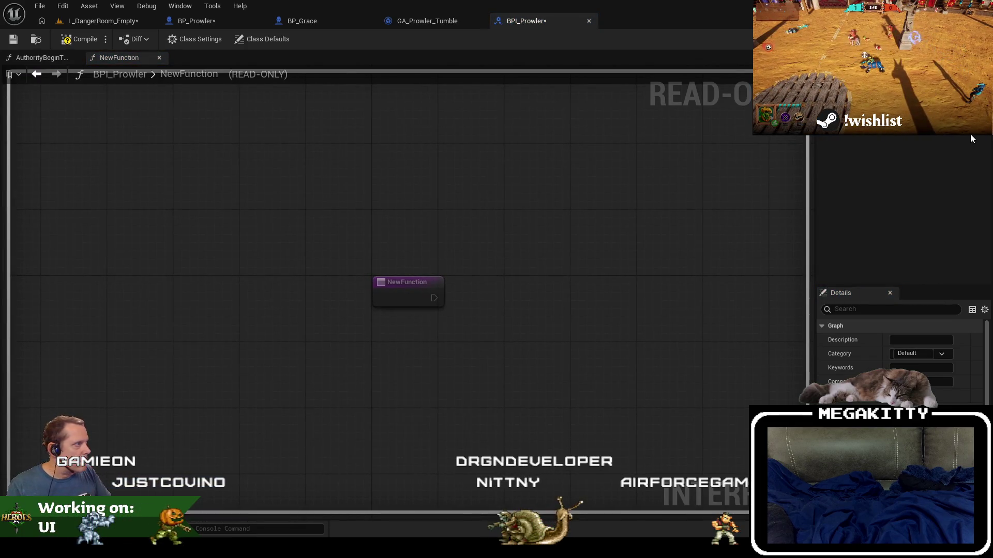
type("AuthorityEndTumble")
key("Return")
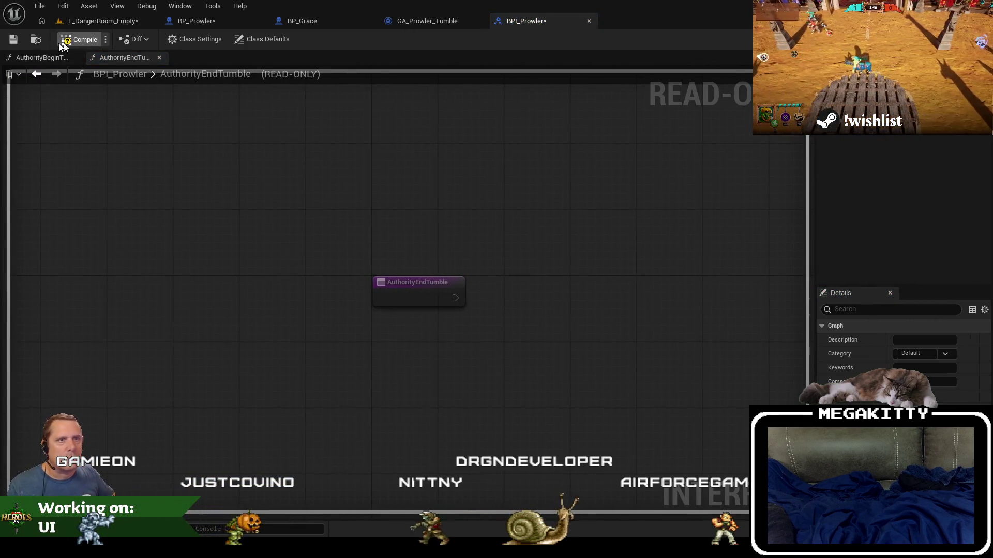
left_click(63, 46)
- Add BPI_Prowler to BP_Prowler's implemented interfaces in Class Settings
left_click(431, 24)
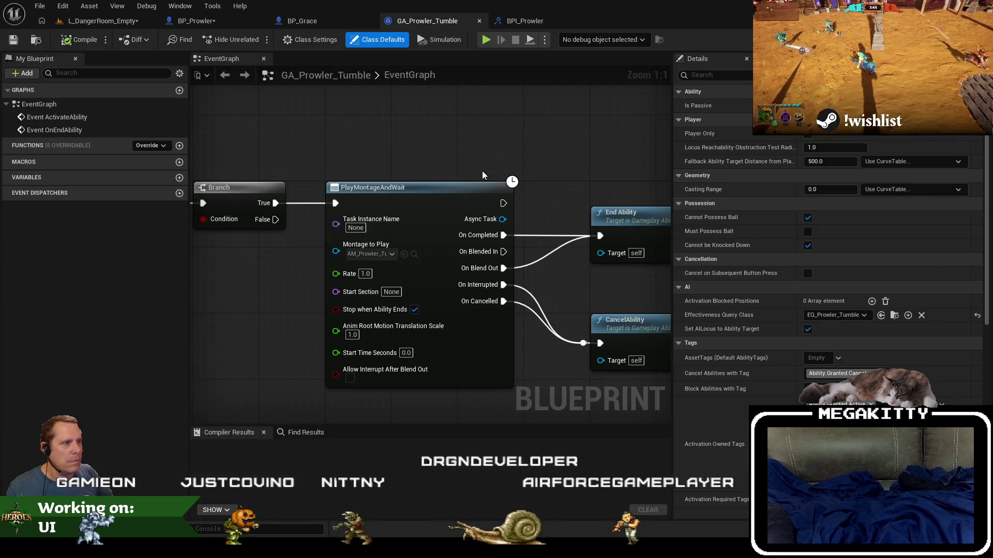
scroll(482, 174, "down", 2)
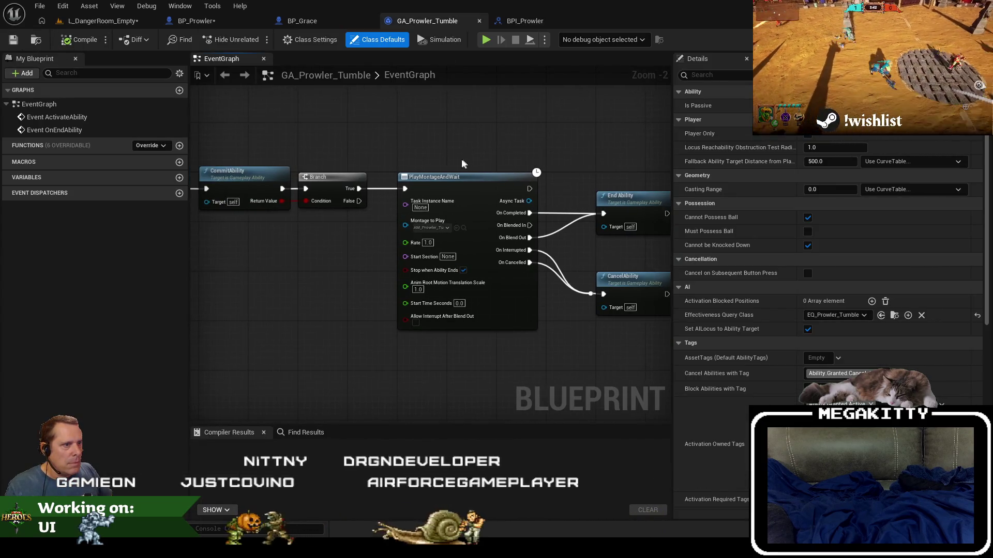
left_click_drag(420, 144, 426, 165)
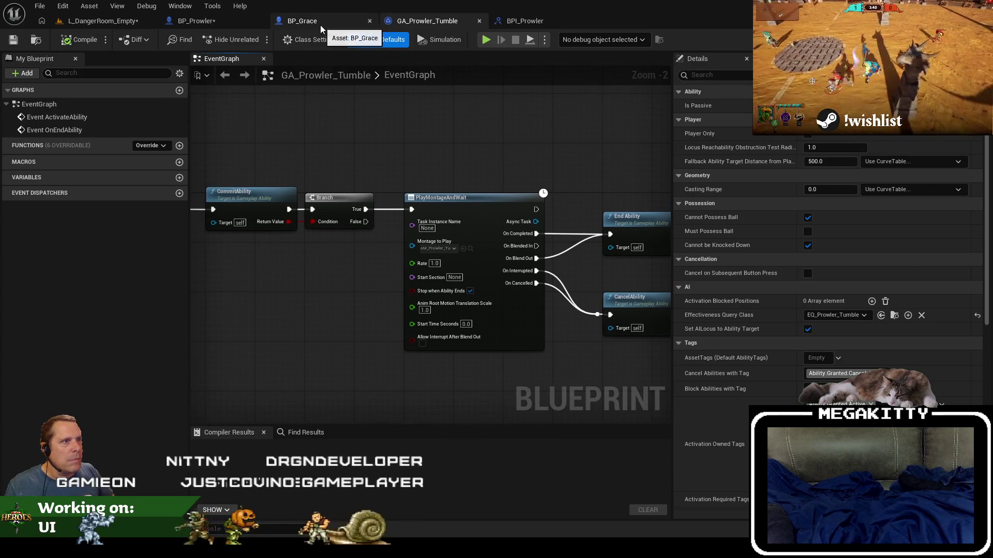
left_click(210, 23)
mouse_move(429, 173)
left_mouse_down()
mouse_move(442, 185)
mouse_move(442, 231)
left_mouse_up()
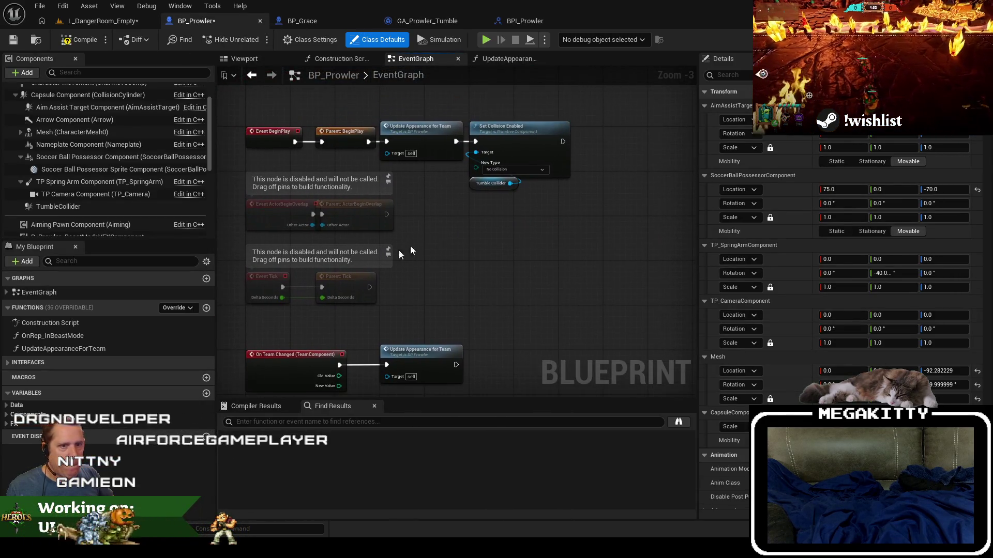
left_click(326, 40)
left_click(837, 315)
type("prowl")
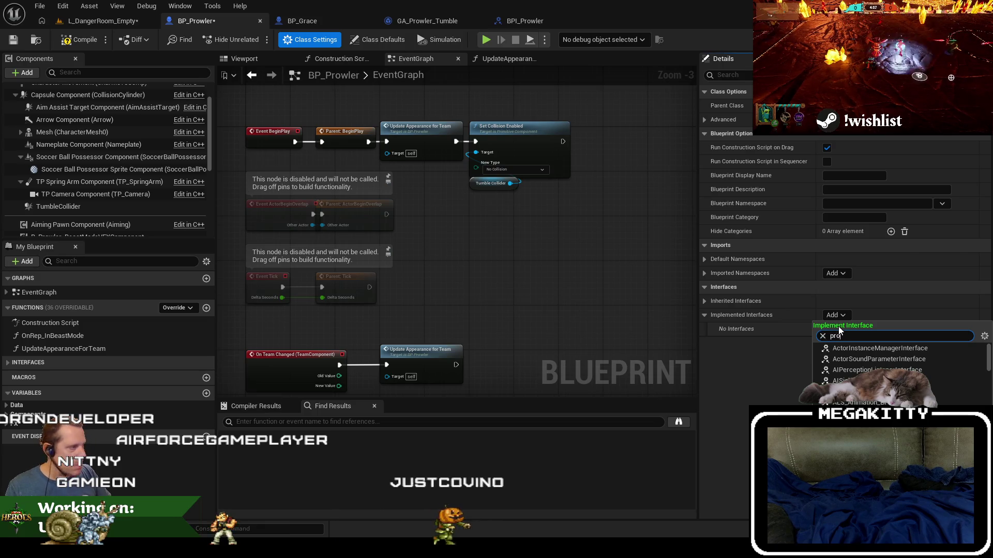
left_click(846, 350)
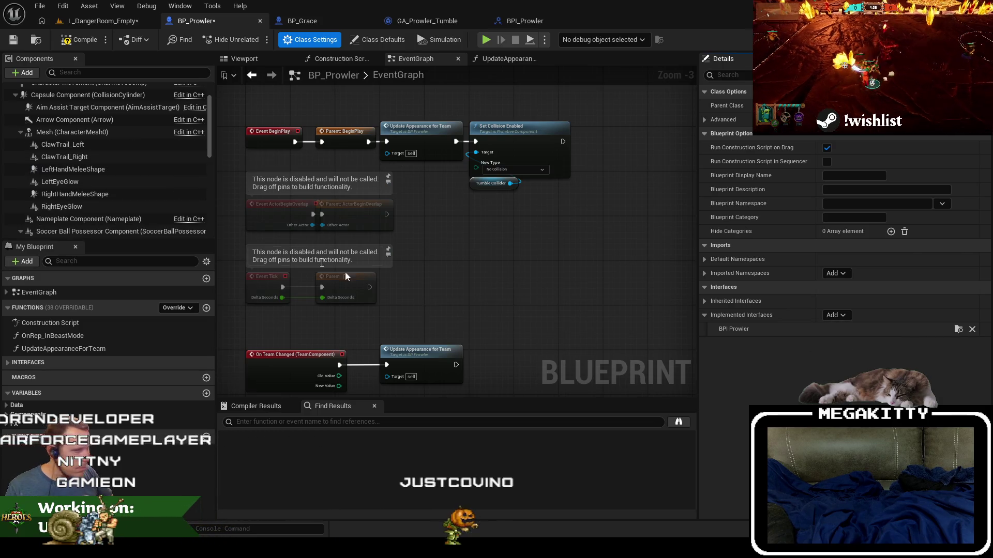
scroll(110, 198, "down", 10)
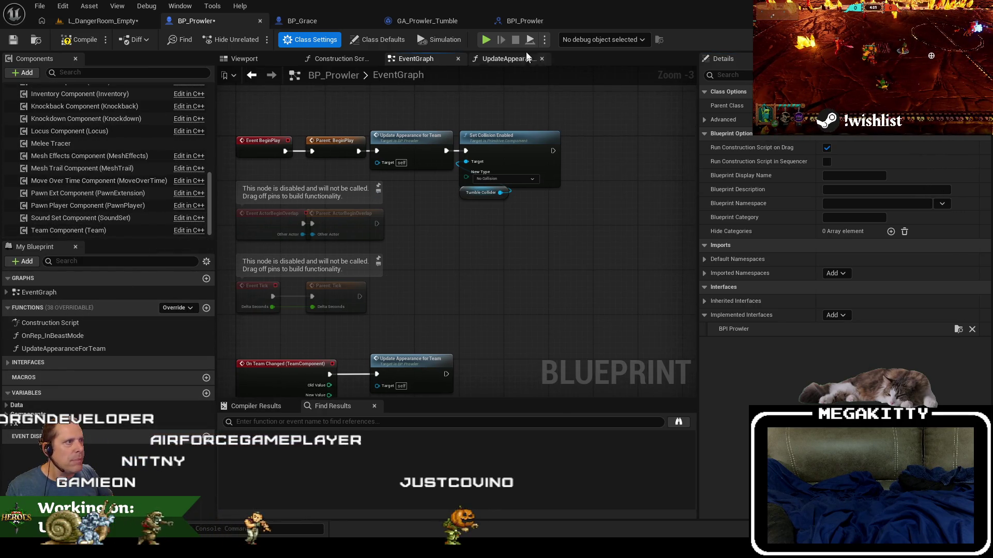
left_click(520, 20)
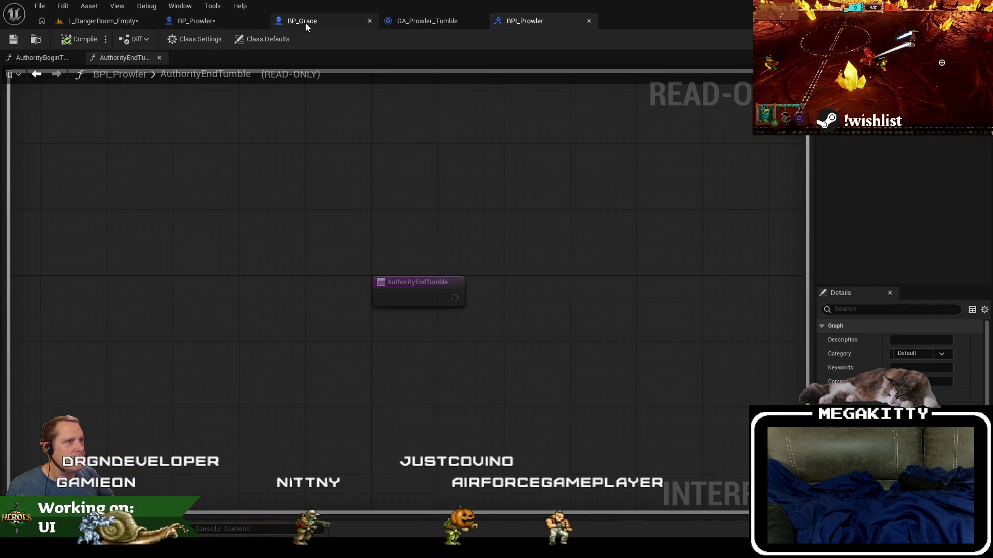
- Review BP_Grace's interface events, including AuthorityBeginBeastCharge, then go to BP_Prowler
left_click(402, 20)
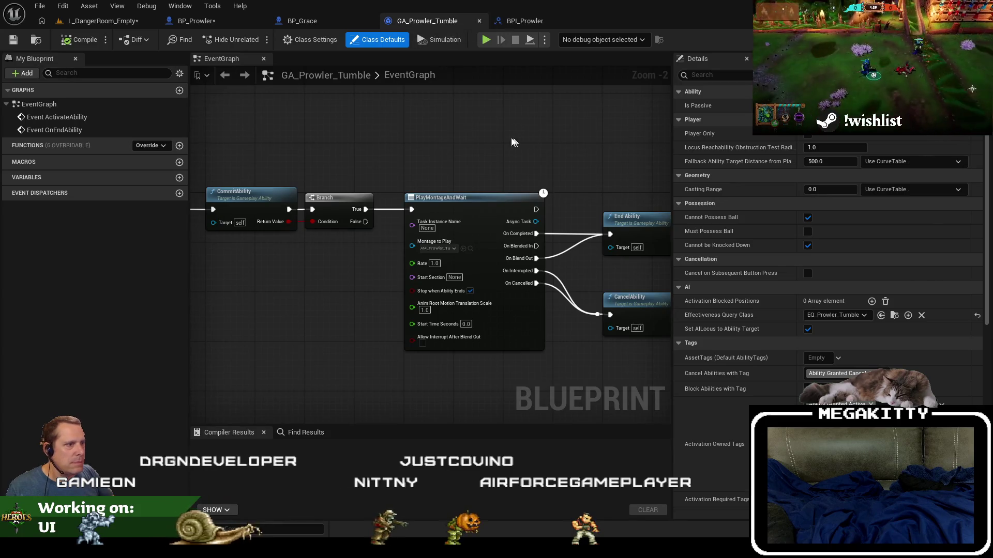
left_click(303, 24)
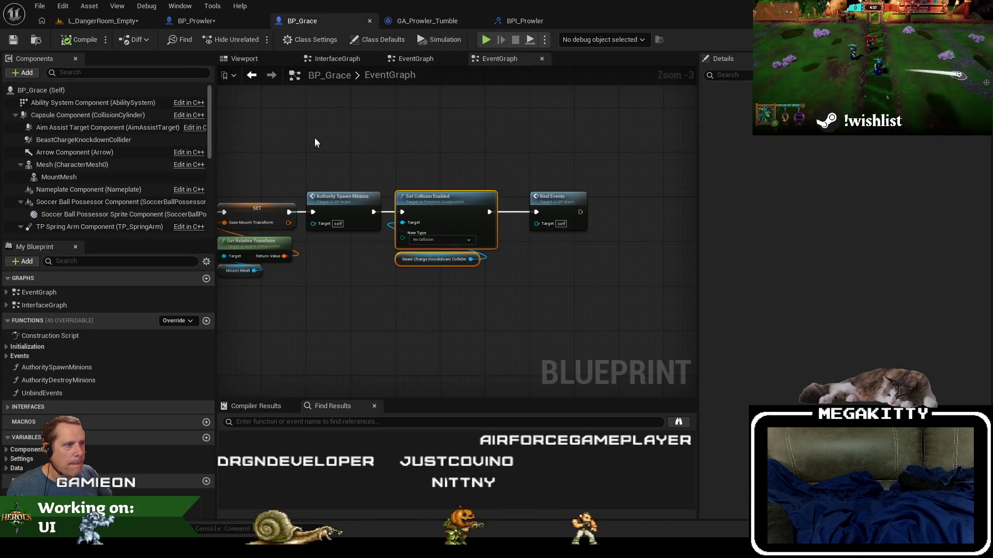
scroll(375, 189, "up", 2)
left_click(7, 305)
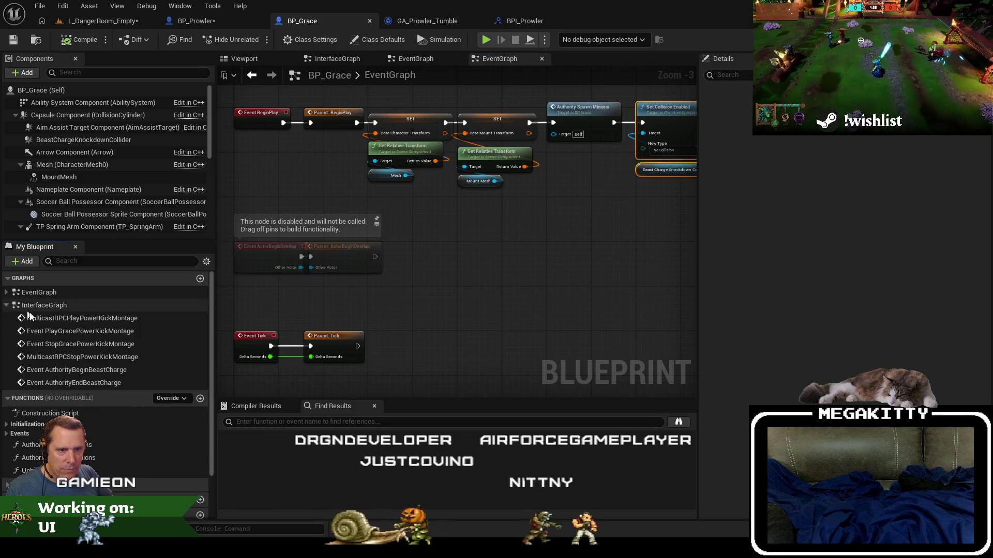
left_click(58, 319)
double_click(90, 369)
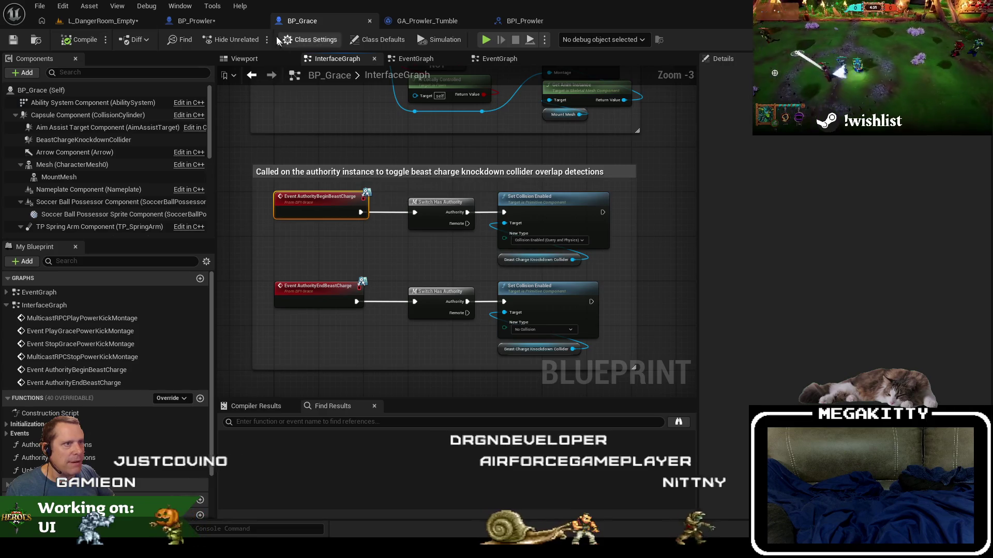
left_click(213, 21)
- Add a new graph named InterfaceGraph to BP_Prowler
left_click(206, 279)
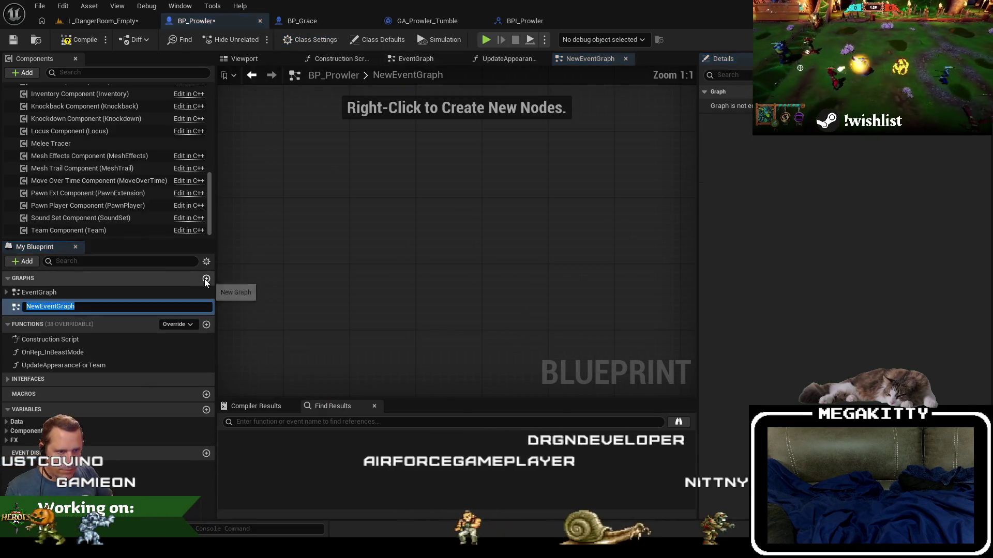
type("InterfaceGraph")
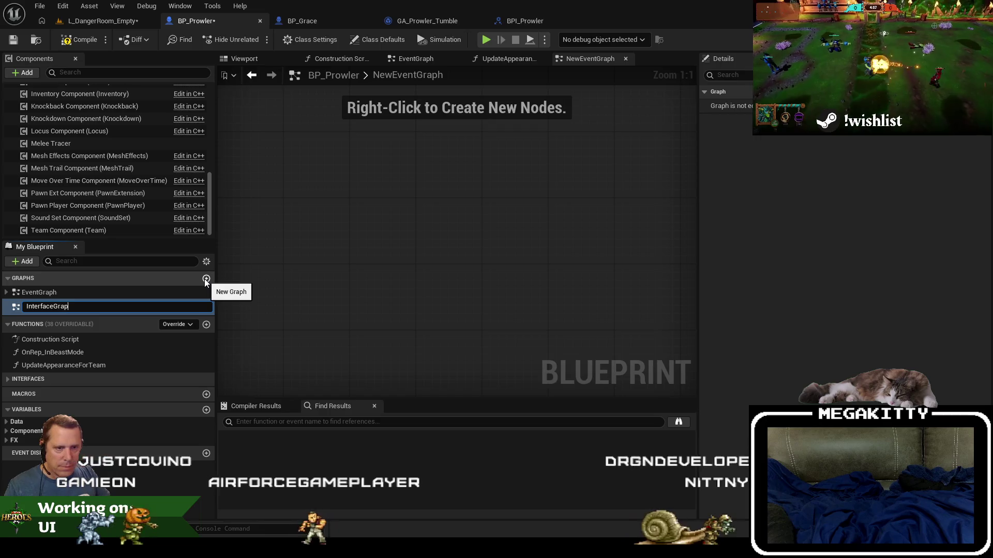
key("Return")
scroll(319, 278, "down", 3)
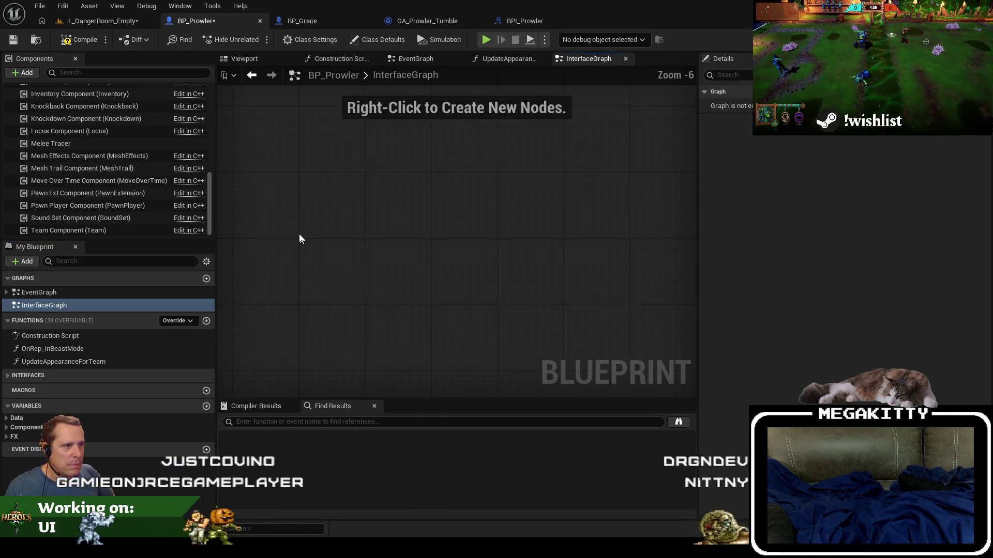
- Override the AuthorityBeginTumble interface event and place its node in InterfaceGraph
right_click(305, 262)
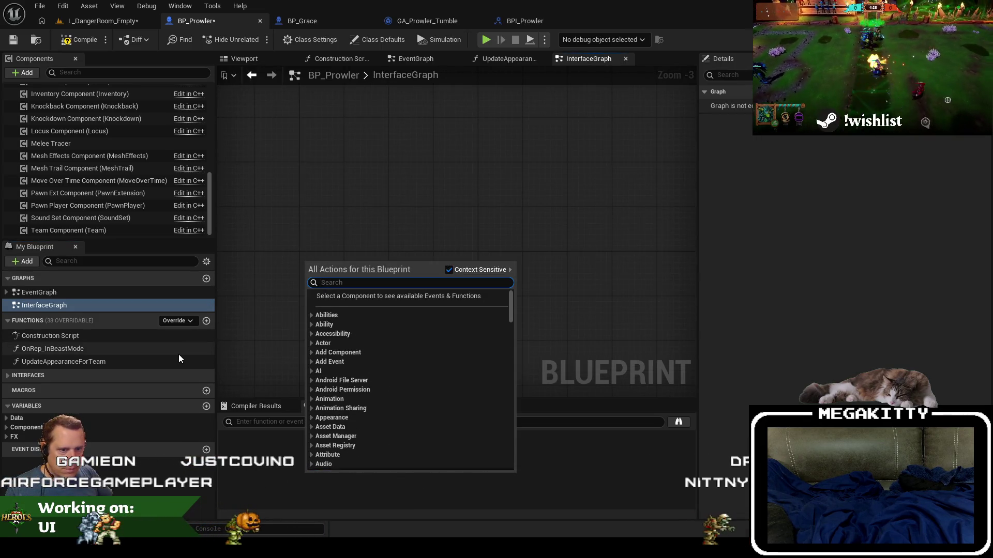
left_click(299, 280)
right_click(301, 254)
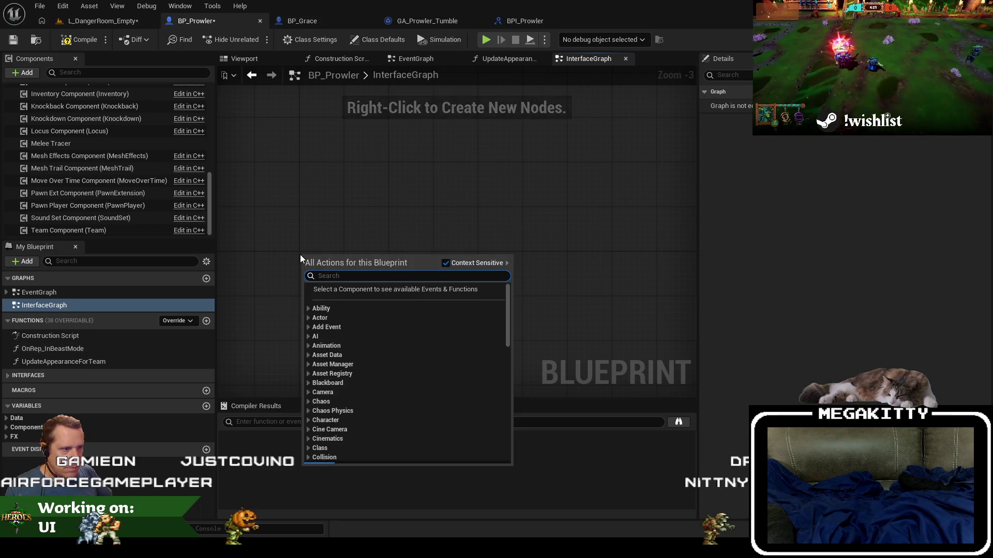
type("event authori")
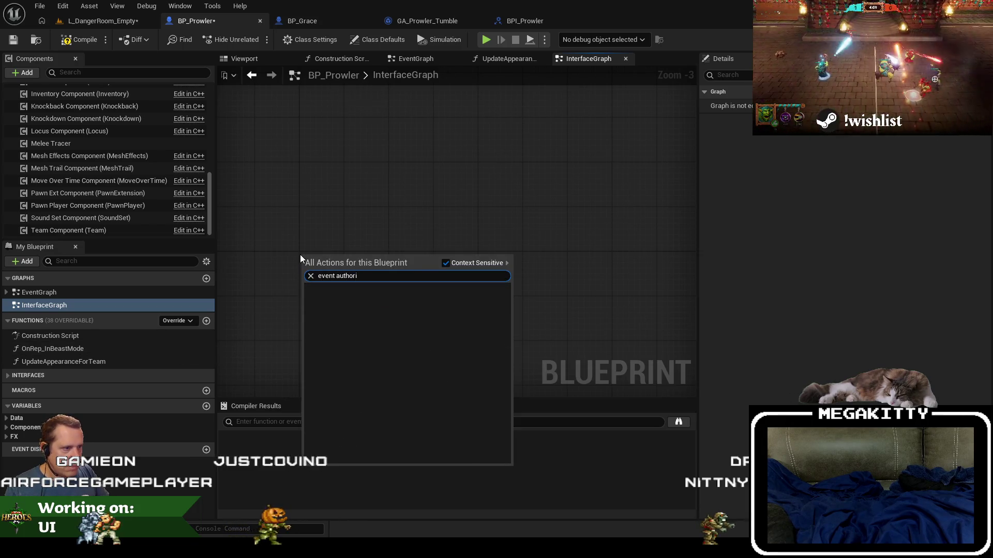
key("Escape")
left_click(176, 320)
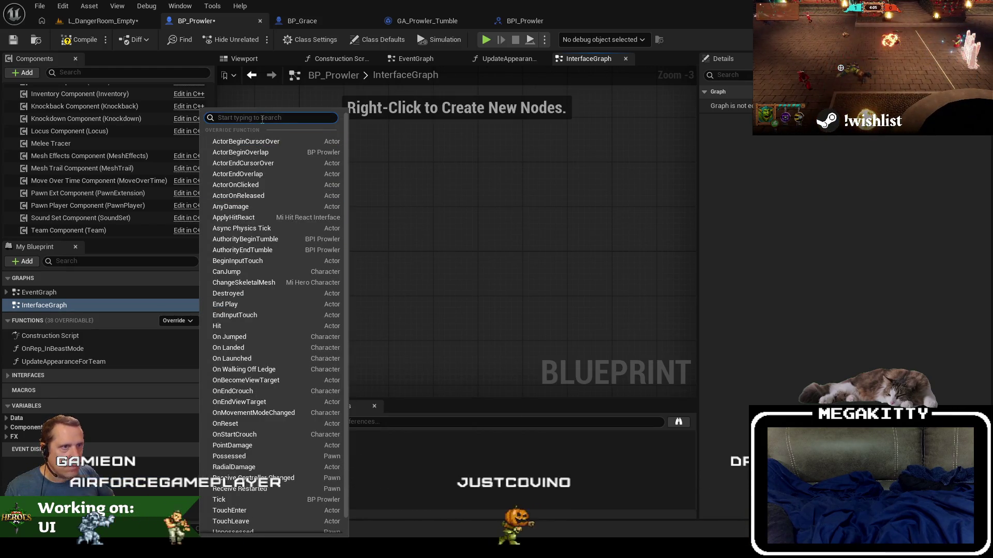
type("authority")
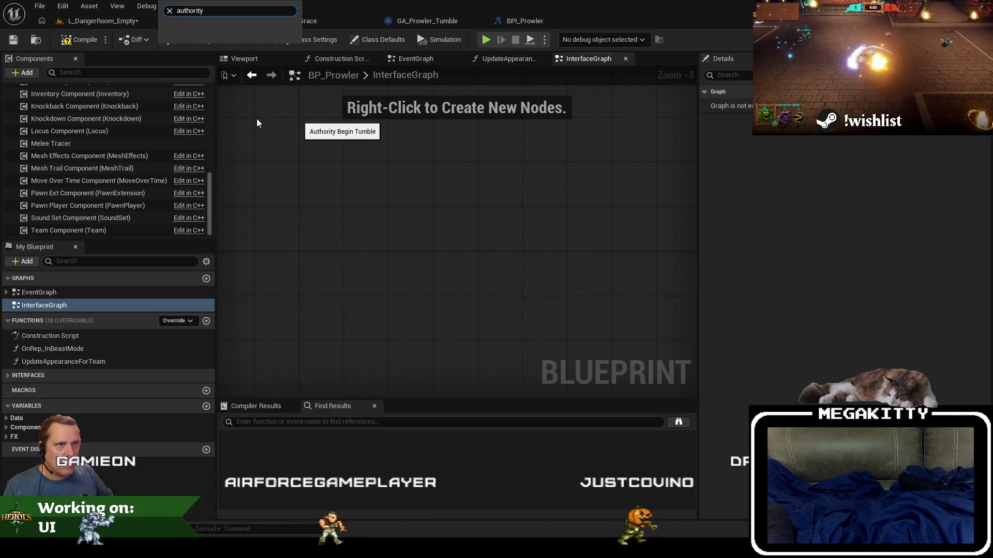
left_click(225, 351)
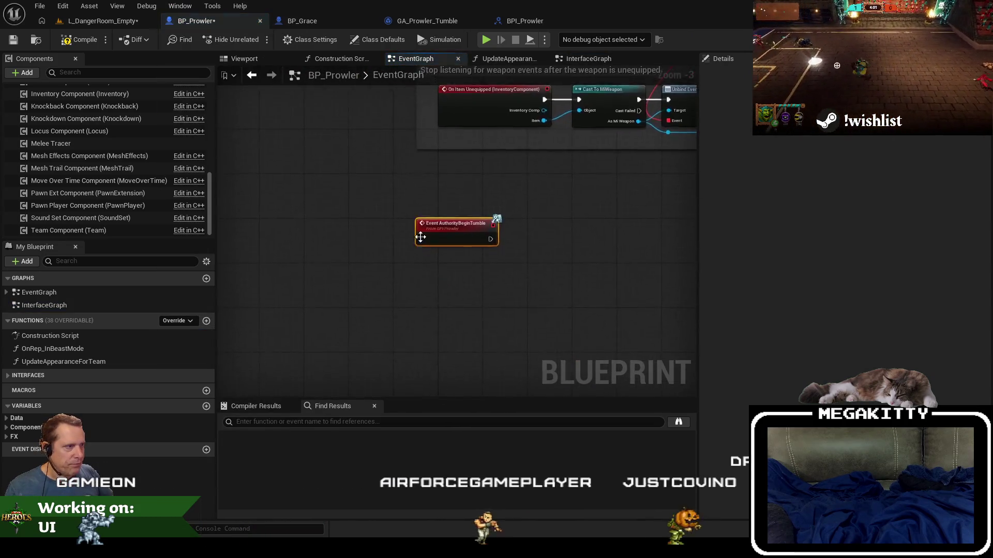
double_click(34, 306)
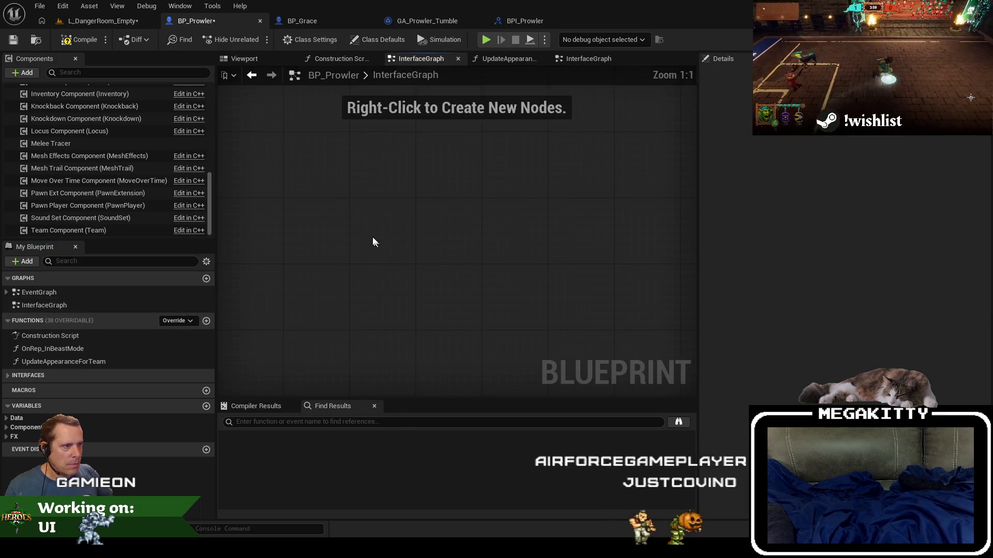
scroll(372, 237, "down", 6)
left_click_drag(376, 229, 340, 204)
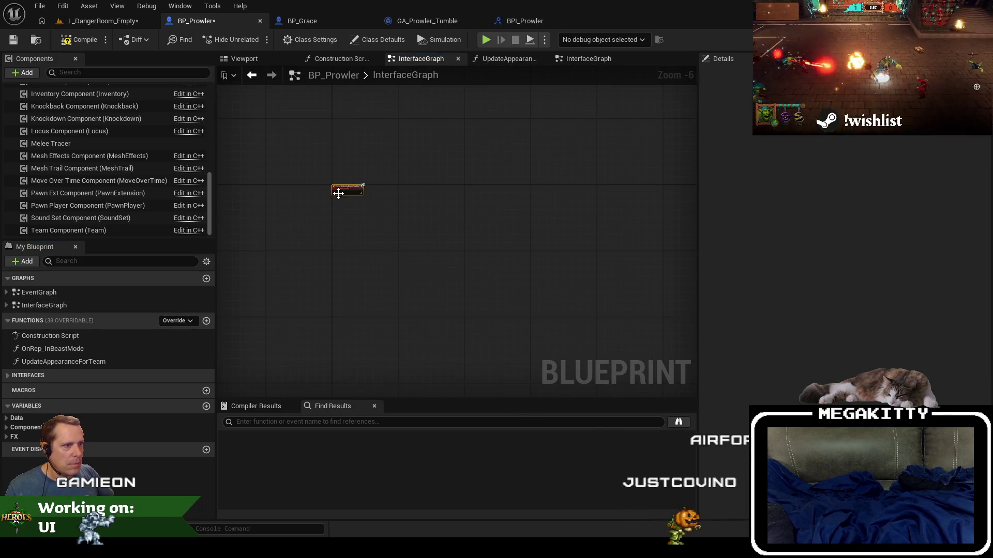
scroll(338, 193, "up", 5)
- Override AuthorityEndTumble and place its event node below AuthorityBeginTumble
right_click(336, 254)
type("event a")
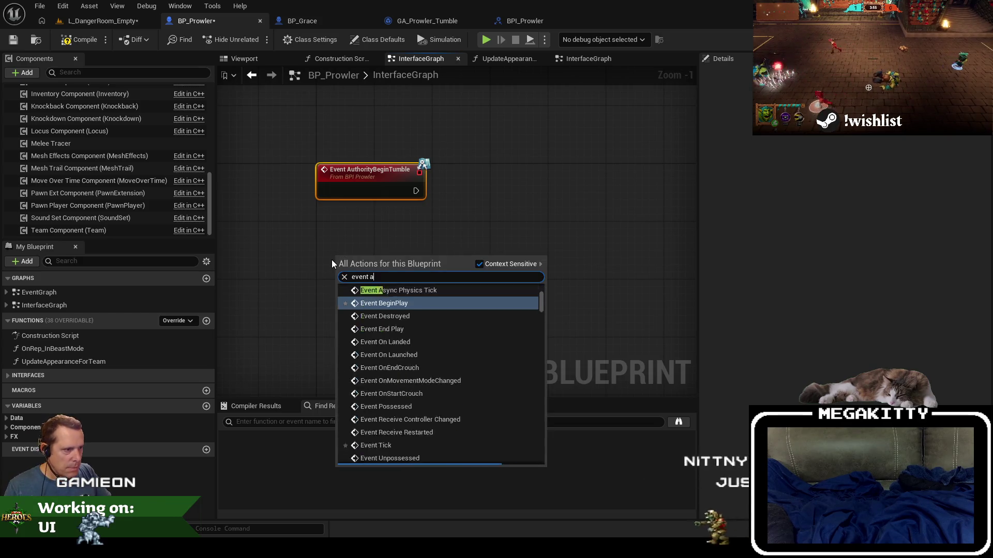
type("uthority")
left_click(305, 277)
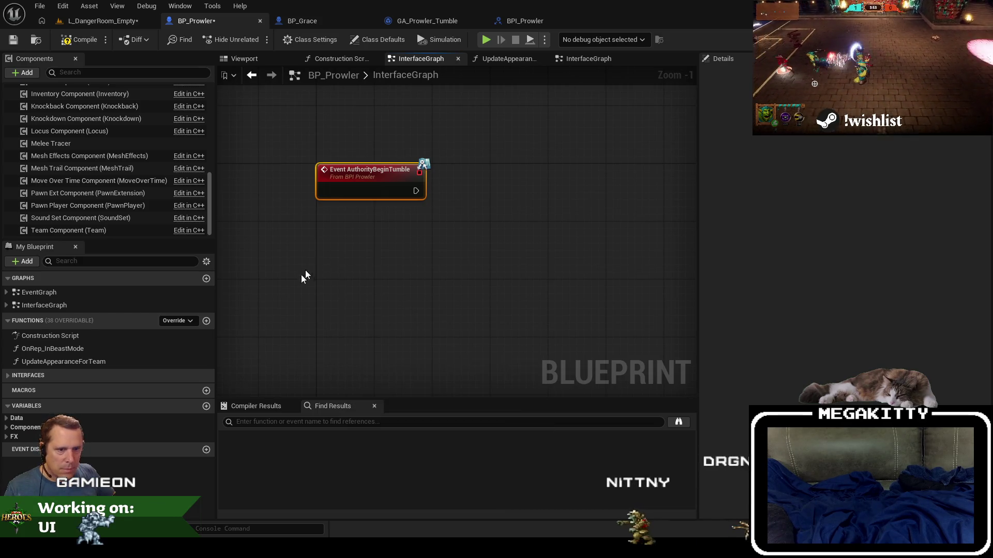
left_click(182, 321)
type("end")
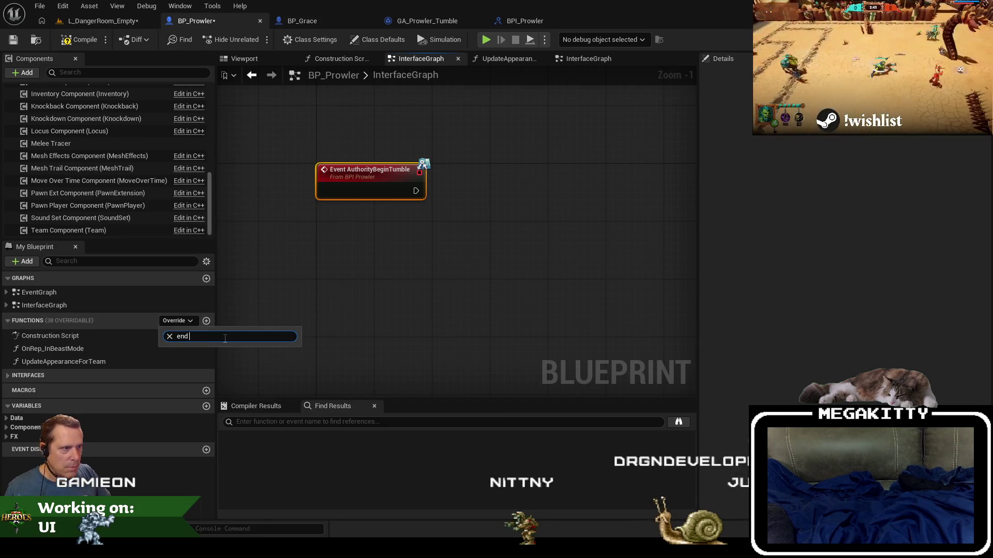
type(" tumbu")
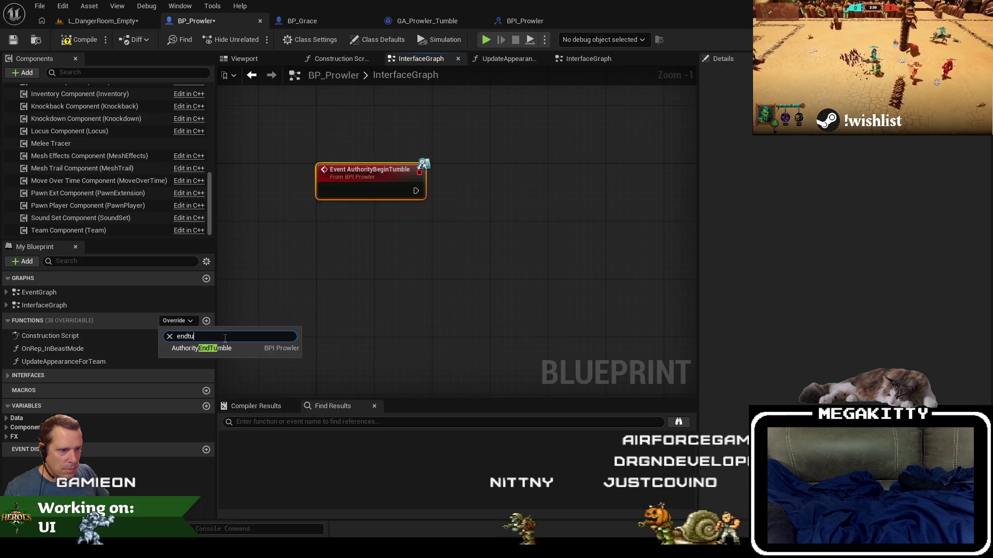
left_click(230, 348)
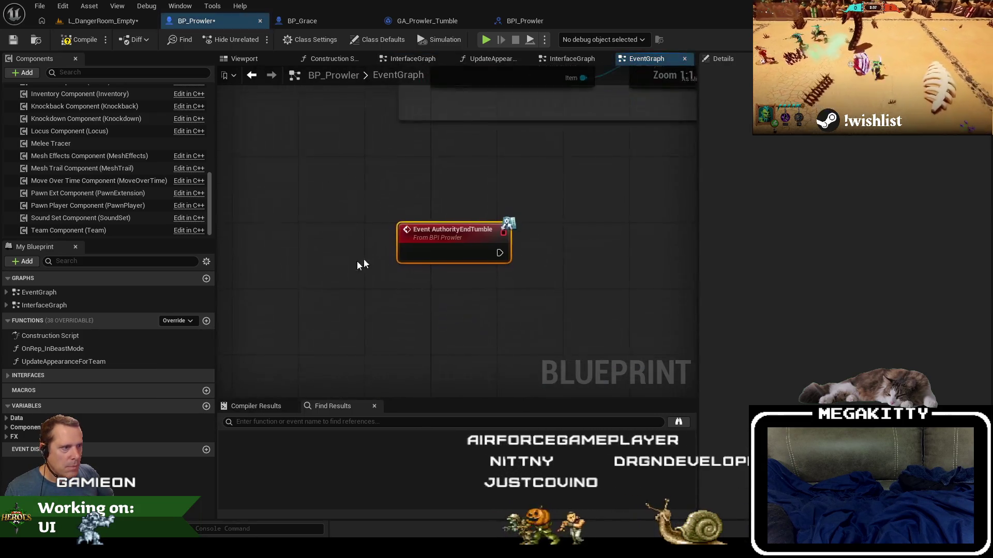
double_click(45, 306)
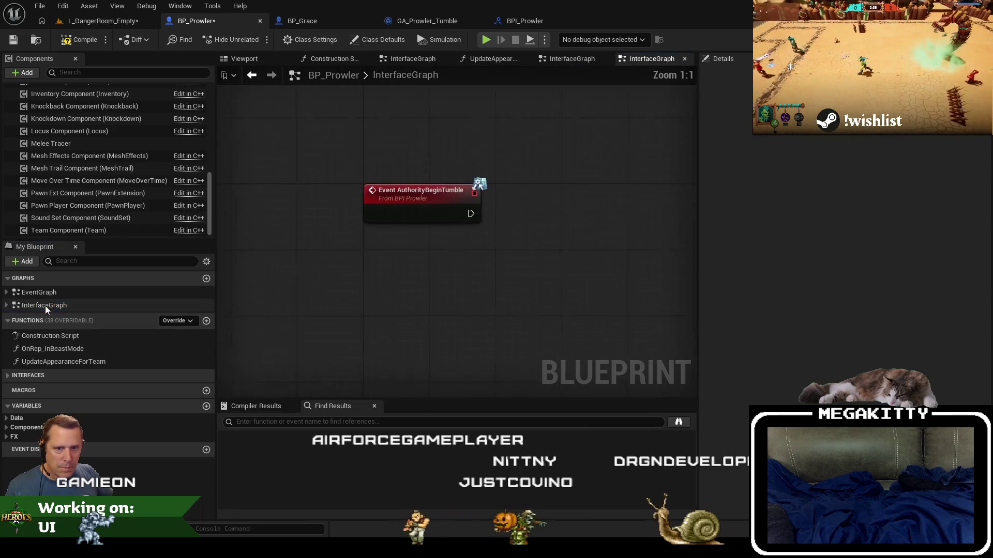
mouse_move(430, 297)
left_mouse_down()
mouse_move(348, 211)
mouse_move(372, 385)
mouse_move(374, 344)
left_mouse_up()
scroll(405, 203, "down", 2)
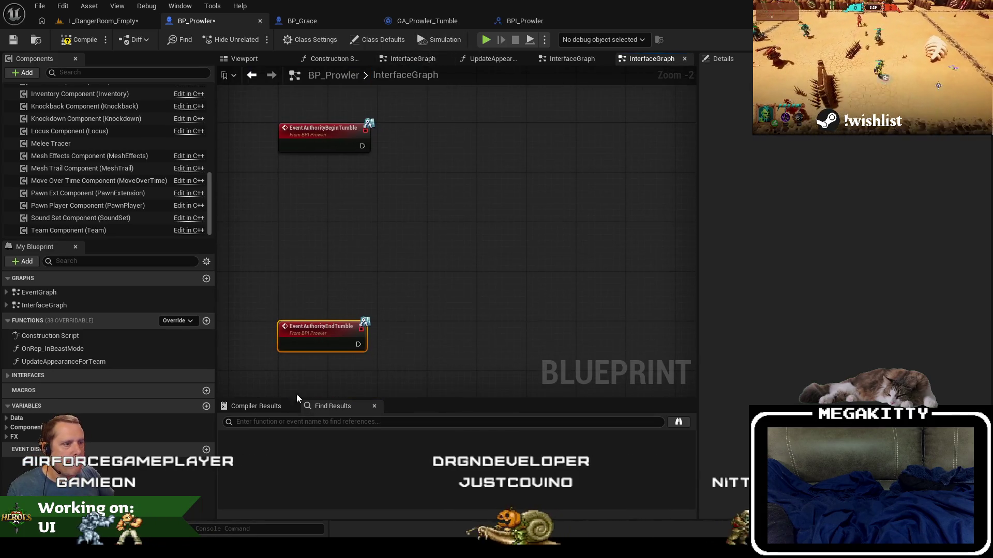
- Select BP_Grace's beast charge Switch Has Authority and collision nodes with their comment box
left_click(319, 23)
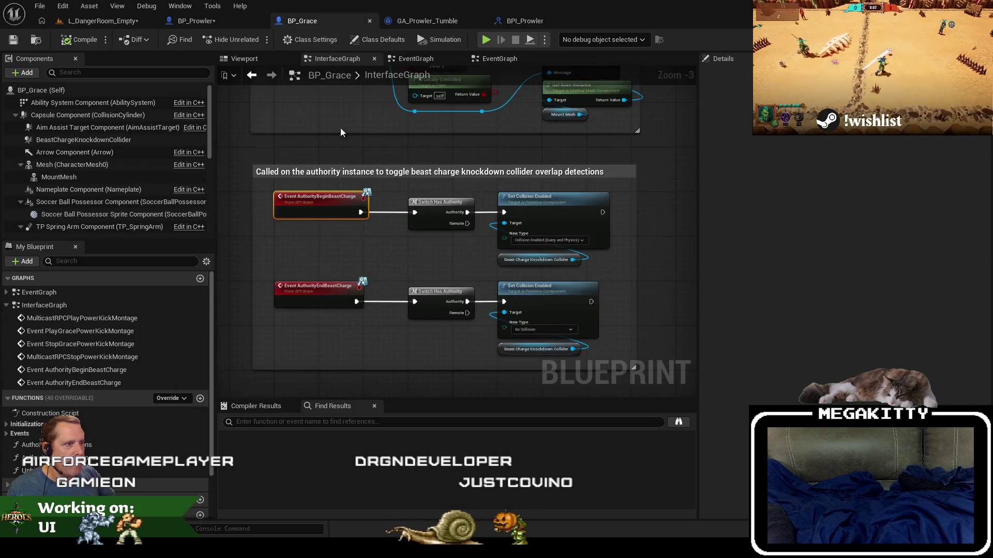
left_click_drag(468, 290, 553, 360)
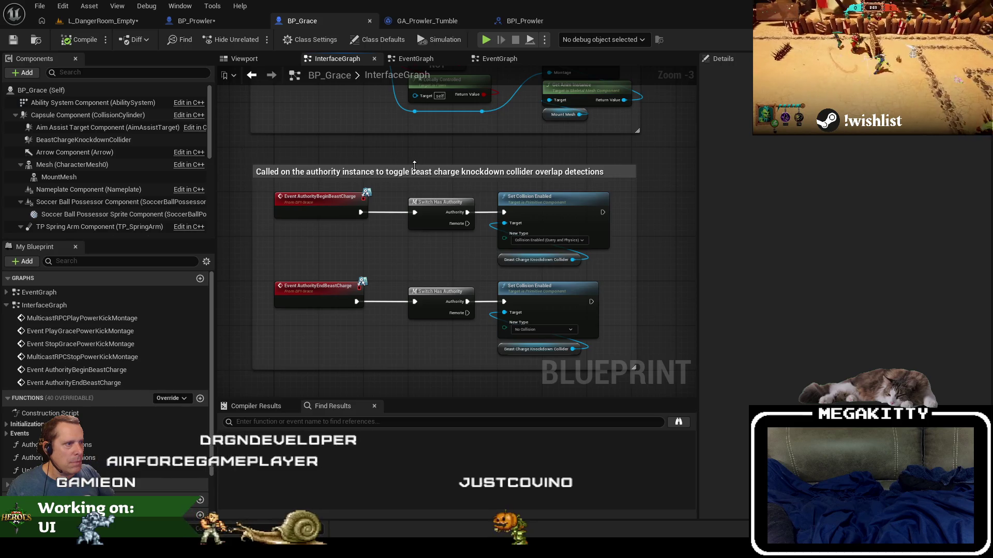
left_click(274, 171, "shift")
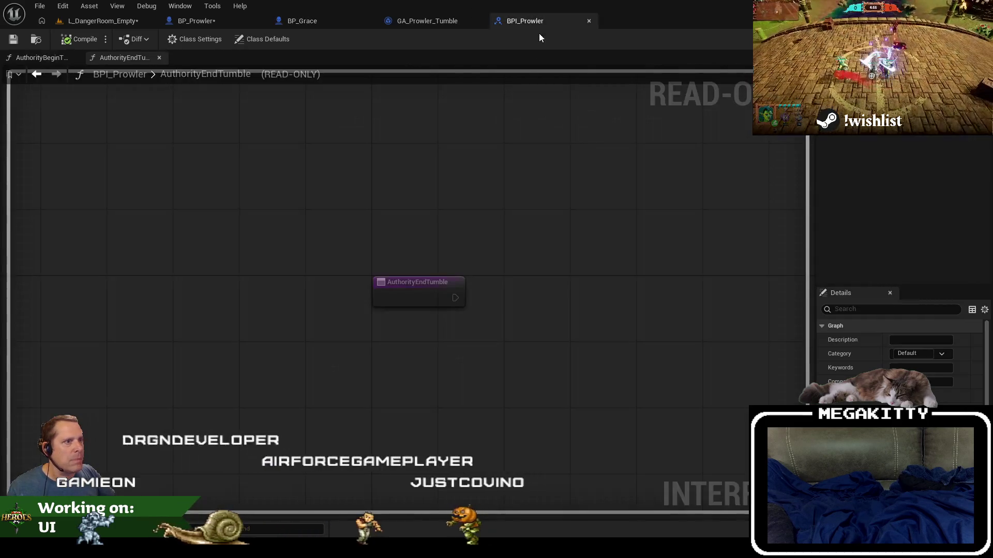
left_click(533, 22)
- Paste the commented node group into BP_Prowler's InterfaceGraph next to the tumble events
left_click(196, 21)
scroll(488, 258, "down", 2)
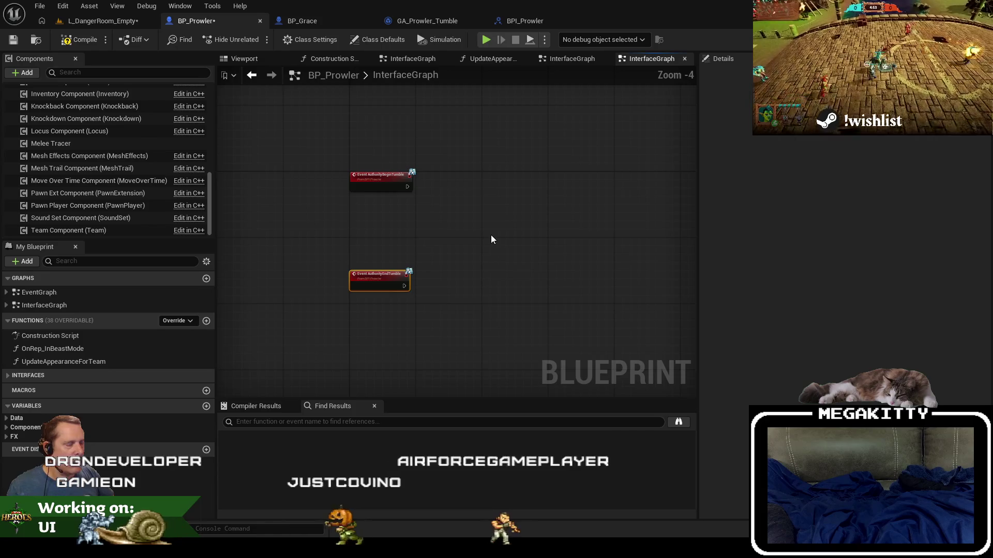
key("ctrl+v")
key("Delete")
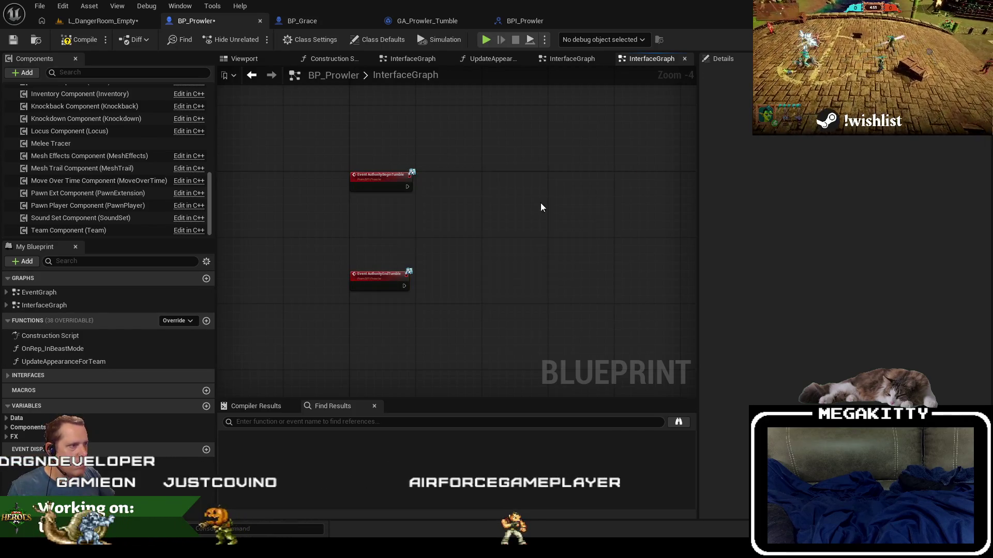
left_click_drag(541, 203, 485, 206)
key("ctrl+v")
scroll(593, 227, "up", 1)
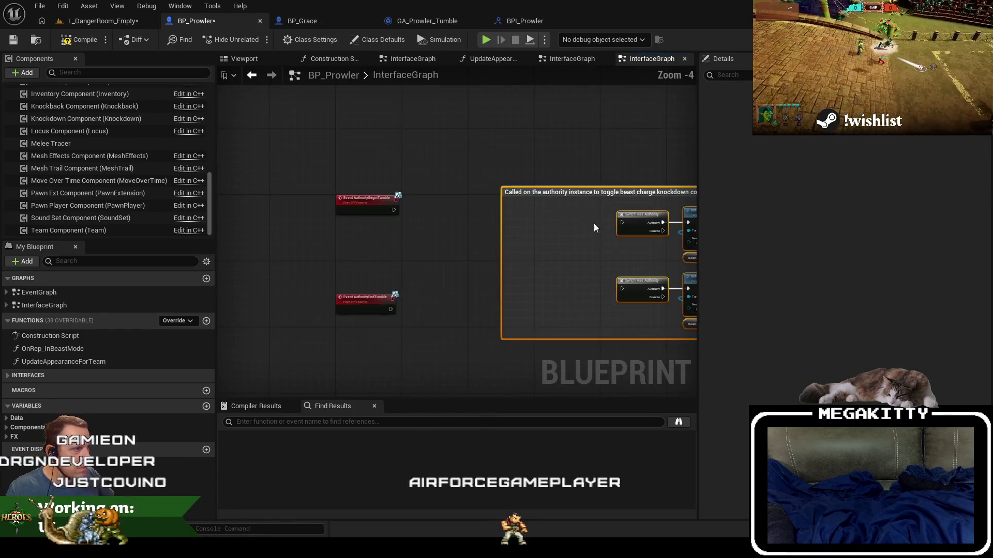
left_click_drag(639, 218, 450, 204)
scroll(450, 204, "up", 4)
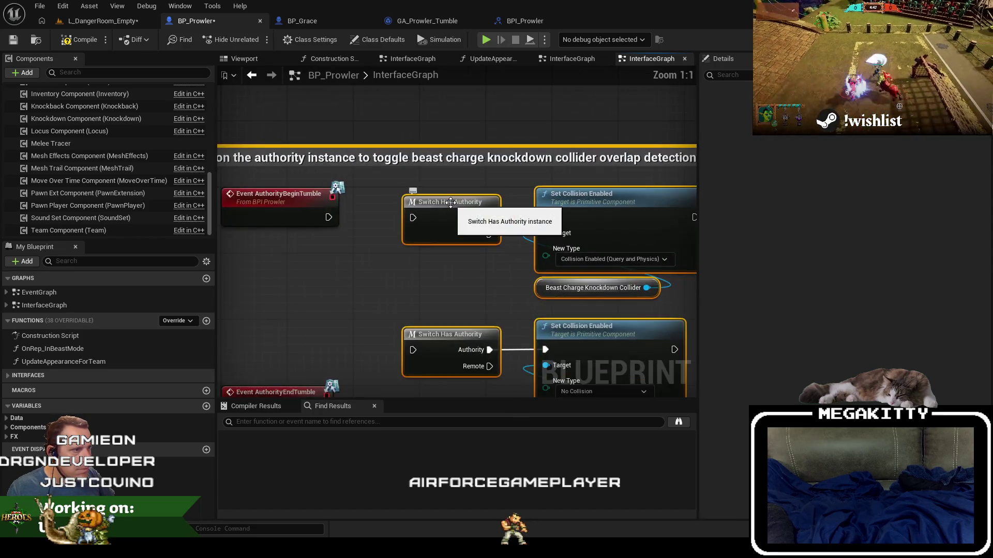
key("ctrl+z")
scroll(517, 209, "down", 8)
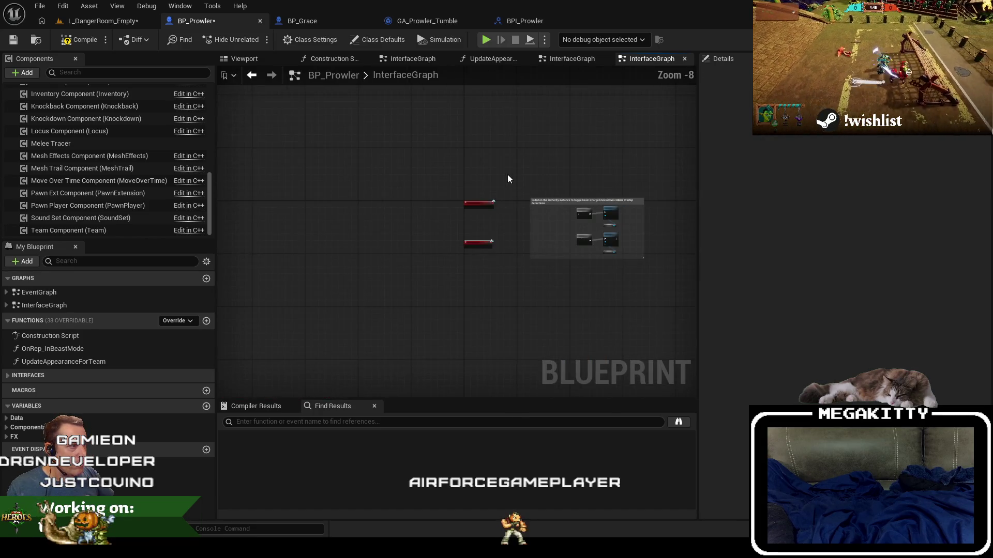
left_click_drag(676, 280, 675, 280)
scroll(685, 190, "up", 4)
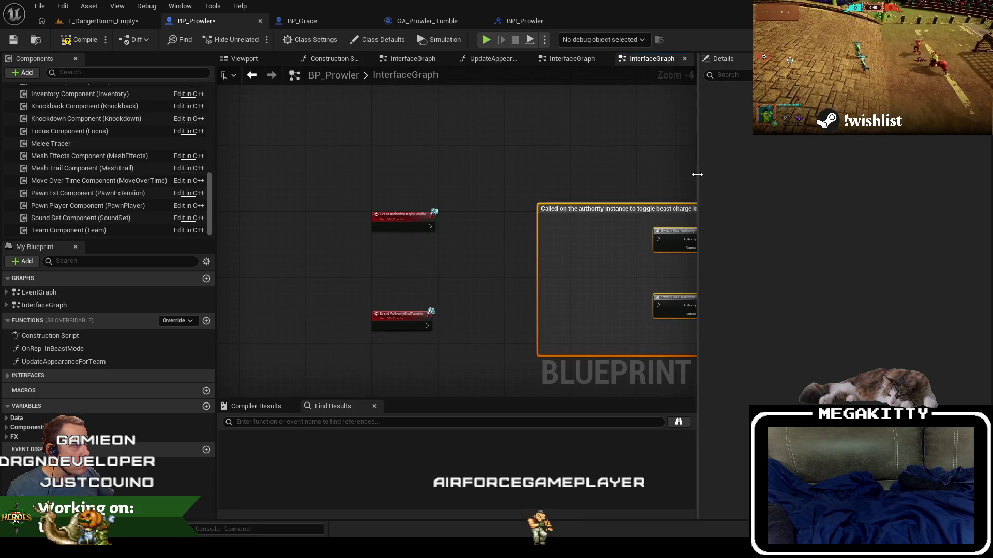
left_click_drag(697, 178, 774, 207)
left_click_drag(672, 232, 488, 219)
scroll(487, 220, "up", 3)
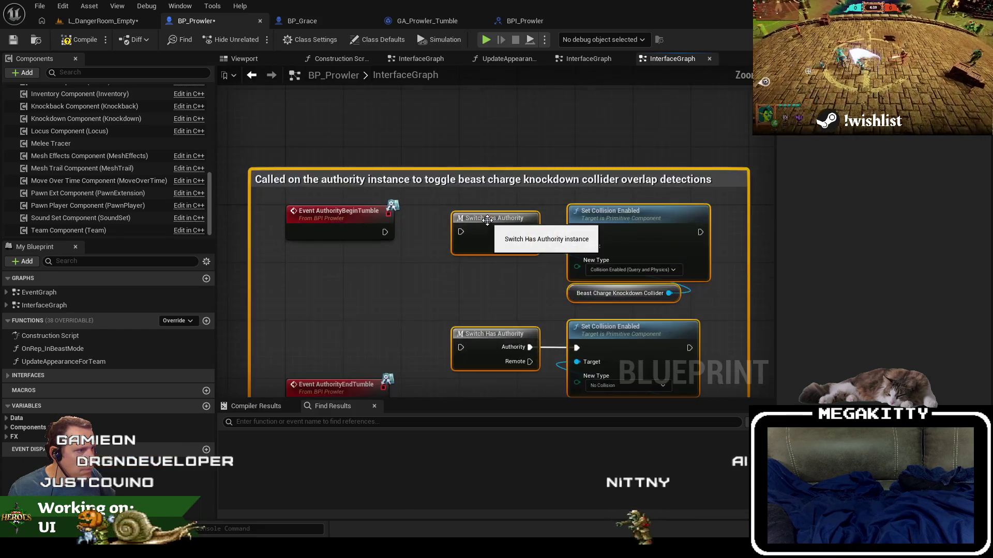
- Shift the Switch Has Authority and Set Collision Enabled nodes right and tighten the comment's left edge
left_click(498, 212)
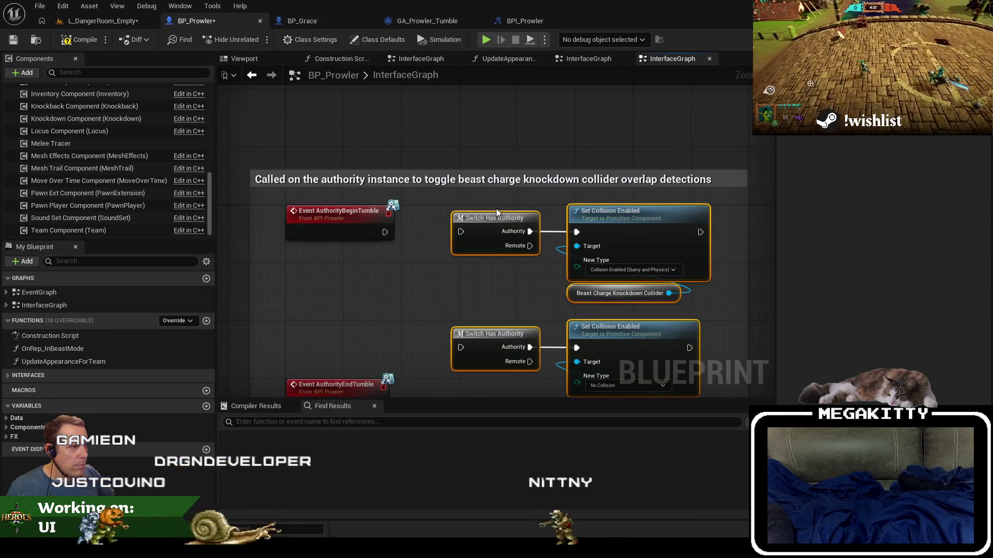
left_click_drag(497, 209, 585, 357)
left_click_drag(493, 220, 500, 219)
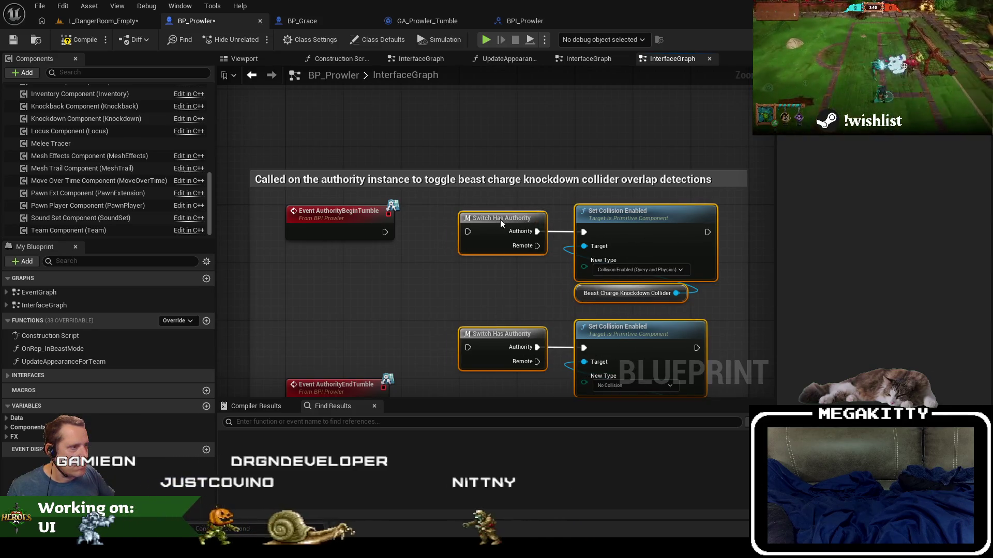
left_click(492, 153)
left_click_drag(250, 221, 257, 221)
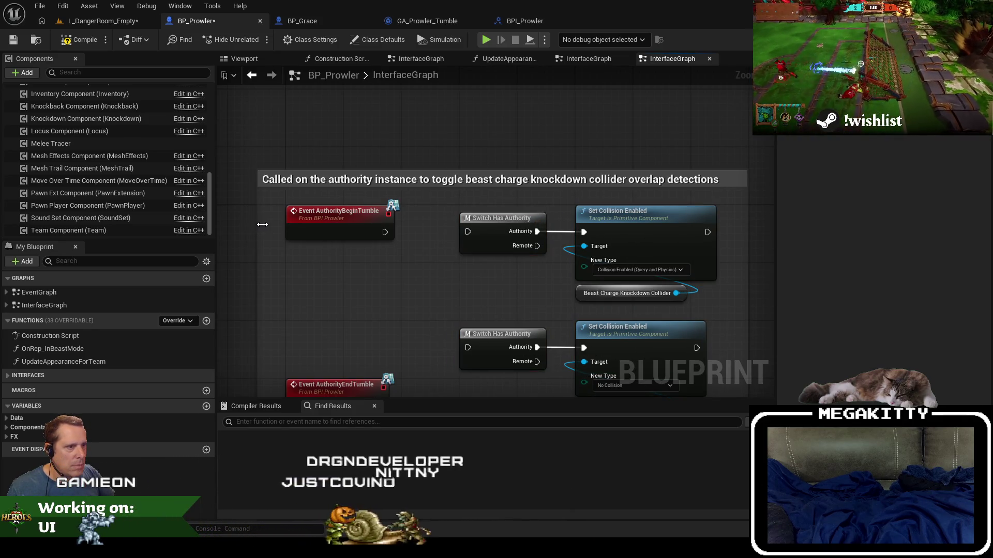
- Retitle the comment from 'the beast charge knockdown' to 'tumble collider overlap detections'
left_click(460, 180)
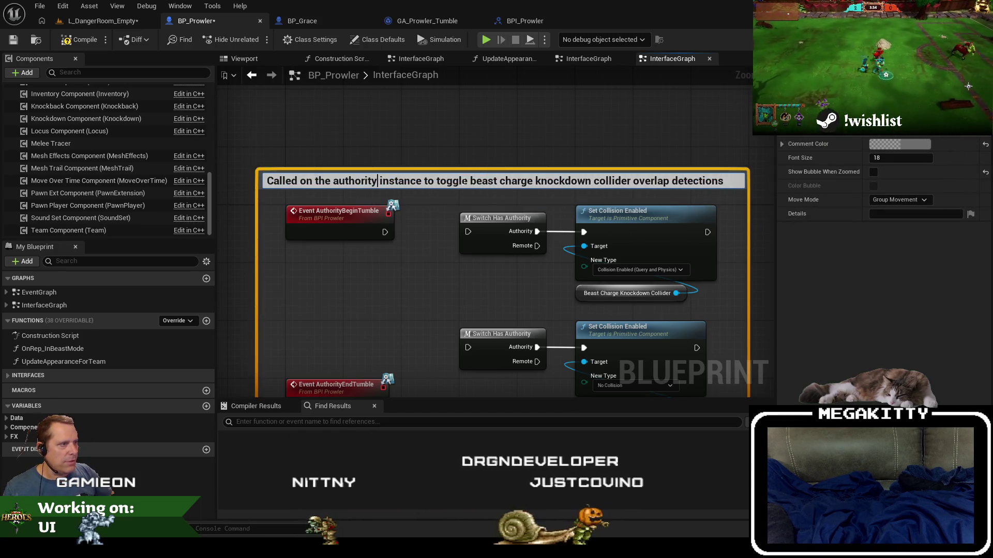
double_click(459, 179)
double_click(483, 180)
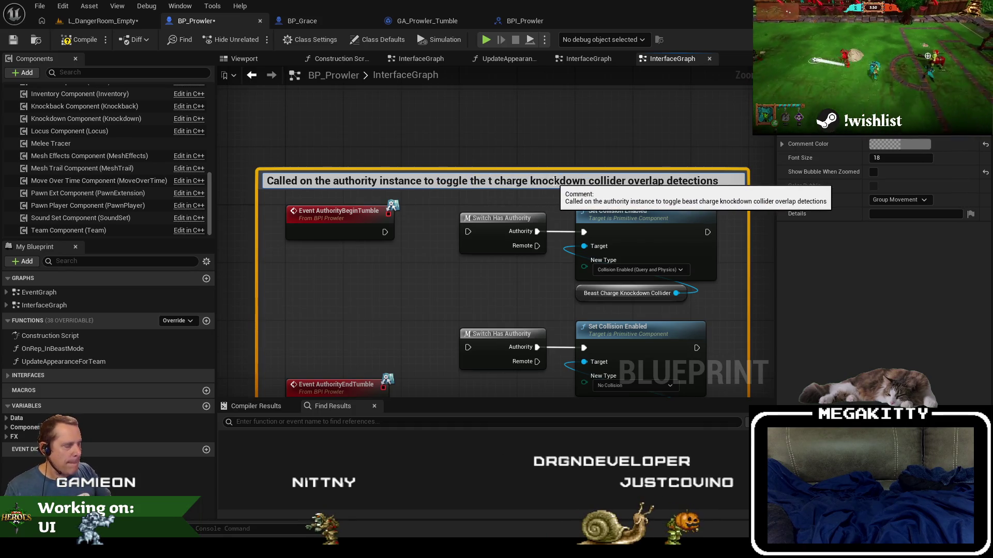
type("le")
key("Delete")
key("Delete")
key("Delete")
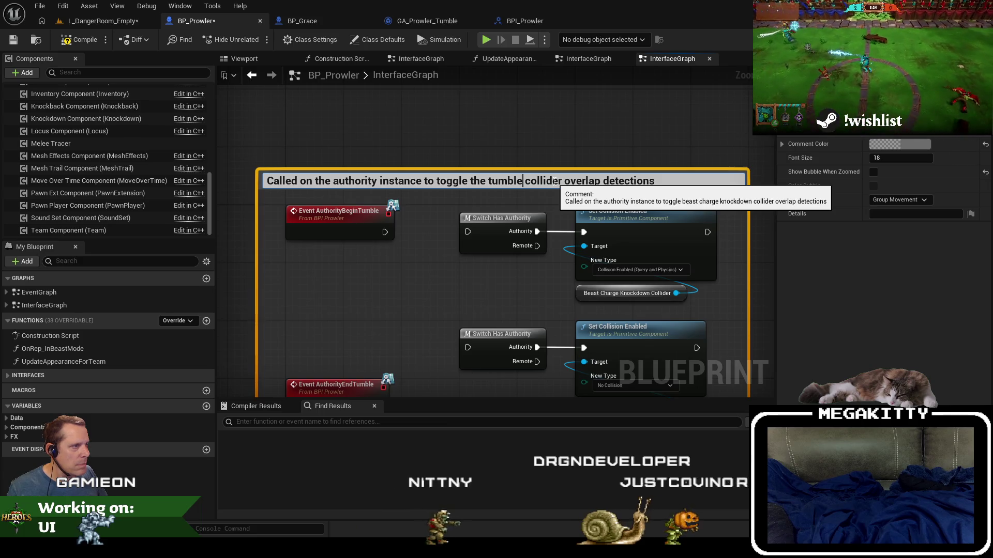
double_click(500, 181)
key("BackSpace")
key("BackSpace")
left_click(549, 153)
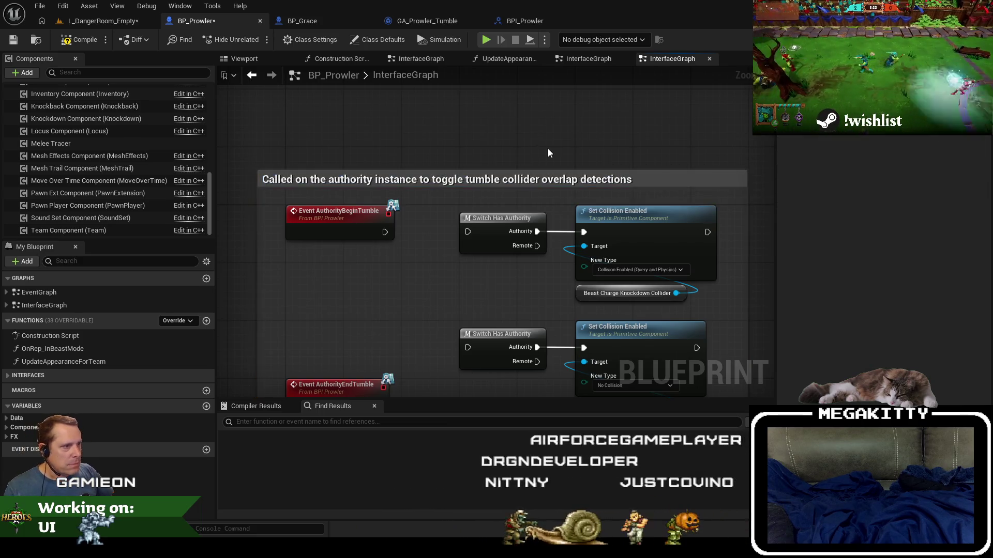
- Wire AuthorityBeginTumble and AuthorityEndTumble into their respective Switch Has Authority nodes
left_click_drag(385, 232, 468, 231)
mouse_move(480, 292)
left_mouse_down()
mouse_move(458, 216)
mouse_move(441, 199)
left_mouse_up()
mouse_move(311, 297)
left_mouse_down()
mouse_move(313, 250)
mouse_move(428, 255)
left_mouse_up()
left_click_drag(430, 209, 366, 226)
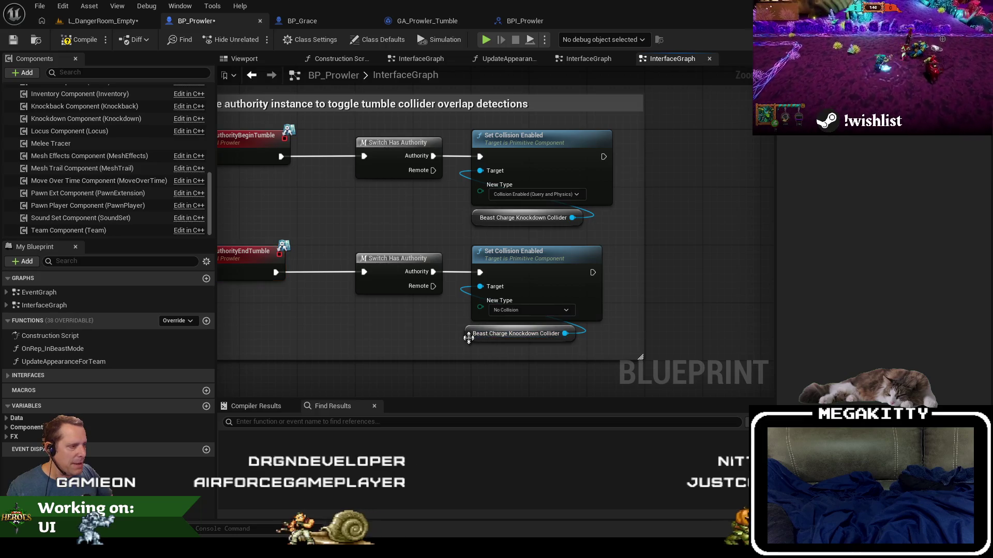
scroll(407, 206, "down", 2)
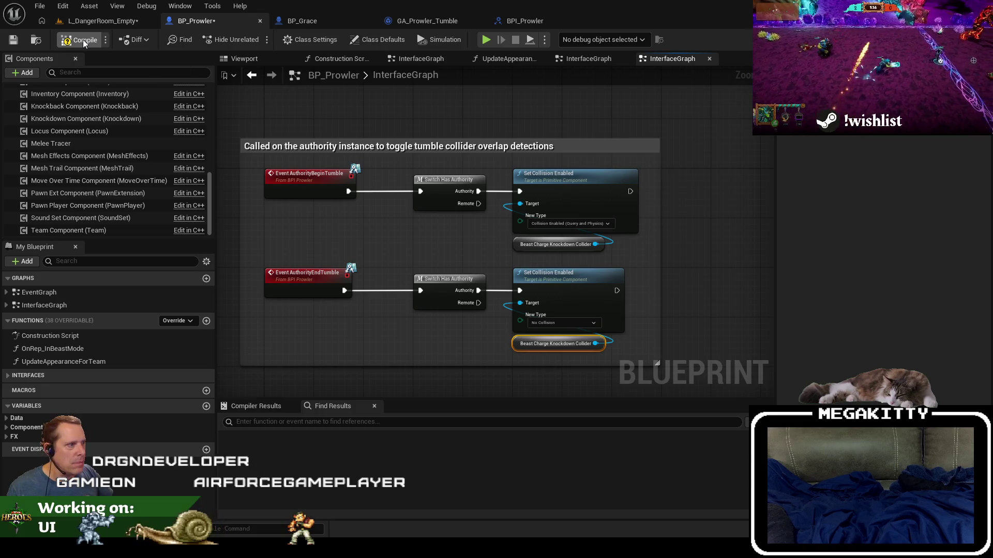
- Replace both broken Beast Charge Knockdown Collider nodes with Tumble Collider getters
left_click(83, 39)
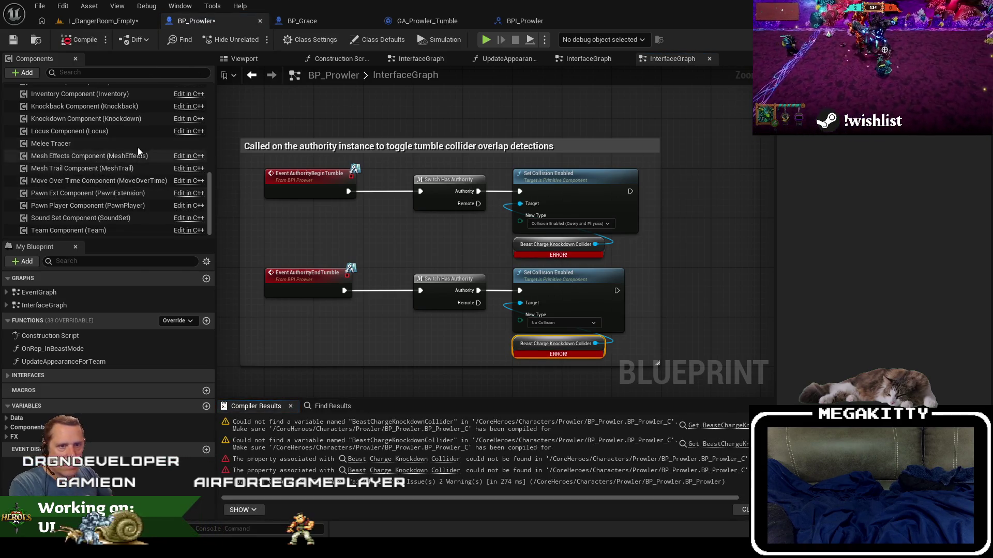
scroll(101, 107, "up", 5)
left_click(75, 192)
left_click_drag(104, 197, 520, 248)
left_click(539, 247)
key("Delete")
left_click(529, 345)
key("Delete")
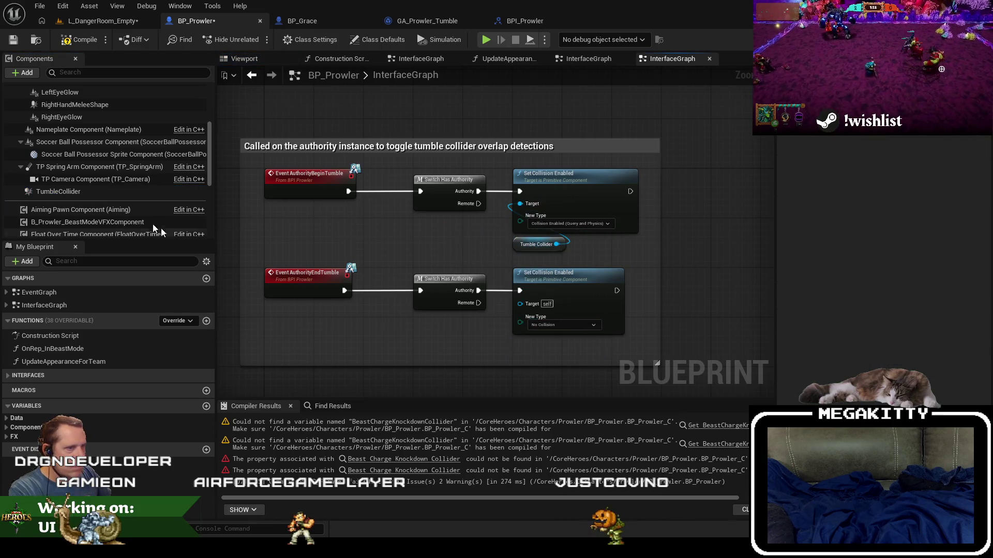
left_click_drag(69, 194, 556, 341)
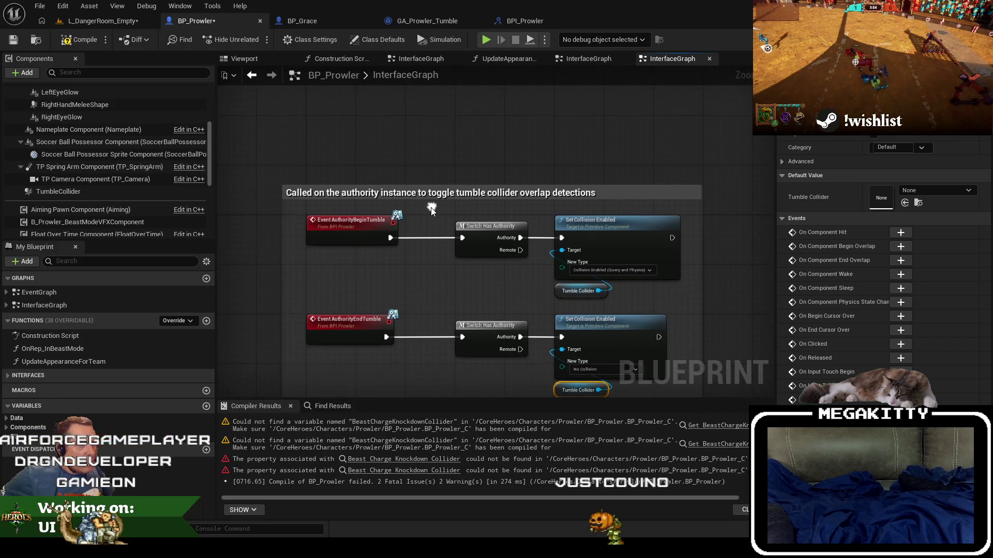
- Tidy the switch and collision nodes, shrink the comment box, and recompile BP_Prowler successfully
mouse_move(440, 212)
left_mouse_down()
mouse_move(641, 412)
mouse_move(636, 249)
mouse_move(636, 258)
left_mouse_up()
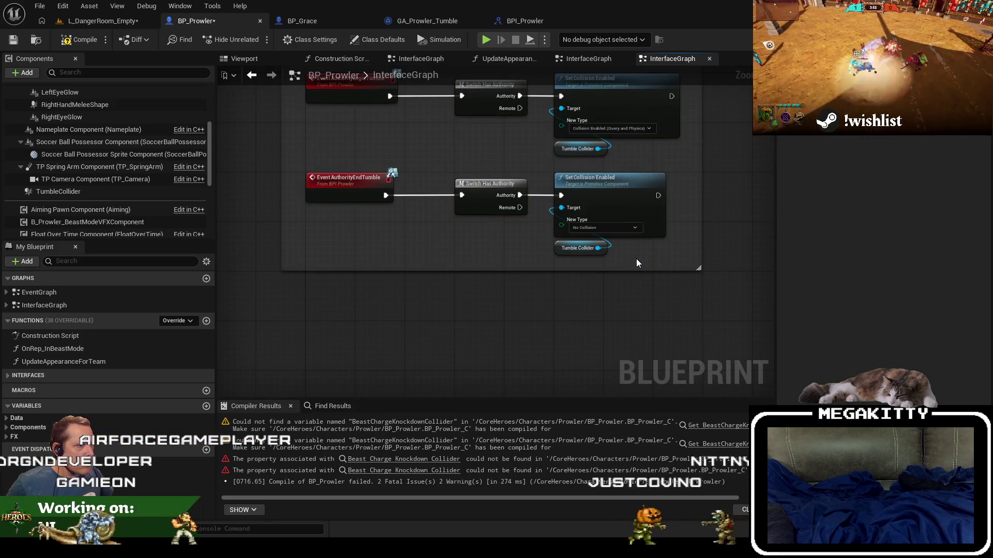
scroll(472, 124, "up", 1)
scroll(472, 124, "down", 1)
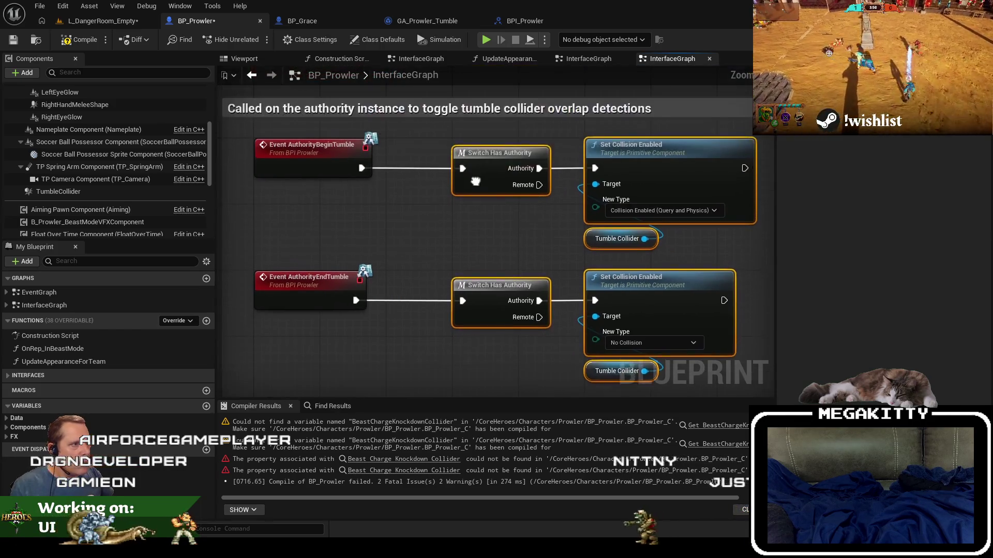
left_click_drag(498, 157, 432, 157)
scroll(650, 226, "up", 1)
scroll(650, 226, "down", 1)
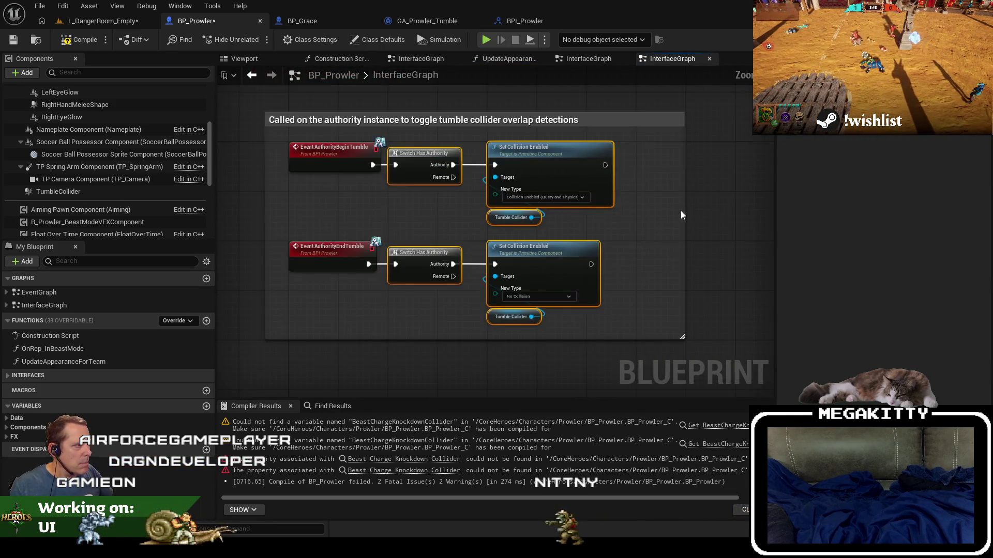
left_click_drag(677, 336, 626, 337)
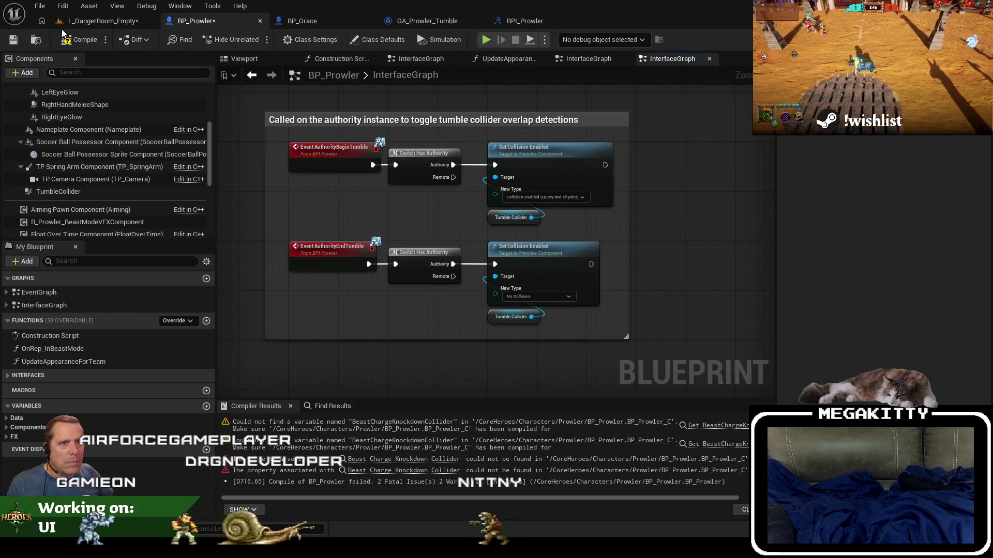
left_click(80, 39)
left_click_drag(244, 125, 332, 177)
scroll(332, 177, "down", 1)
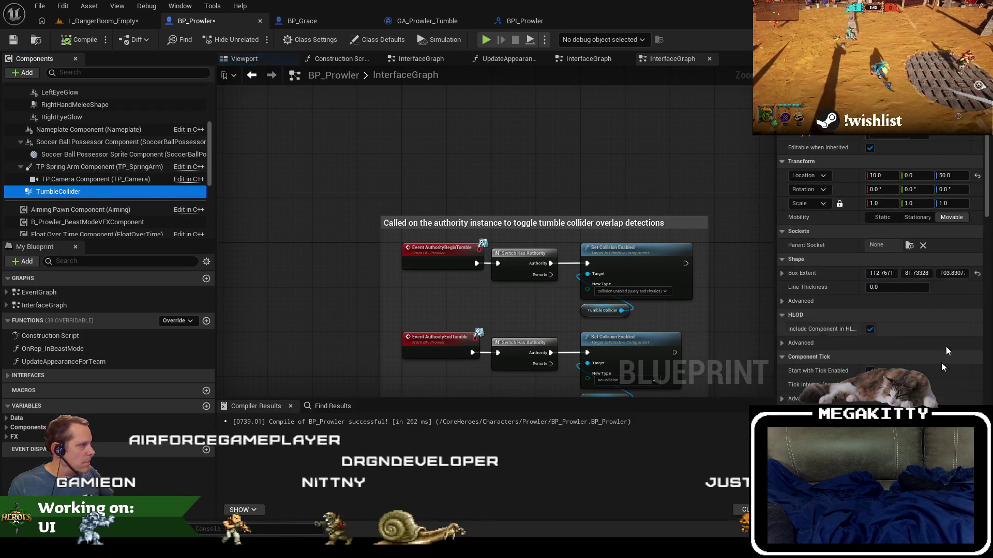
- Add an On Component Begin Overlap event for TumbleCollider to BP_Prowler
left_click_drag(986, 203, 988, 410)
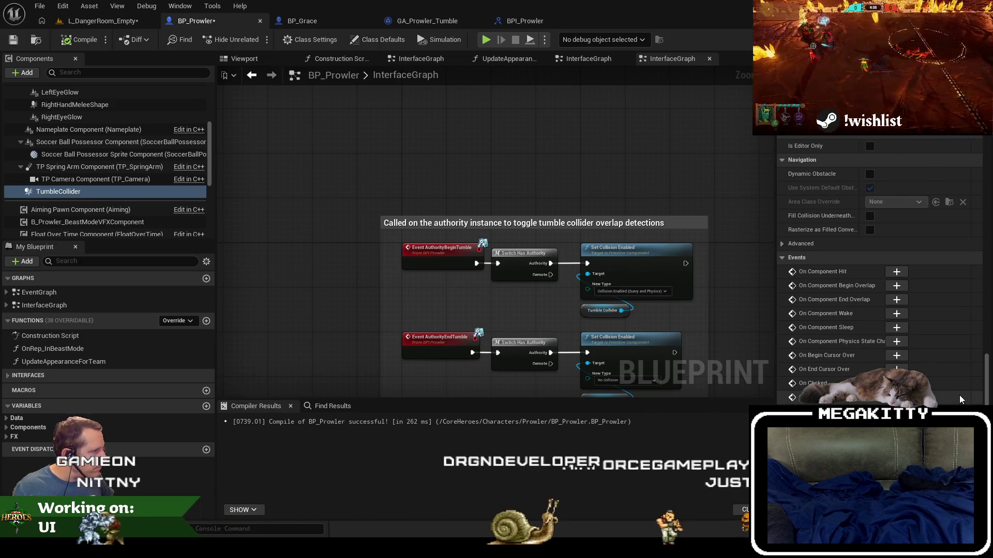
left_click(897, 286)
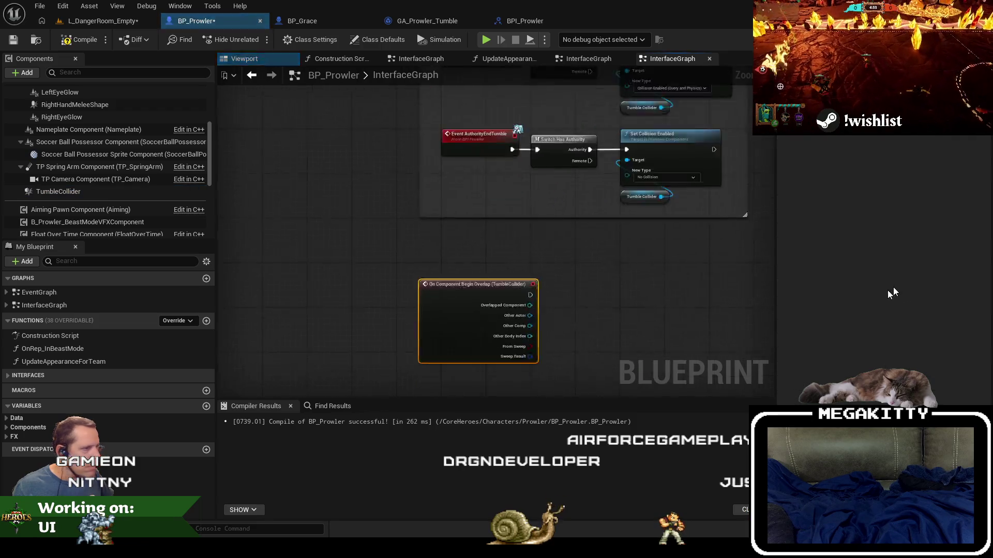
left_click_drag(436, 253, 421, 254)
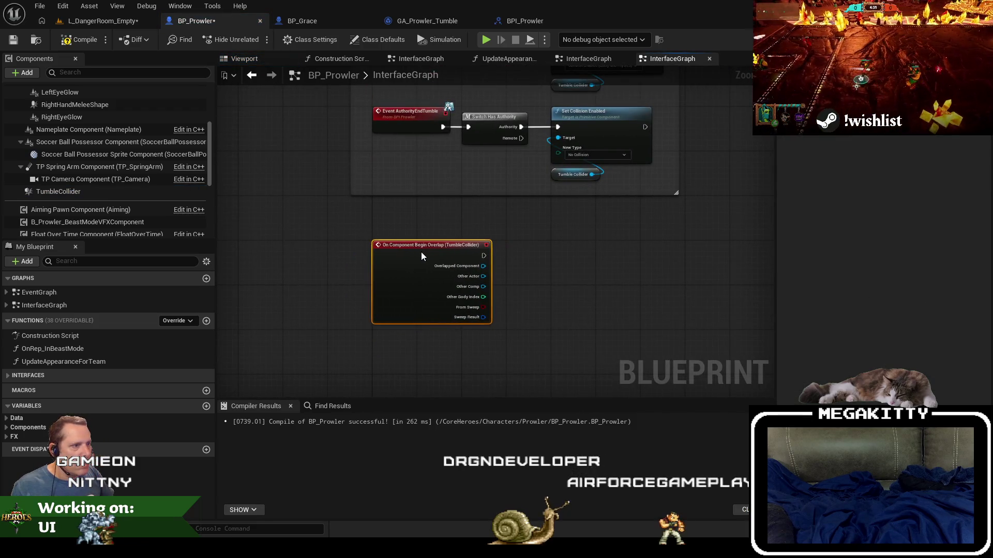
- Search BP_Grace for 'beginov' and jump to its beast charge collider overlap event
left_click(358, 23)
scroll(454, 284, "up", 1)
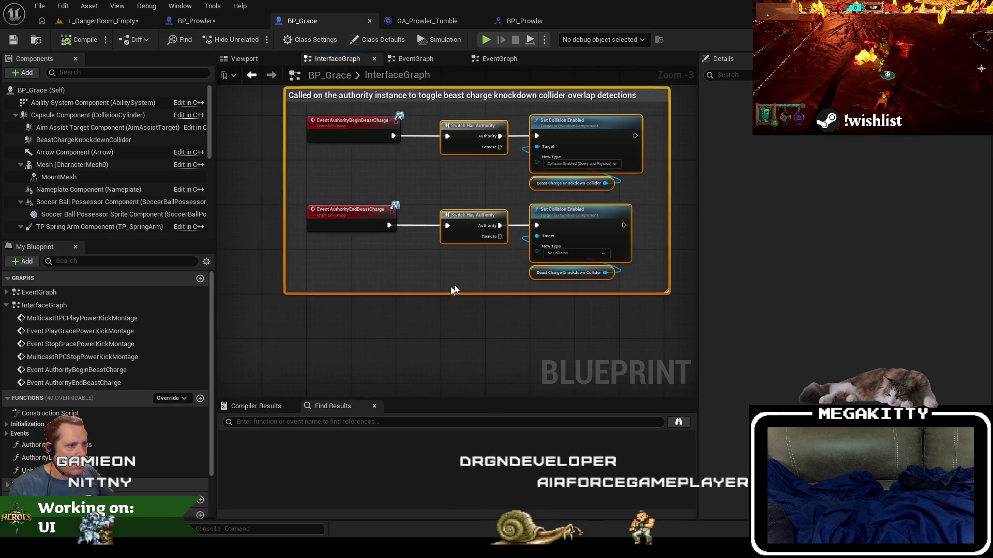
scroll(427, 324, "down", 2)
left_click_drag(433, 294, 433, 287)
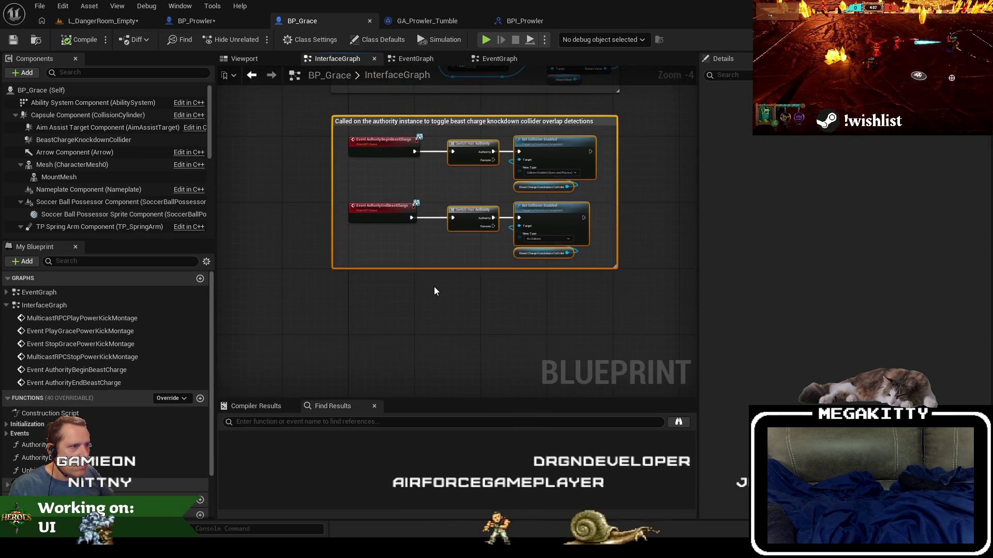
left_click(297, 423)
type("beginov")
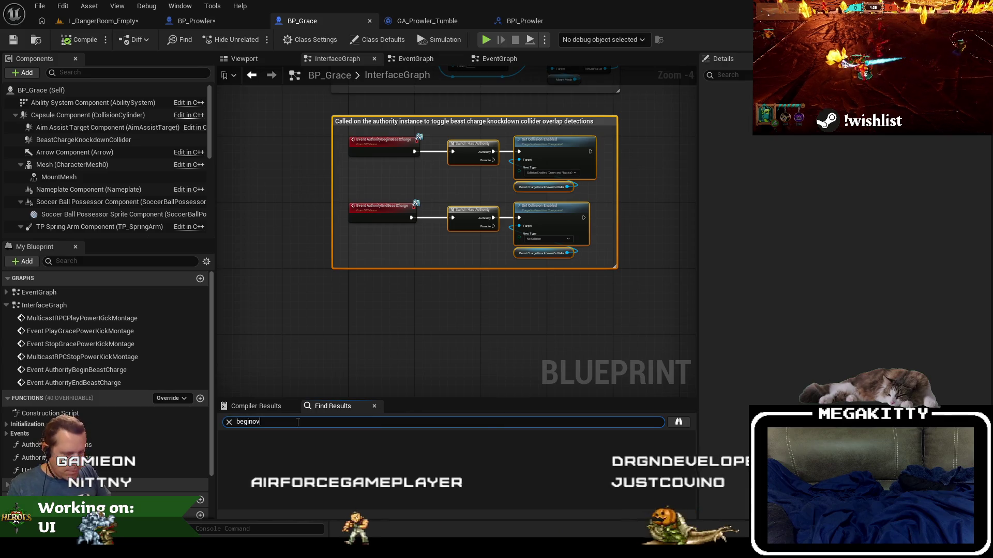
left_click(362, 453)
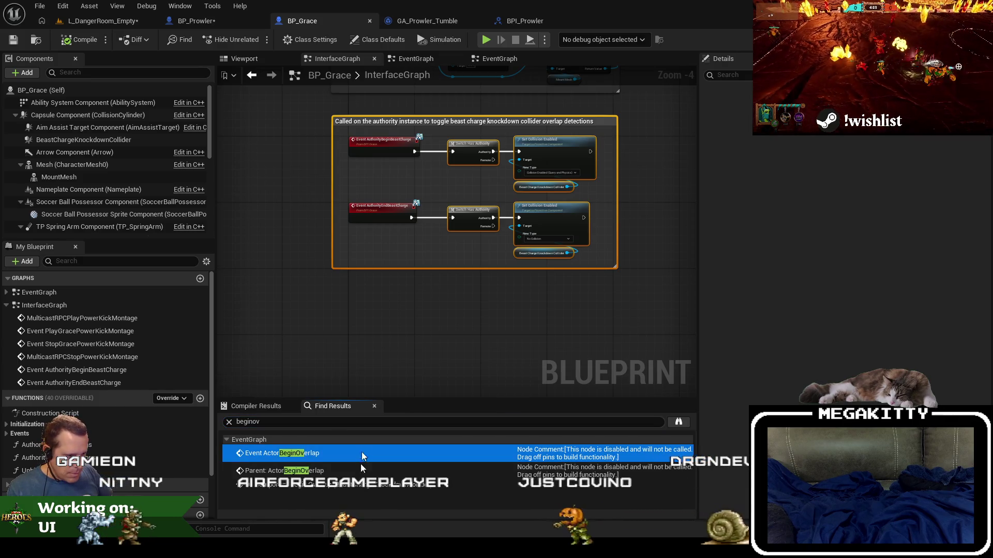
double_click(365, 485)
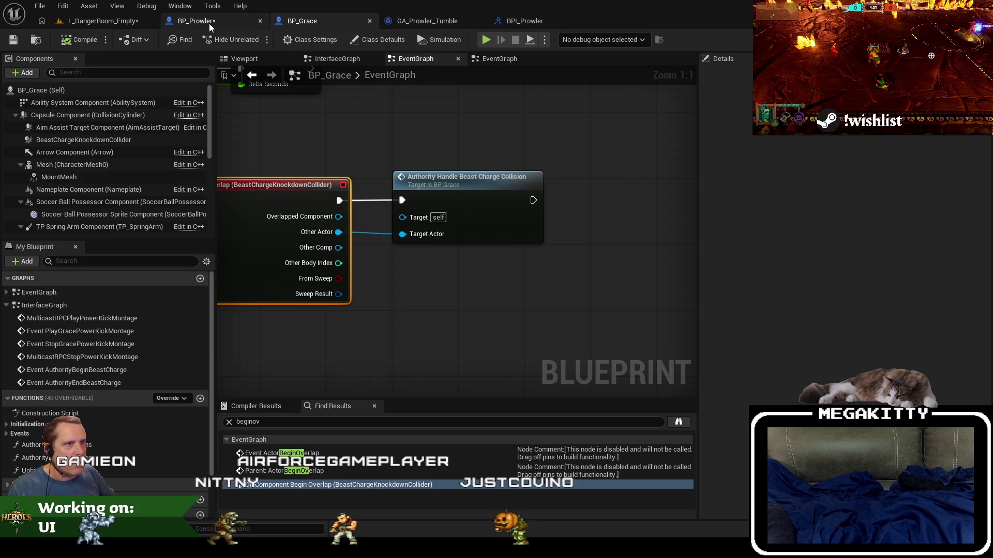
- Create a new BP_Prowler function, naming it starting with 'AuthorityHan'
left_click(210, 25)
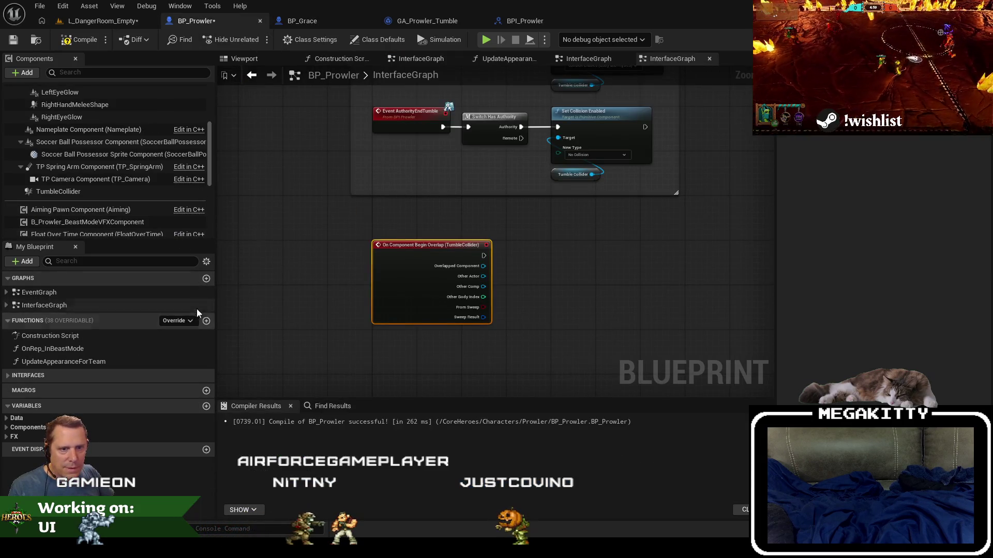
left_click(207, 321)
type("AuthorityHandleTumbleCollisio")
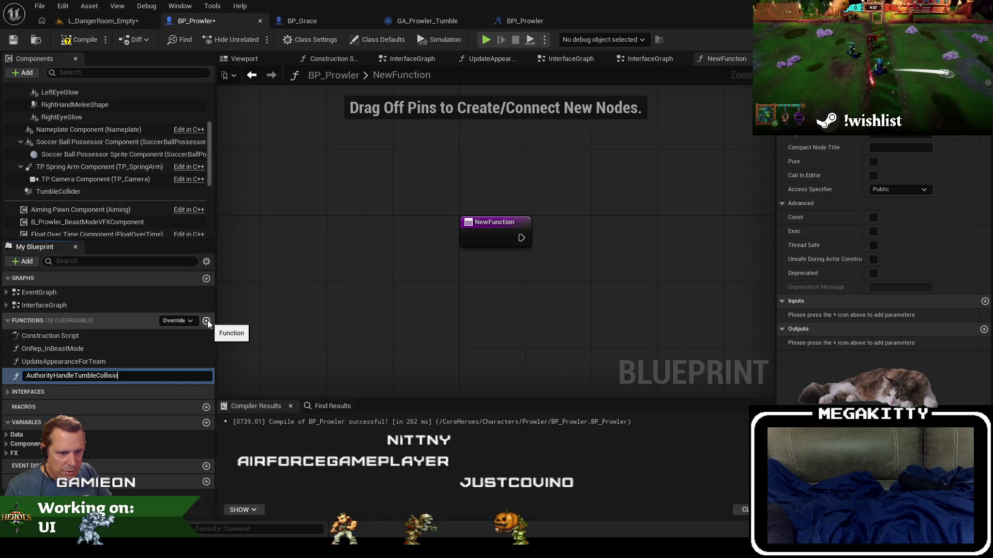
type("n")
- Confirm the AuthorityHandleTumbleCollision name and give it an Actor input named TargetActor
key("Return")
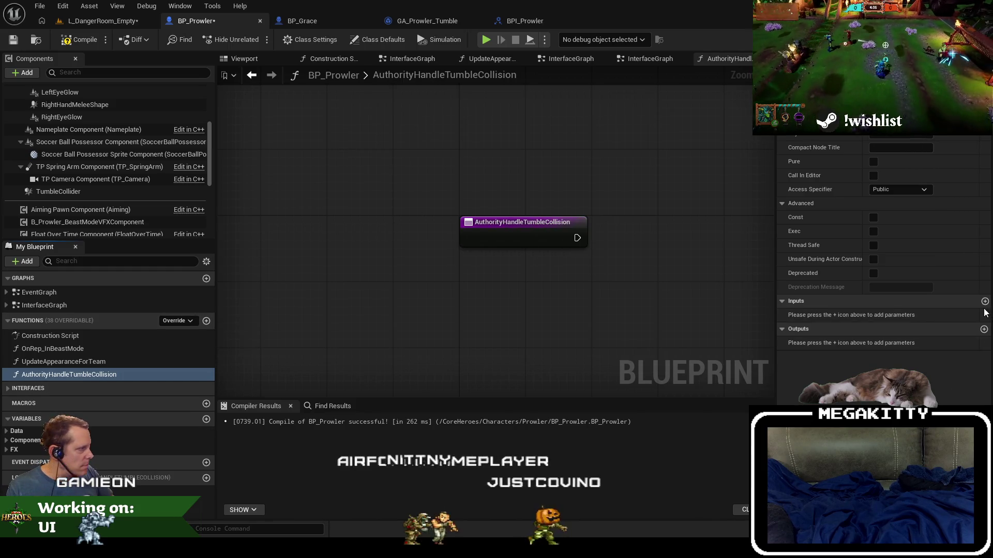
left_click(985, 302)
left_click(888, 317)
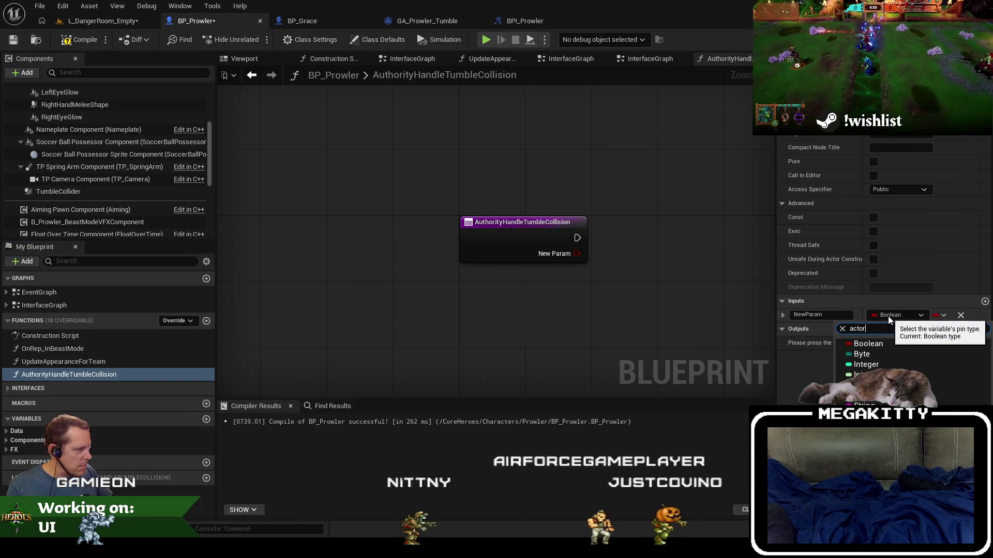
type("actor")
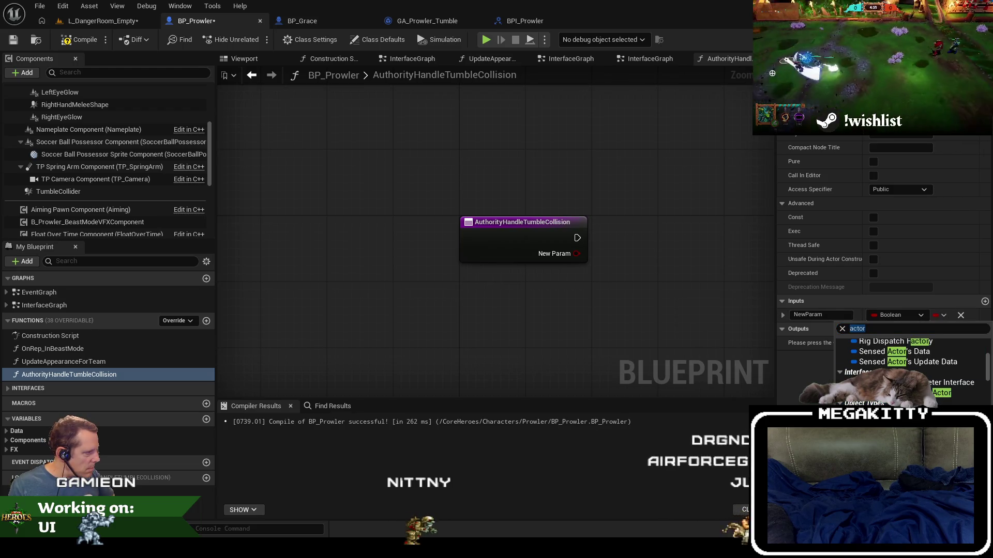
key("Escape")
type("Ta")
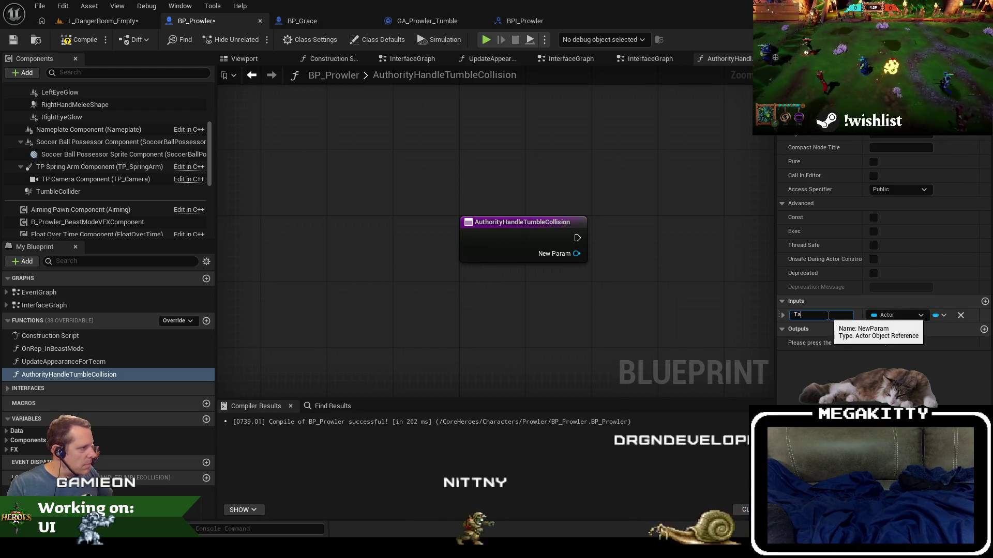
type("rgetActor")
key("Return")
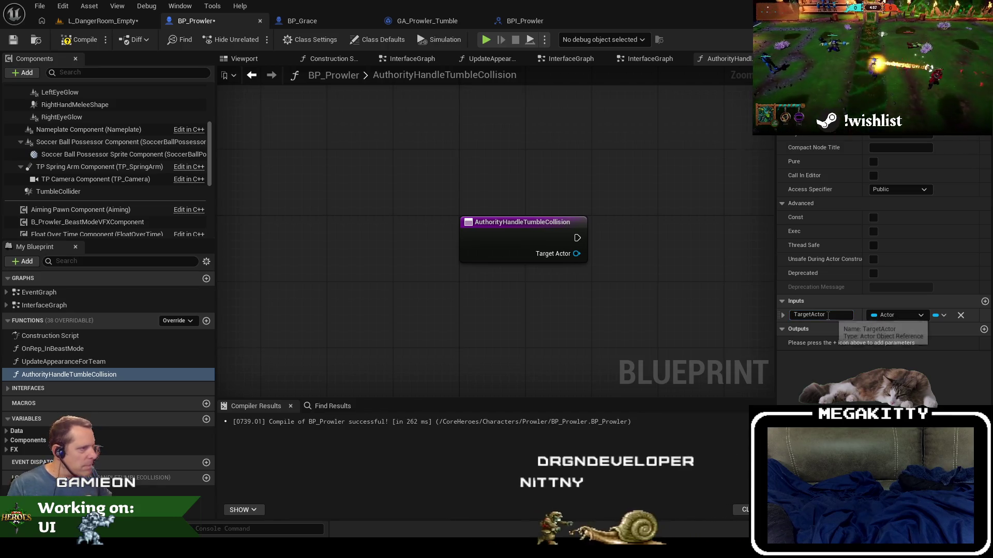
scroll(593, 171, "down", 1)
- Close the two duplicate InterfaceGraph tabs in BP_Prowler
left_click(410, 59)
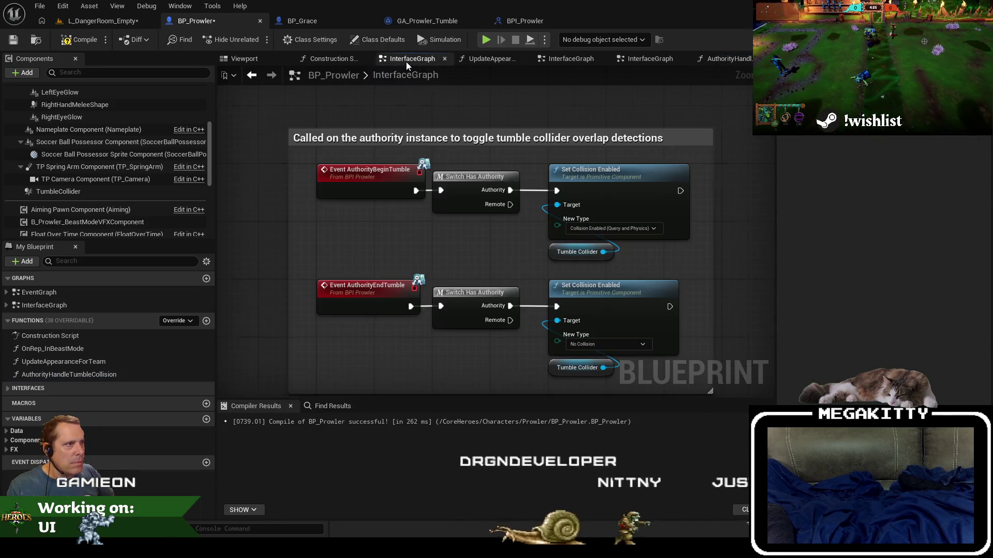
middle_click(622, 58)
middle_click(600, 58)
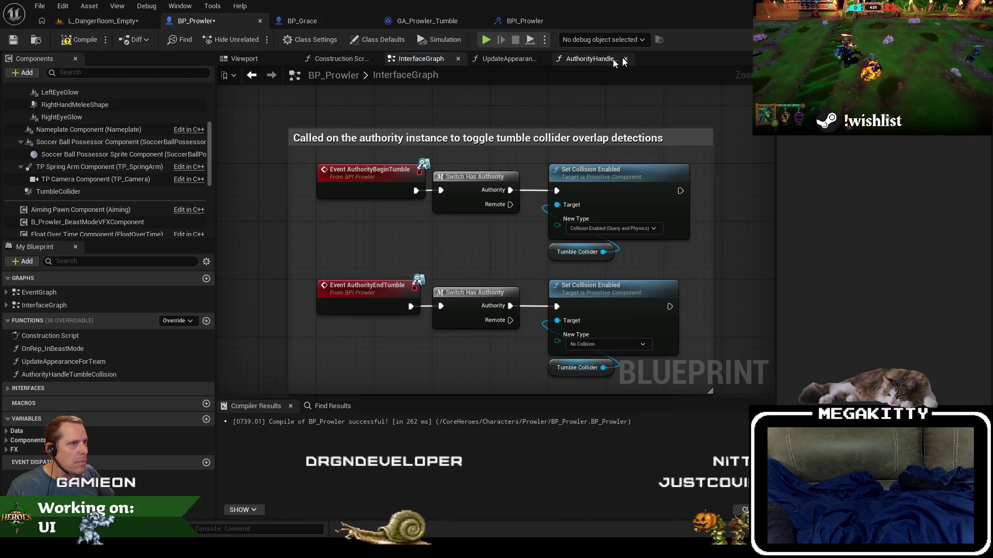
scroll(82, 192, "up", 5)
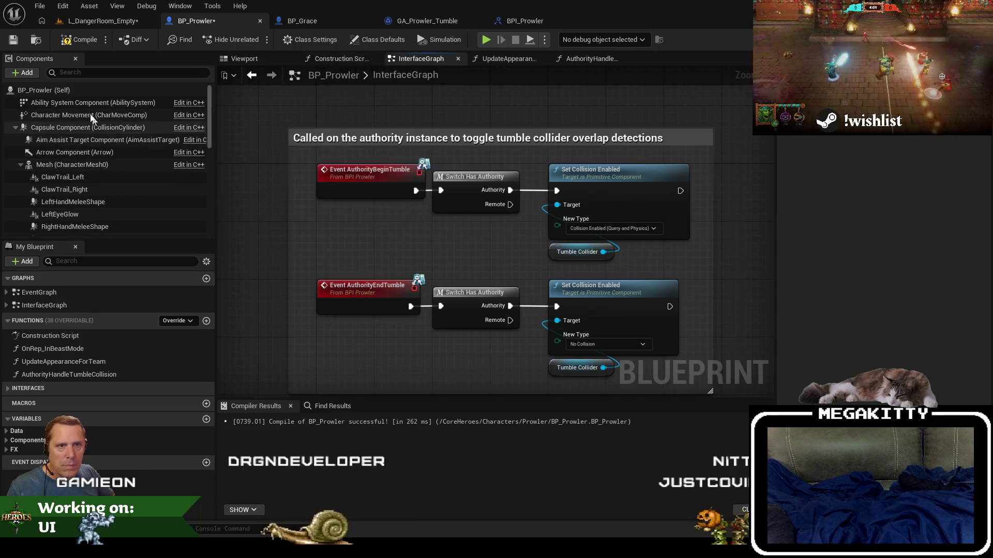
scroll(83, 192, "down", 5)
scroll(83, 192, "down", 5)
- Return to the EventGraph holding the TumbleCollider overlap event and paste the copied nodes there
double_click(39, 292)
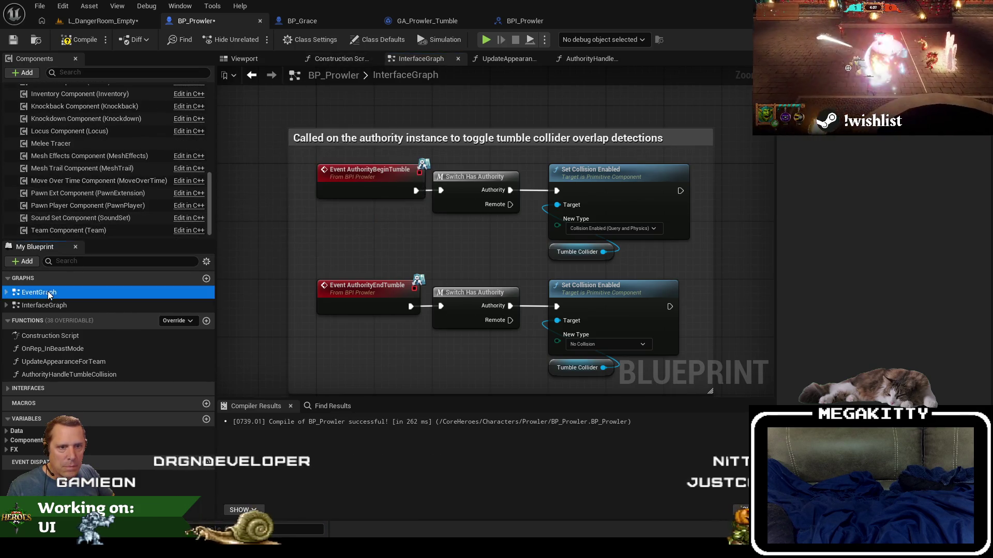
scroll(397, 245, "down", 1)
scroll(397, 246, "up", 4)
scroll(397, 246, "down", 3)
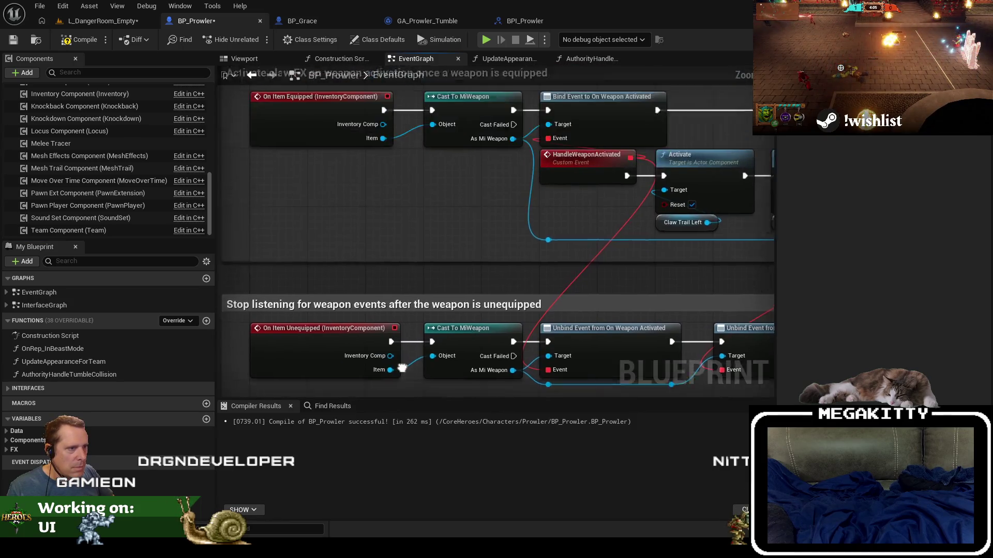
scroll(397, 244, "up", 2)
scroll(397, 244, "up", 1)
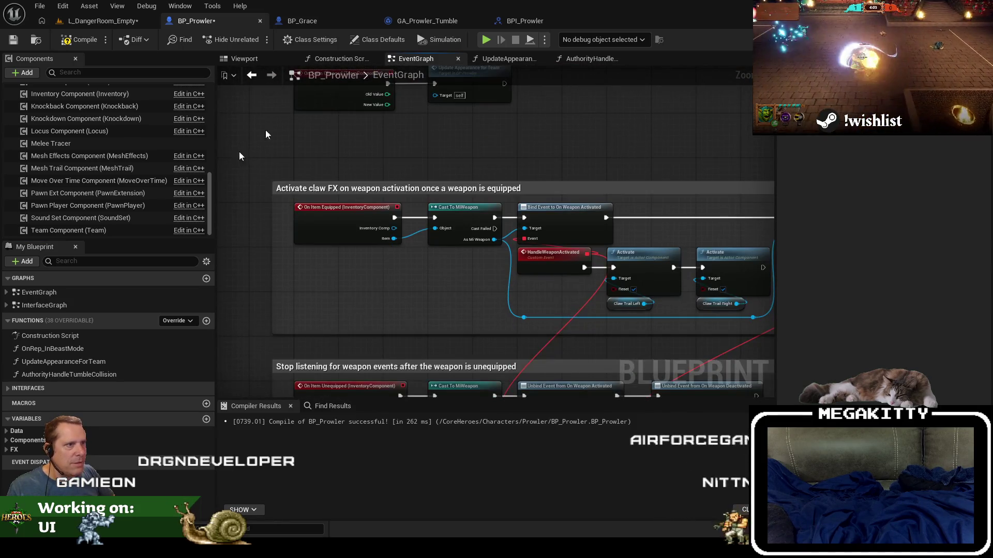
double_click(39, 305)
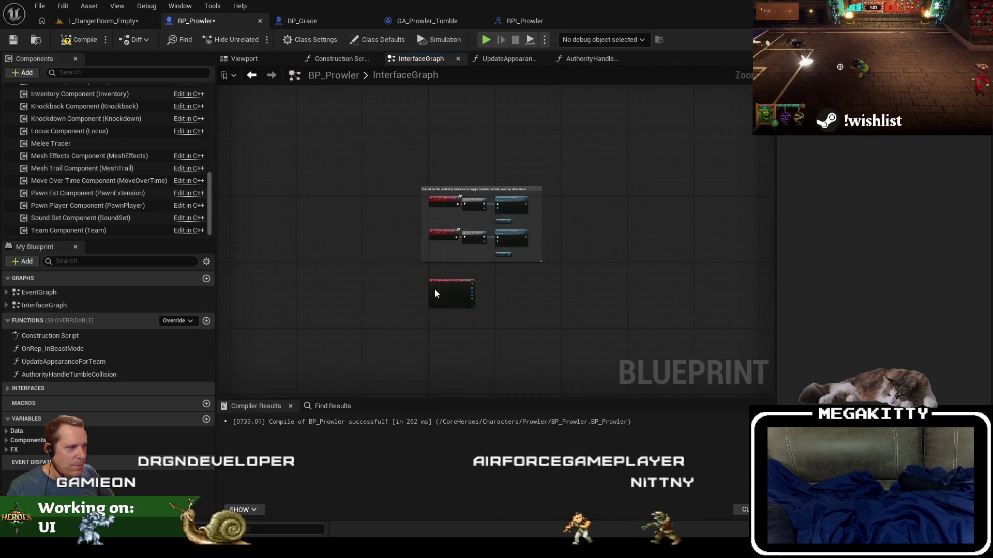
double_click(101, 293)
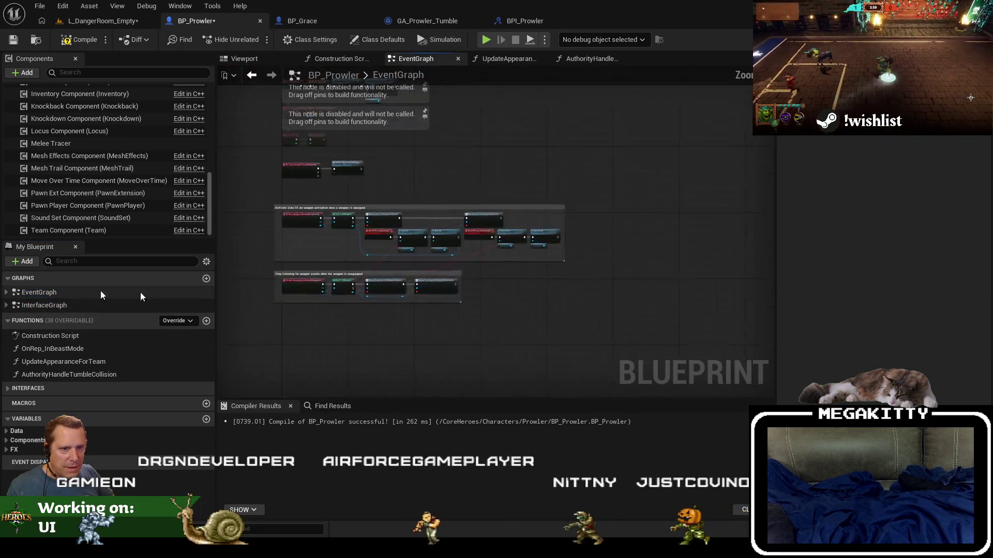
scroll(381, 294, "up", 4)
key("ctrl+v")
- Move the TumbleCollider overlap event and add an Authority Handle Tumble Collision call after it
mouse_move(404, 276)
left_mouse_down()
mouse_move(401, 219)
mouse_move(390, 226)
left_mouse_up()
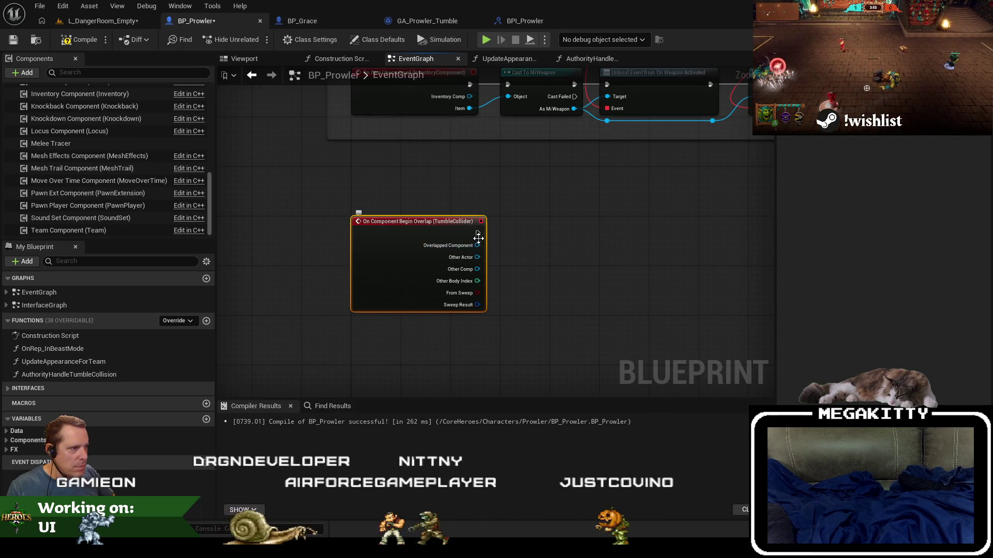
left_click_drag(477, 233, 512, 233)
type("a")
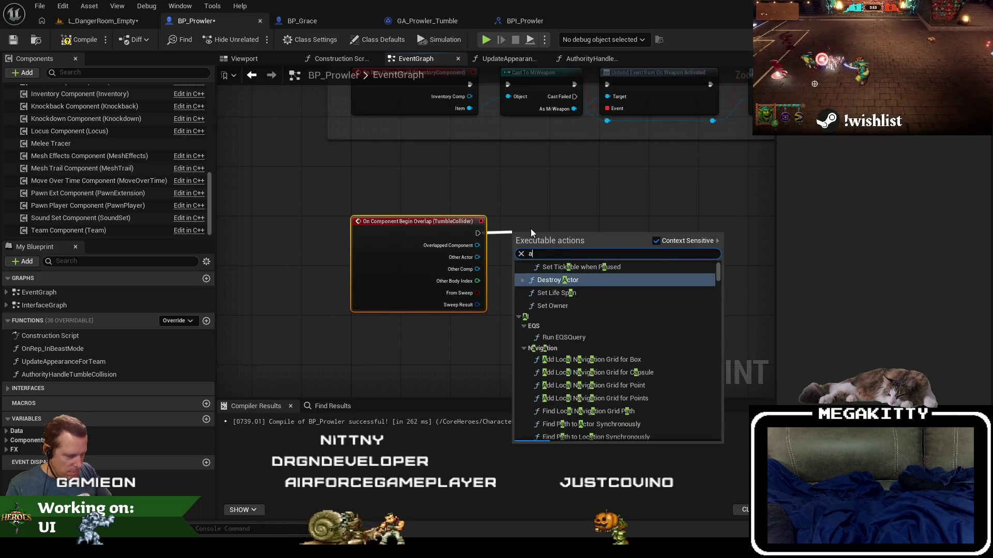
type("uthority ha")
key("Return")
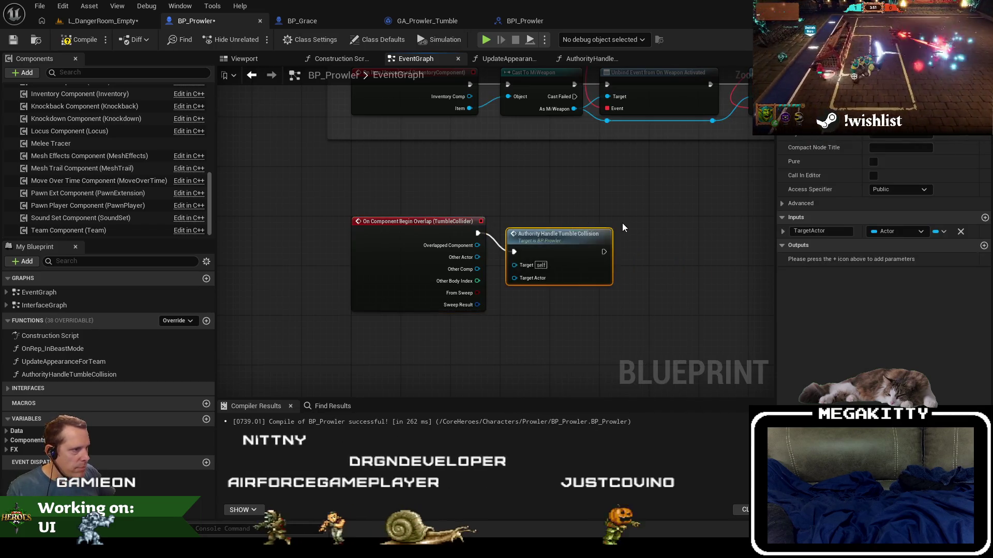
- Wire Other Actor into Target Actor and open the AuthorityHandleTumbleCollision function graph
scroll(623, 228, "up", 2)
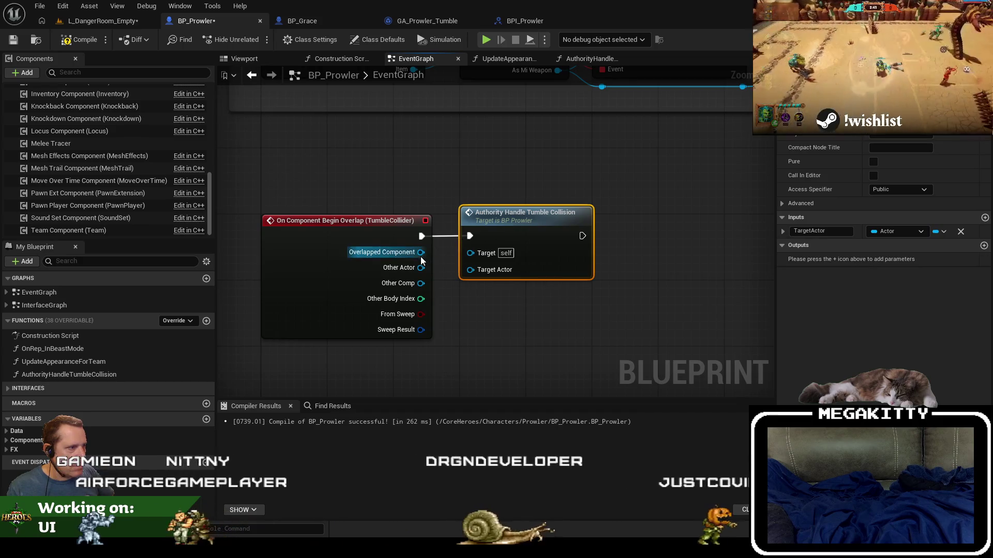
left_click_drag(421, 252, 480, 272)
key("Escape")
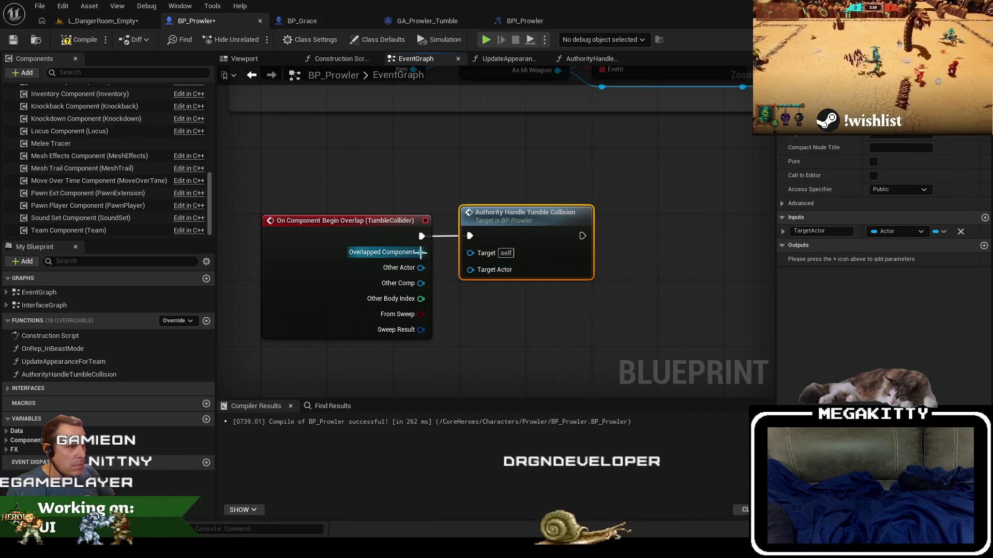
left_click_drag(421, 268, 473, 270)
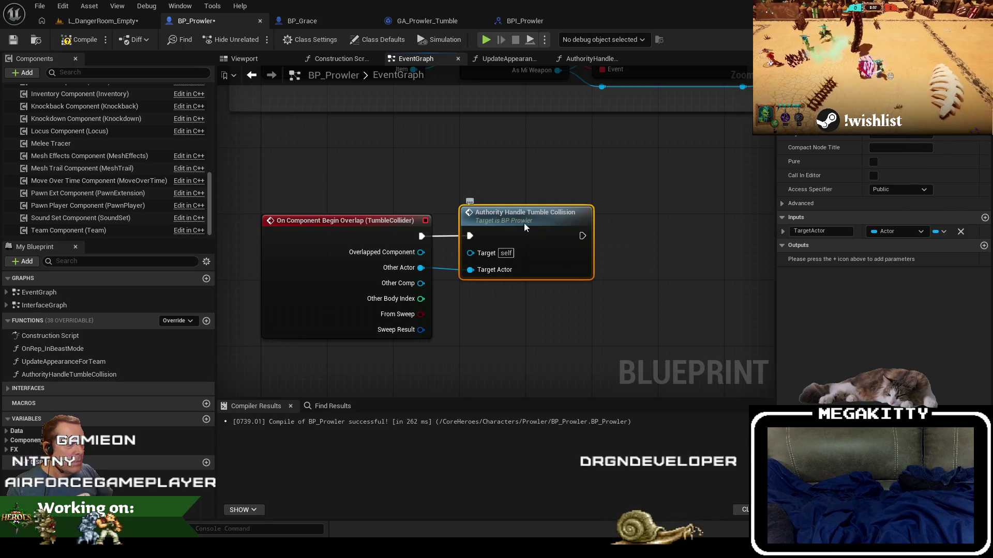
double_click(525, 226)
- Paste BP_Grace's authority switch and hostility check nodes after BP_Prowler's function entry
left_click(302, 21)
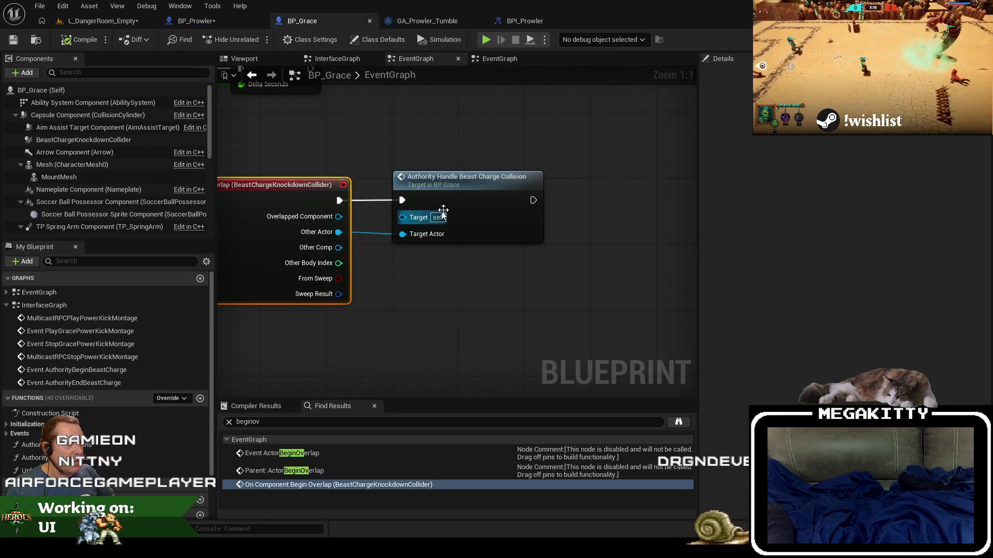
double_click(440, 196)
left_click_drag(429, 344, 405, 297)
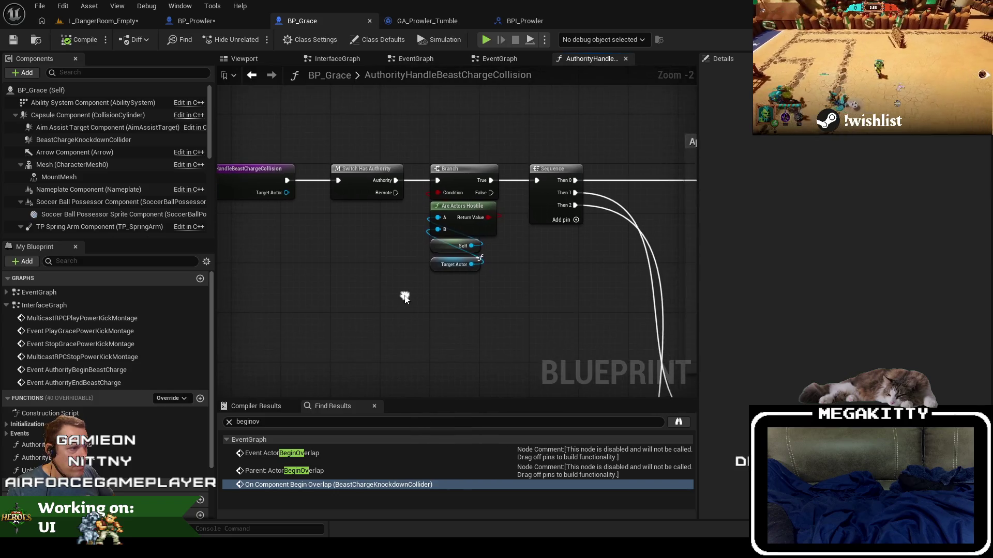
left_click(196, 21)
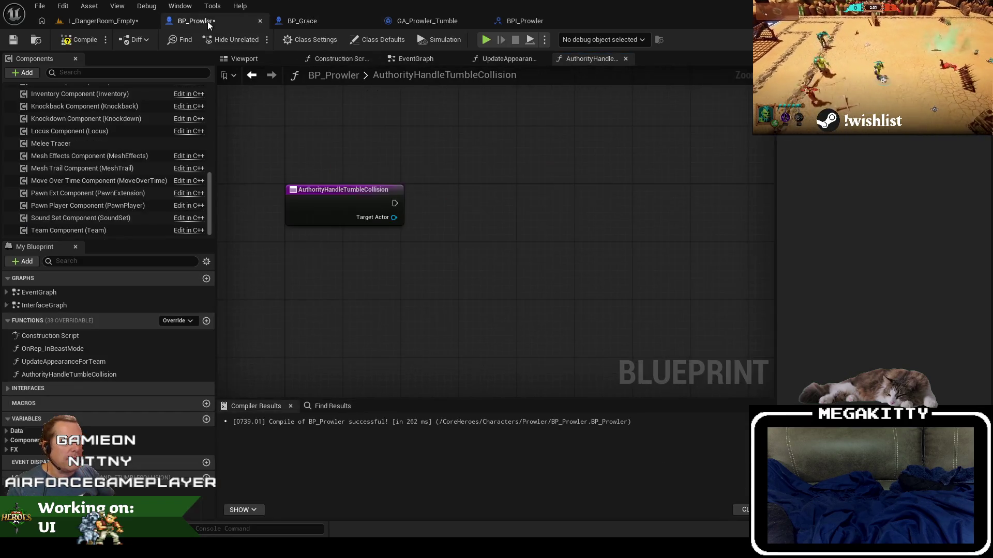
key("ctrl+v")
left_click_drag(445, 207, 493, 189)
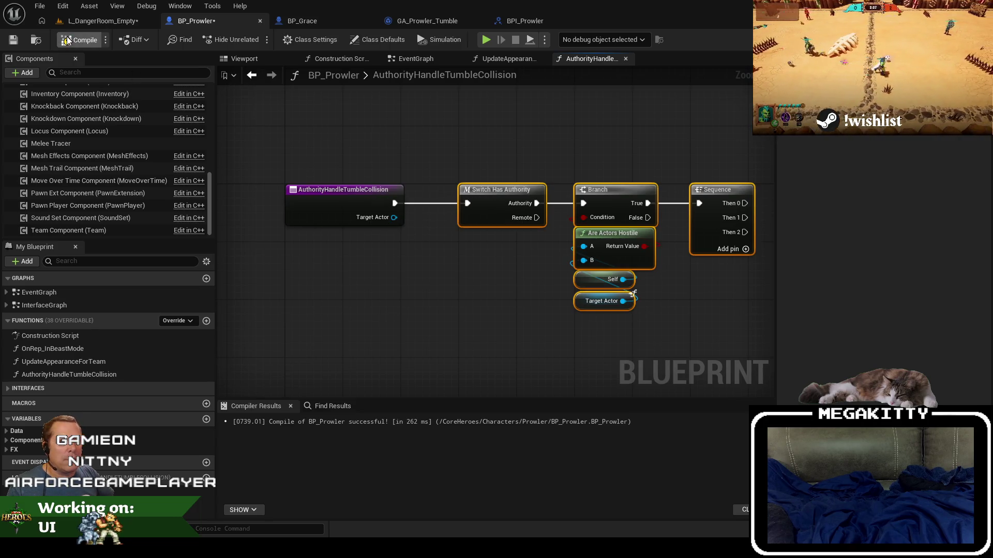
- In BP_Grace's beast charge collision graph, select the knockback, damage and ball-loss comment groups
left_click(317, 21)
scroll(336, 190, "up", 3)
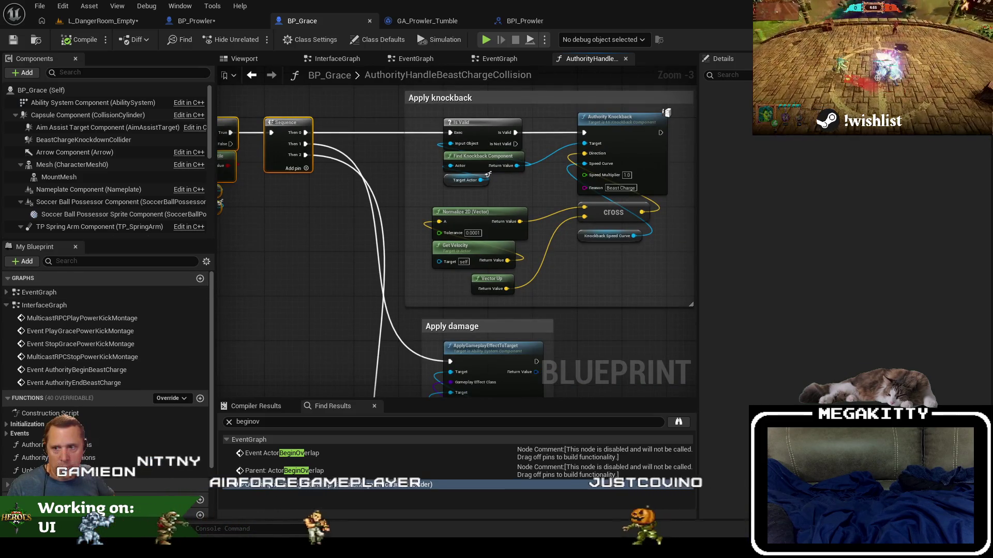
left_click_drag(363, 156, 337, 177)
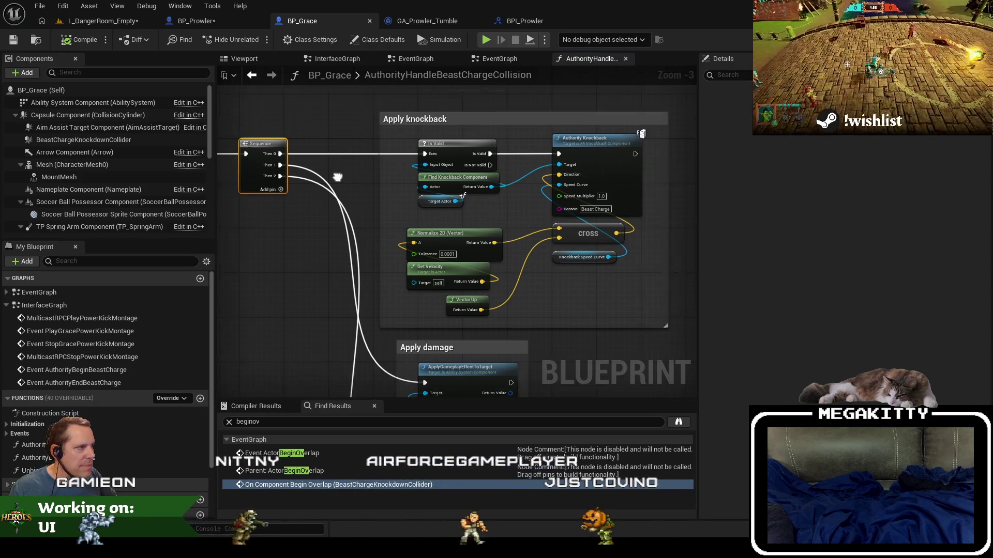
scroll(343, 150, "down", 3)
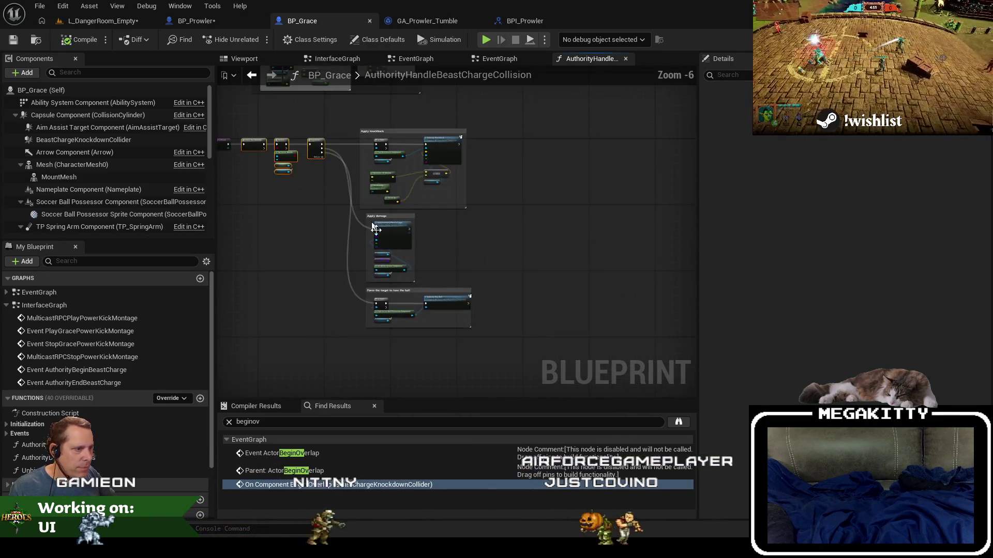
scroll(373, 224, "up", 2)
scroll(332, 278, "down", 2)
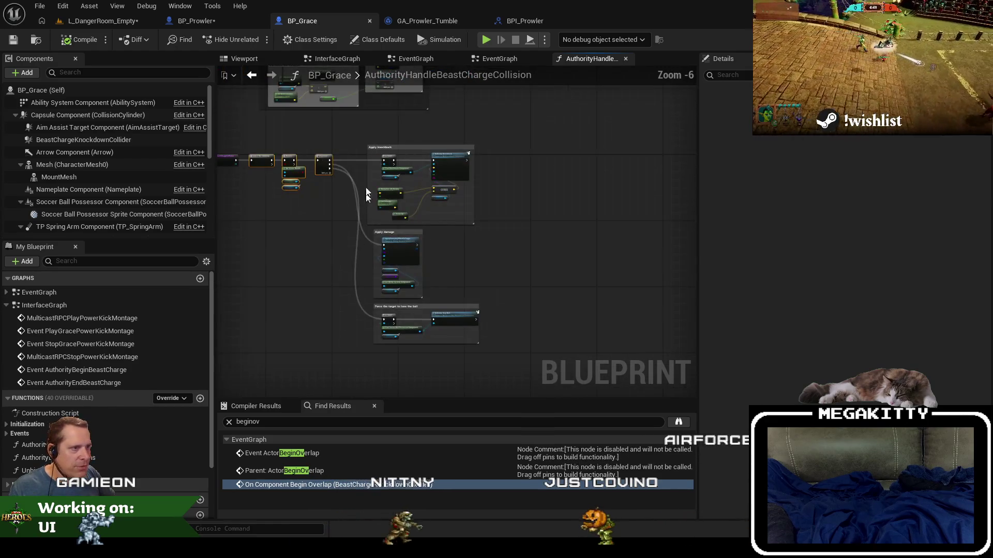
left_click_drag(345, 129, 587, 339)
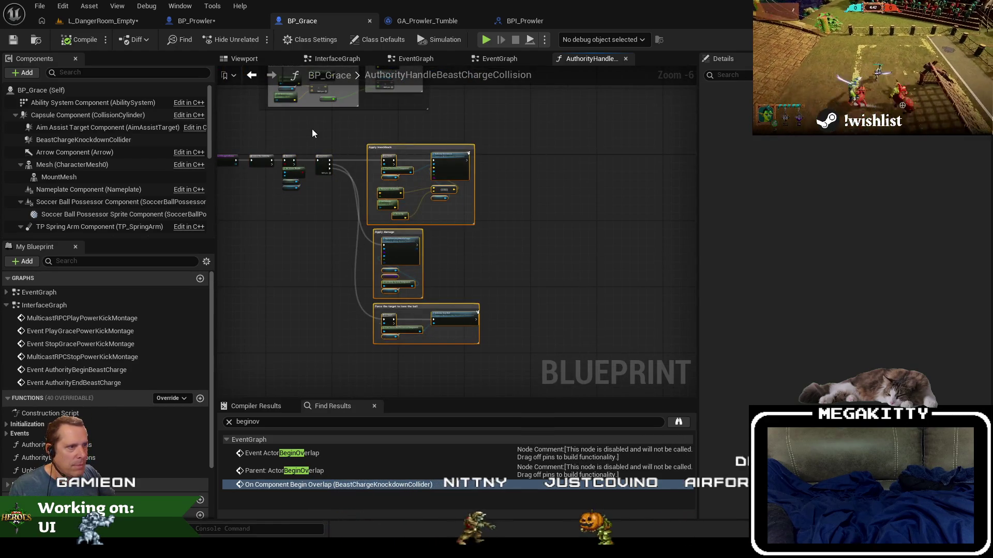
- Replace the duplicate Sequence with the pasted knockback, damage and ball-loss logic, wired from Branch True
left_click(210, 23)
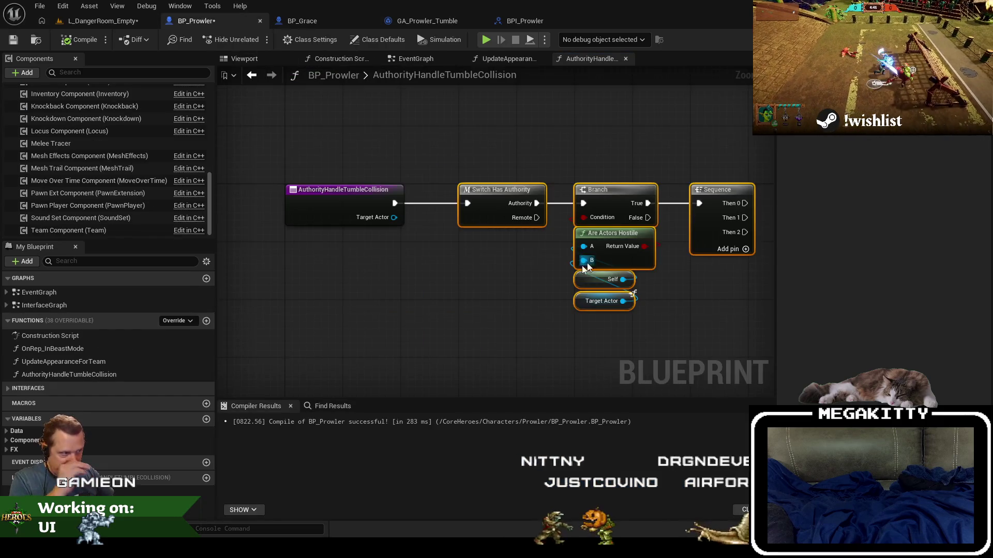
scroll(555, 242, "down", 3)
key("Delete")
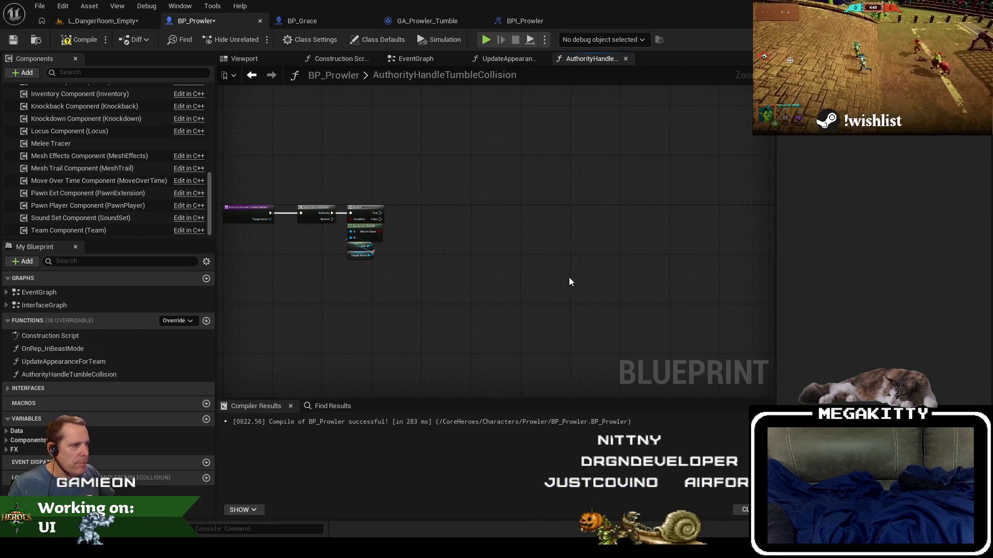
key("ctrl+v")
scroll(320, 211, "up", 4)
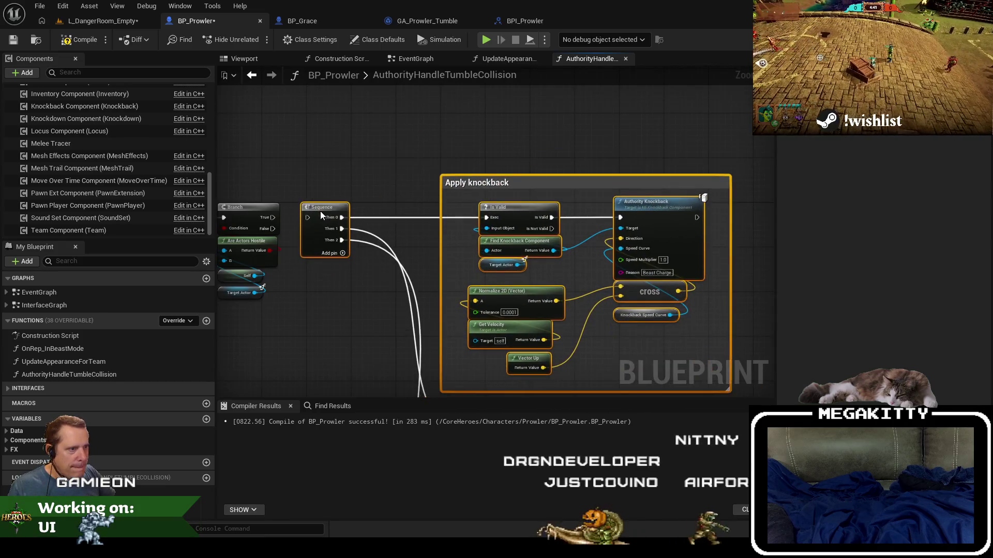
left_click_drag(320, 211, 313, 217)
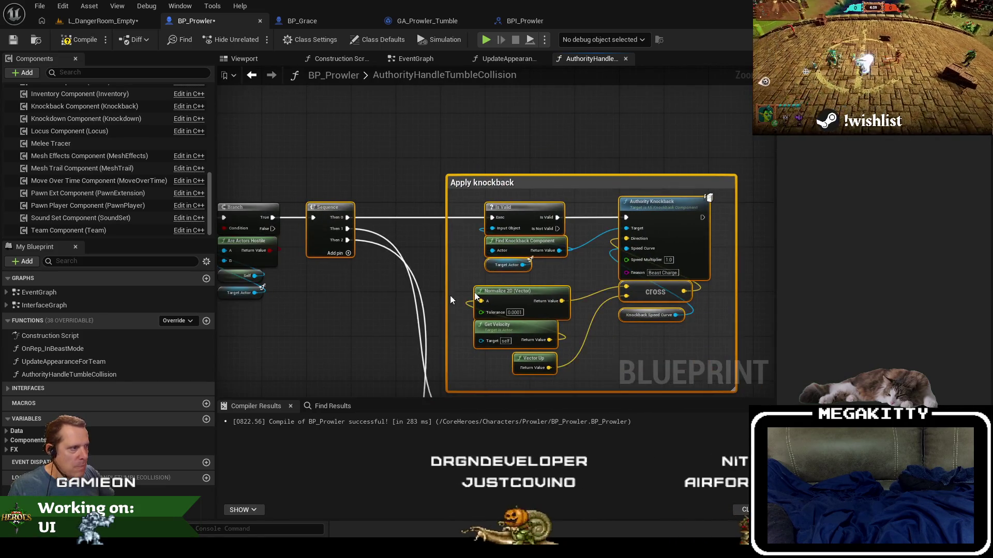
scroll(396, 254, "up", 2)
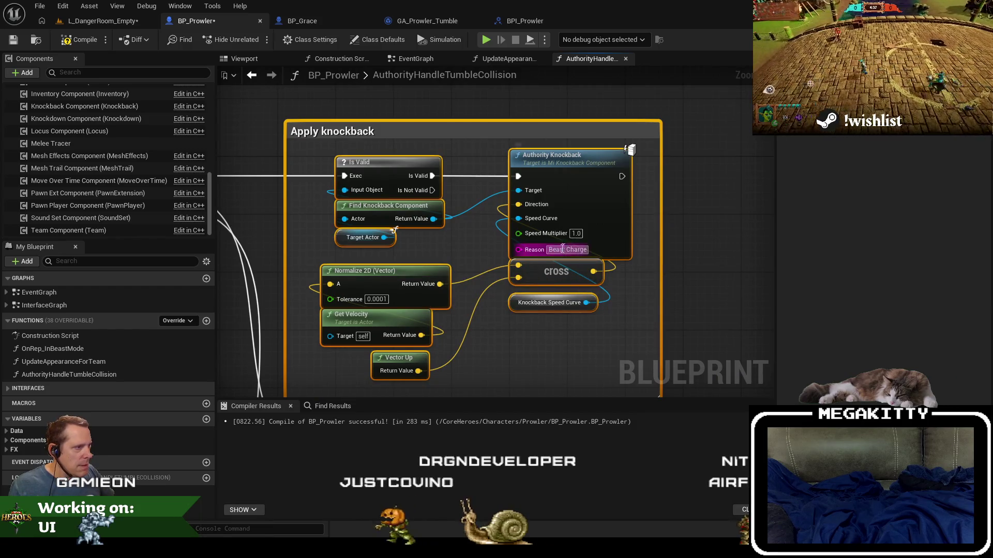
- Change the Authority Knockback reason from Beast Charge to Tumble
key("ctrl+a")
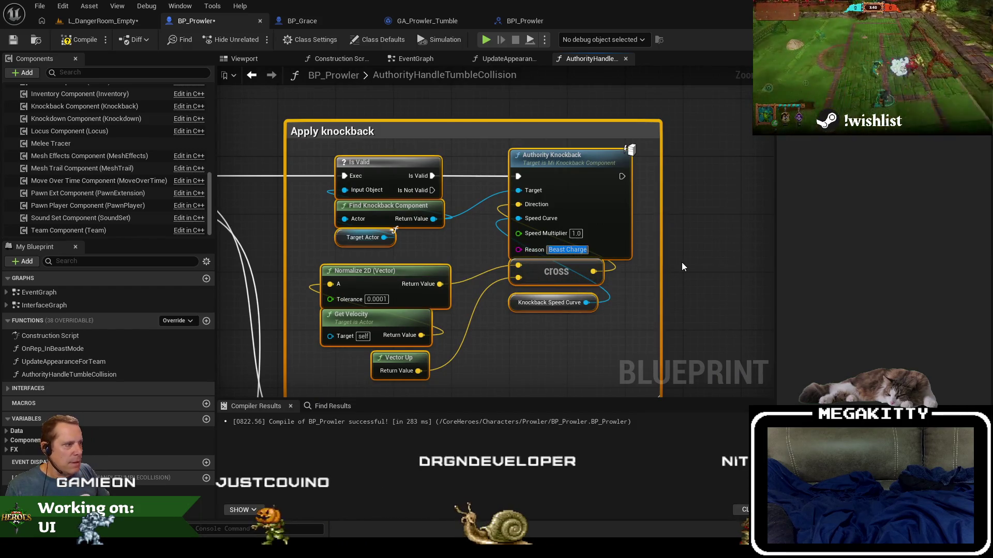
type("Tumble")
key("Return")
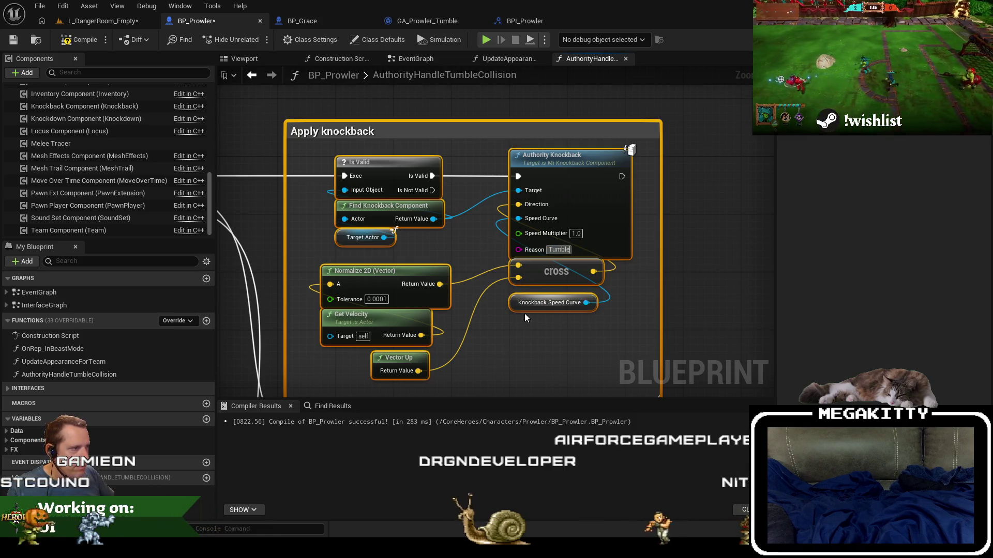
left_click(312, 25)
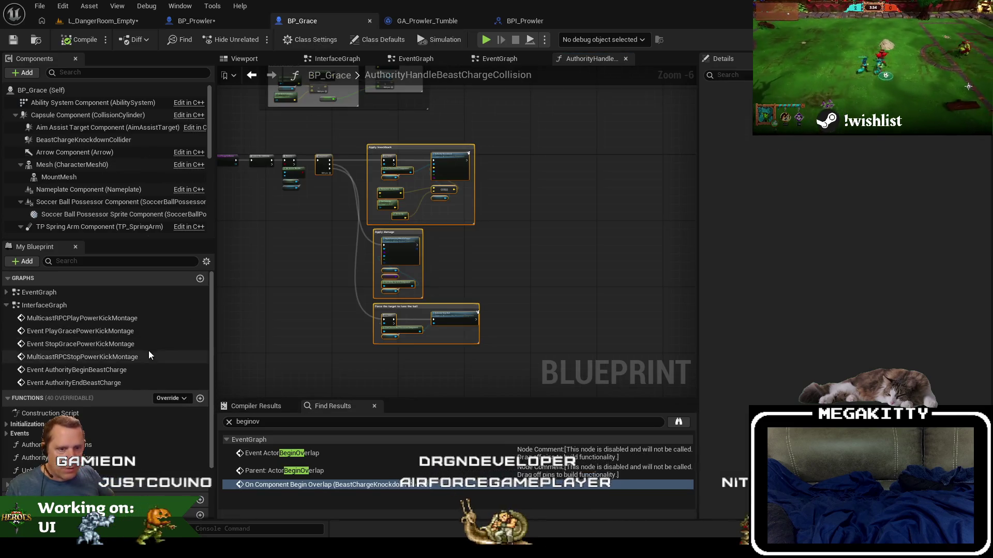
- Copy BeastChargeKnockdownImpulse and the knockback speed curve variable from BP_Grace into BP_Prowler
scroll(150, 355, "down", 2)
scroll(21, 460, "down", 2)
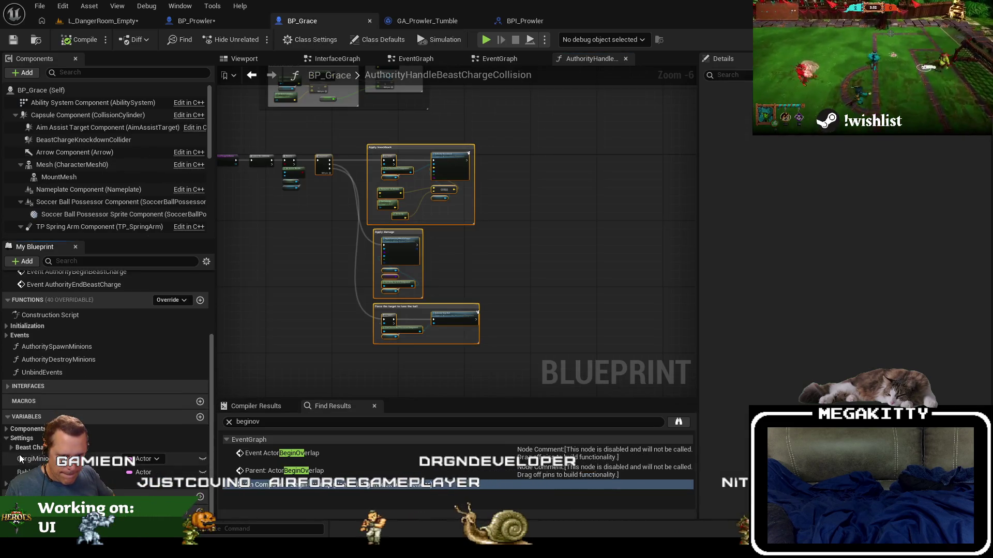
scroll(103, 362, "down", 2)
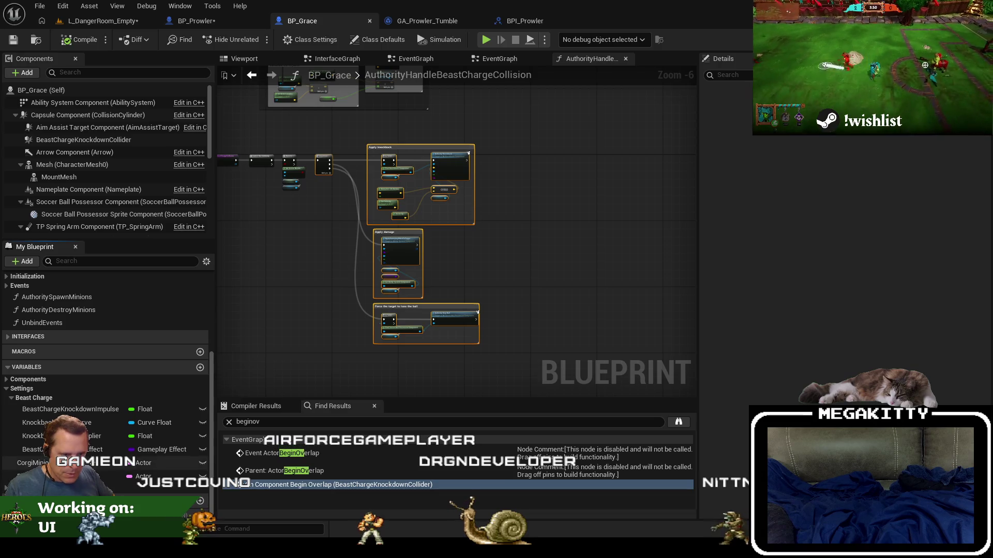
right_click(86, 410)
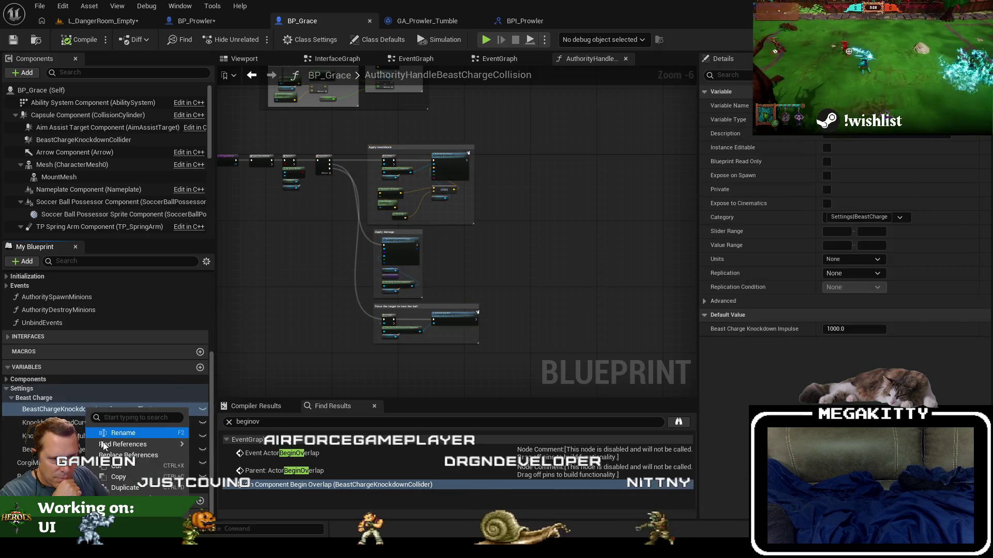
key("Escape")
left_click(206, 23)
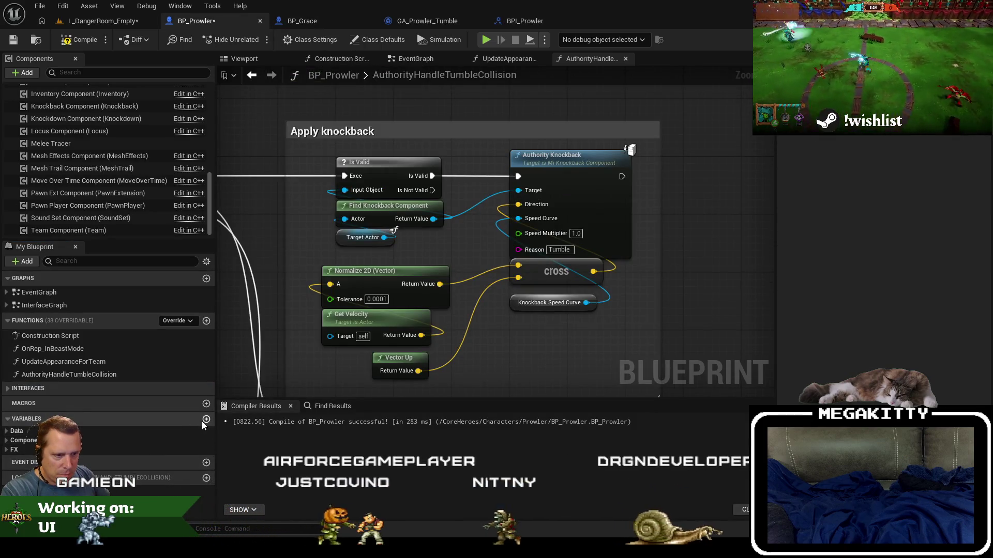
right_click(155, 293)
left_click(210, 363)
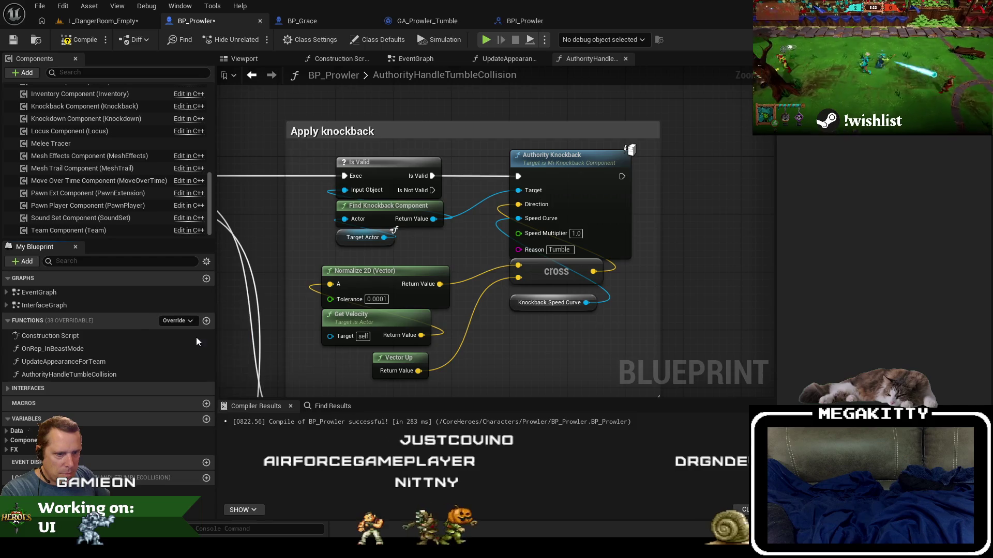
left_click(321, 24)
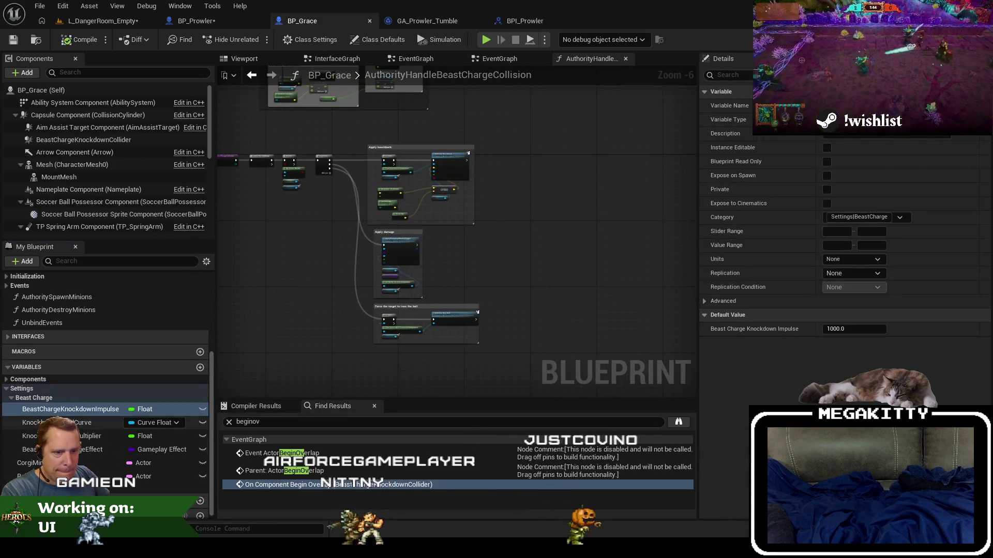
left_click(155, 423)
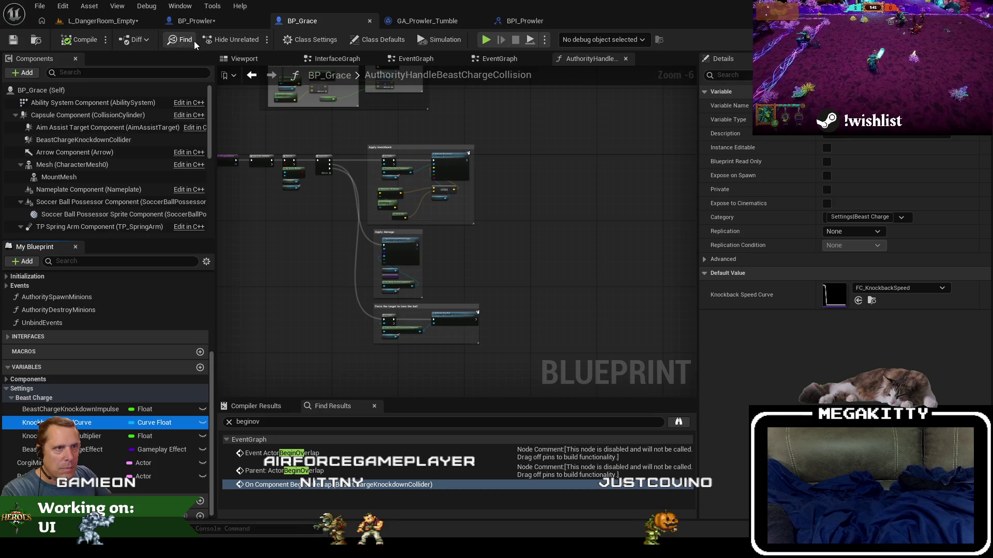
left_click(197, 24)
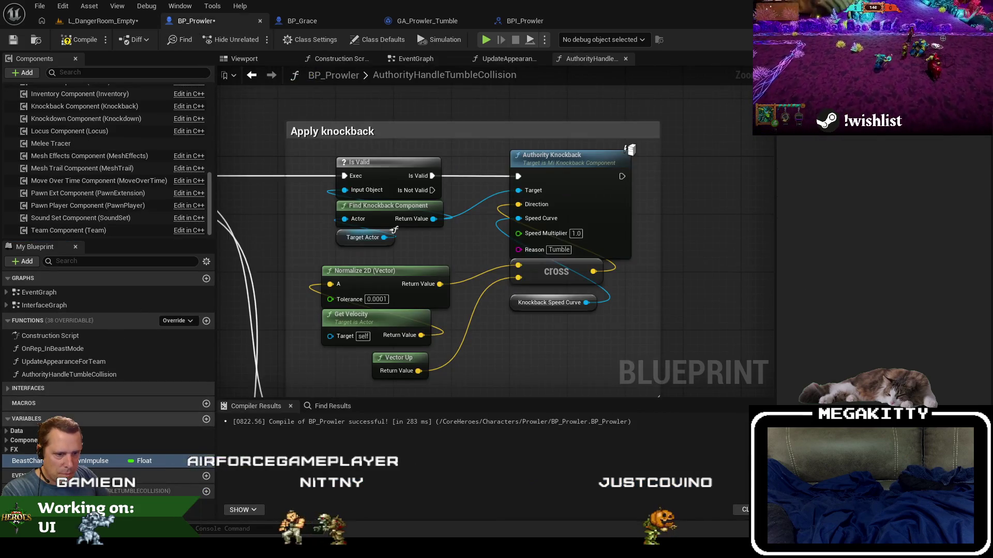
right_click(68, 289)
left_click(110, 332)
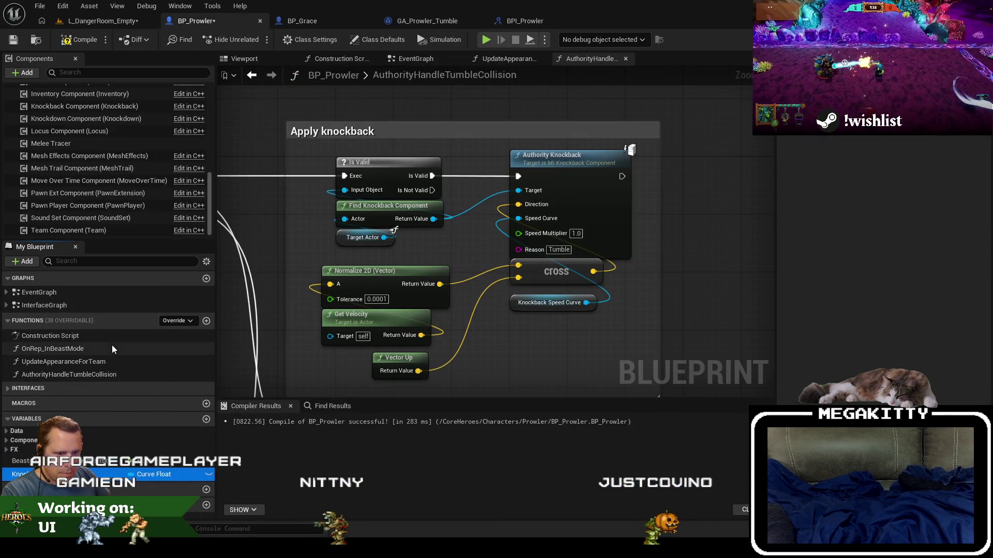
- Copy Knockback Speed Multiplier and BeastChargeDamageEffect from BP_Grace into BP_Prowler
left_click(296, 23)
right_click(94, 437)
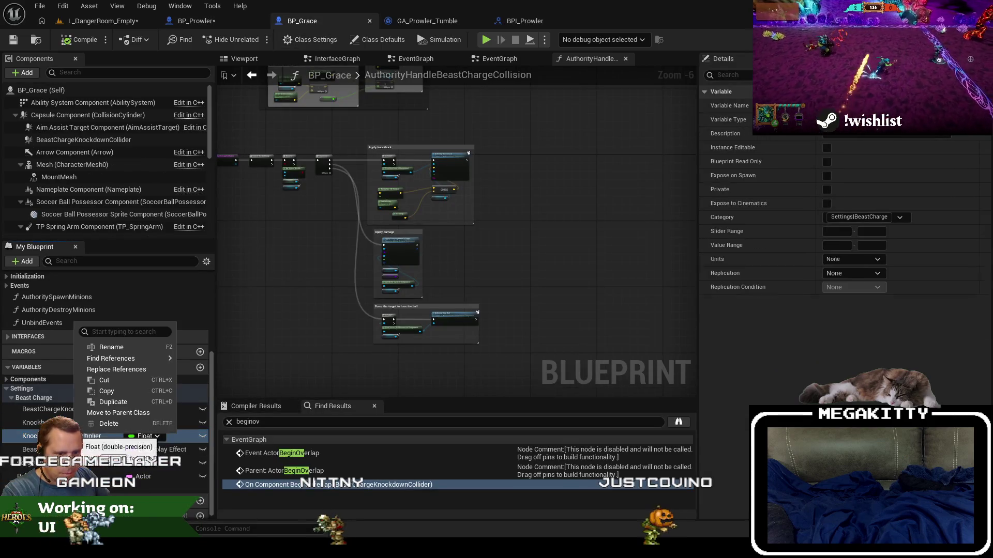
left_click(106, 392)
left_click(197, 21)
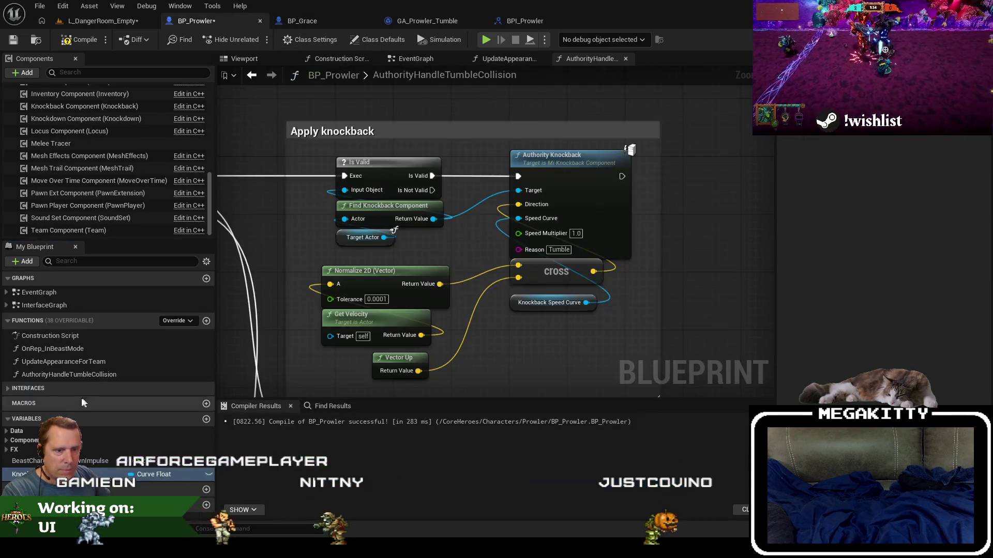
right_click(87, 434)
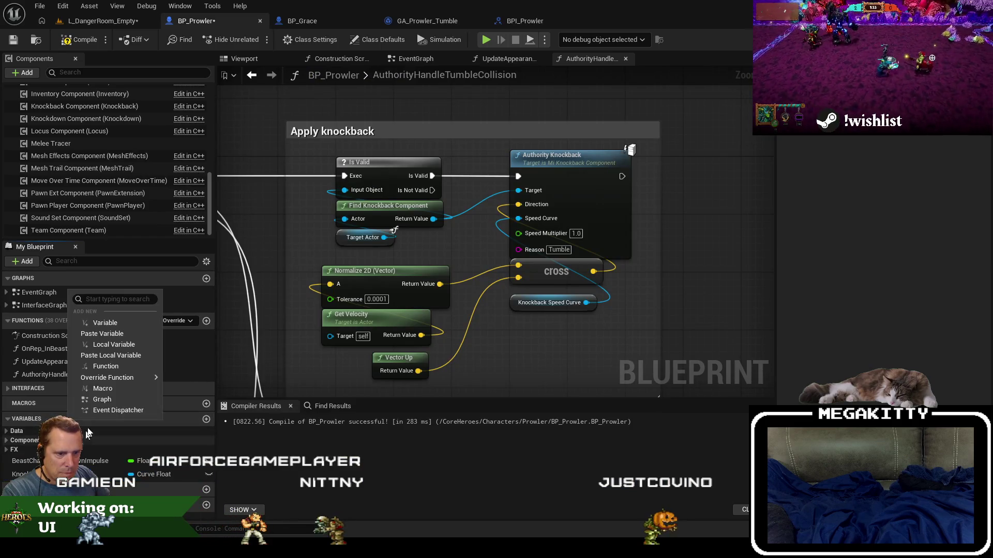
left_click(104, 338)
left_click(302, 21)
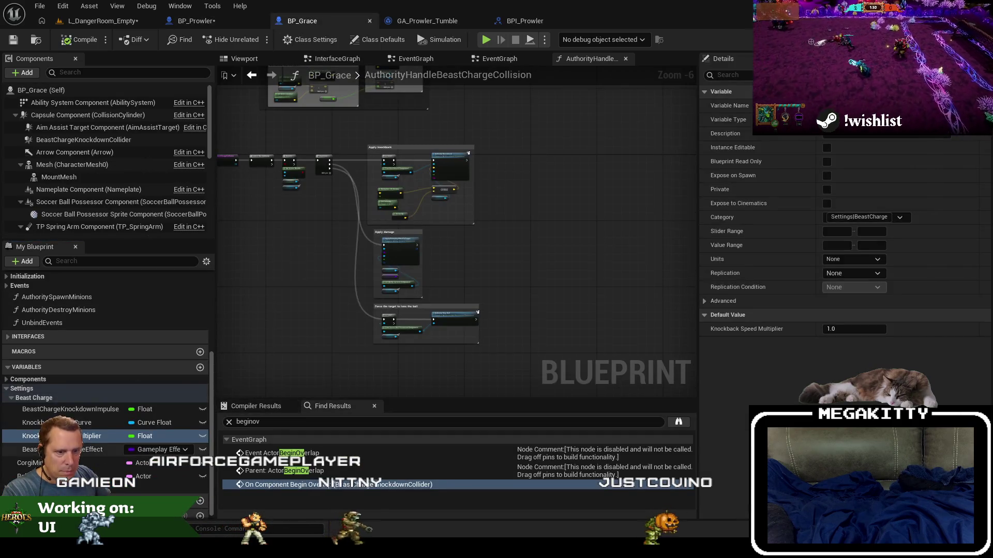
right_click(82, 450)
left_click(110, 404)
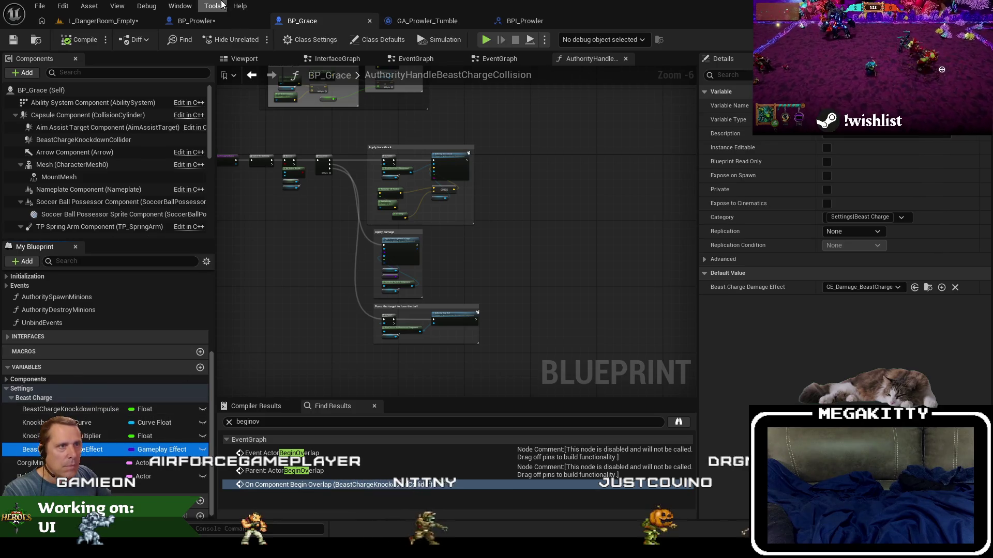
left_click(196, 21)
right_click(75, 291)
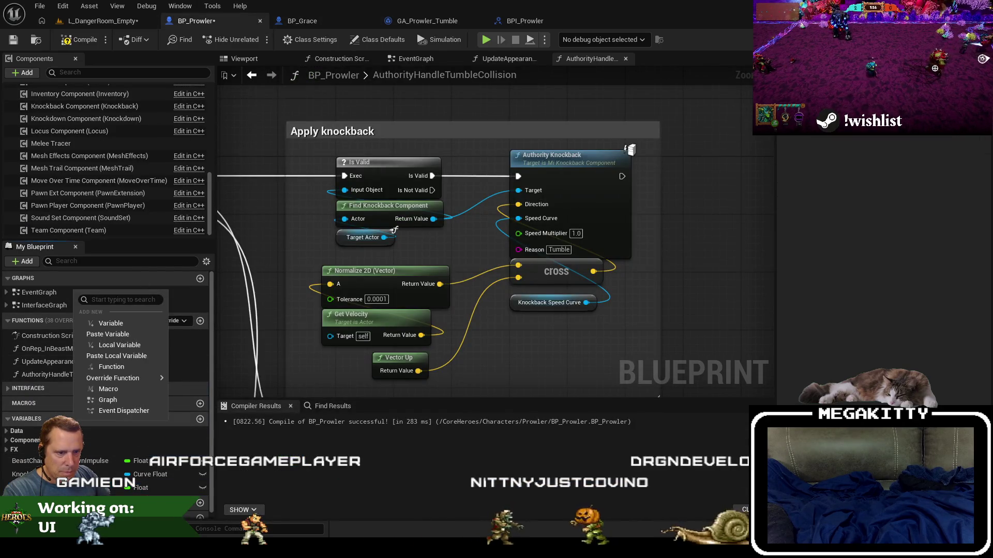
left_click(107, 334)
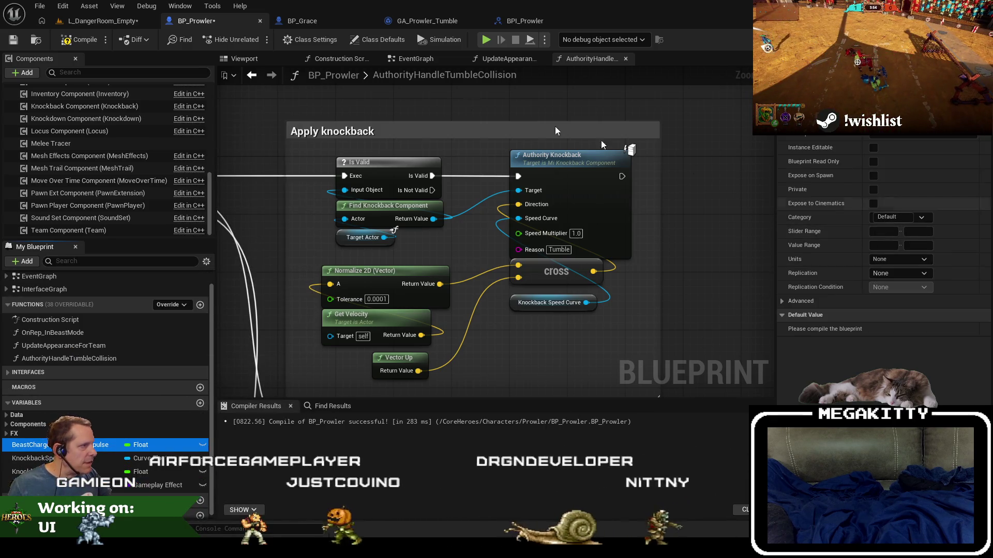
- File the variable under a new Settings|Tumble category, then move KnockbackSpeedCurve and KnockbackSpeedMultiplier into it
left_click(892, 217)
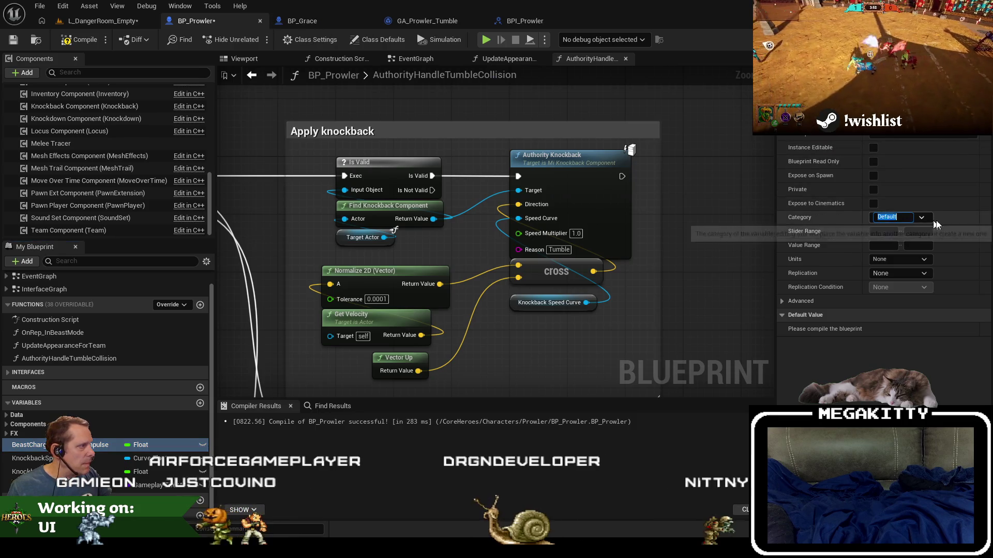
type("Settings|Tumble")
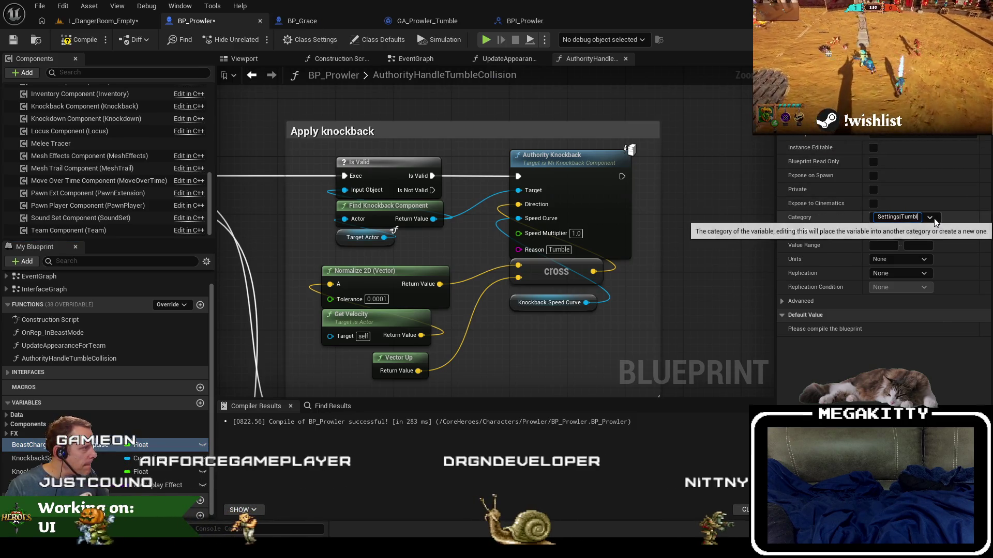
key("Return")
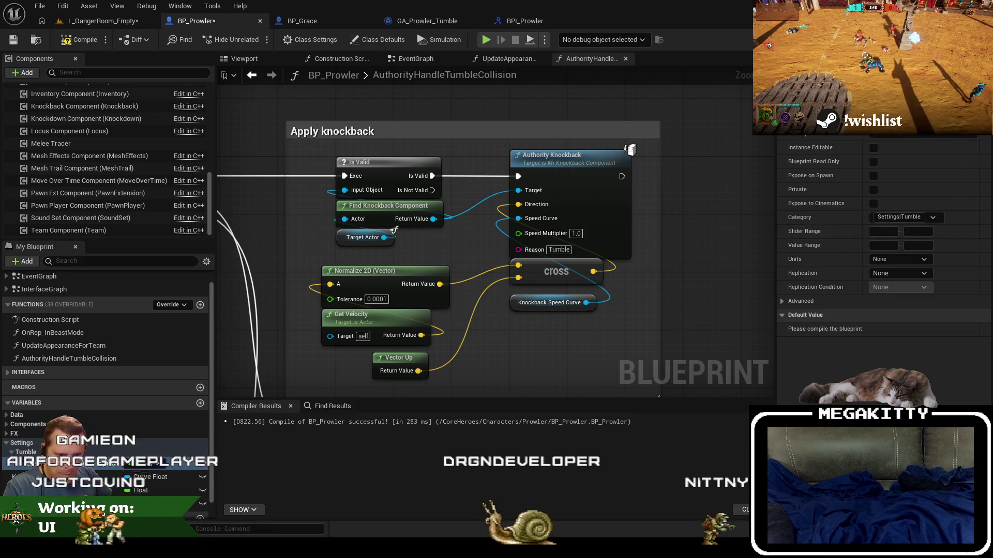
left_click_drag(18, 476, 32, 453)
left_click_drag(31, 490, 86, 463)
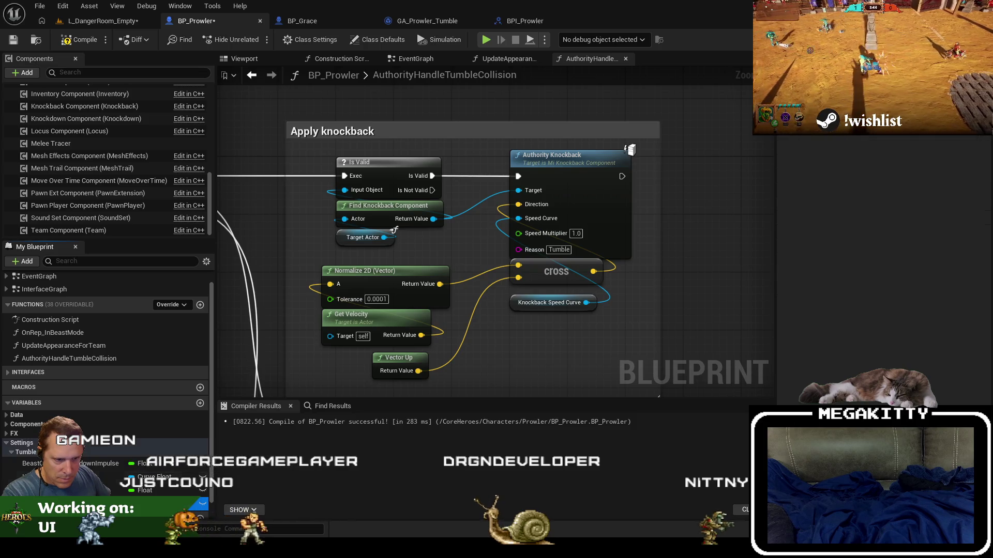
- Prefix the impulse variable with Tumble and rename the speed curve to TumbleSpeedCurve
left_click(52, 463)
key("Home")
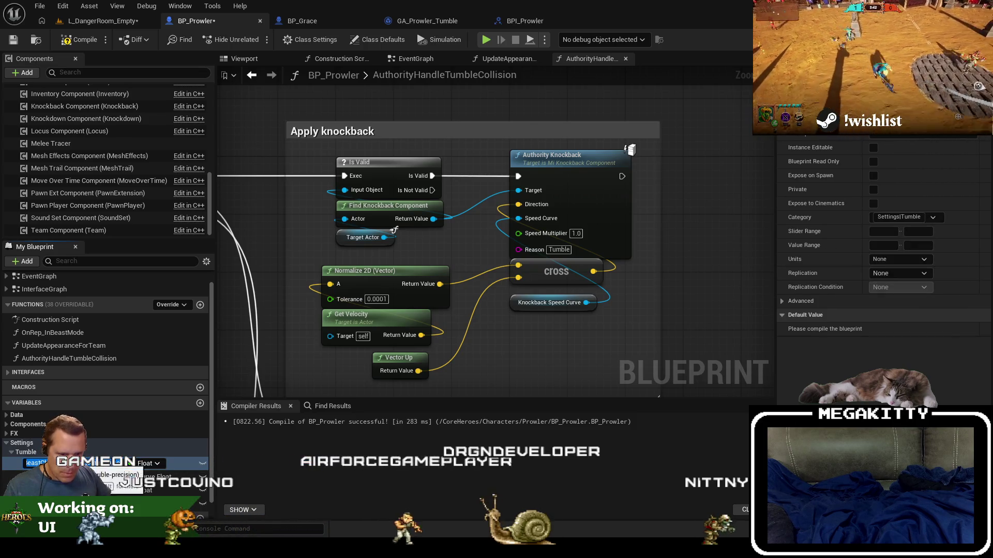
type("Tumble")
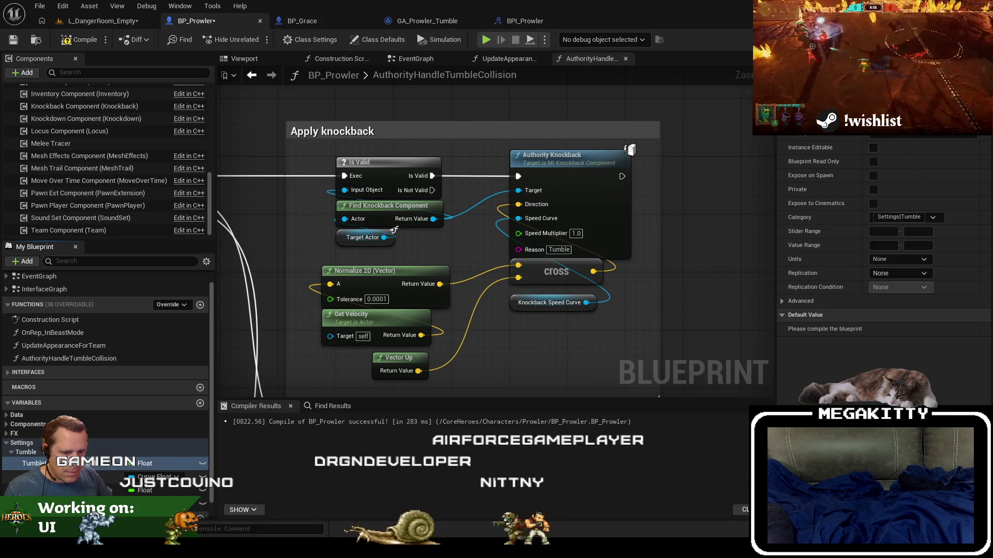
left_click(62, 476)
type("TumbleSpeedCurve")
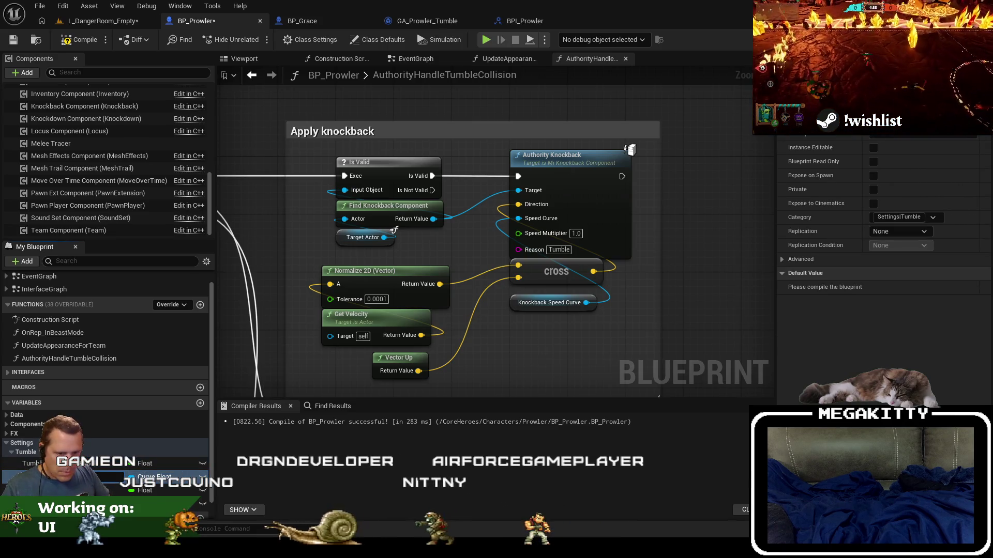
key("Return")
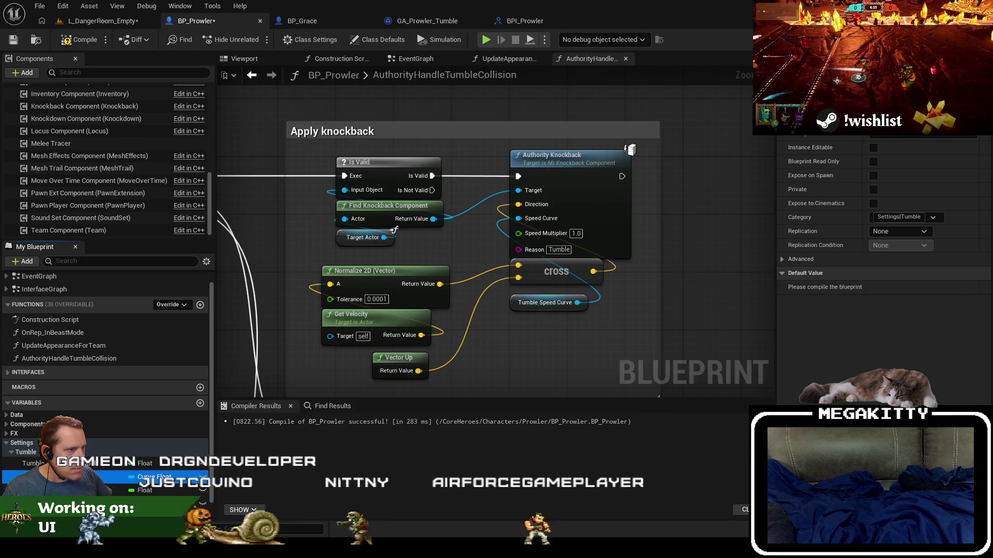
- Reorder and review the Tumble variables, recompile BP_Prowler, and pan to the Apply damage section
left_click_drag(52, 475, 558, 380)
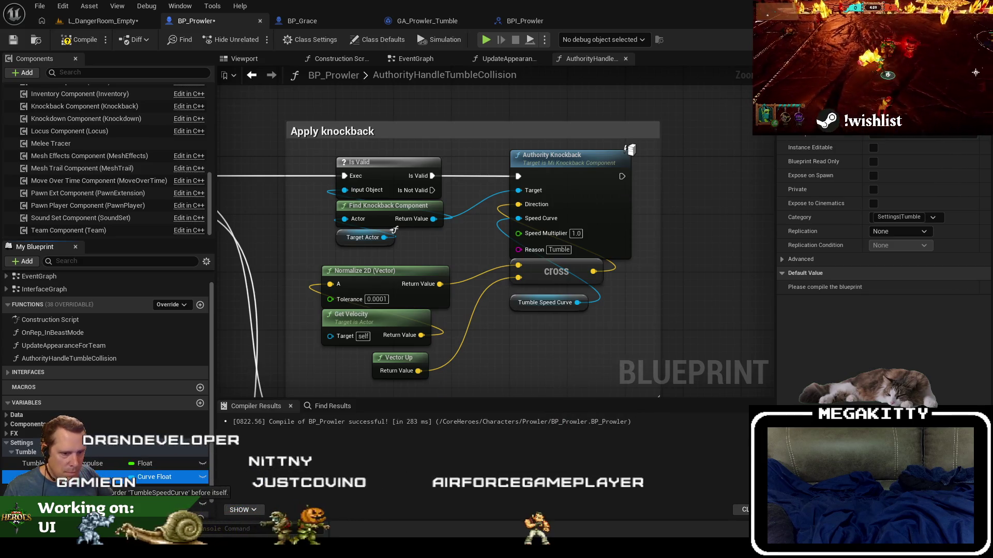
left_click(103, 490)
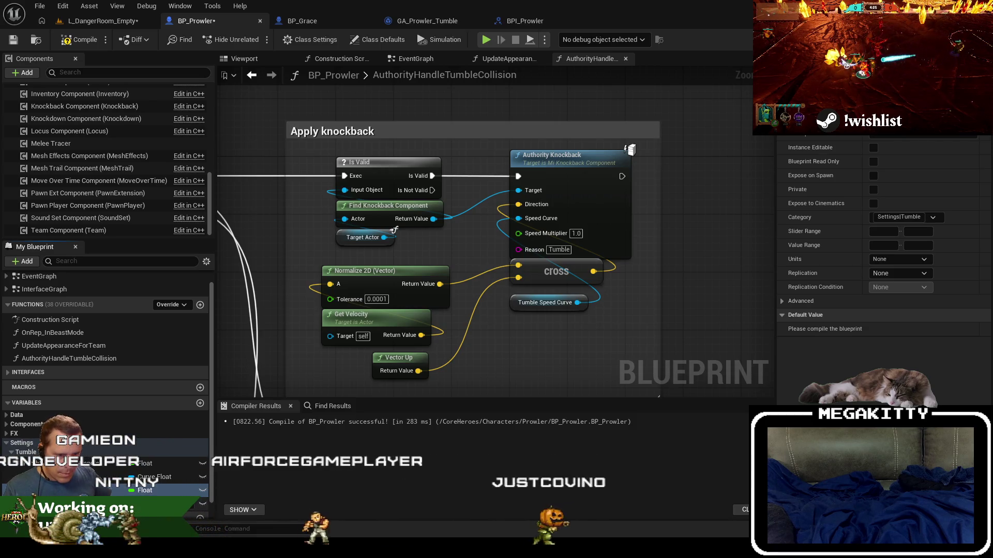
left_click(104, 504)
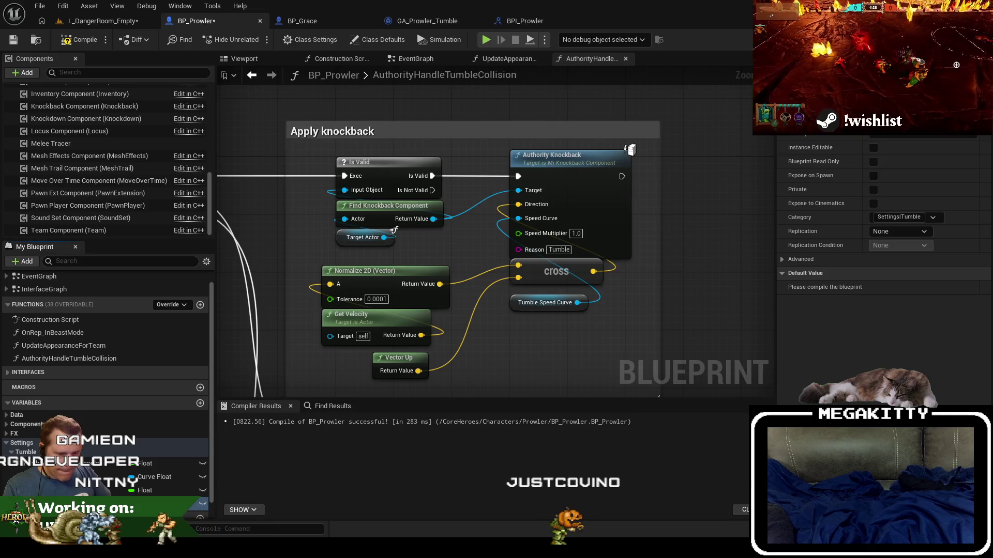
left_click(82, 44)
left_click_drag(334, 403, 339, 185)
- Locate the Tumble Damage Effect's asset and name its duplicate GE_Damage_Tumble
left_click(437, 312)
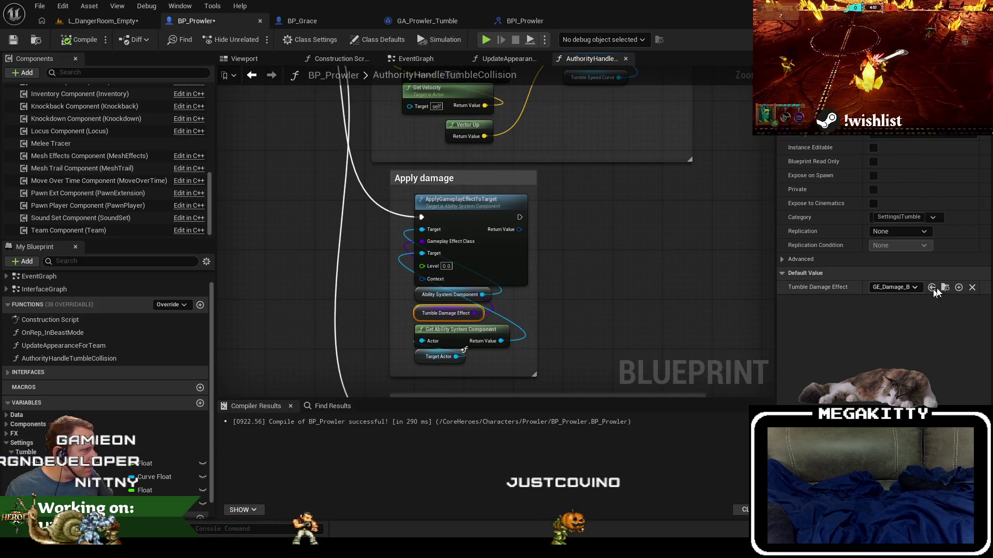
left_click(945, 287)
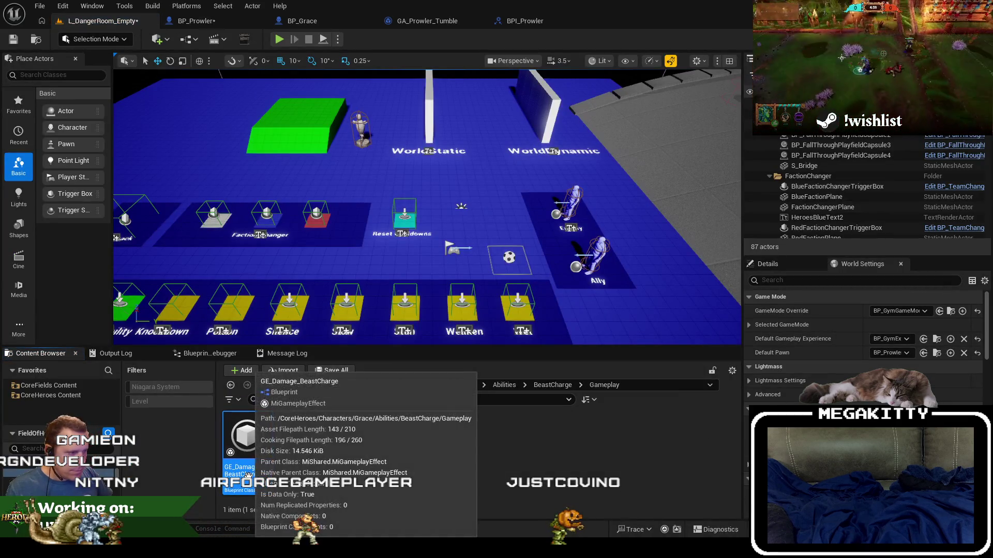
left_click(309, 470)
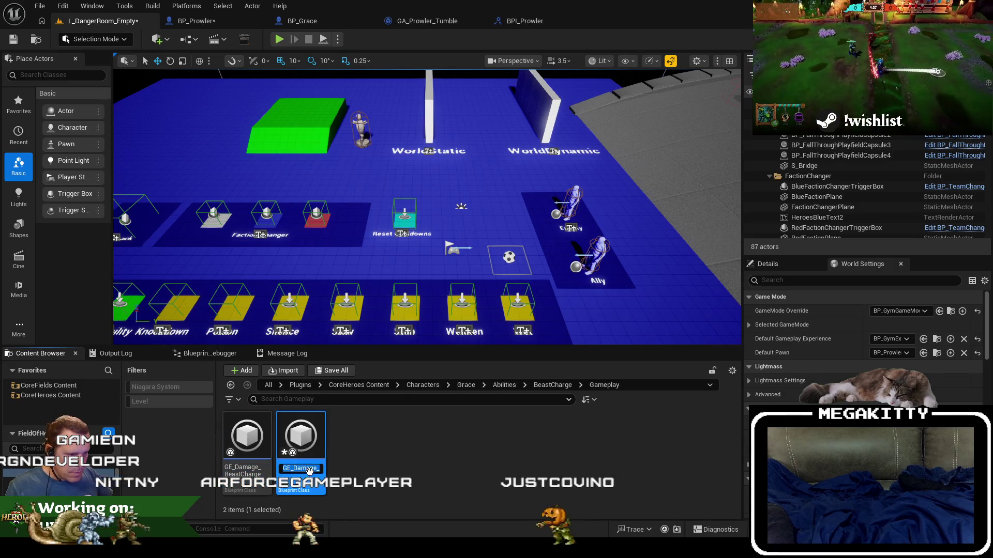
type("um")
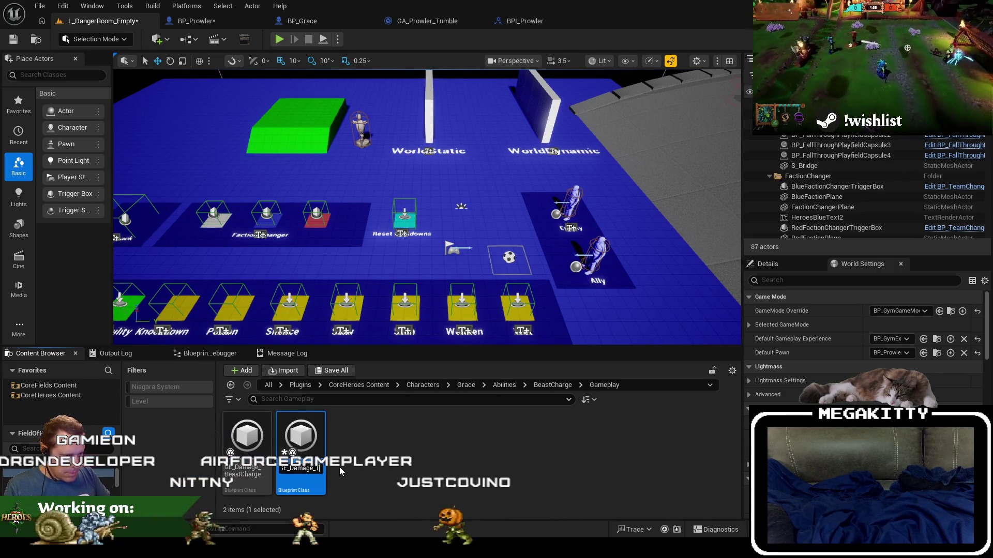
type("ble")
key("Return")
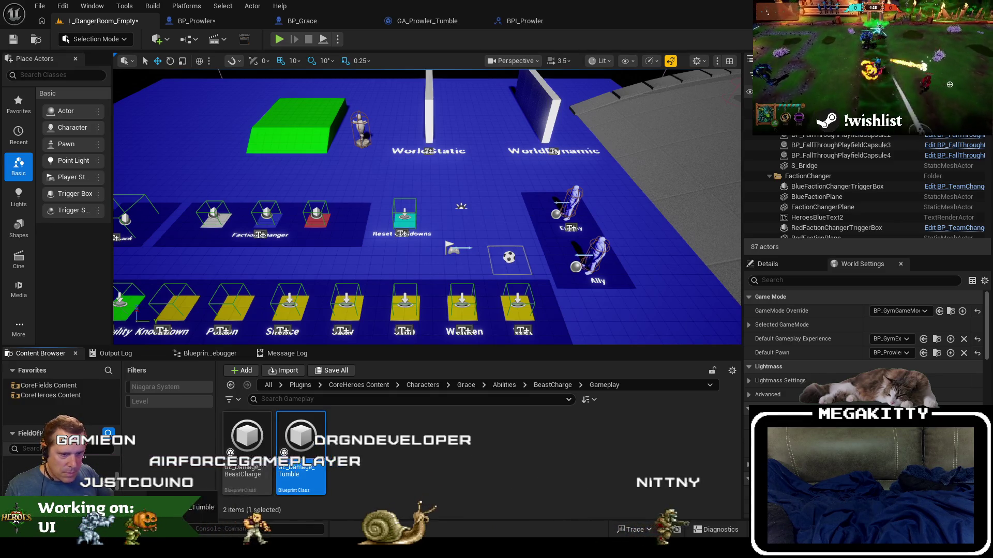
- In Prowler's Tumble folder, delete the extra Gameplay folder and open GE_Damage_Tumble
left_click(77, 481)
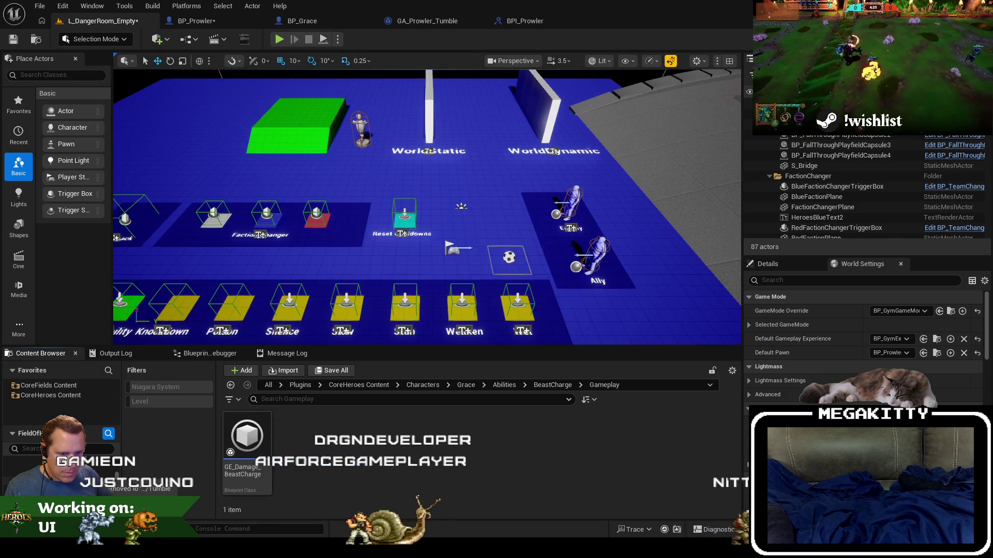
right_click(662, 458)
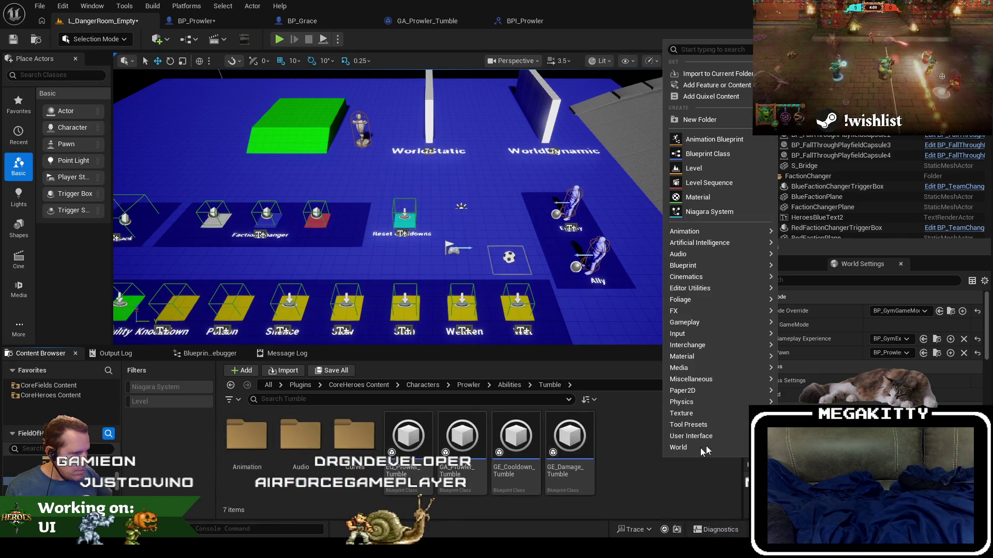
left_click(688, 139)
type("Gameplay")
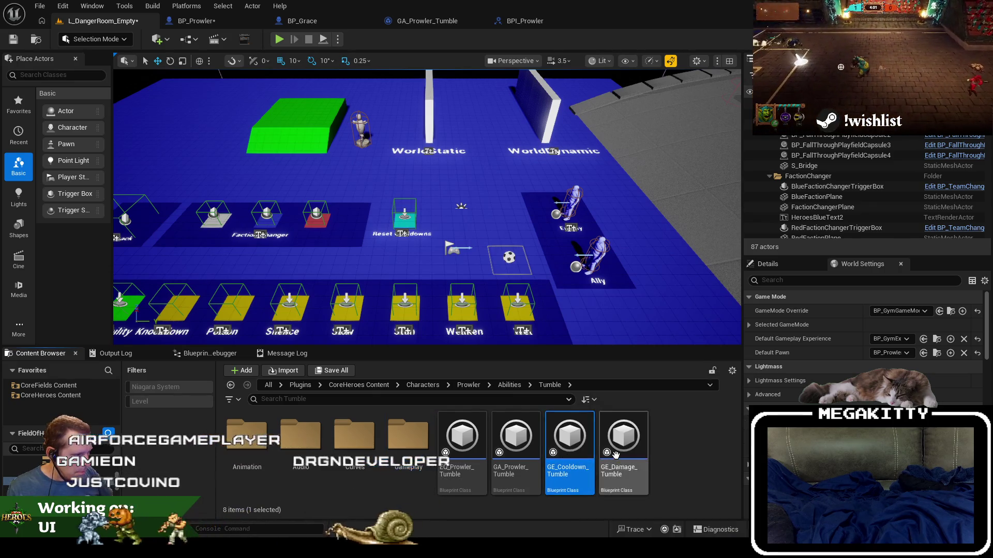
key("Delete")
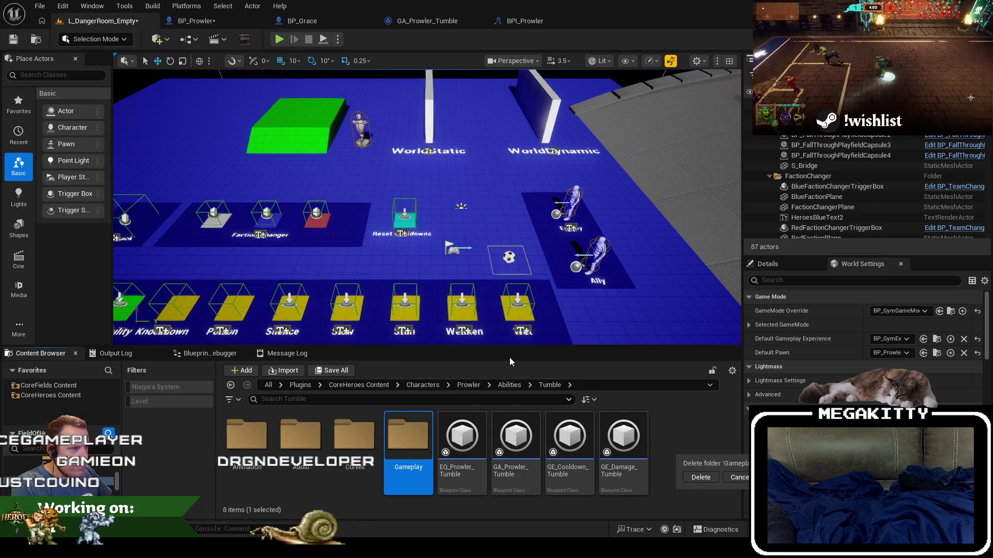
left_click(701, 477)
double_click(575, 451)
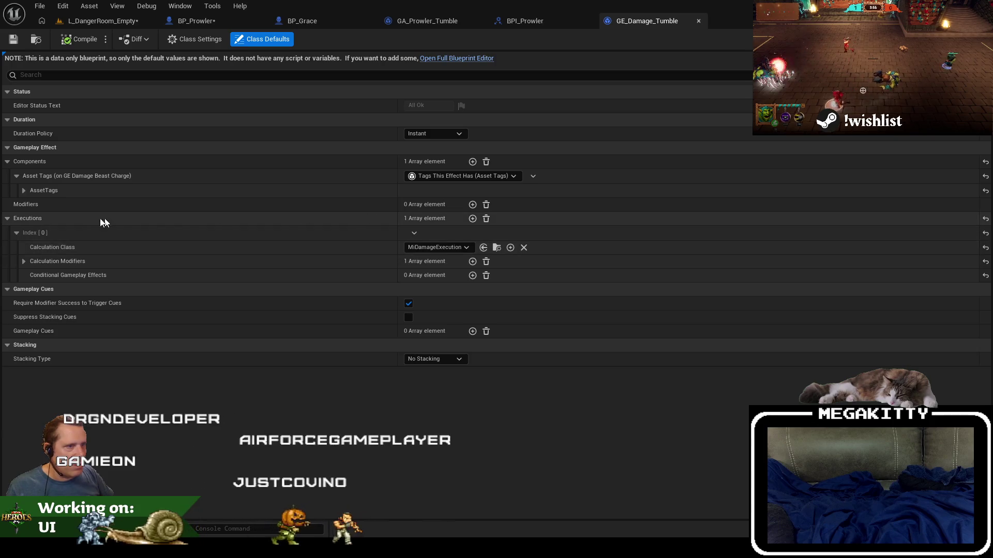
- Expand Calculation Modifiers > Index [0] > Modifier Magnitude, then switch to CT_Abilities.csv
left_click(24, 262)
left_click(33, 276)
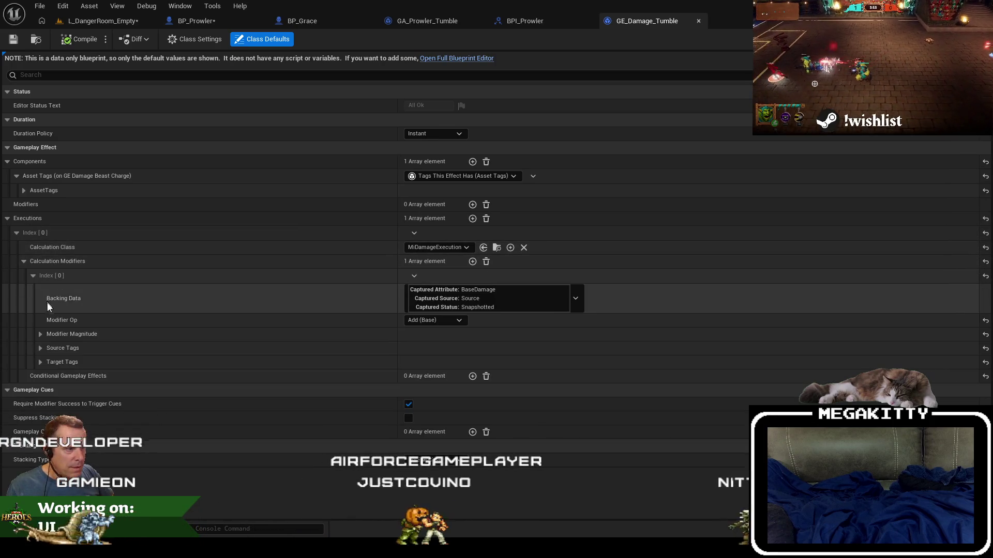
left_click(41, 335)
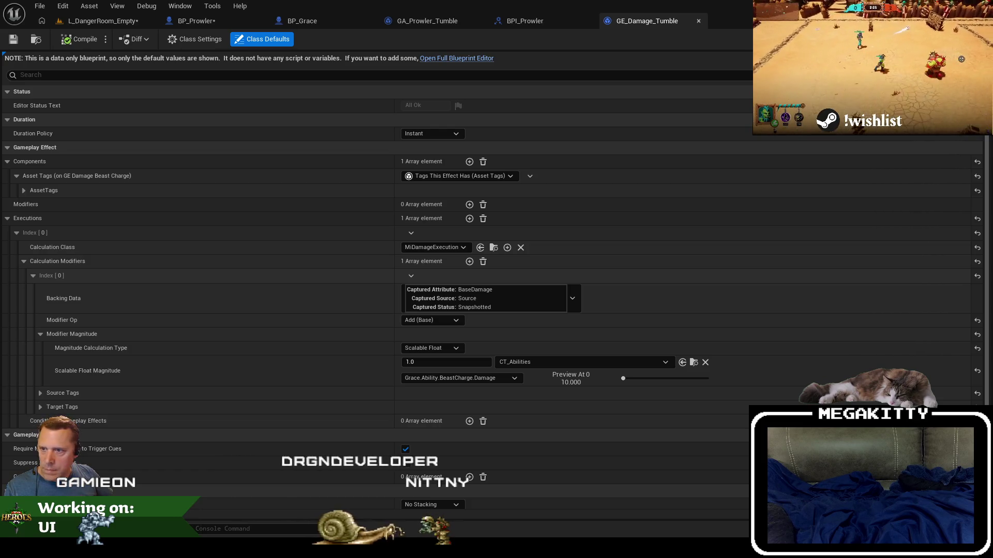
key("alt+Tab")
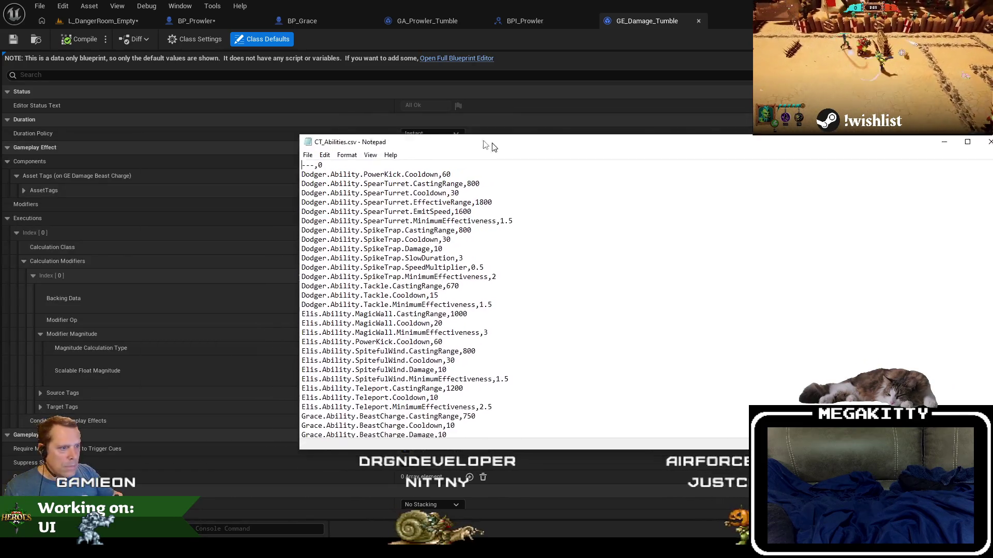
- Search CT_Abilities.csv for the first 'Prowler.Abi' row
left_click_drag(488, 133, 384, 112)
key("ctrl+f")
type("Prowler.Abi")
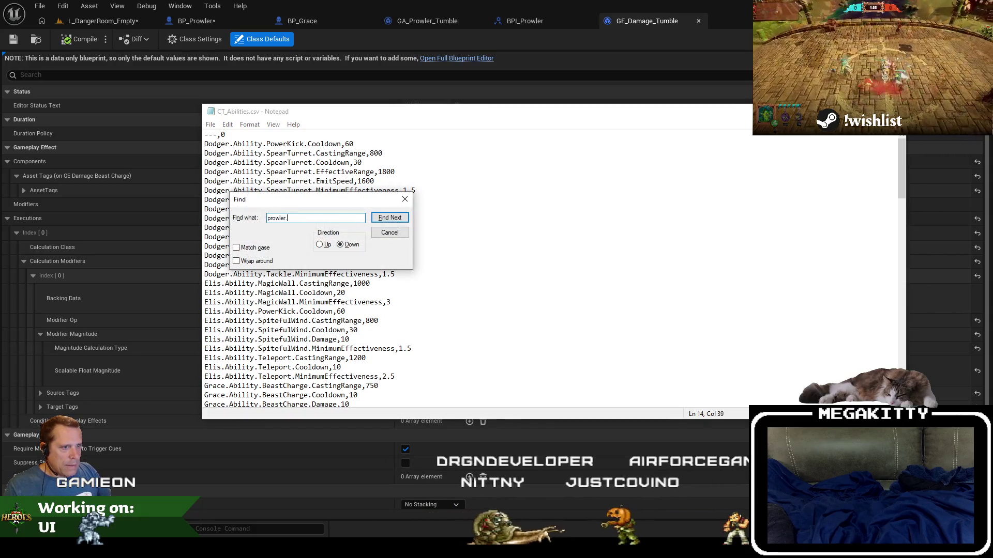
key("Return")
key("Escape")
- Go to the Prowler.Ability.Tumble.Cooldown line, select its prefix, and resize the Notepad window
key("Down")
key("Down")
key("Down")
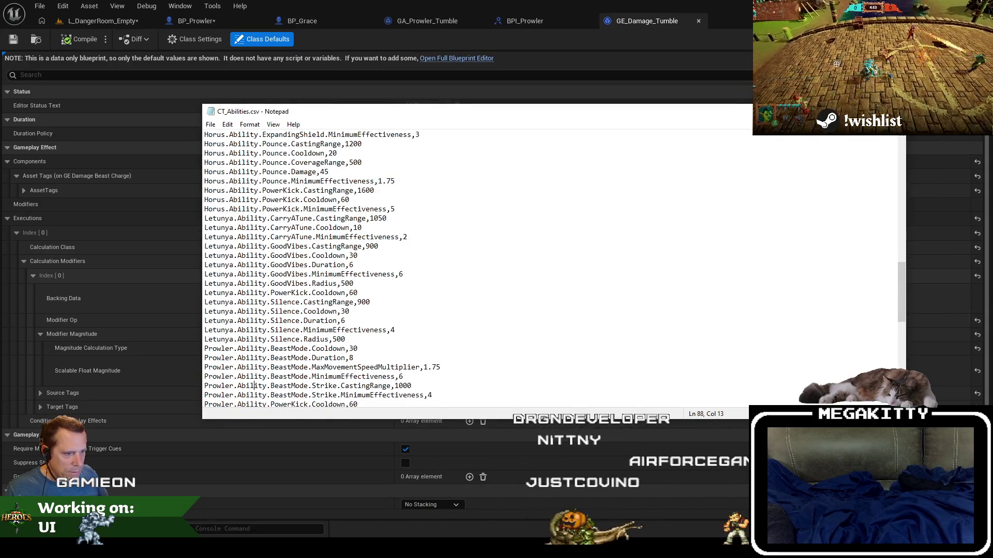
key("ctrl+Right")
key("Down")
key("ctrl+Right")
key("shift+Home")
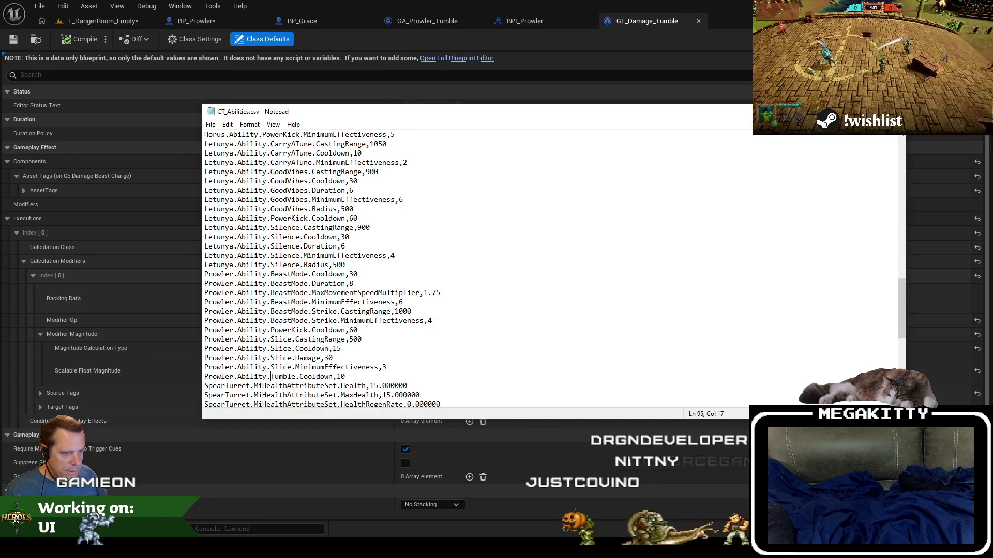
mouse_move(446, 112)
left_mouse_down()
mouse_move(736, 79)
mouse_move(764, 97)
mouse_move(106, 72)
mouse_move(0, 52)
left_mouse_up()
mouse_move(123, 53)
left_mouse_down()
mouse_move(233, 39)
mouse_move(337, 47)
left_mouse_up()
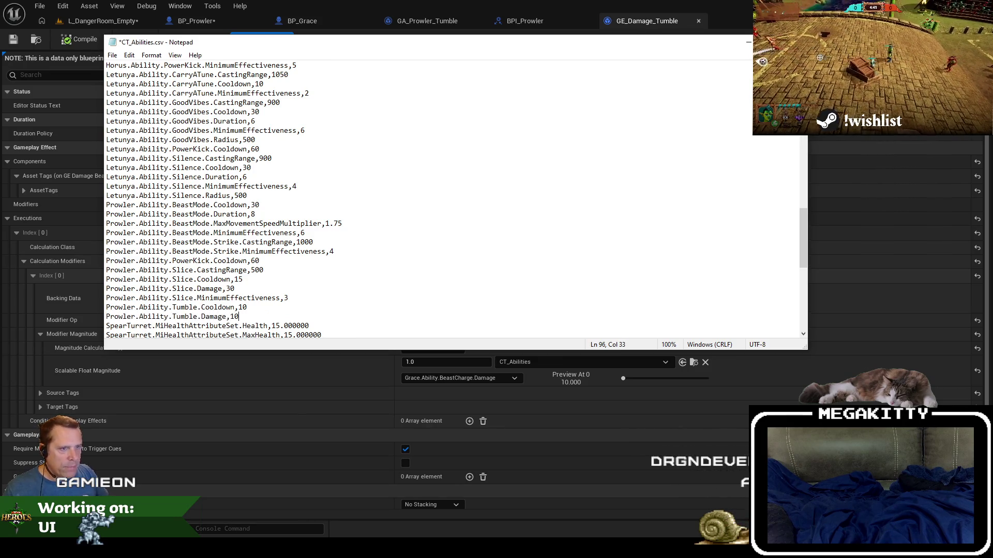
key("alt+Tab")
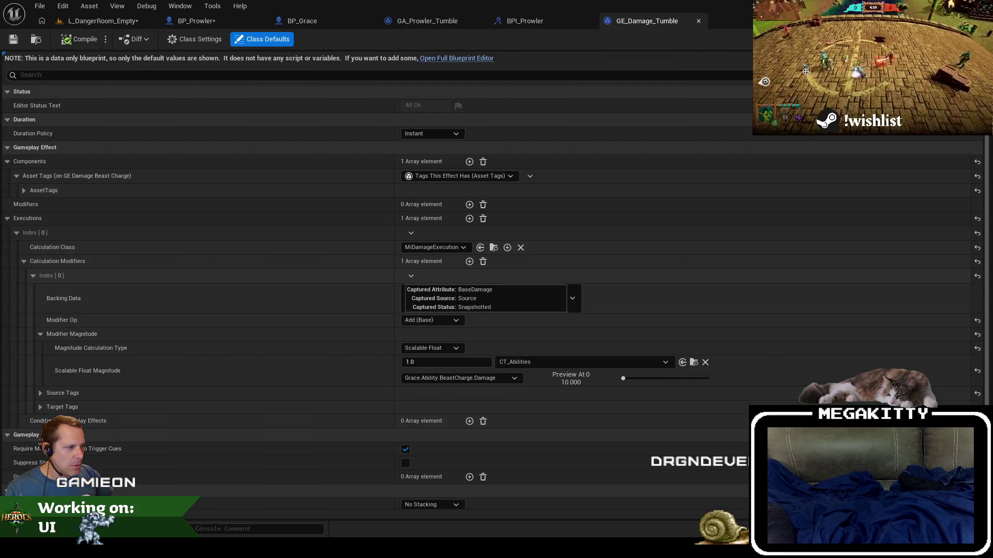
- Reimport the CT_Abilities curve table from the edited CSV
left_click(98, 21)
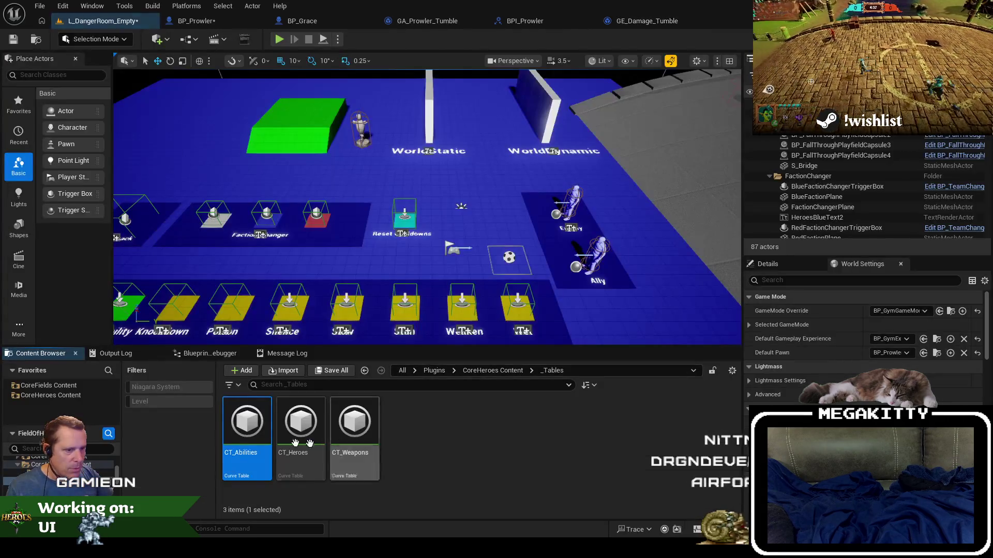
right_click(253, 421)
left_click(293, 93)
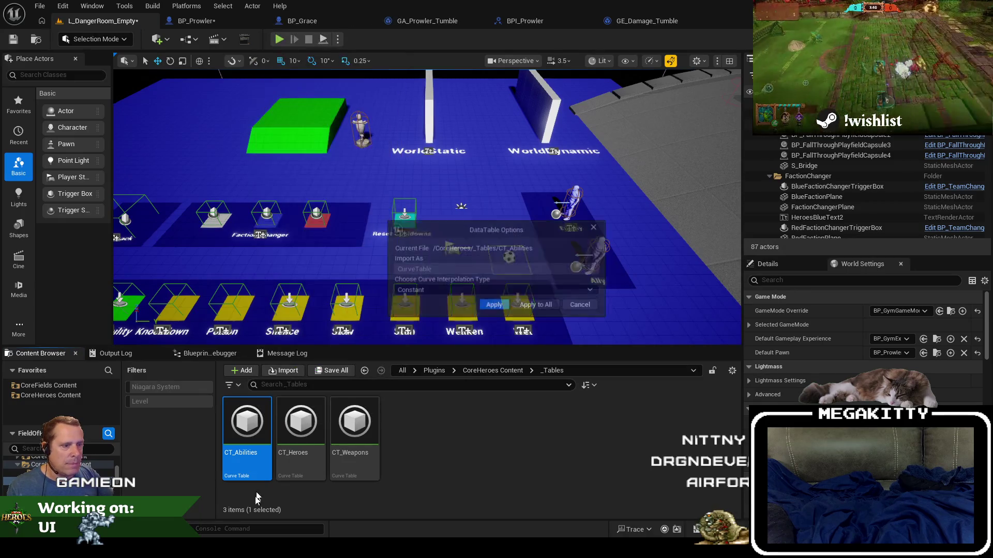
left_click(508, 305)
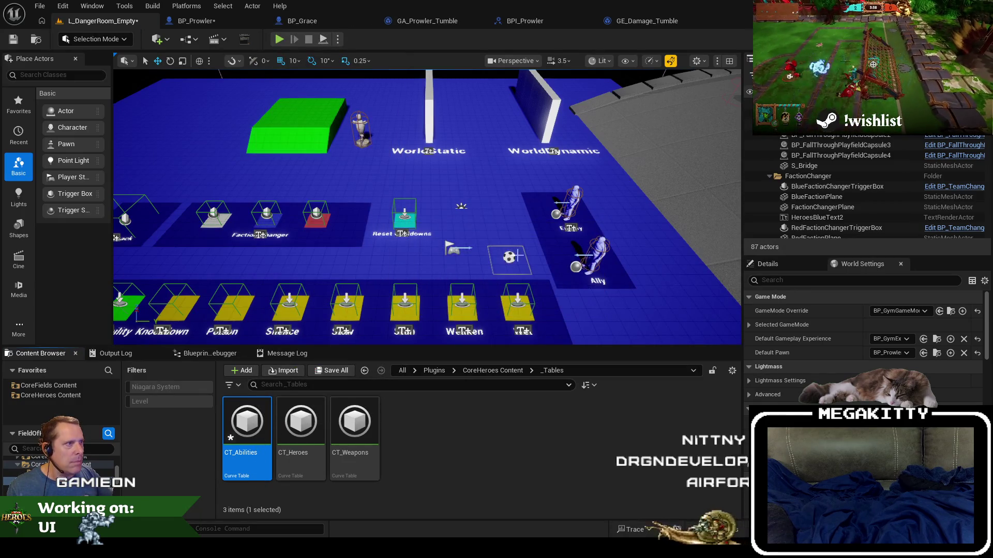
- Set GE_Damage_Tumble's damage magnitude to the Prowler.Ability.Tumble.Damage curve row
left_click(212, 22)
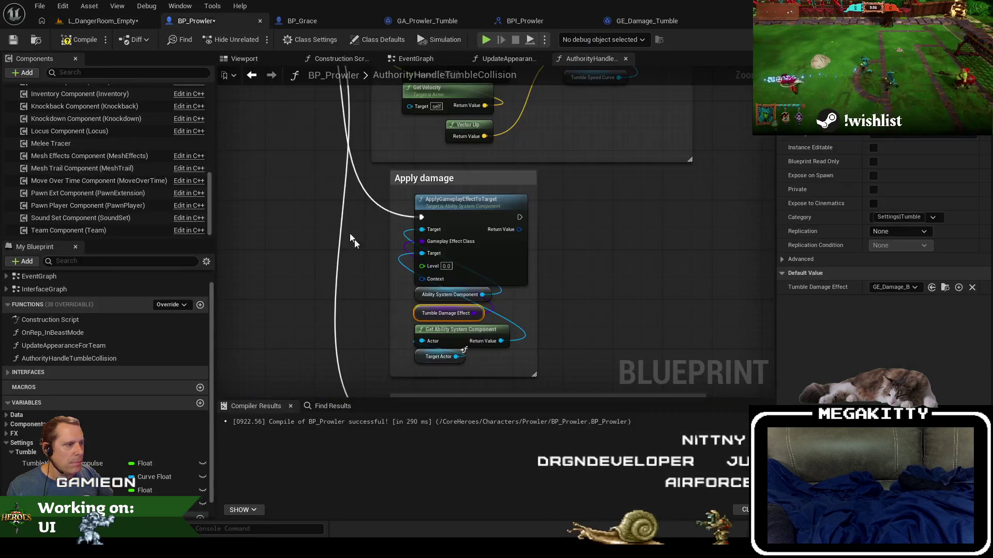
left_click(636, 24)
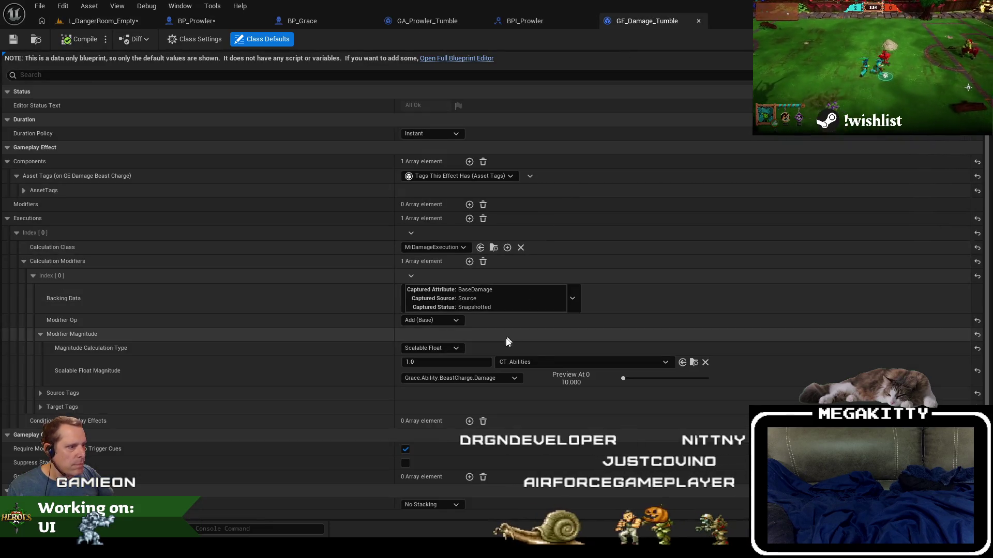
left_click(484, 378)
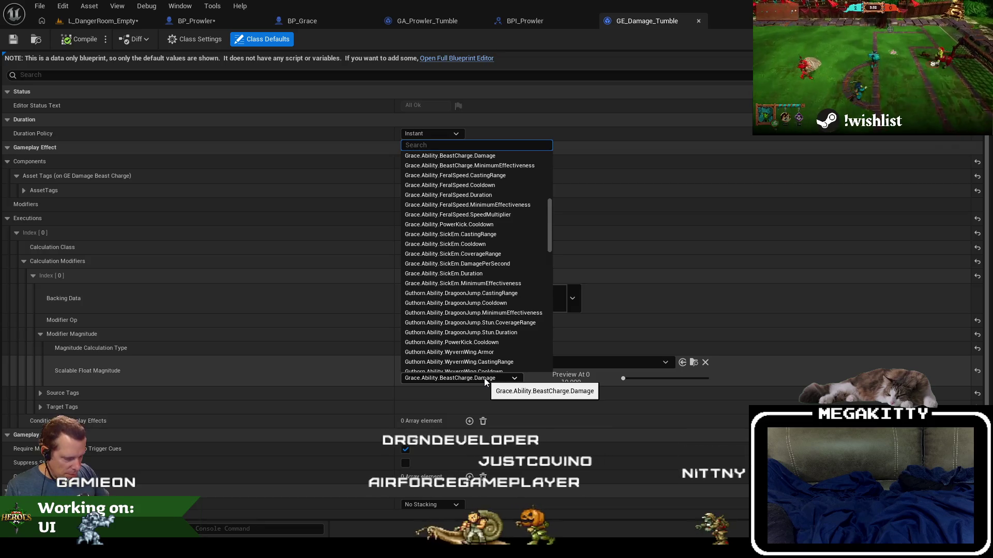
type("tumble")
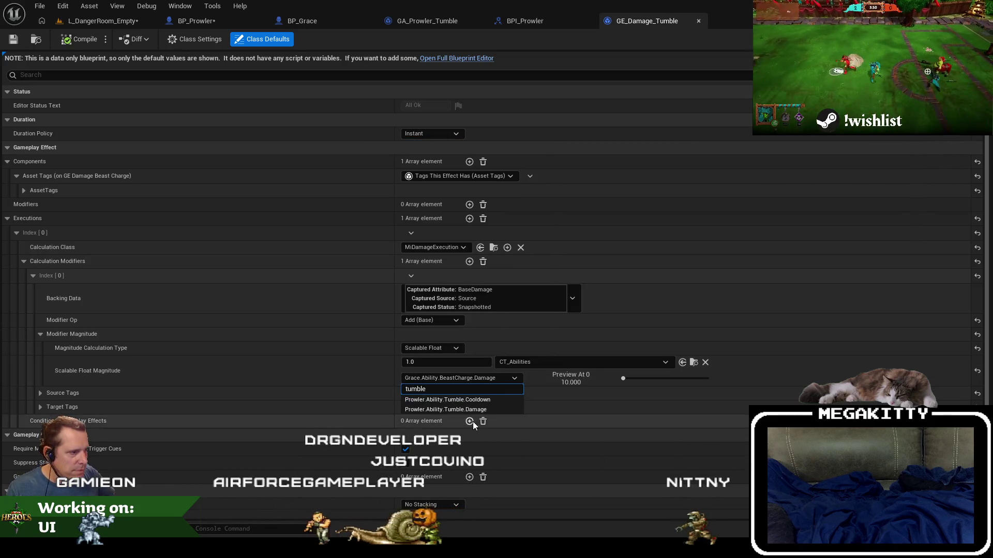
left_click(465, 409)
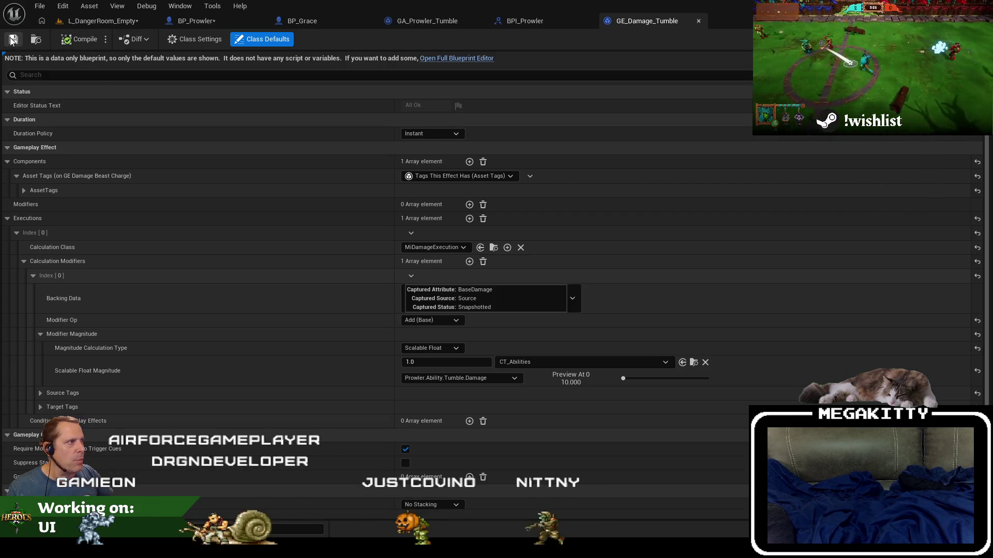
- Compile and save the BP_Prowler blueprint
left_click(221, 22)
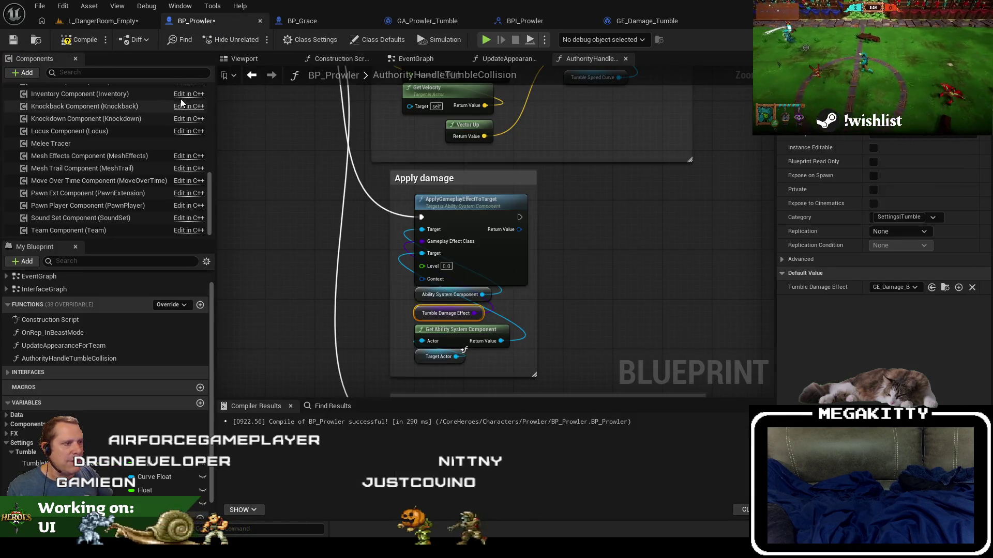
left_click(82, 45)
left_click(16, 42)
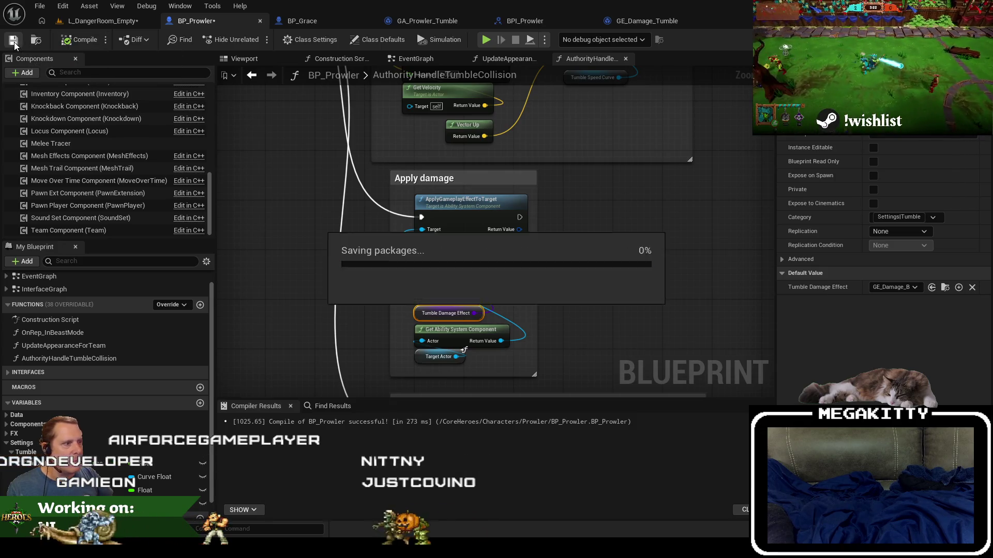
scroll(343, 177, "down", 2)
scroll(342, 177, "down", 2)
scroll(418, 222, "up", 3)
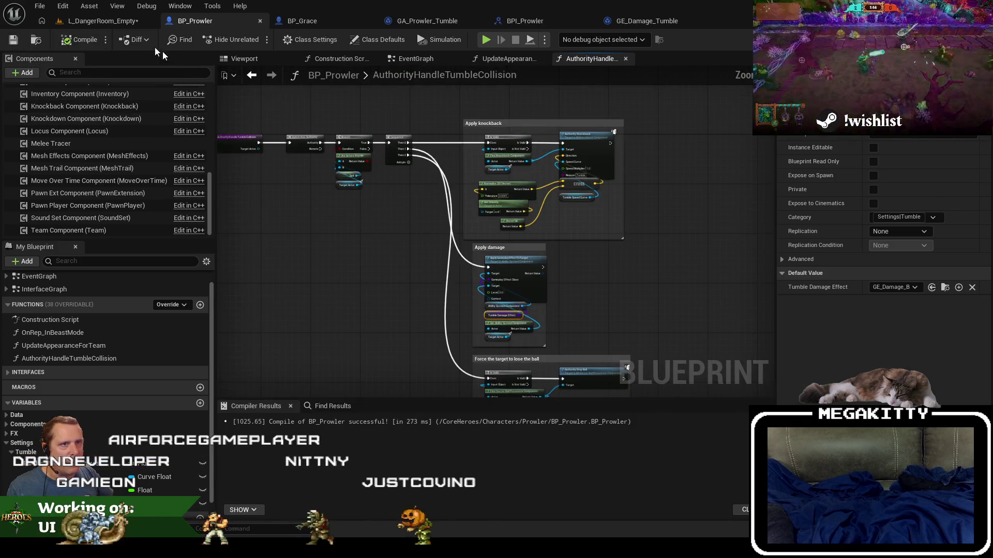
- Run a brief play-test of the level, then end it
left_click(119, 25)
key("alt+p")
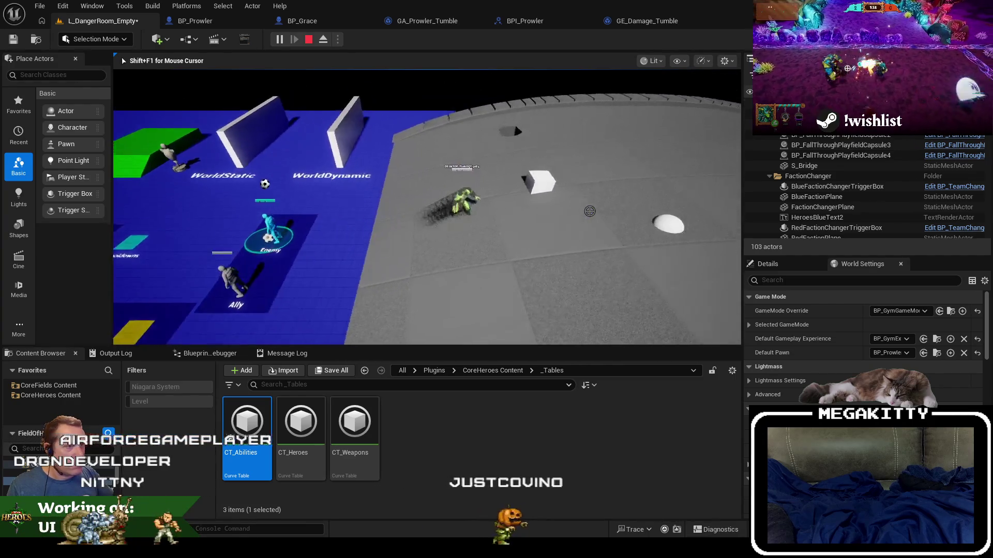
key("shift+F1")
- Review BP_Prowler and the GA_Prowler_Tumble graph, narrowing the details panel for room
left_click(195, 20)
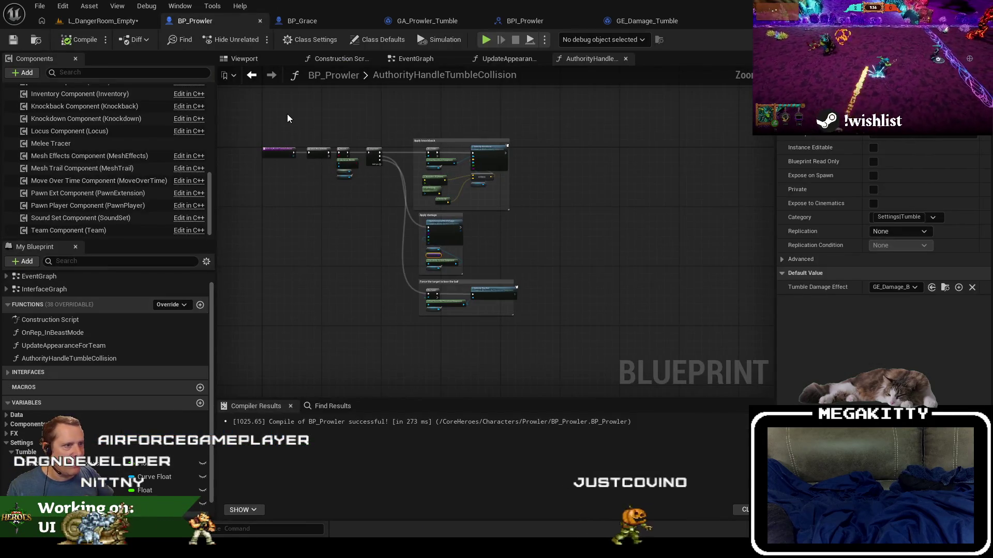
scroll(287, 114, "up", 3)
left_click(436, 19)
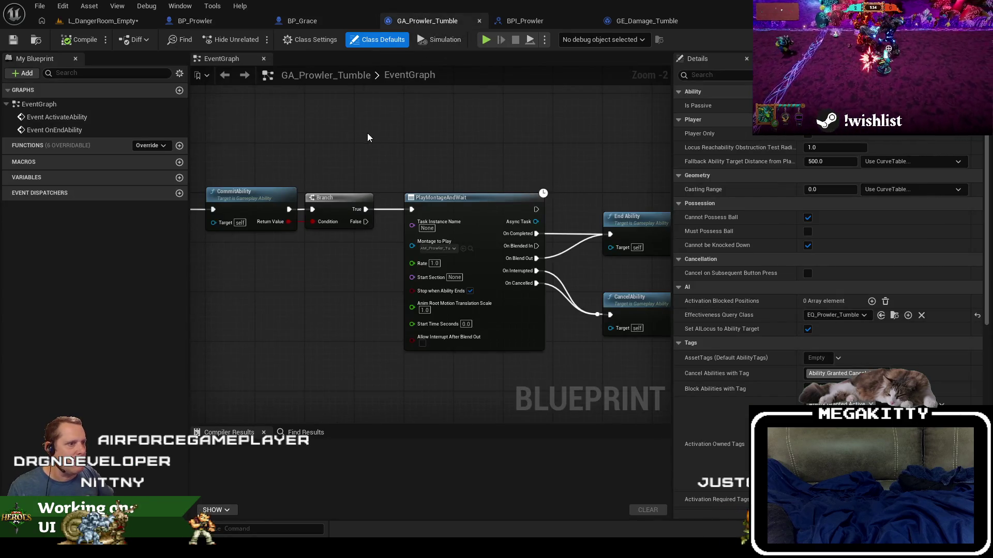
scroll(455, 147, "down", 1)
left_click_drag(670, 180, 716, 177)
- Close the GE_Damage_Tumble editor and locate BP_Grace's assets in the content browser
left_click(620, 22)
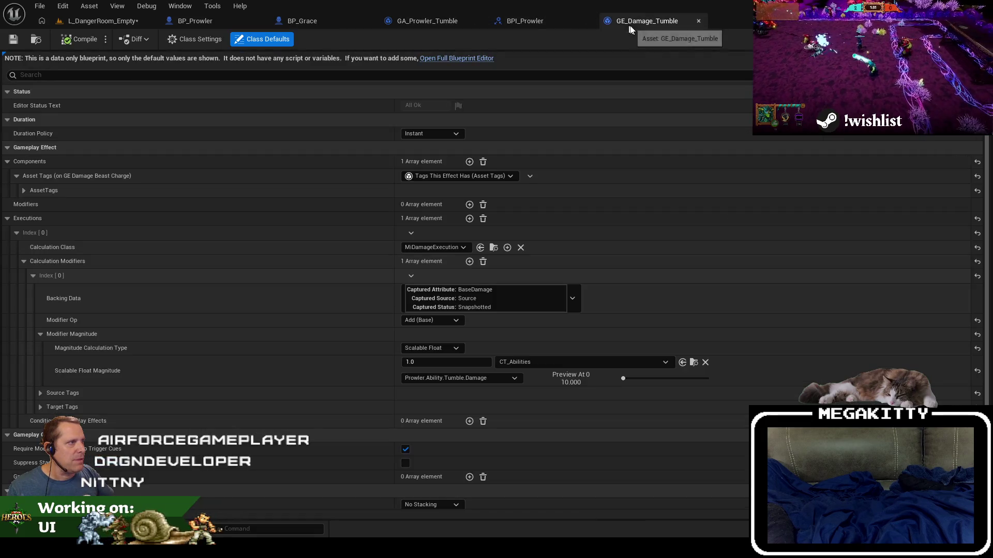
left_click(699, 20)
left_click(321, 21)
left_click(36, 42)
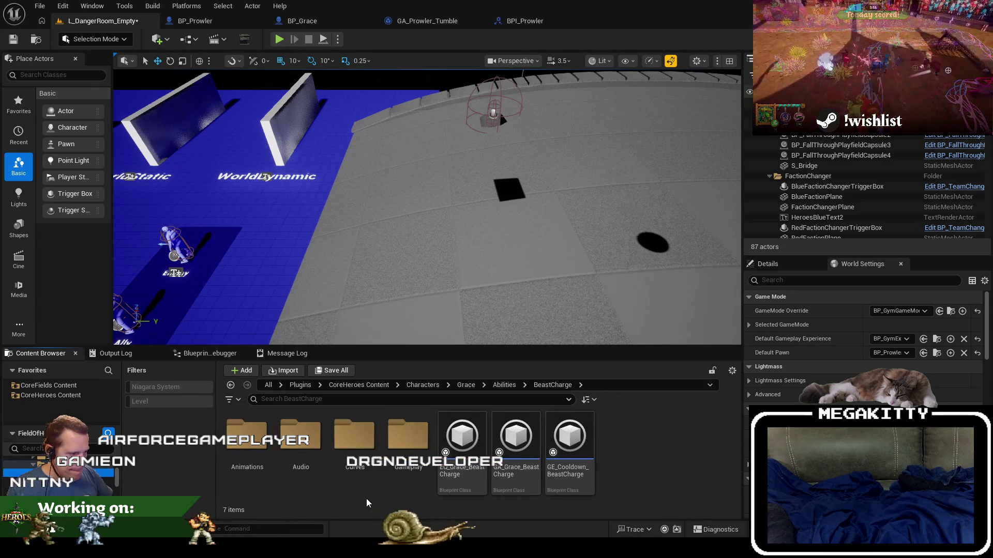
- Open and compile GA_Grace_BeastCharge, then select its Get Avatar Actor node
double_click(516, 439)
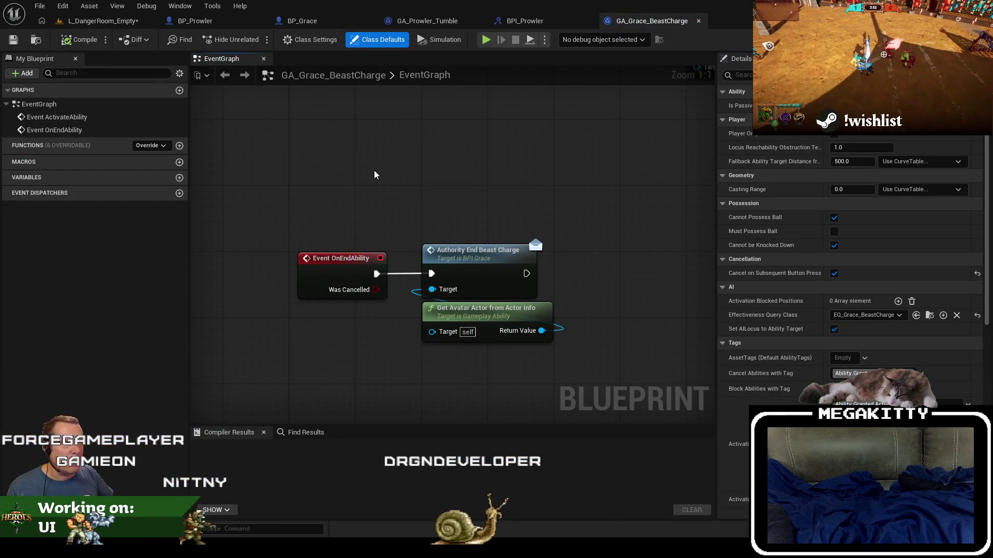
left_click(490, 279)
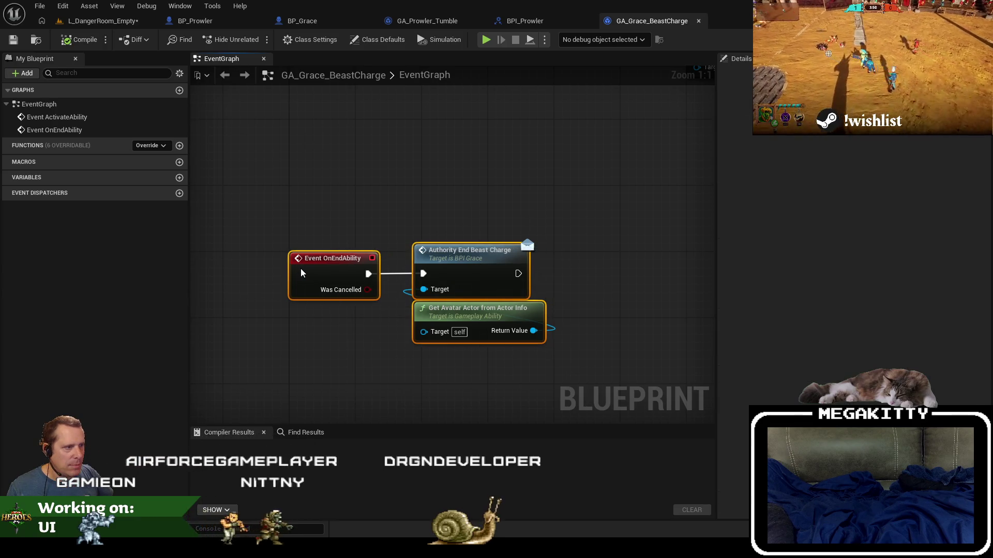
mouse_move(416, 210)
left_mouse_down()
mouse_move(490, 279)
mouse_move(490, 256)
left_mouse_up()
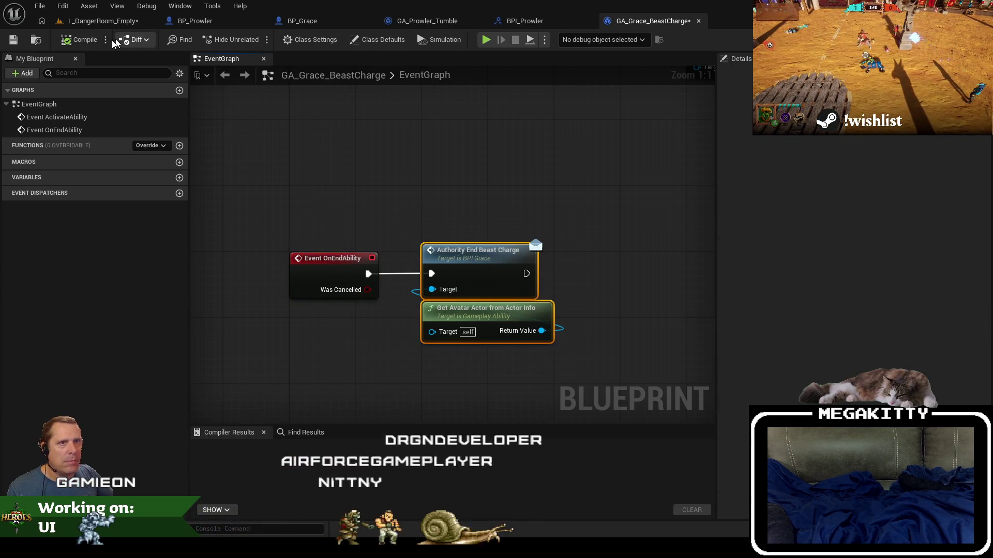
left_click(13, 40)
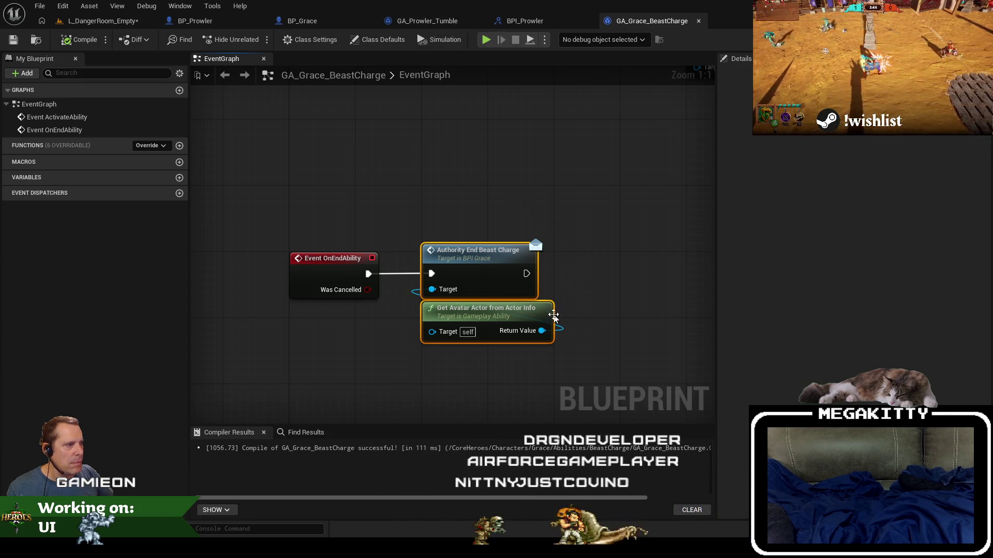
left_click(538, 311)
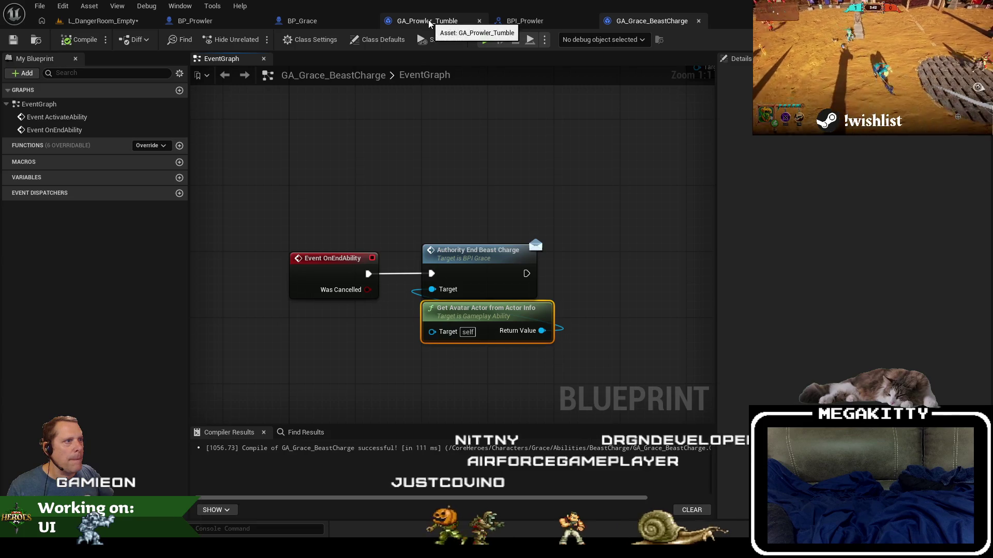
- In GA_Prowler_Tumble, move Event OnEndAbility below the activation chain
left_click(427, 21)
scroll(296, 224, "up", 1)
mouse_move(297, 224)
left_mouse_down()
mouse_move(300, 346)
mouse_move(288, 333)
mouse_move(290, 377)
left_mouse_up()
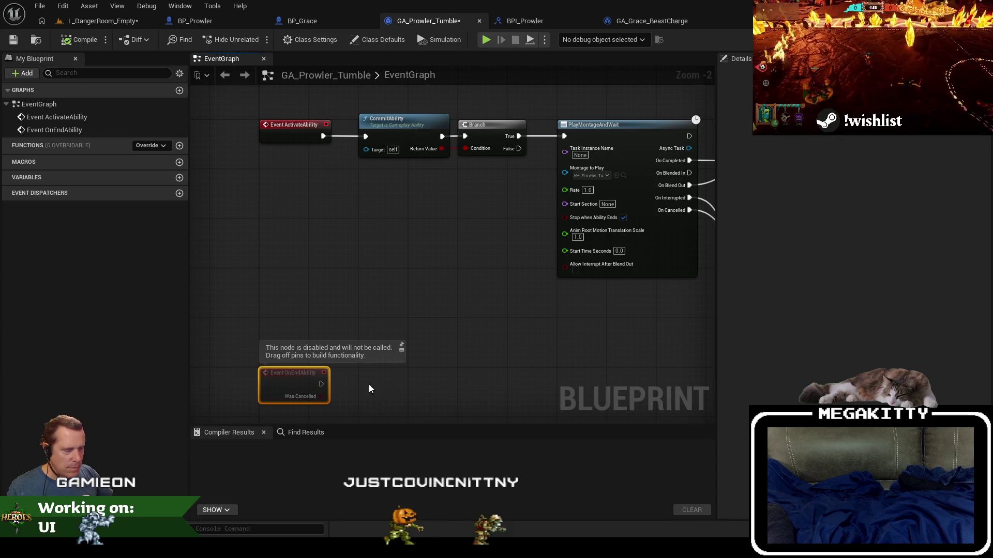
- Wire Event OnEndAbility to a new Authority End Tumble call on the avatar actor
key("ctrl+v")
left_click_drag(413, 267, 406, 313)
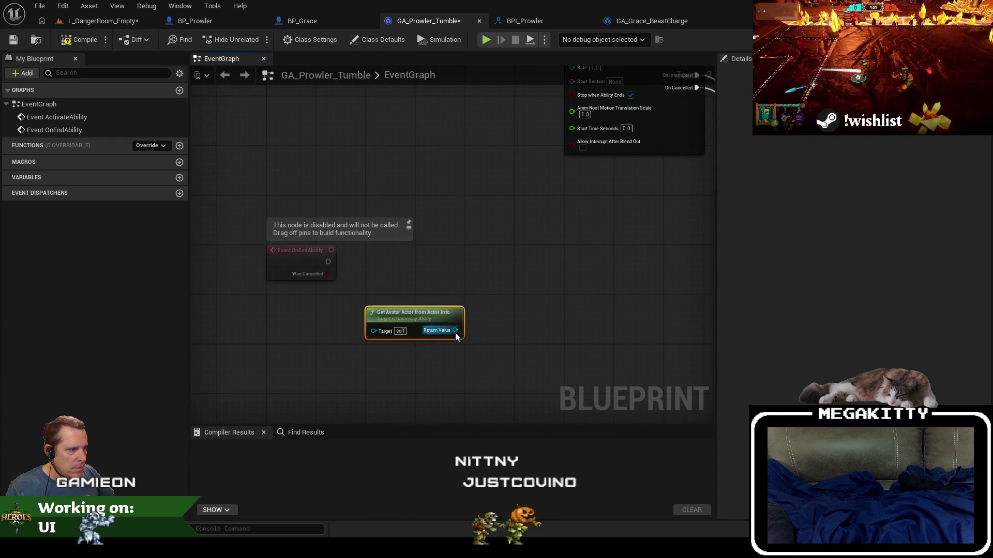
left_click_drag(455, 333, 452, 263)
type("end tumble")
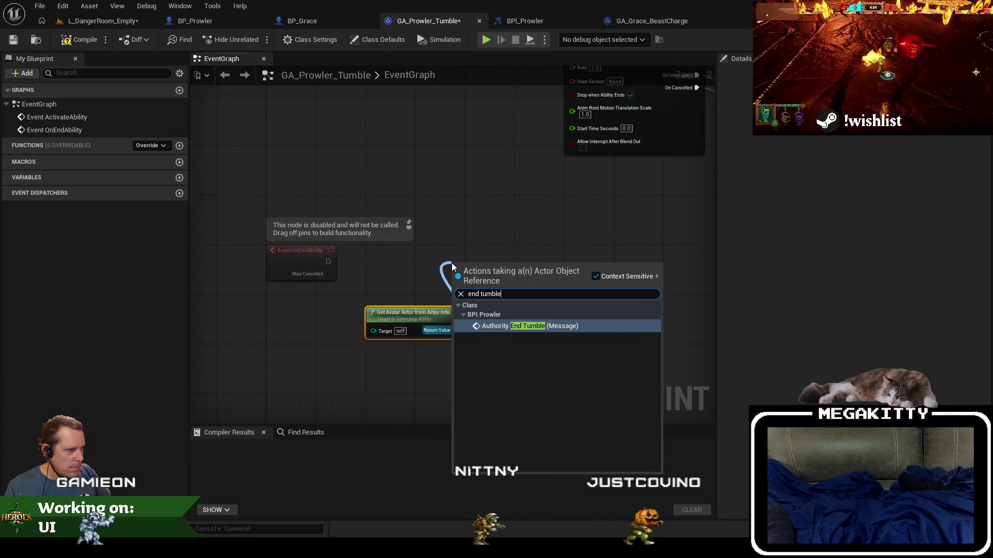
key("Return")
left_click_drag(484, 273, 329, 262)
left_click_drag(385, 313, 386, 294)
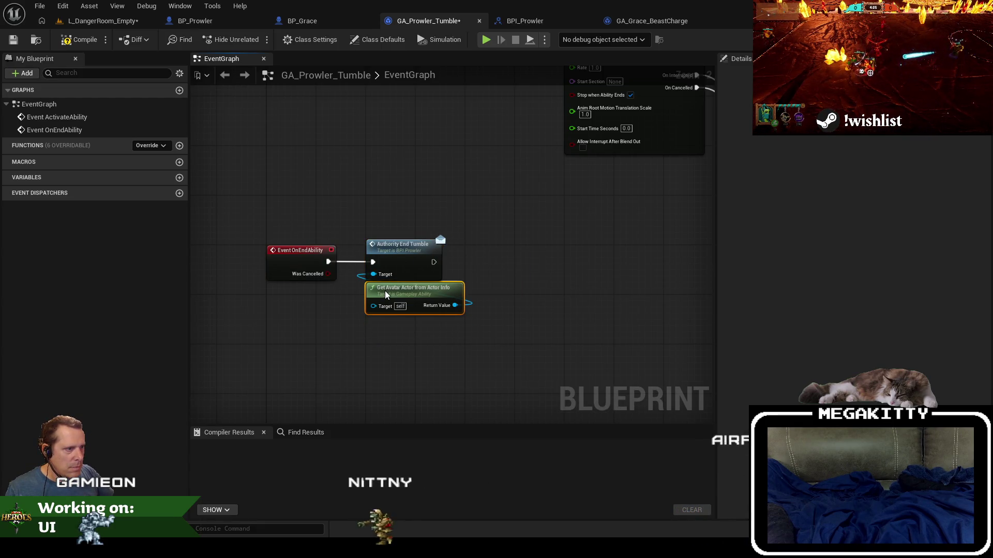
left_click_drag(400, 182, 338, 316)
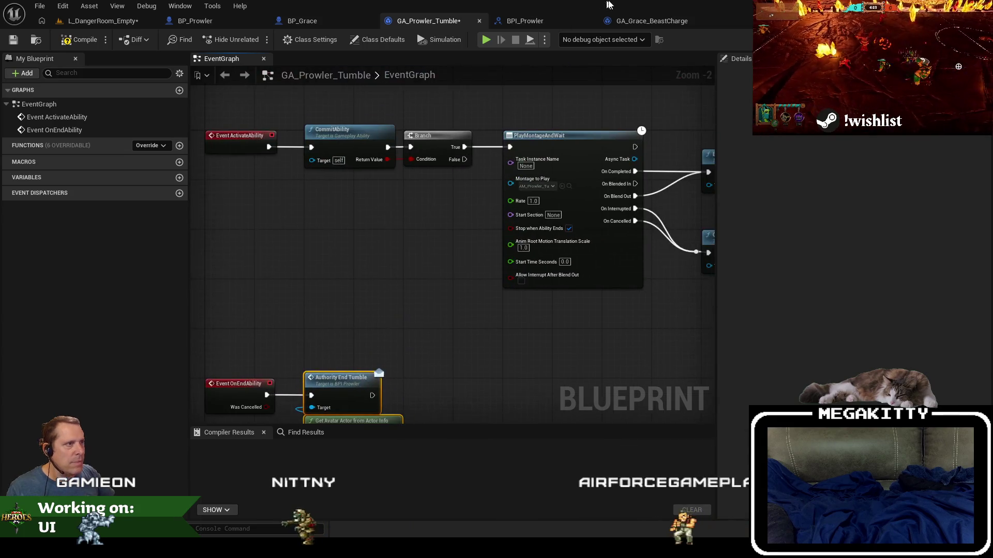
- Close the BP_Grace editor and review the Beast Charge activation chain
left_click(318, 20)
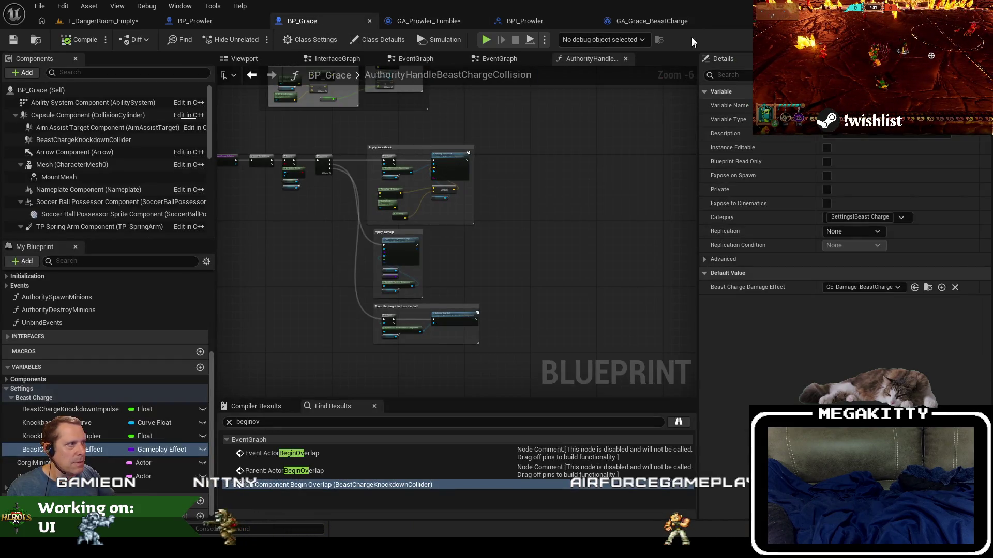
key("ctrl+w")
left_click(541, 23)
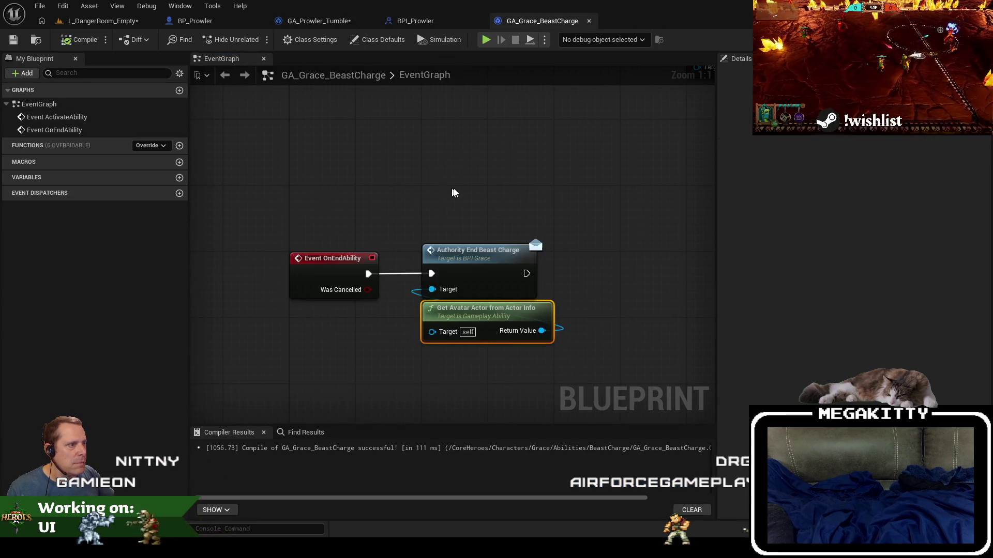
scroll(453, 193, "down", 4)
mouse_move(452, 193)
left_mouse_down()
mouse_move(410, 332)
mouse_move(370, 395)
left_mouse_up()
scroll(337, 341, "up", 2)
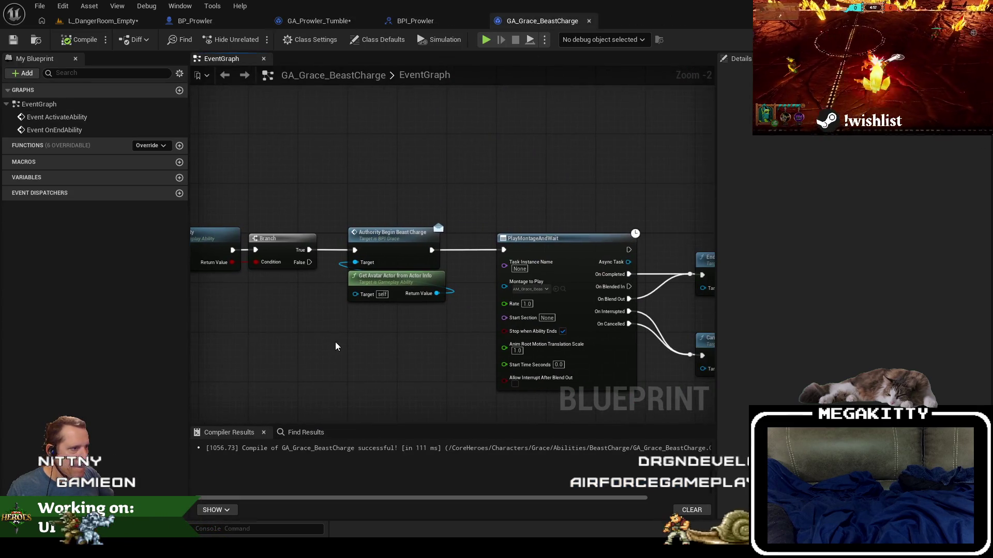
- Paste an avatar actor node between Branch and PlayMontageAndWait, shifting the later nodes right
left_click(352, 24)
scroll(365, 244, "down", 4)
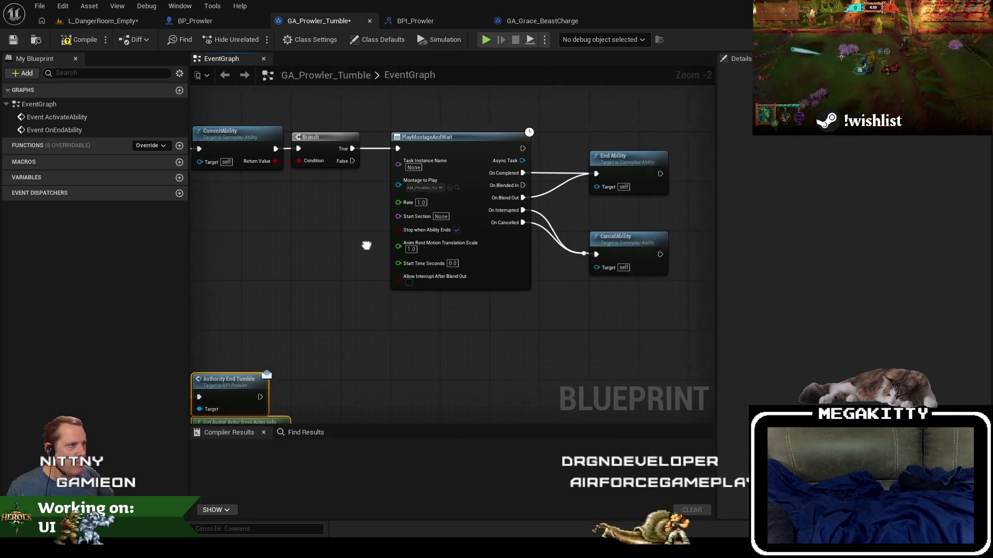
left_click_drag(414, 294, 413, 290)
scroll(277, 184, "up", 4)
left_click_drag(277, 184, 505, 190)
key("ctrl+v")
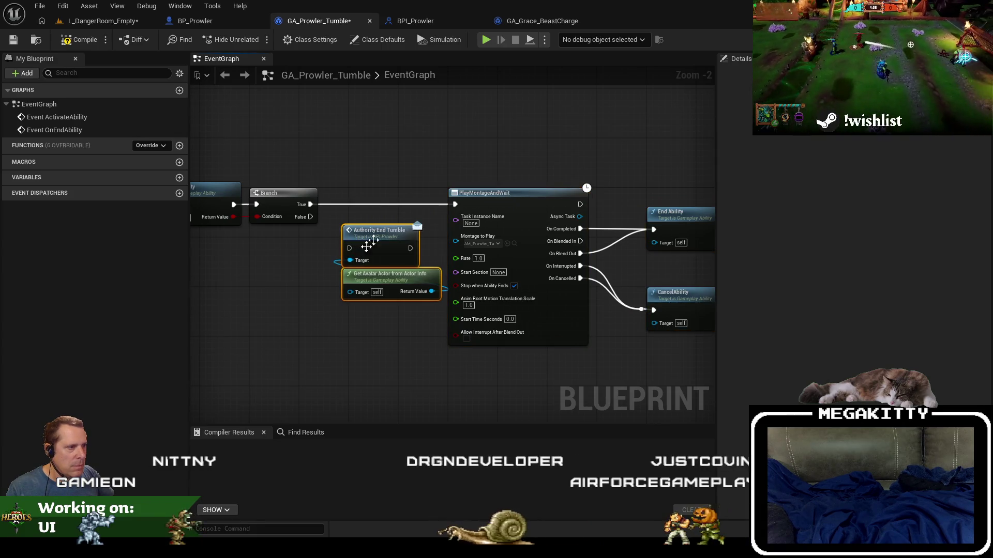
left_click_drag(388, 230, 387, 192)
left_click(381, 193)
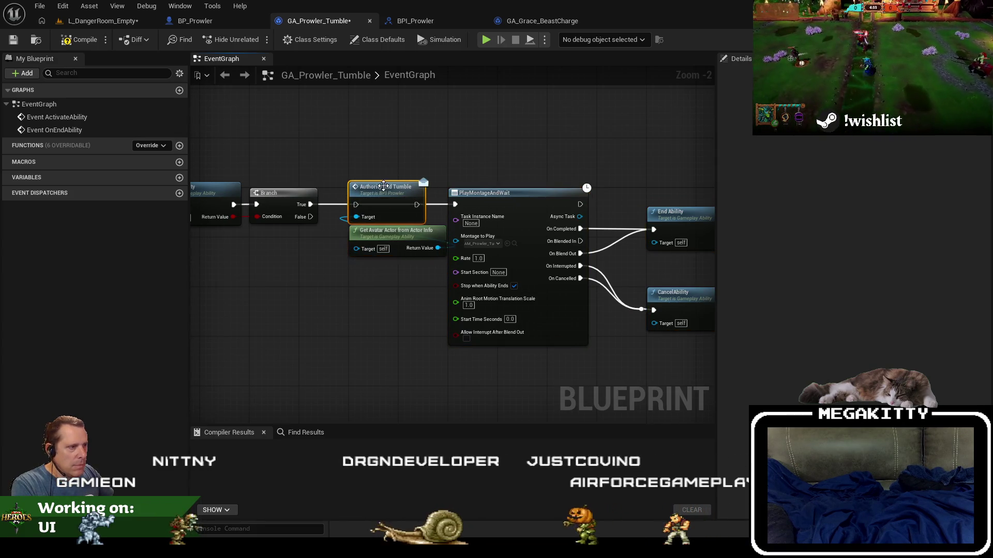
key("Delete")
left_click_drag(405, 151, 643, 381)
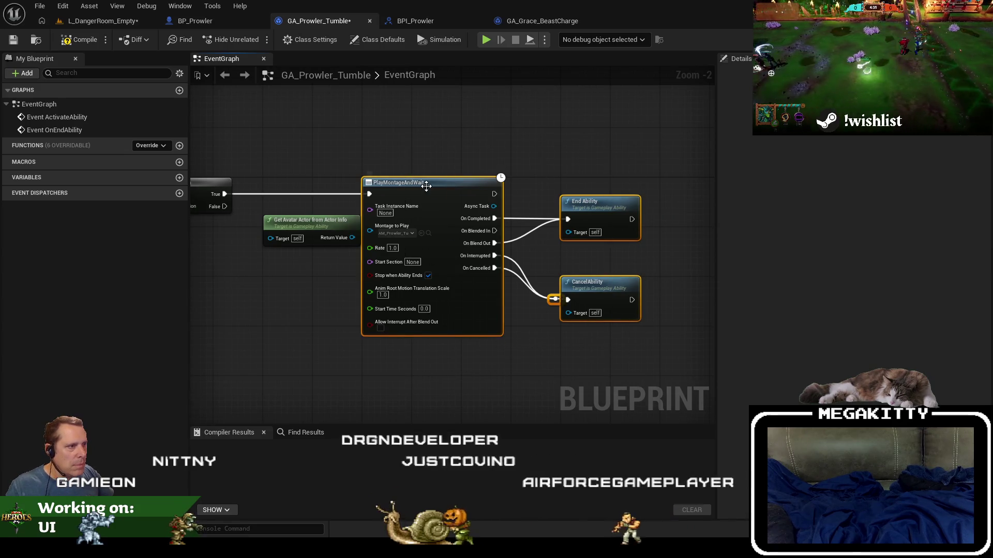
left_click_drag(414, 182, 463, 182)
- Add Authority Begin Tumble before PlayMontageAndWait and compile GA_Prowler_Tumble
scroll(348, 177, "up", 1)
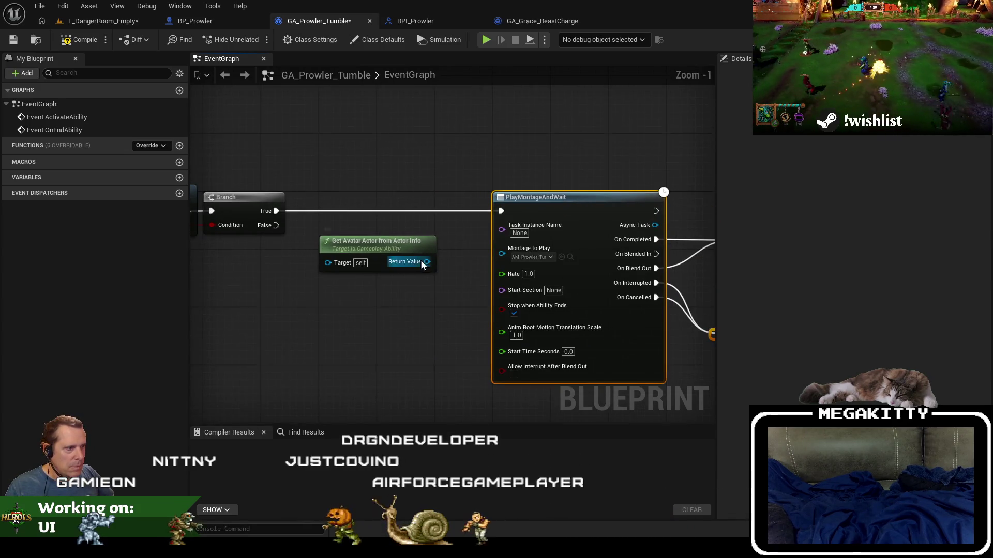
left_click_drag(426, 262, 371, 177)
type("authority begin")
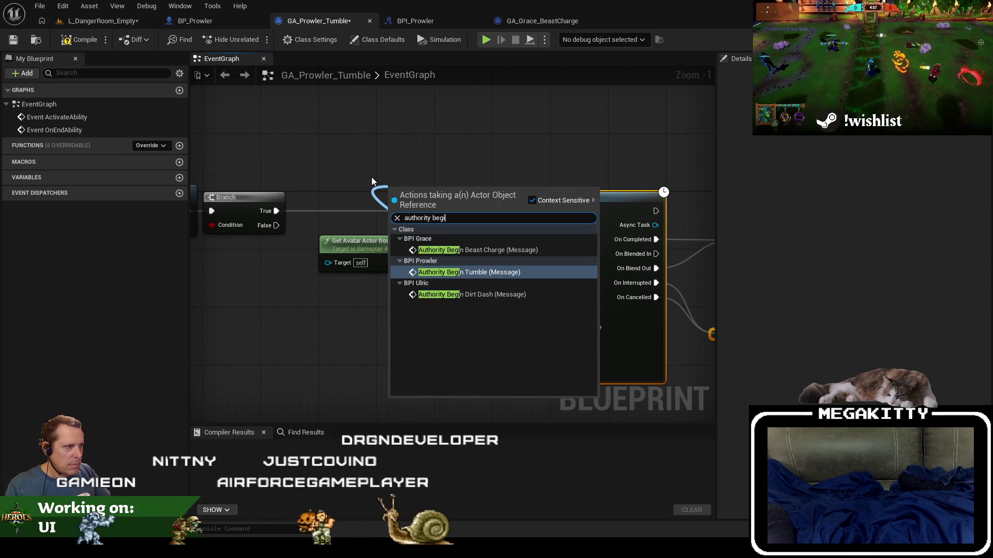
key("Return")
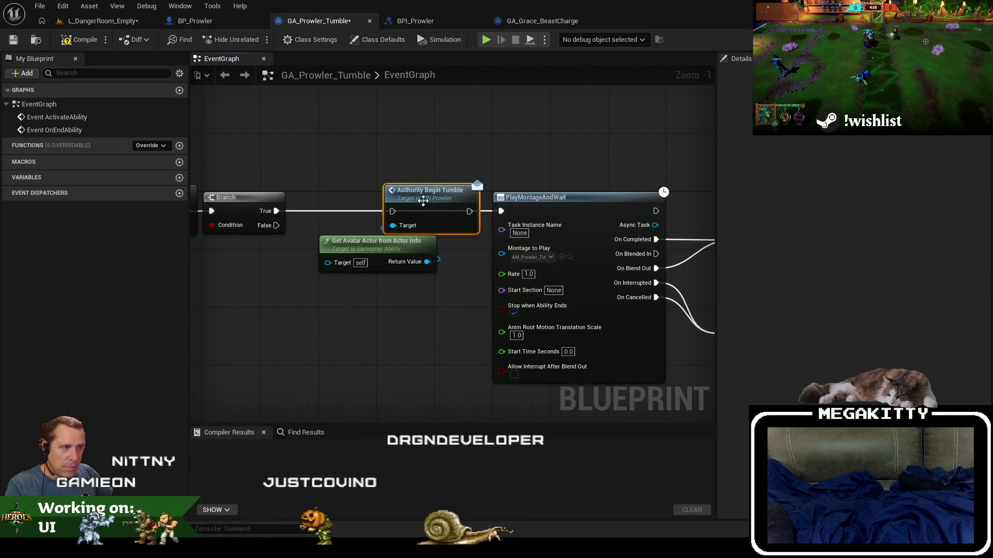
left_click_drag(419, 203, 277, 211)
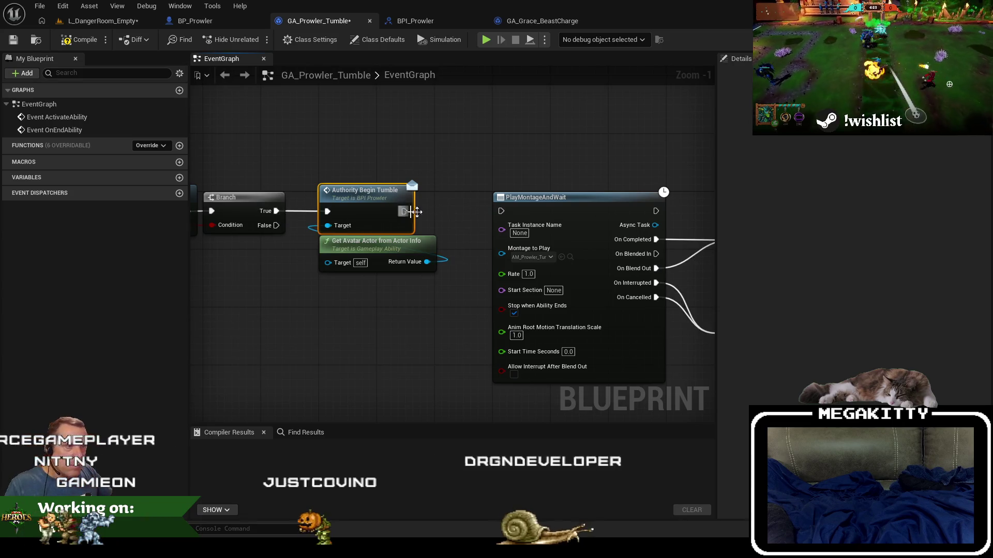
left_click_drag(403, 212, 501, 211)
left_click(78, 39)
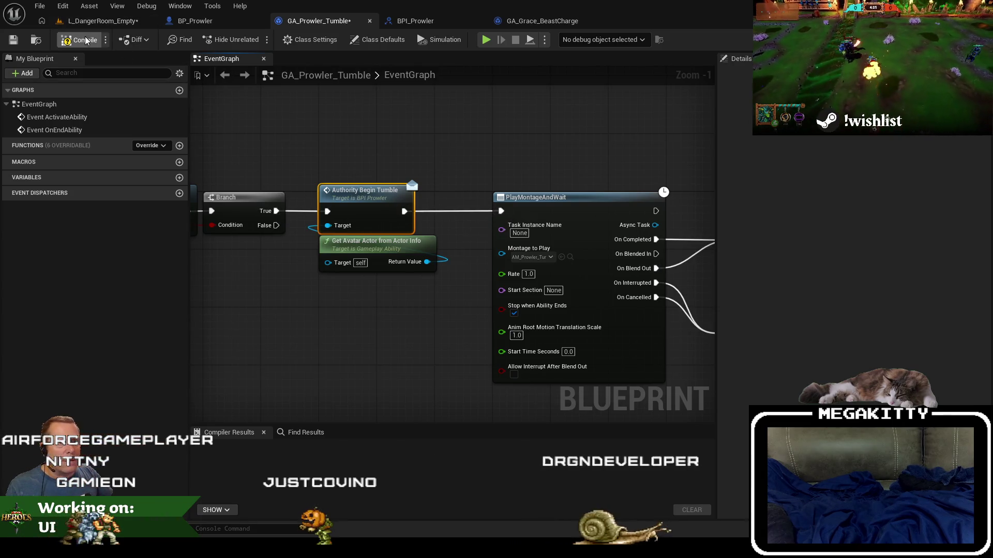
left_click(100, 21)
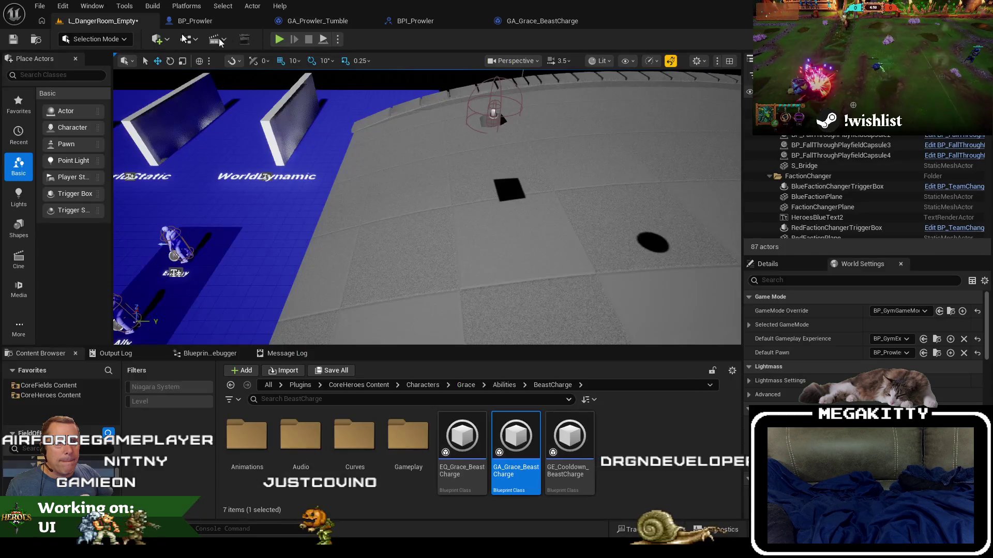
- Run two play-tests, moving the Prowler past the Enemy dummy onto the grey floor
left_click(277, 41)
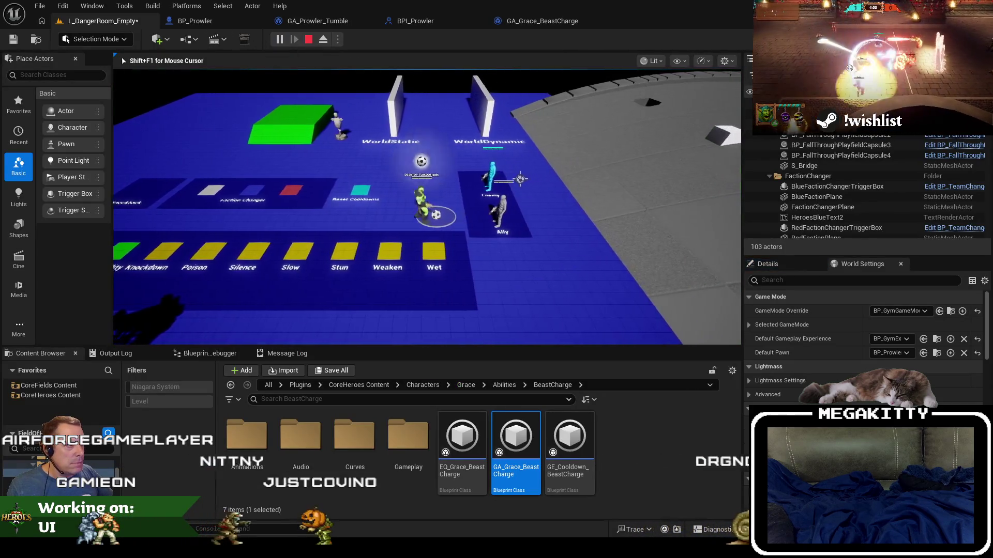
key("w")
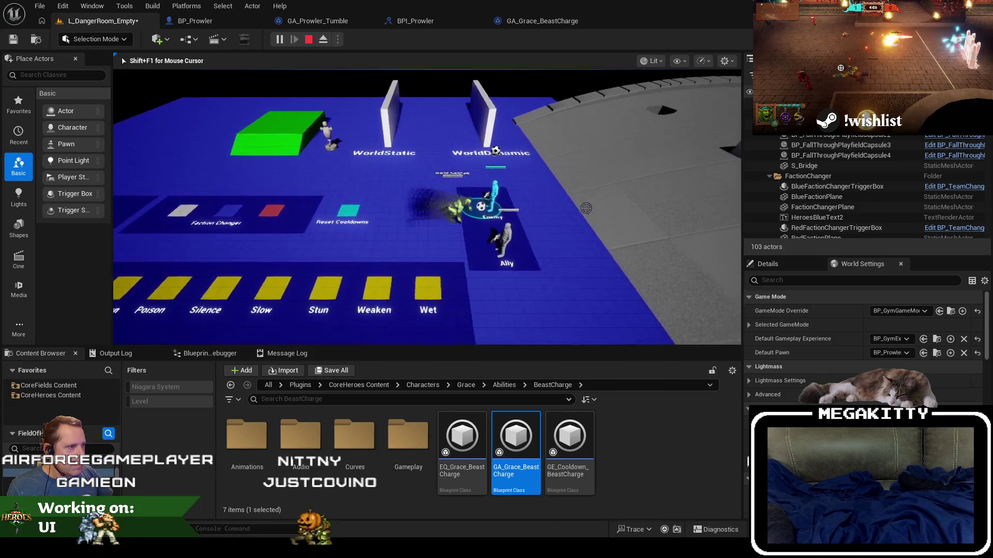
key("d")
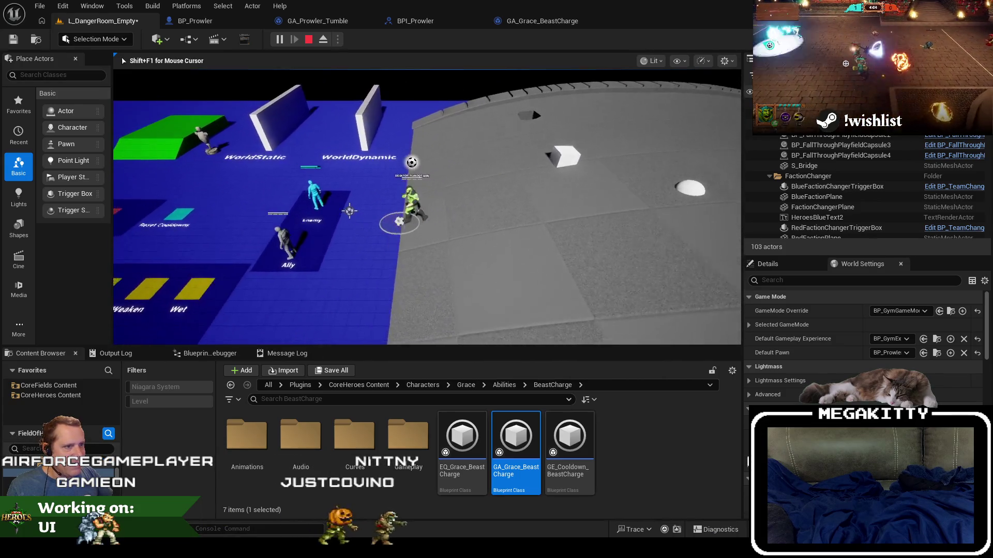
key("shift+F1")
left_click(309, 39)
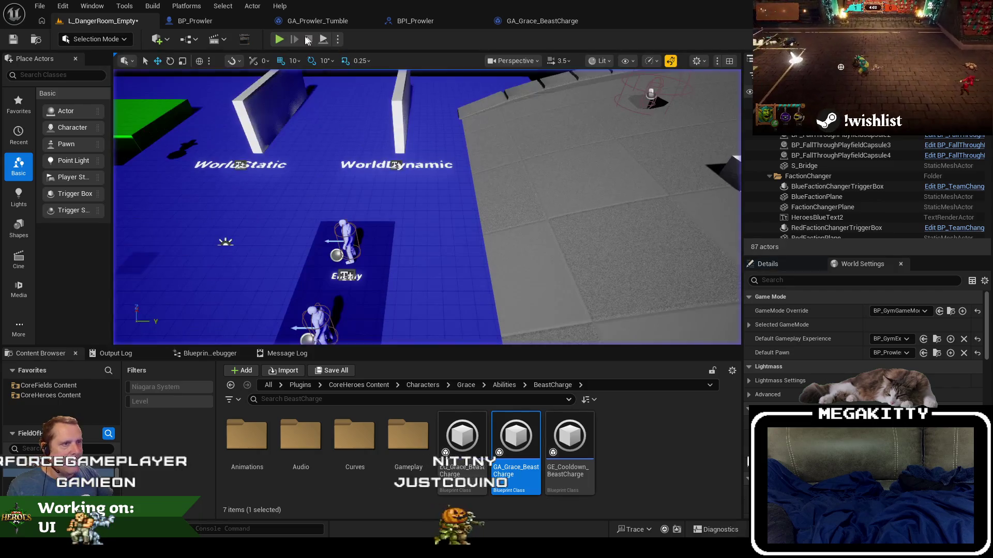
left_click(279, 39)
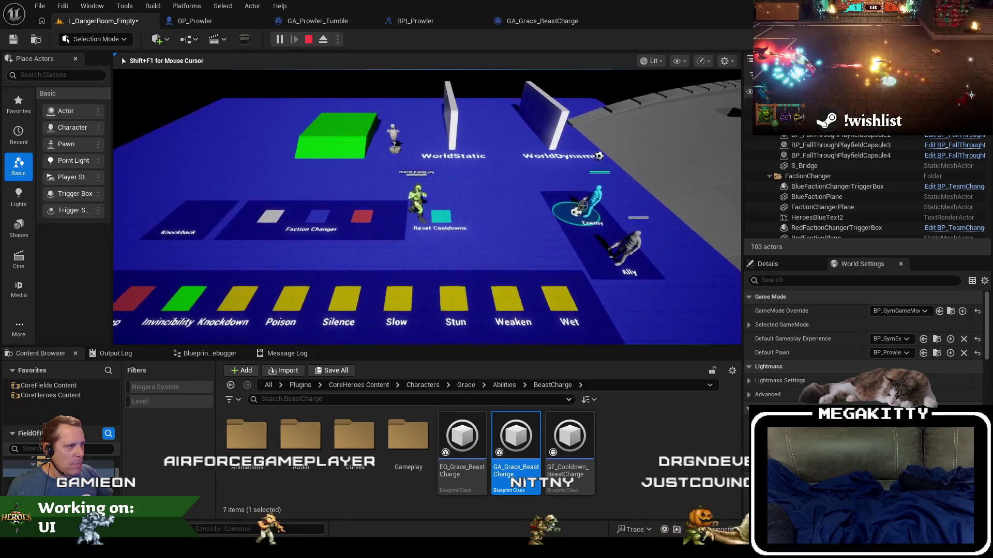
key("d")
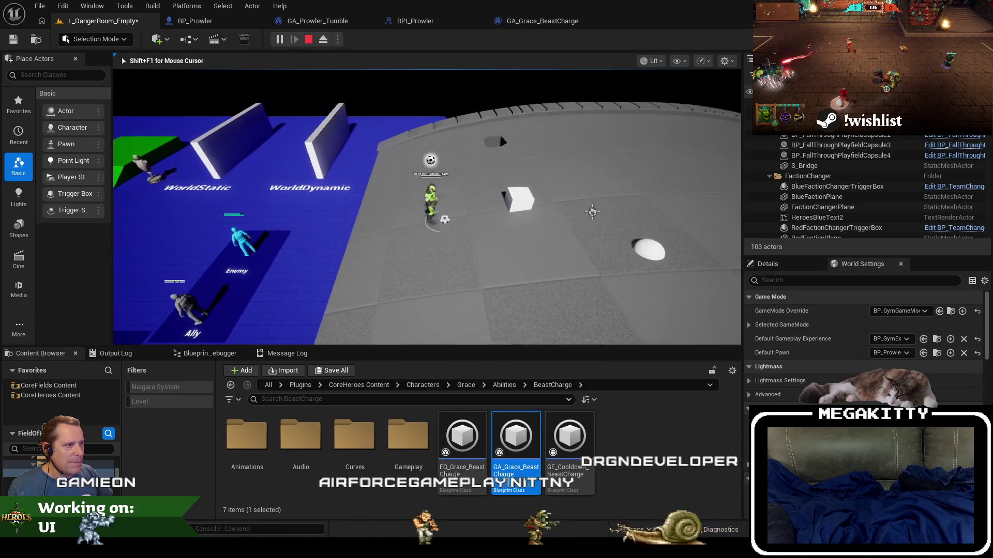
key("Escape")
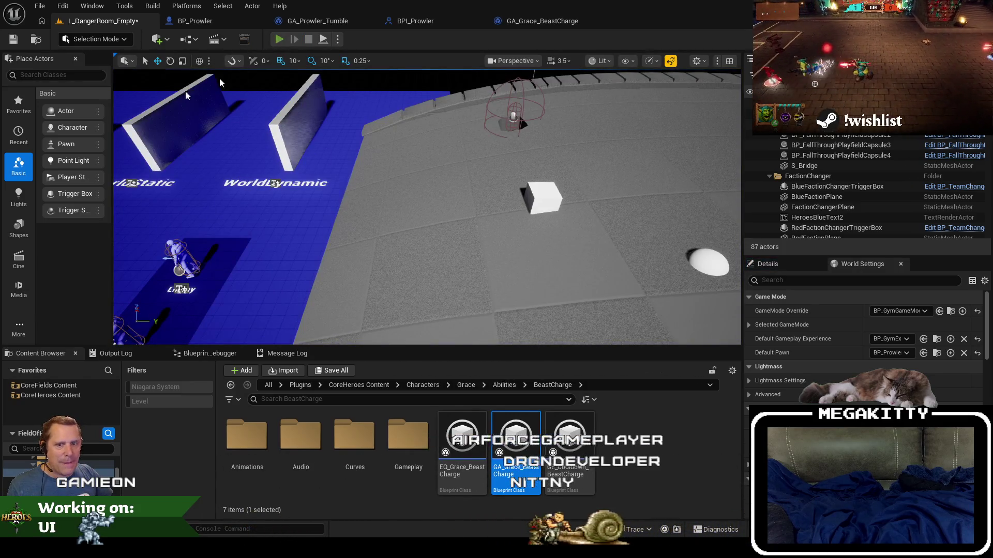
- Play-test once more full-screen, tumbling toward the Enemy before stopping
key("alt+p")
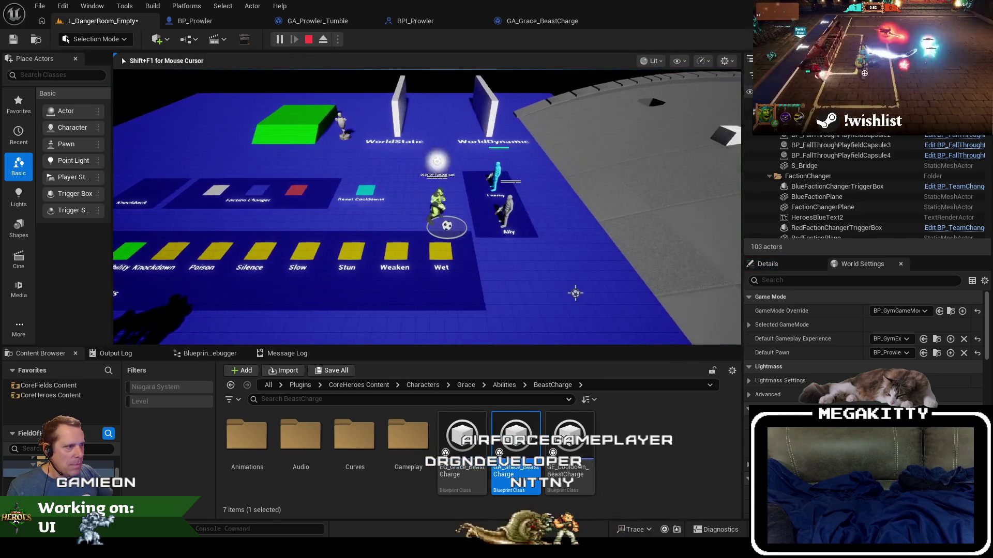
key("a")
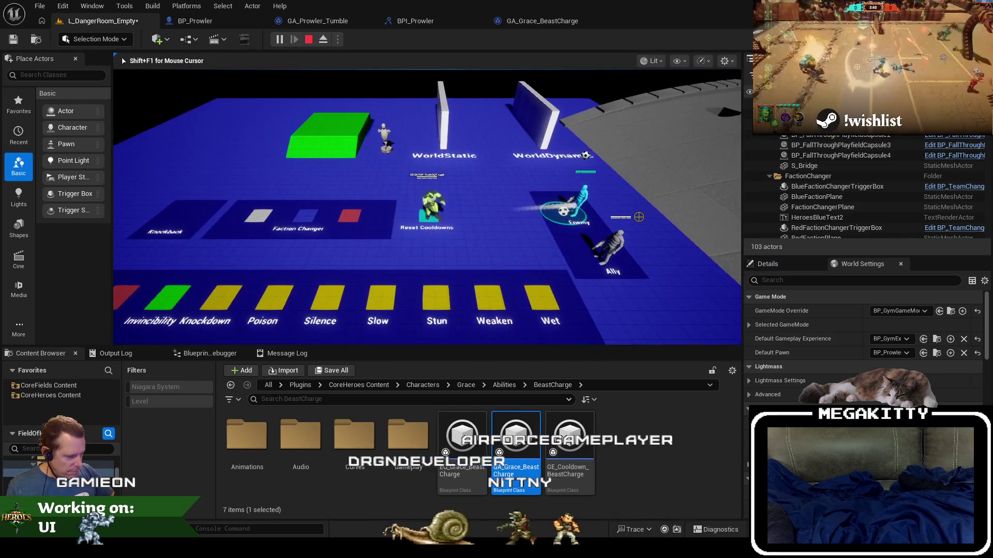
key("F11")
key("d")
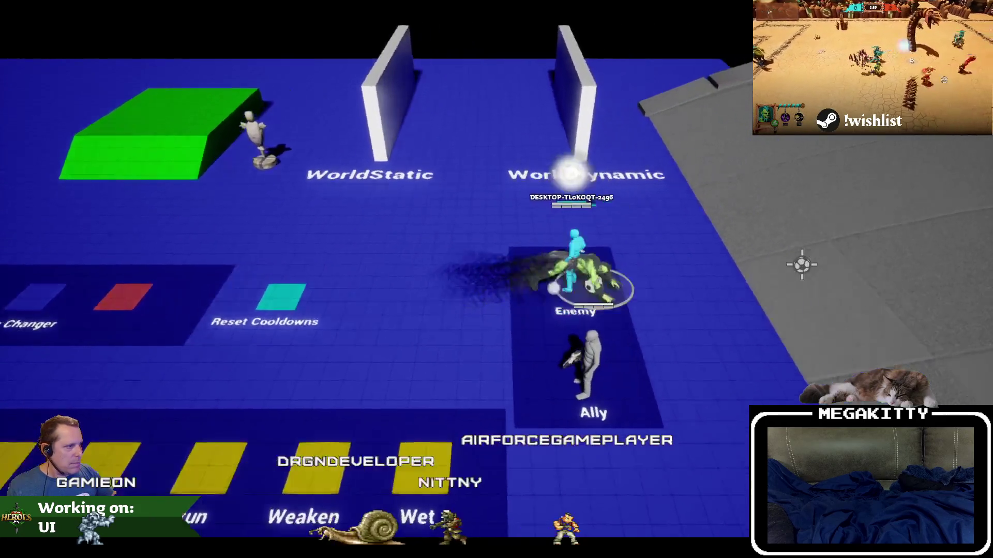
key("Escape")
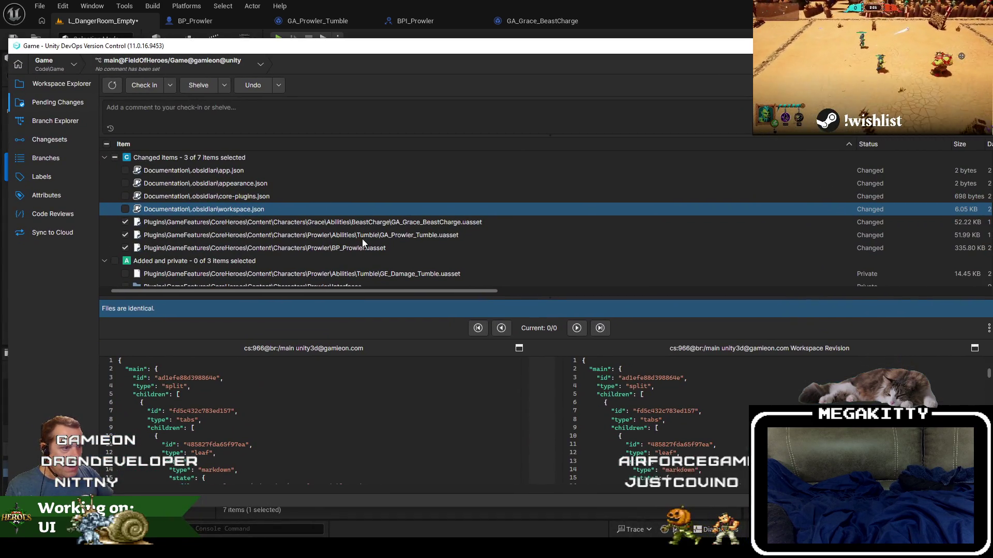
- Inspect the GA_Prowler_Tumble and GA_Grace_BeastCharge pending changes
left_click(362, 238)
left_click(339, 224)
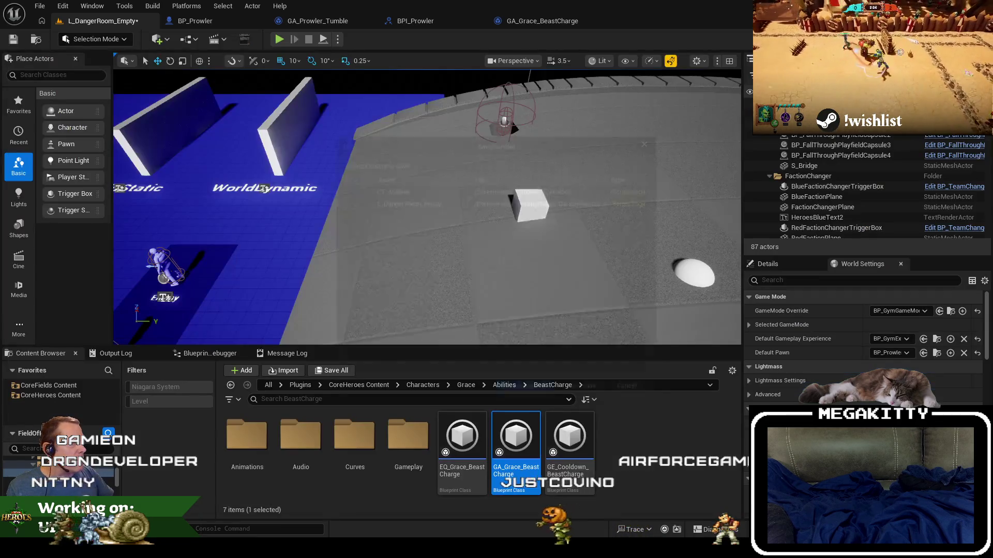
key("Escape")
- Close the other editor tabs, quit the editor without saving, and rebuild to relaunch it
right_click(101, 25)
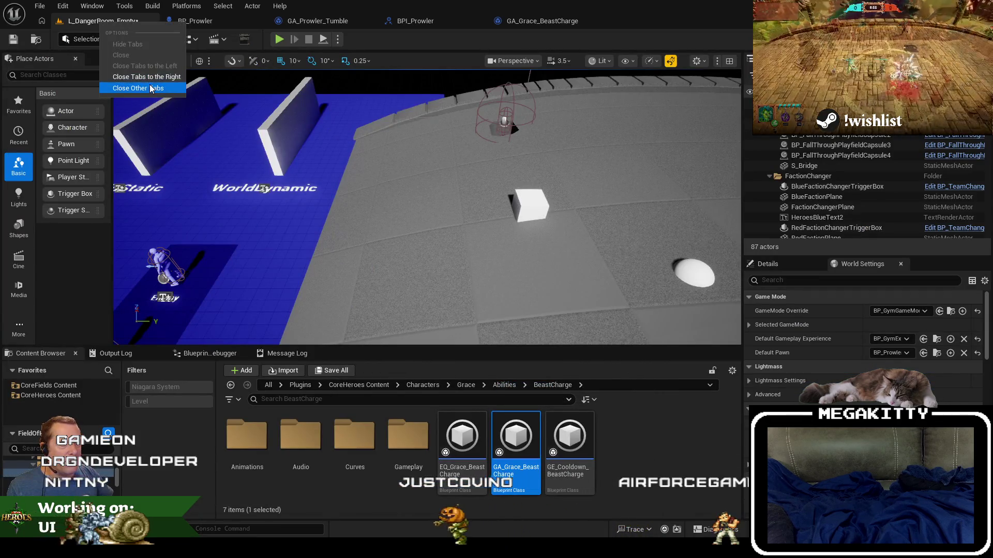
key("Escape")
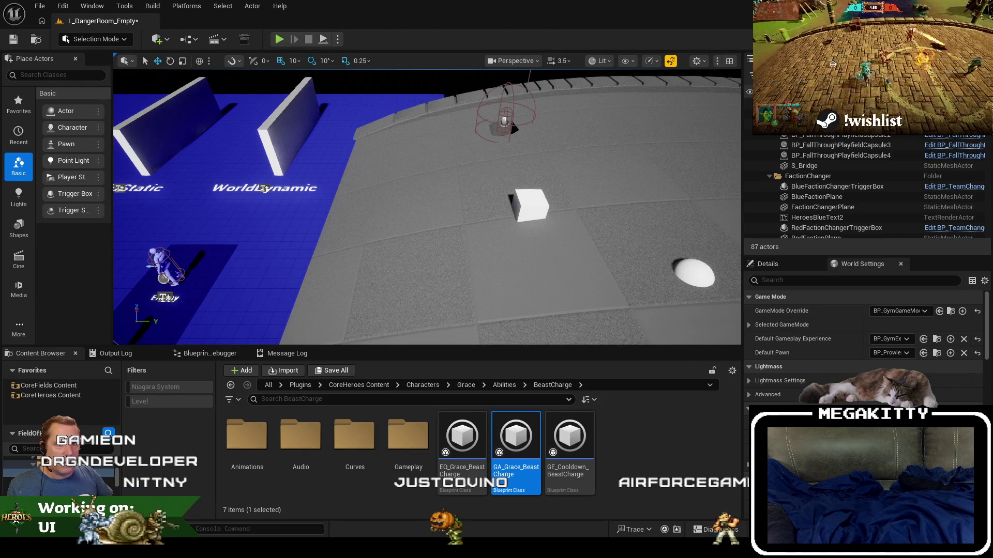
key("ctrl+shift+s")
left_click(580, 387)
key("alt+Tab")
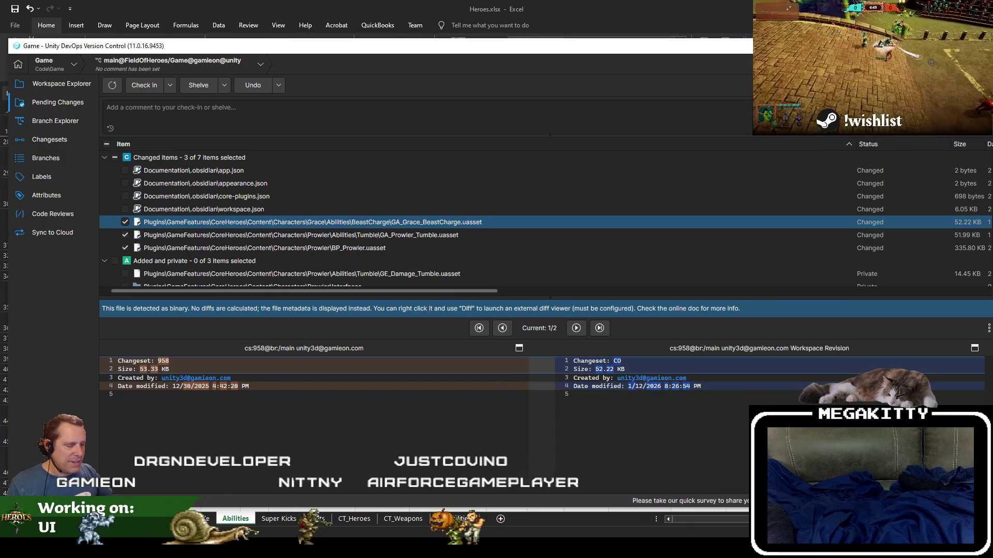
key("alt+Tab")
key("ctrl+shift+b")
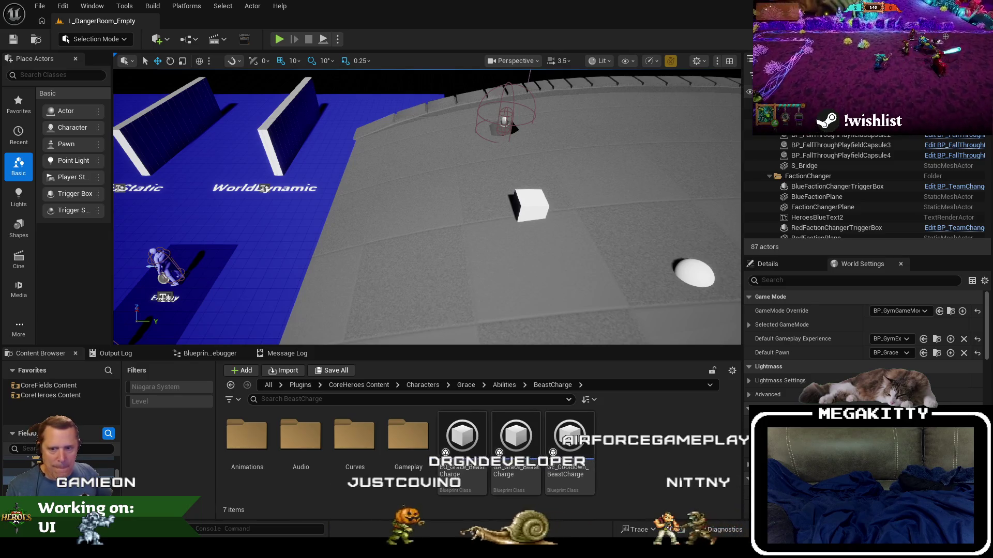
- Search all content for 'ct' and open the CT_Abilities curve table
left_click(269, 386)
left_click(295, 385)
type("ct_abil")
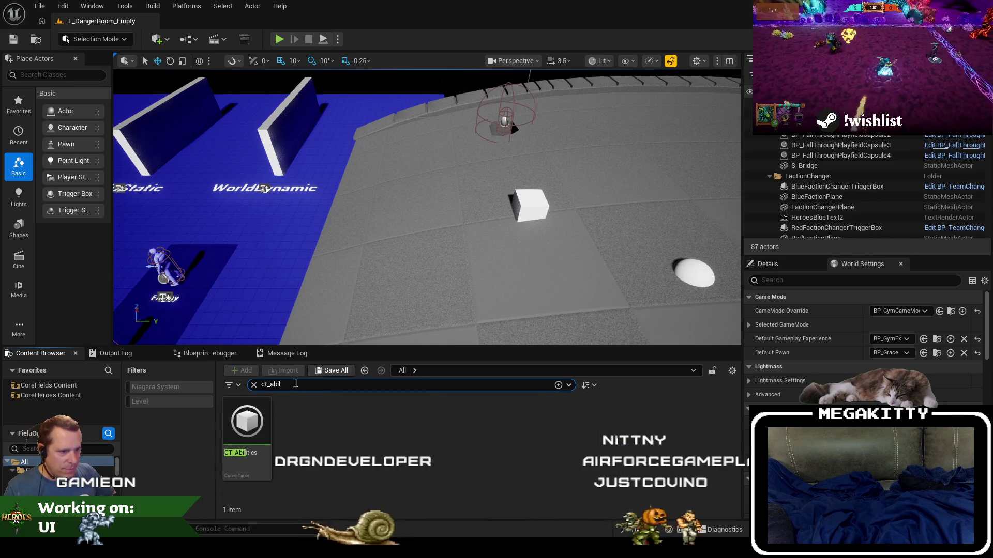
double_click(244, 421)
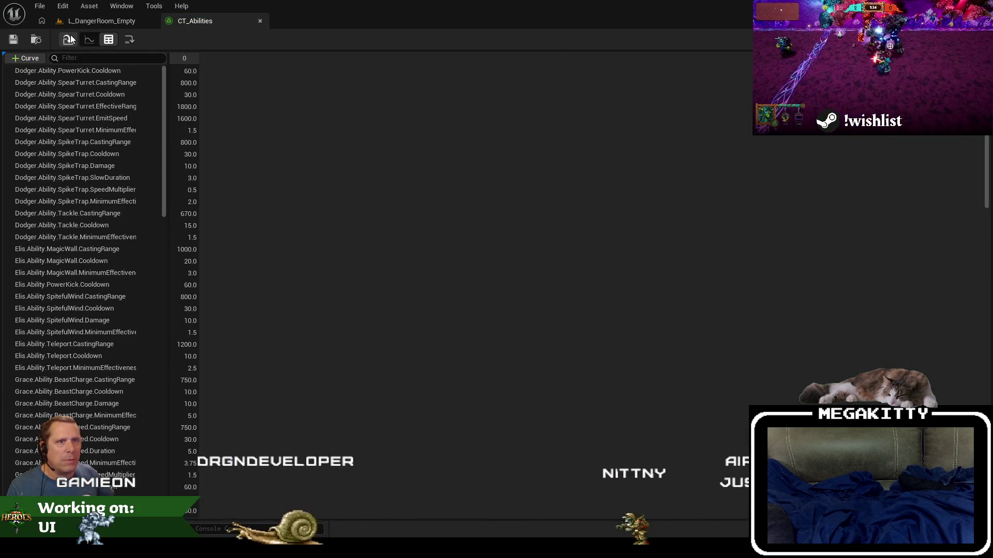
- Reimport CT_Abilities from its CSV and apply the DataTable options
left_click(68, 39)
left_click(493, 306)
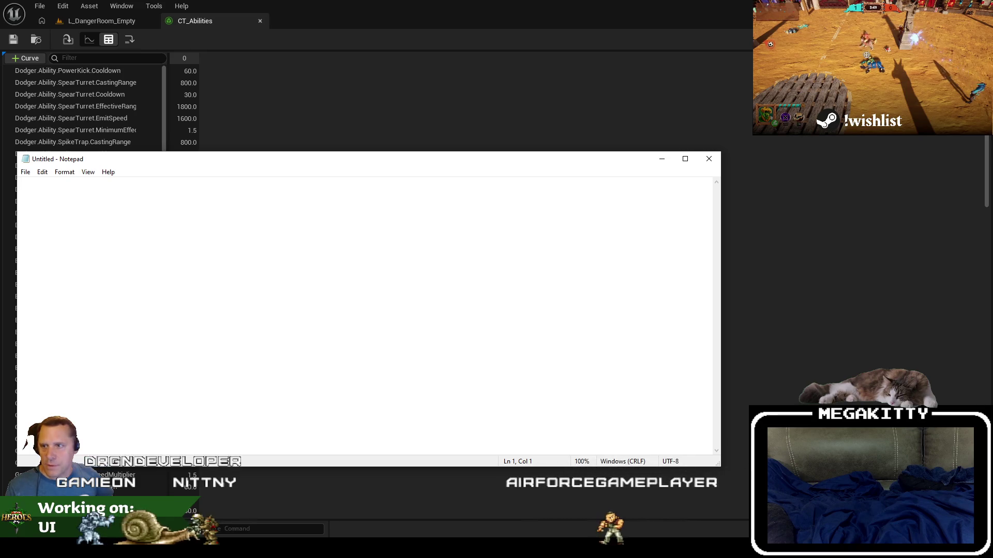
- Find the Tumble rows in CT_Abilities.csv in Notepad
key("ctrl+f")
type("Tumble")
key("Return")
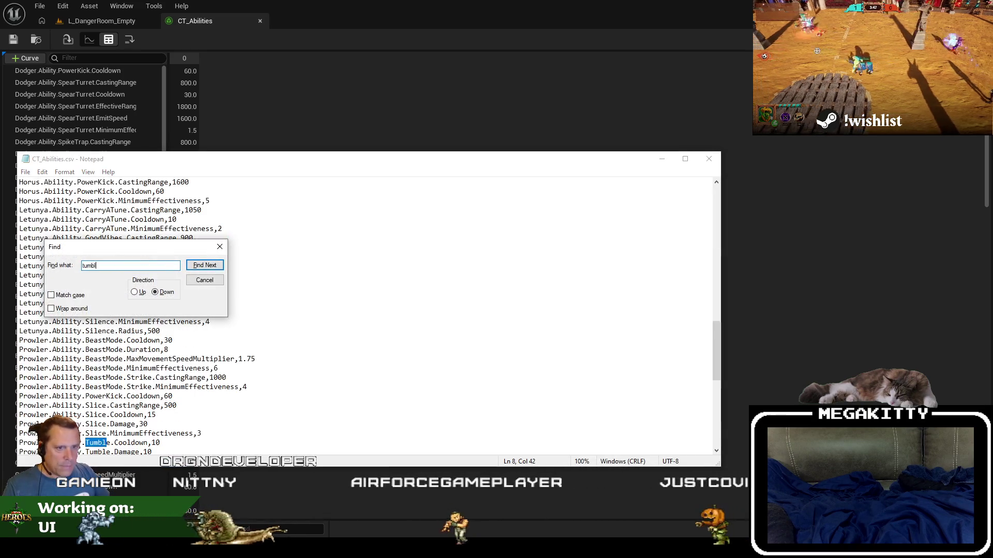
key("Escape")
scroll(361, 310, "down", 2)
left_click(207, 396)
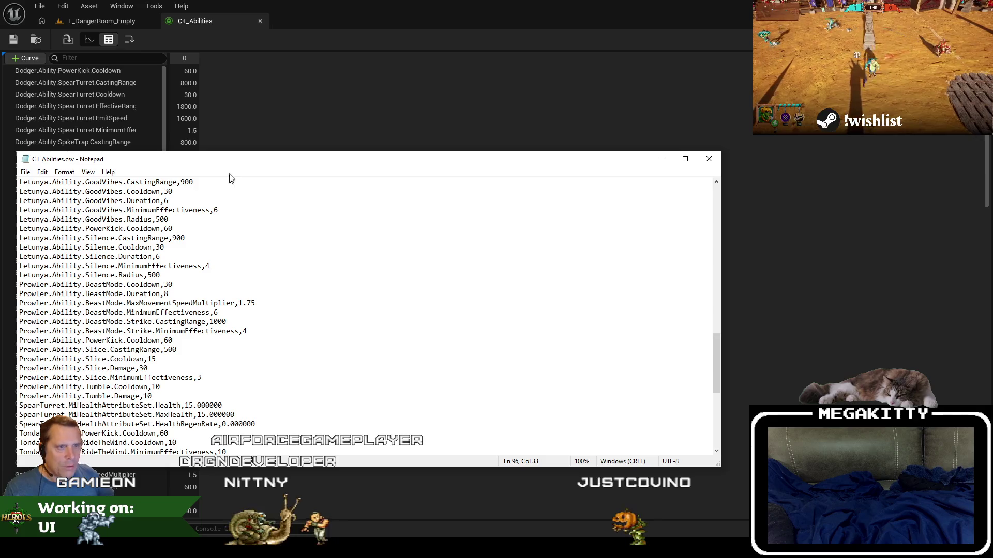
mouse_move(239, 166)
left_mouse_down()
mouse_move(341, 161)
mouse_move(496, 115)
mouse_move(470, 108)
left_mouse_up()
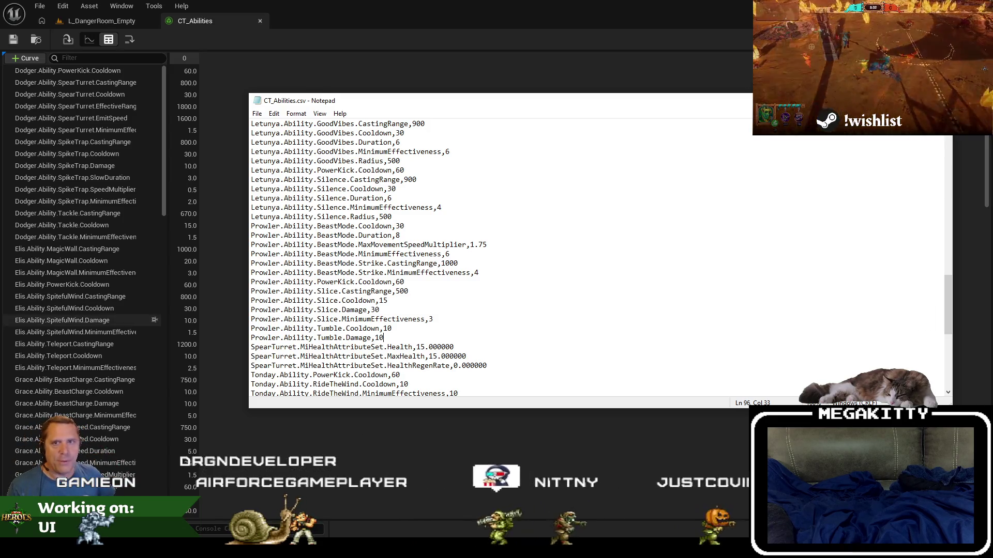
- Change the Tumble damage value from 10 to 20 and reimport CT_Abilities
left_click(374, 301)
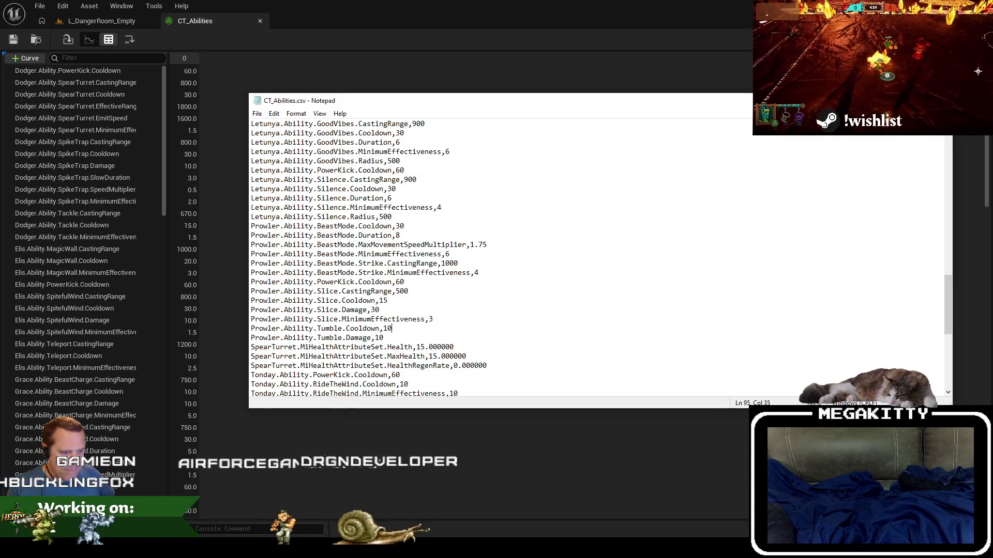
left_click(391, 328)
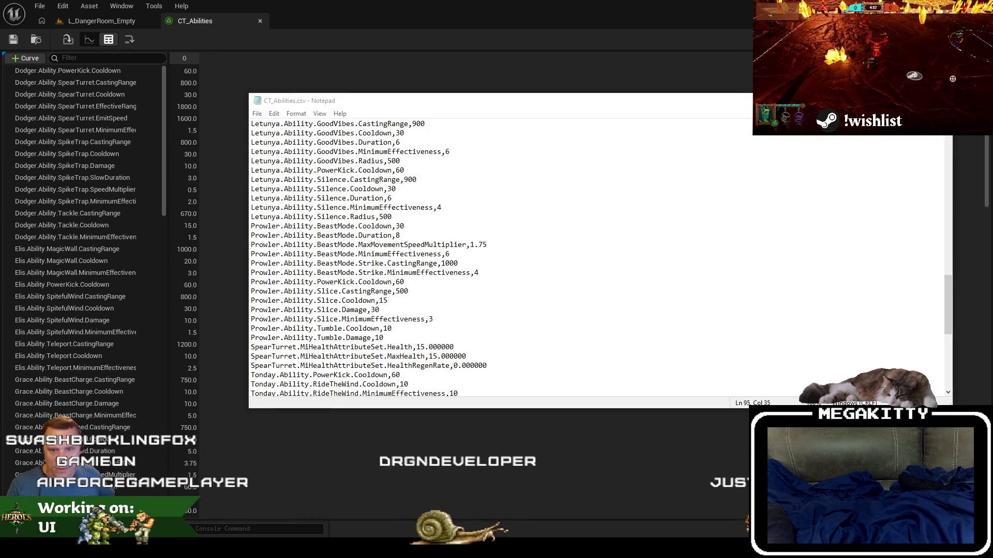
left_click(338, 328)
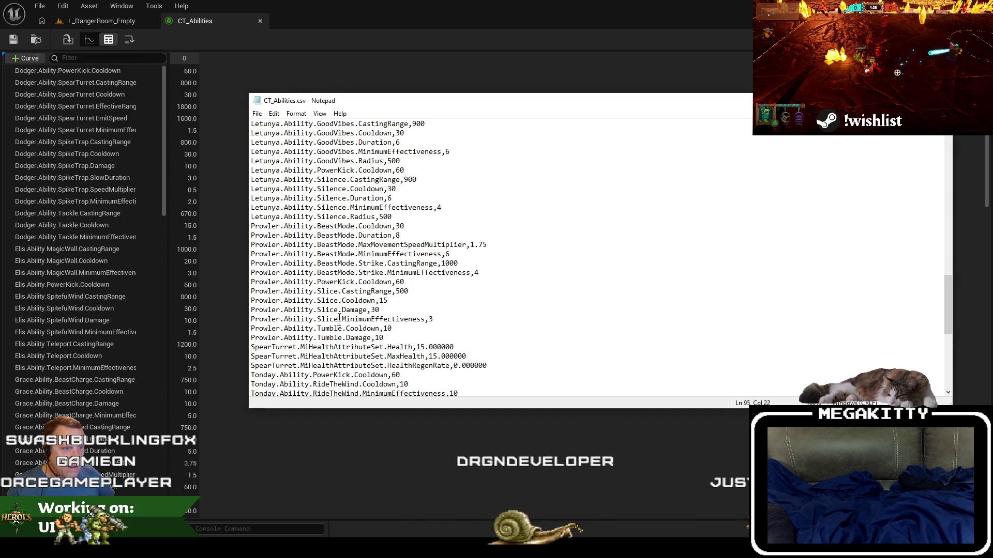
key("BackSpace")
type("2")
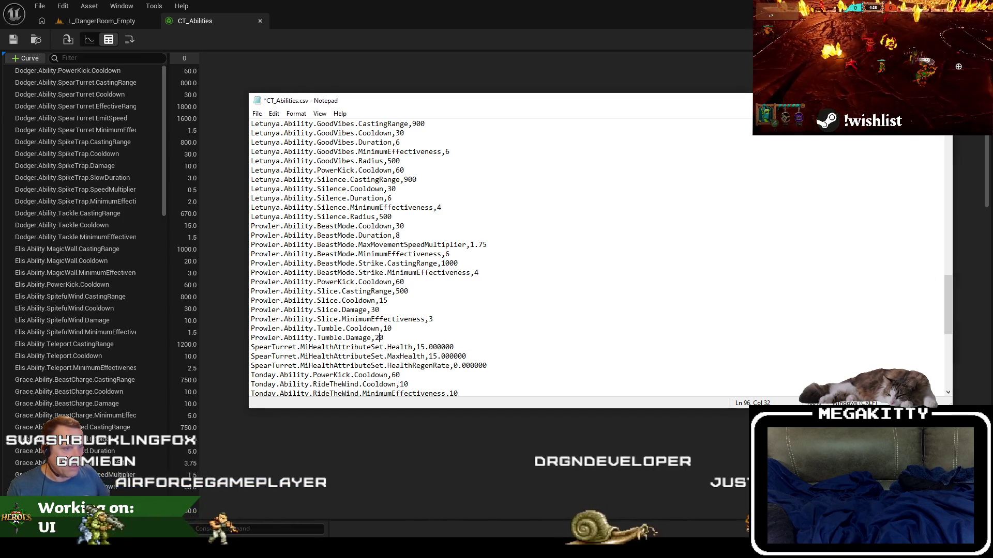
left_click(69, 40)
left_click(502, 306)
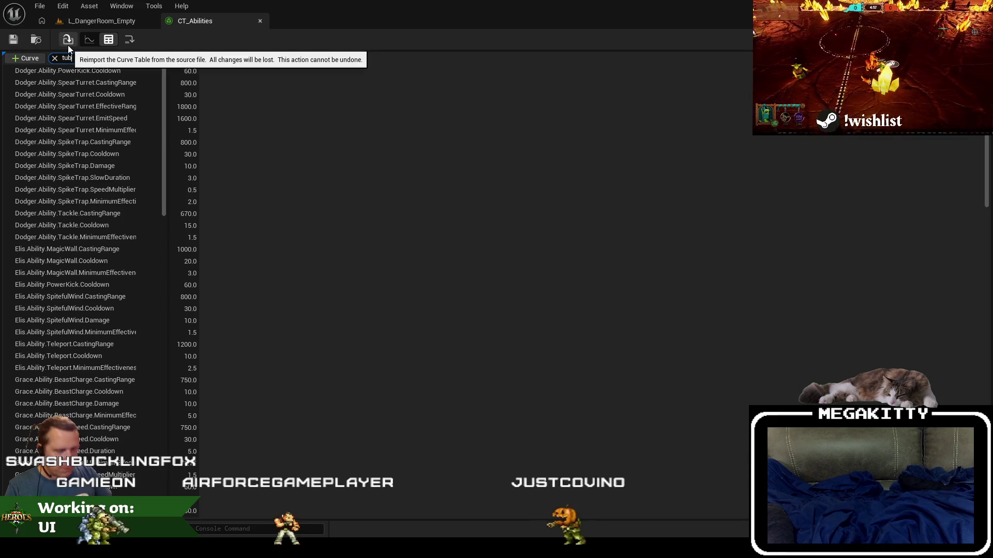
- Filter CT_Abilities for tumble rows to check Damage 20.0, then clear the filter
type("tubr")
type("ble")
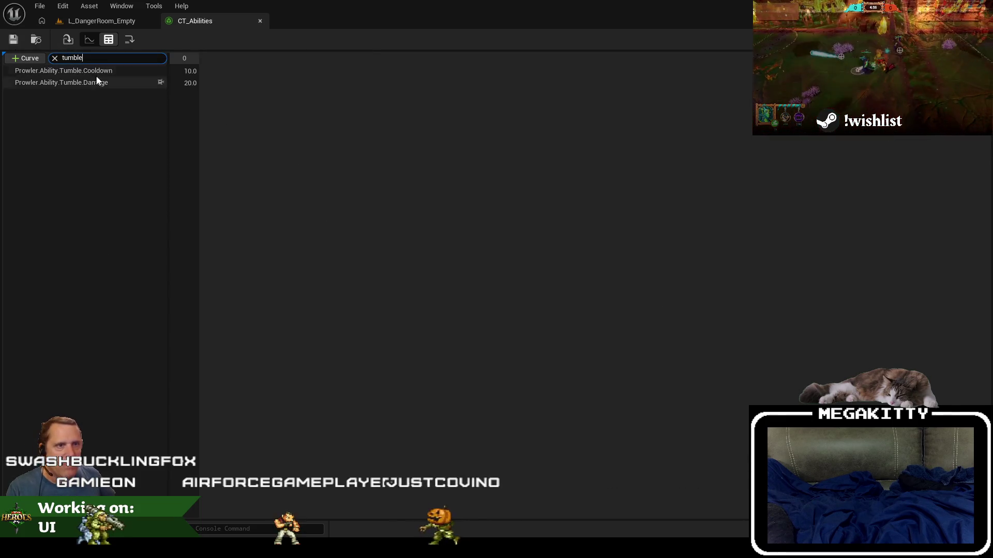
key("Return")
key("BackSpace")
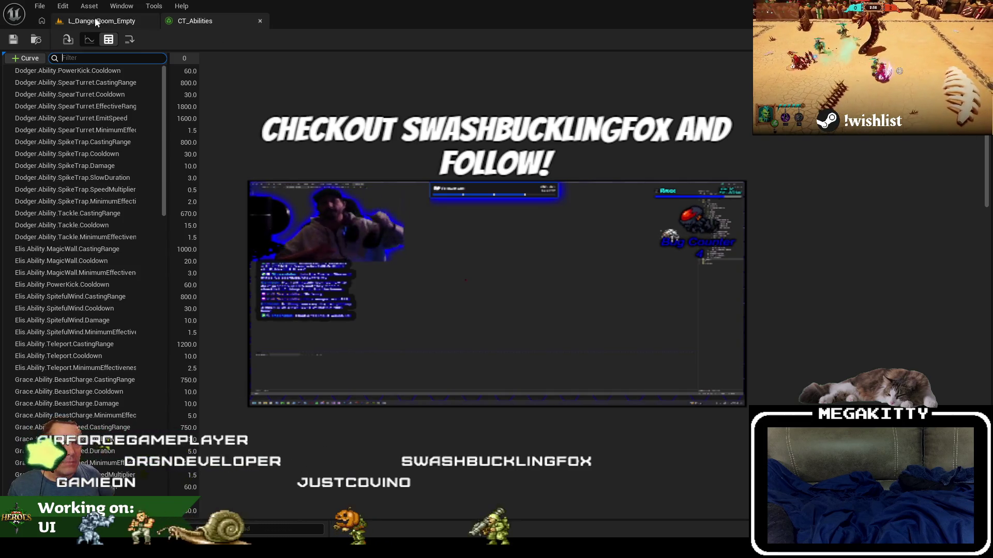
key("ctrl+Tab")
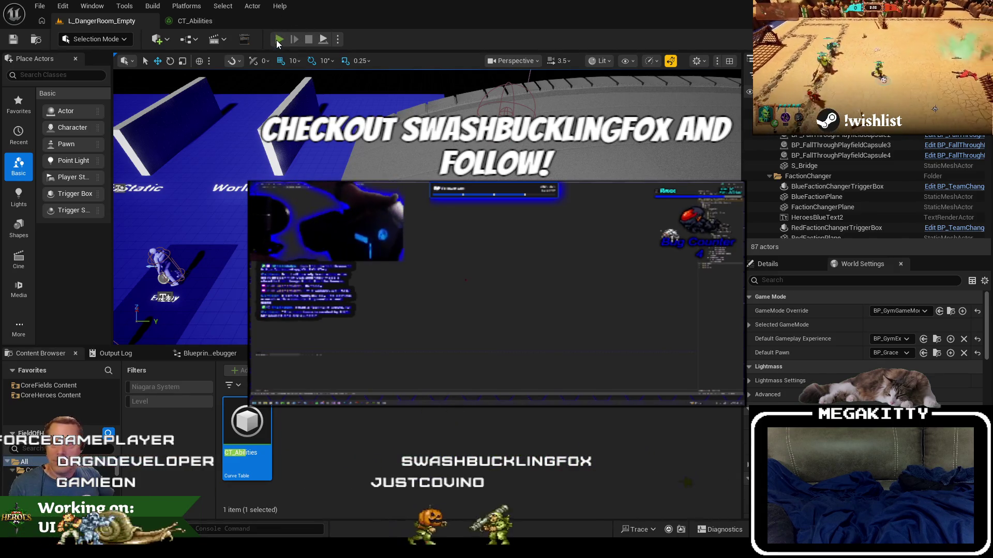
- Run a quick play test, then set the level's Default Pawn to BP_Prowler
left_click(279, 40)
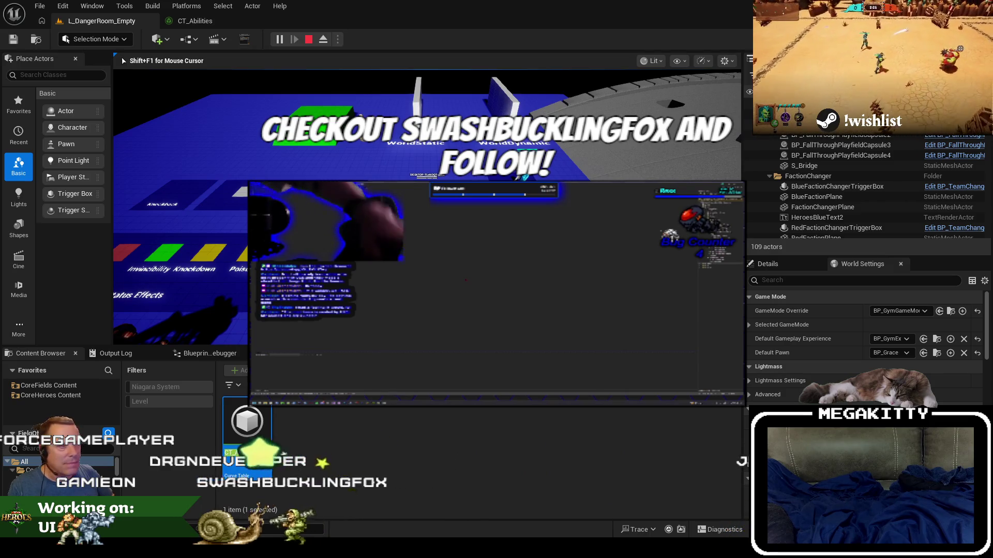
key("Escape")
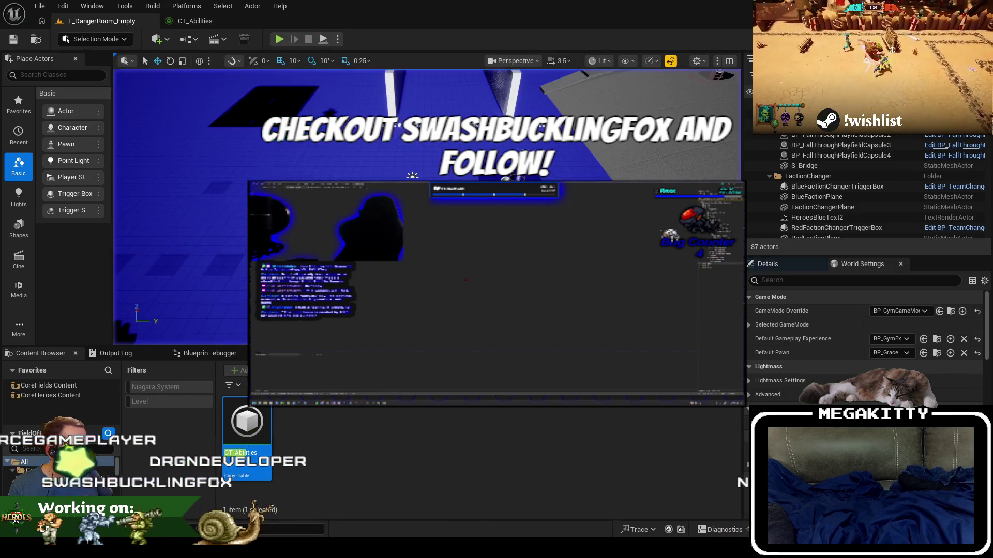
left_click(906, 353)
left_click(902, 312)
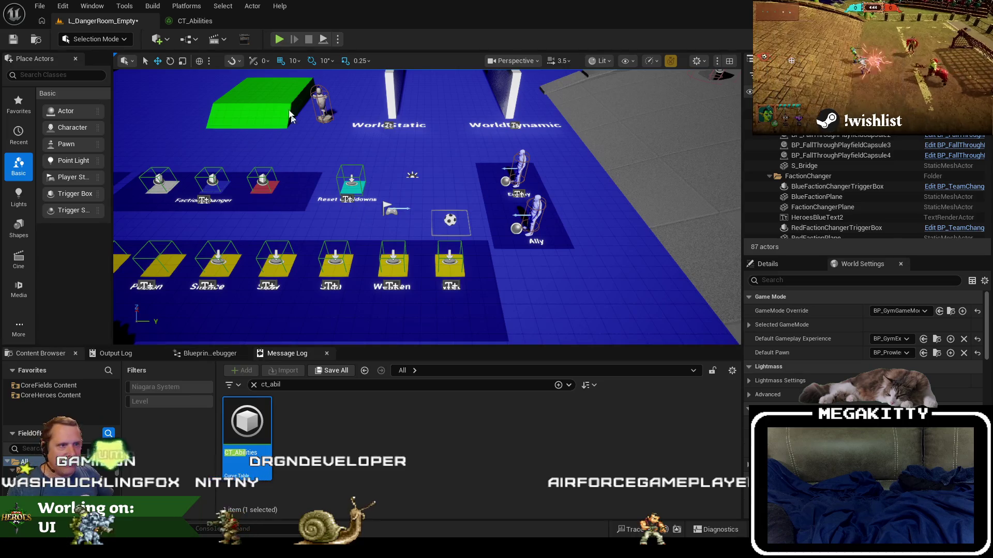
- Play as Prowler full-screen and throw the ball at the Enemy dummy
left_click(279, 40)
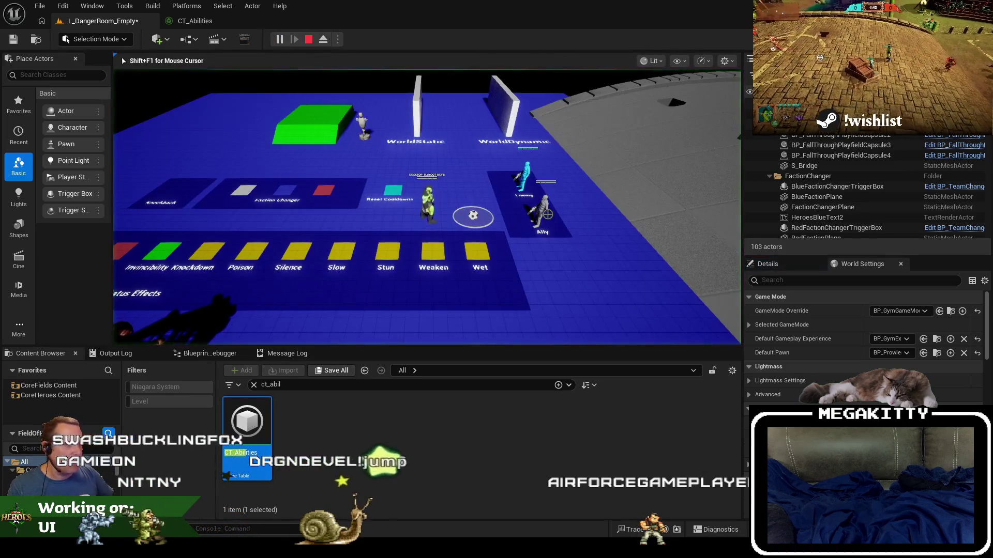
key("F11")
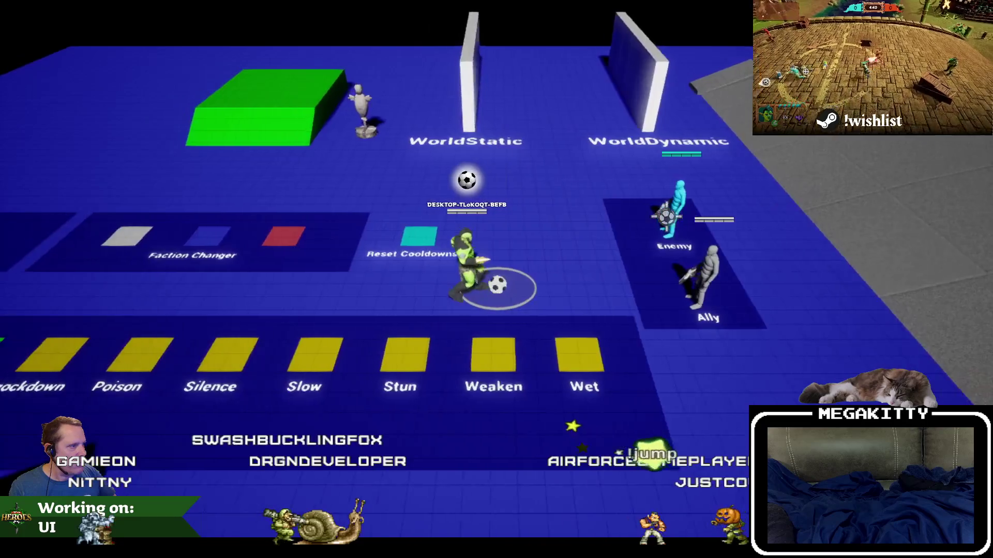
left_click(736, 228)
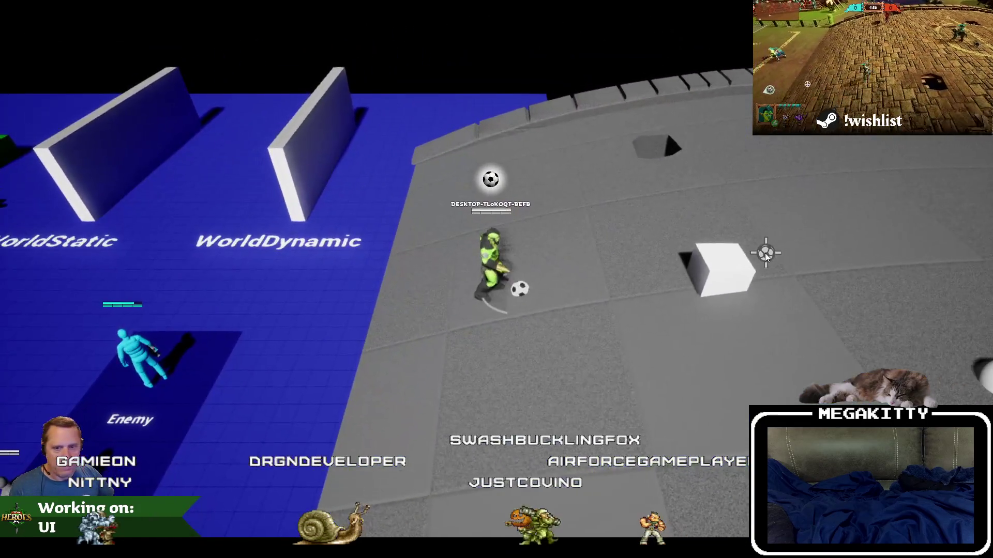
key("Escape")
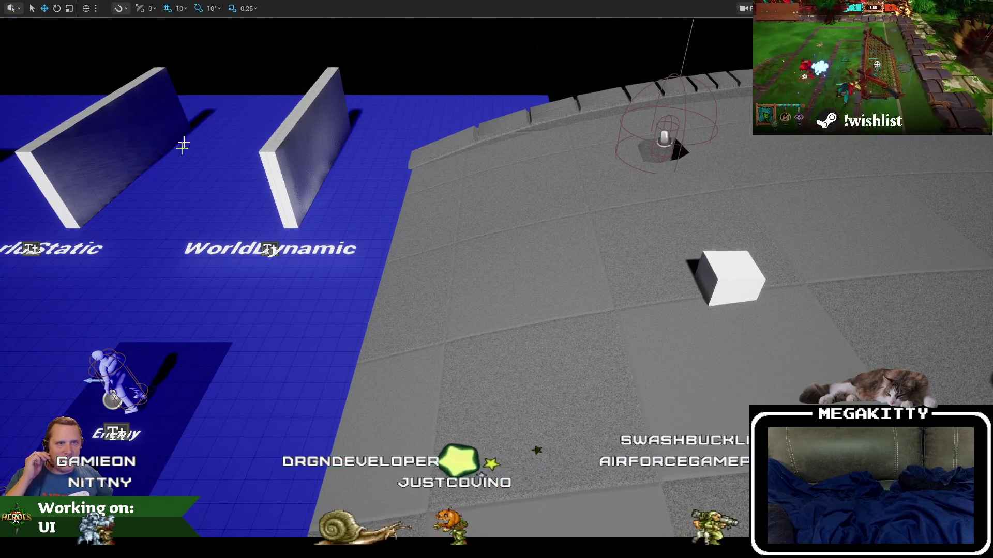
- Play again and tumble Prowler into the Enemy dummy to steal the ball
key("alt+p")
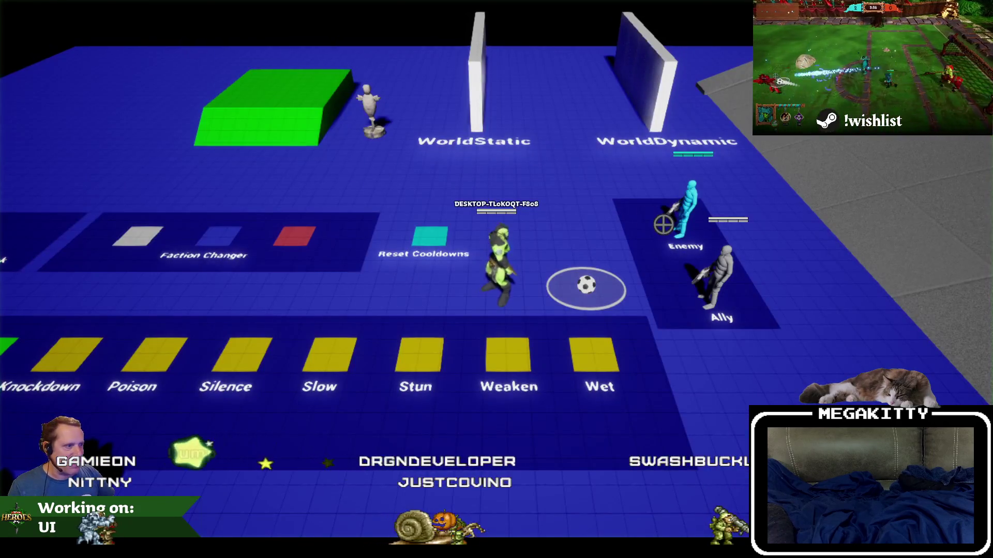
left_click(648, 233)
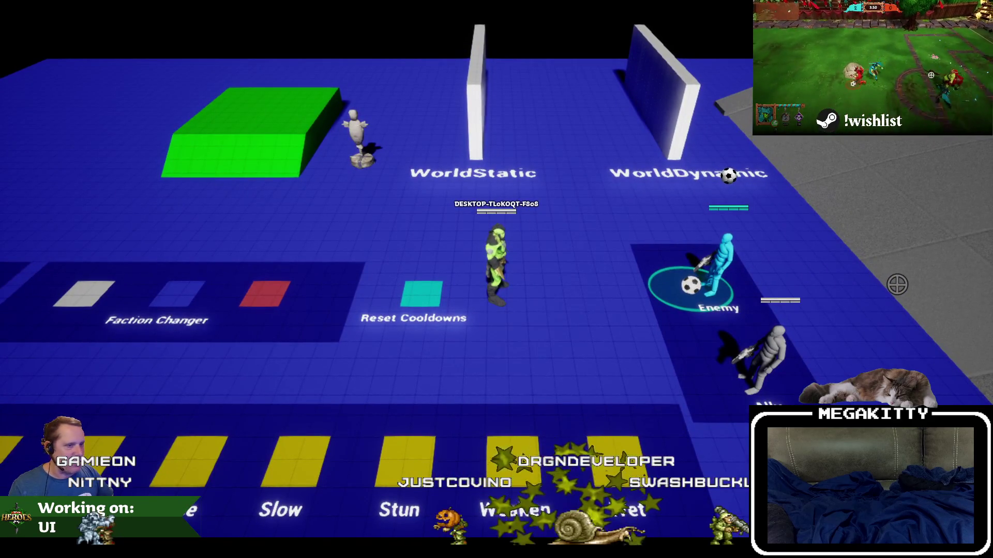
key("d")
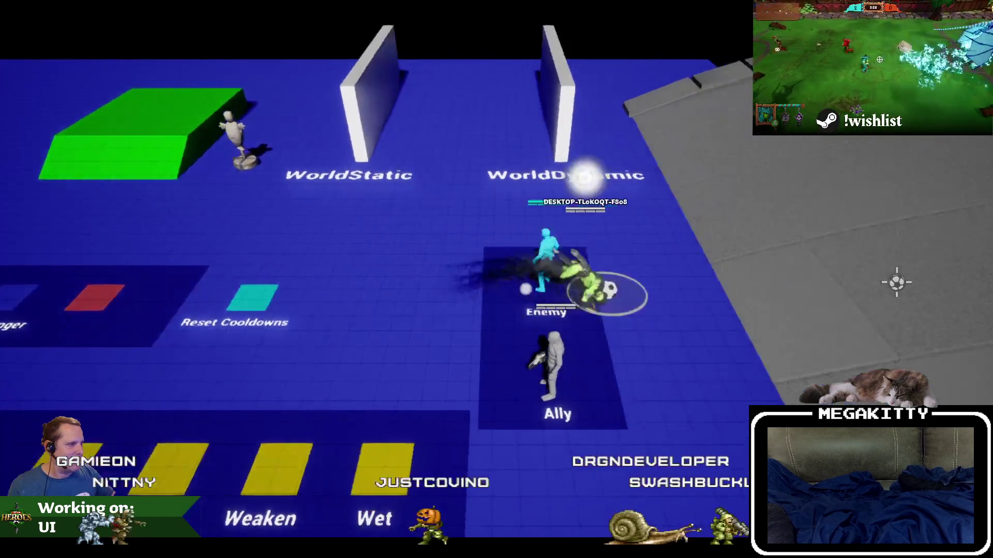
key("a")
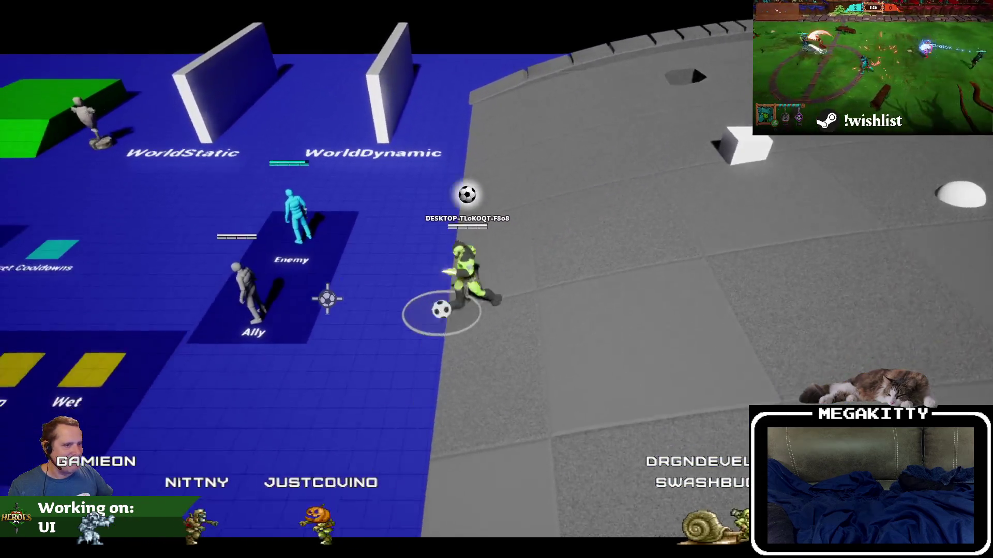
left_click(366, 231)
key("a")
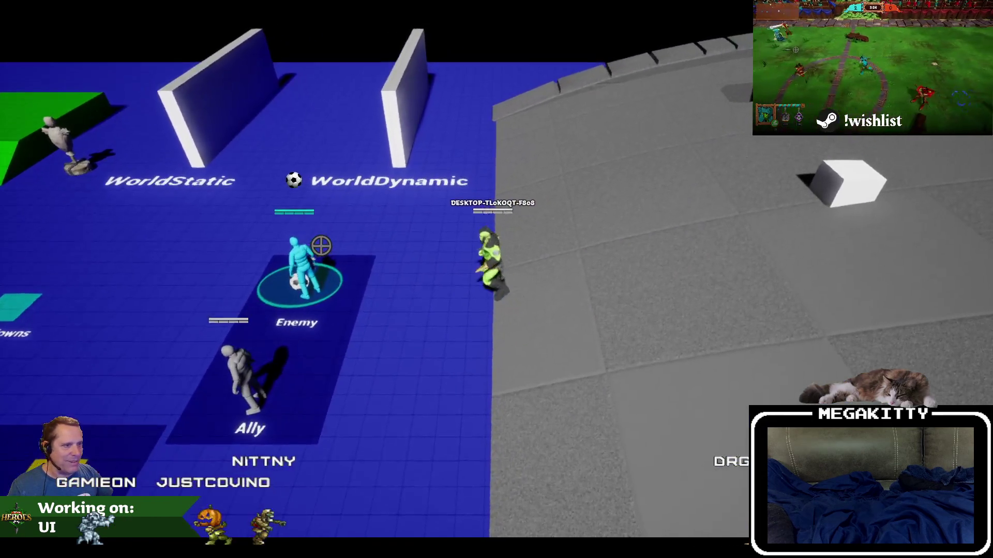
key("d")
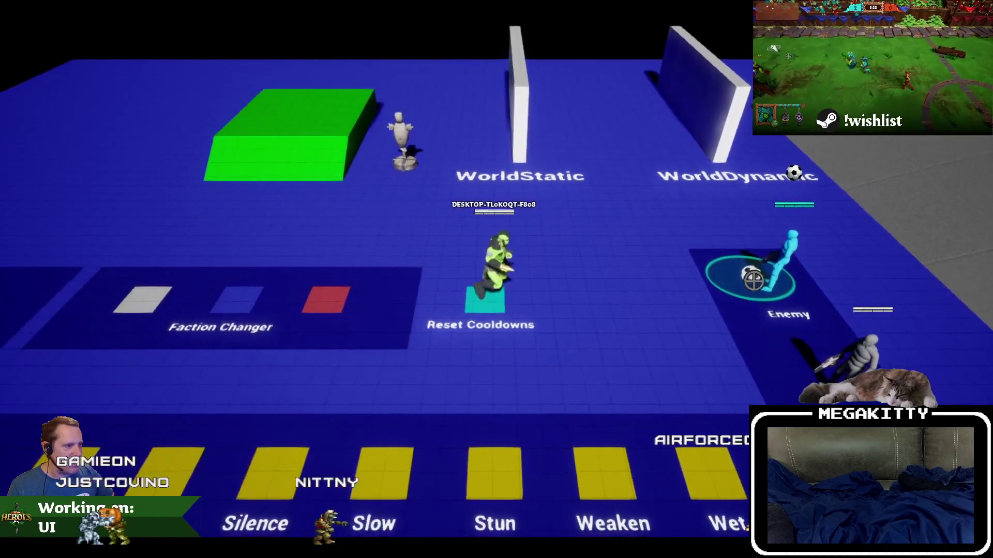
key("Escape")
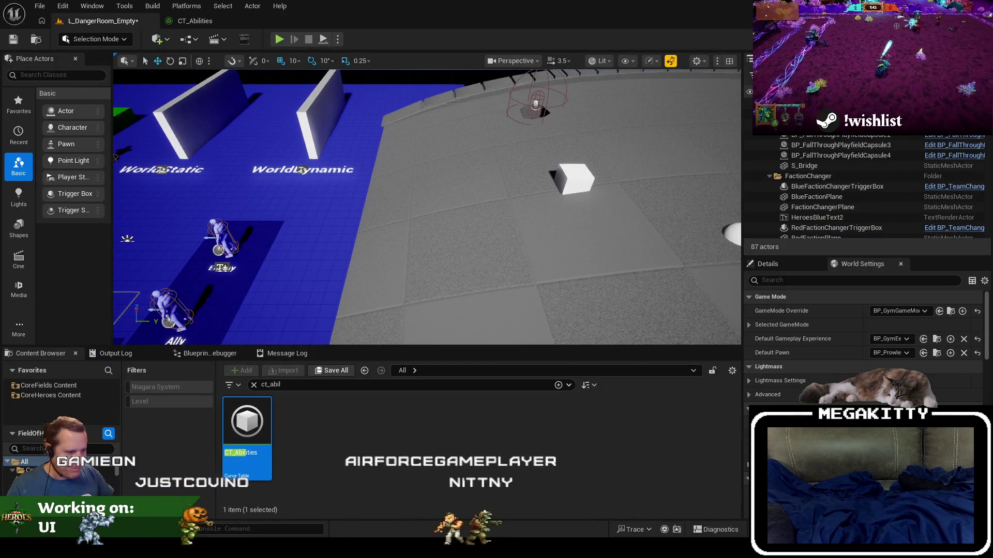
- Save all changes, including the L_DangerRoom_Empty level
key("ctrl+shift+s")
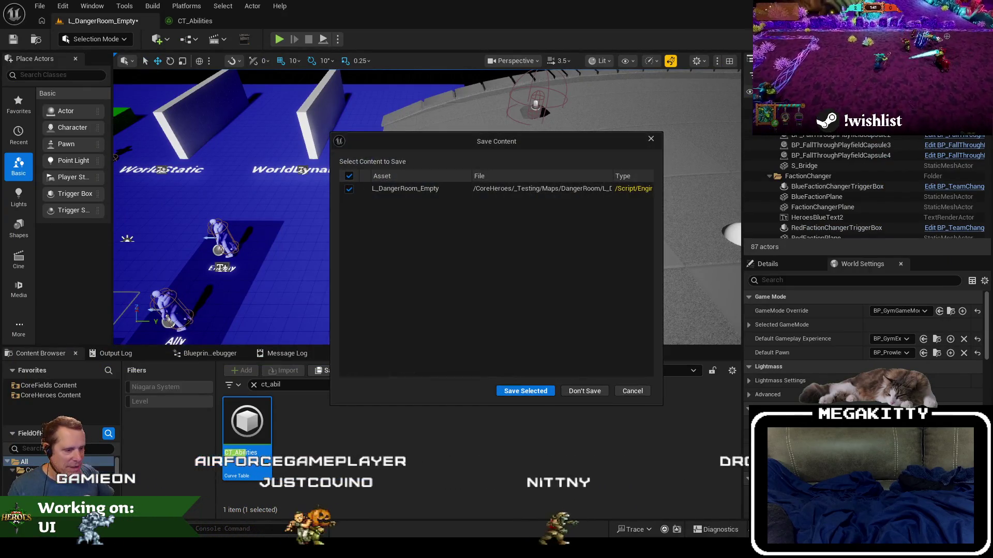
left_click(589, 392)
key("alt+Tab")
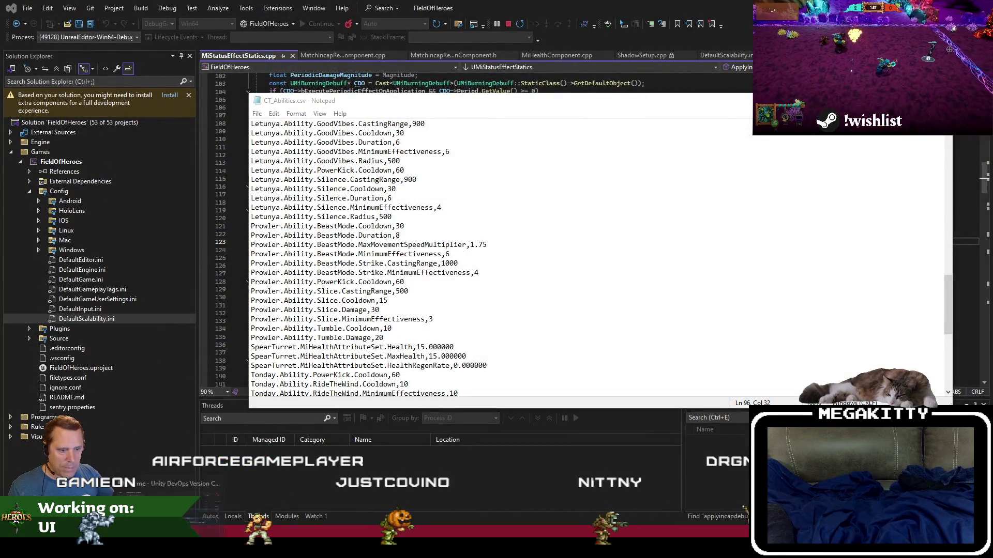
- Check in the tumble changes plus the three new private files, commented that Prowler steals the ball
key("alt+Tab")
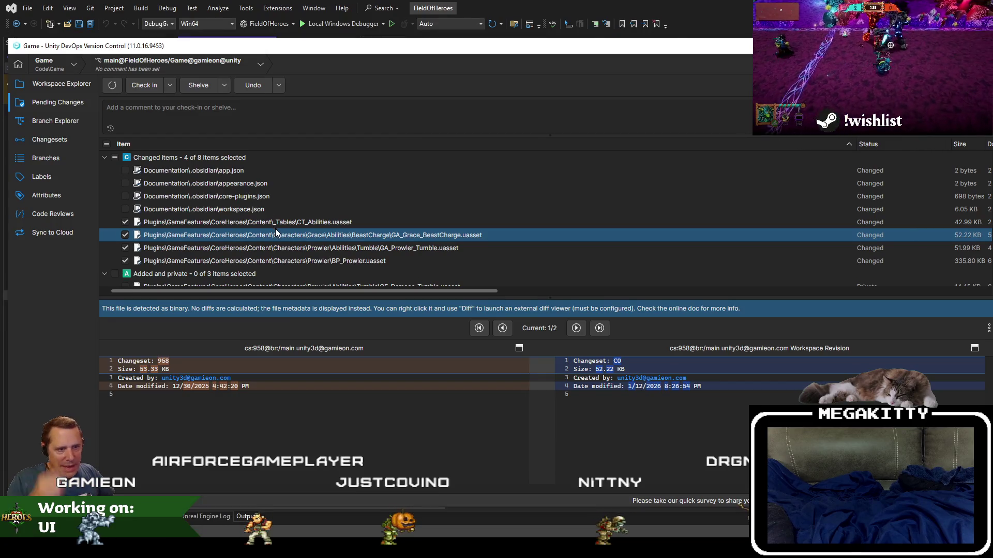
scroll(275, 229, "down", 1)
left_click(115, 242)
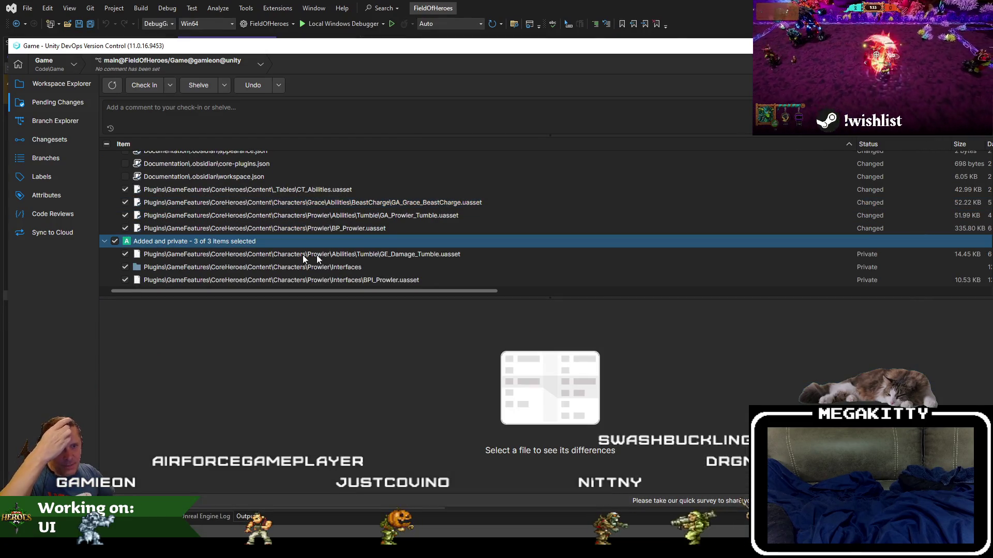
left_click(238, 110)
type("When Prowler tumbles, they now steal the ba")
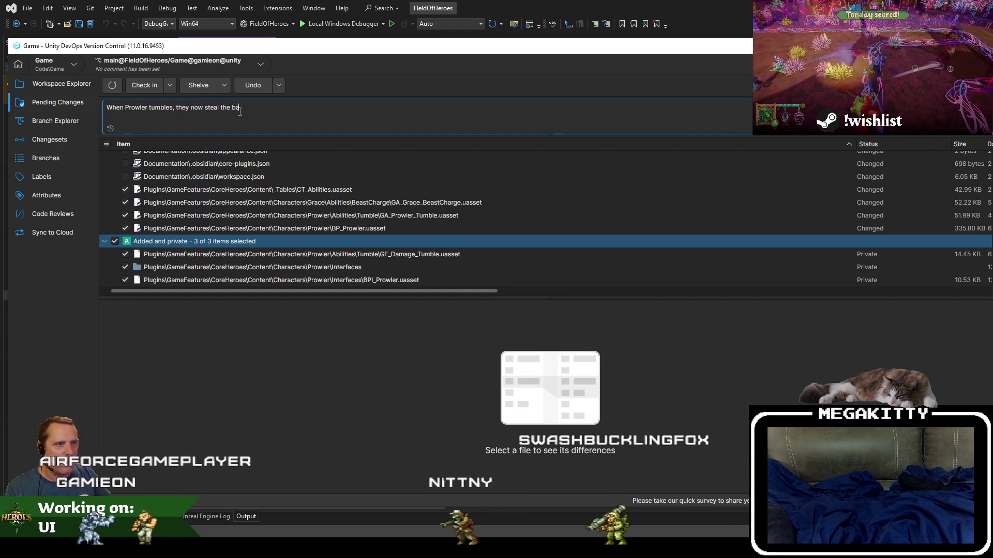
type("ll")
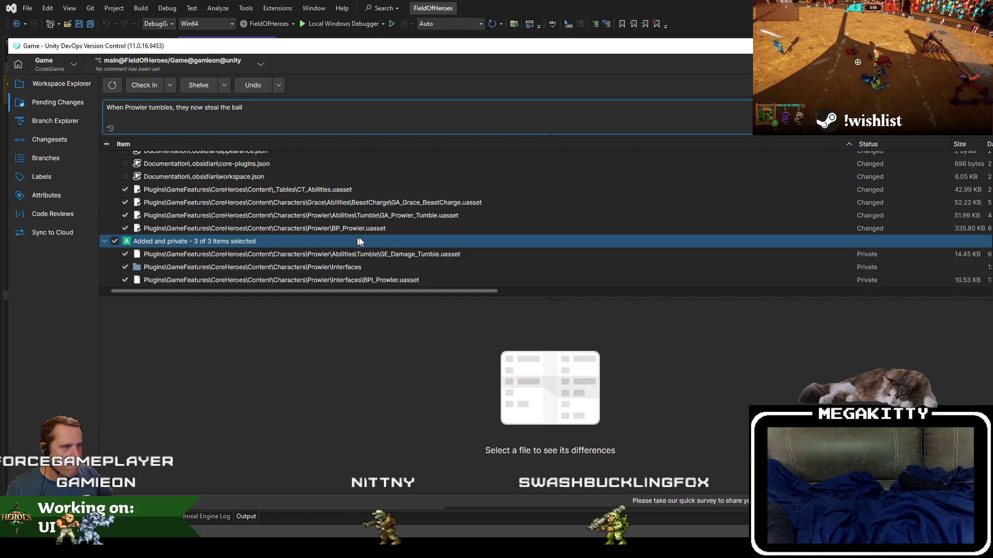
left_click(145, 88)
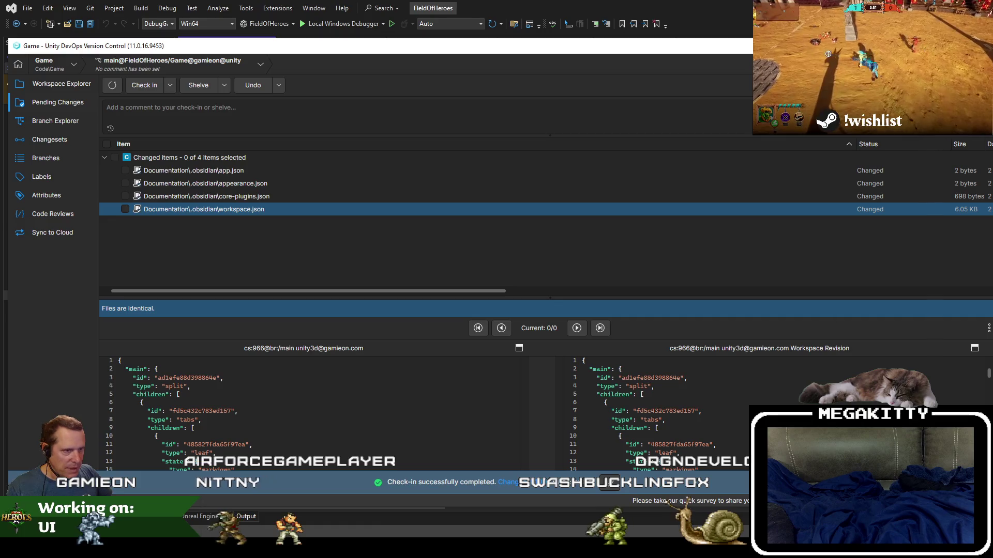
key("alt+Tab")
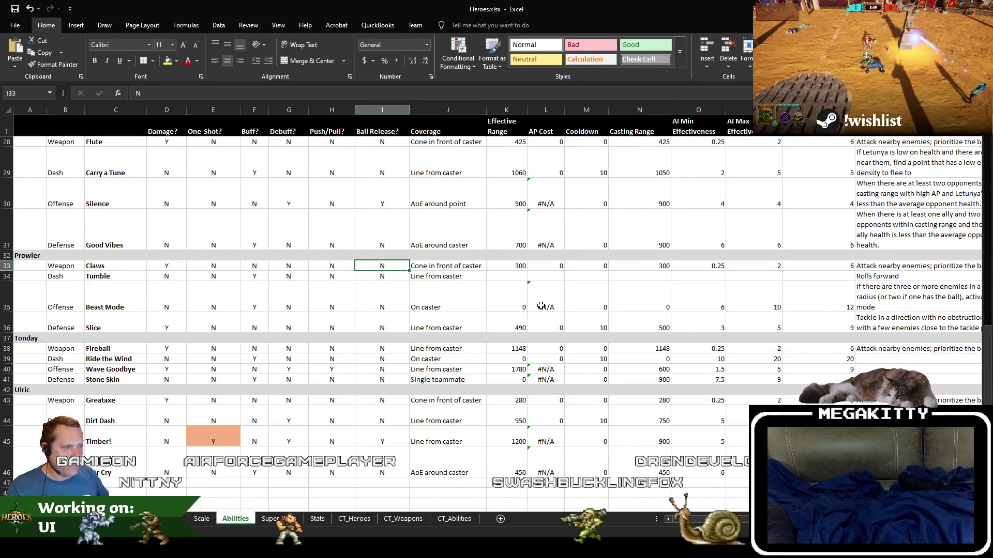
- Enter Y in I34 and I35 for Tumble and Beast Mode, then return to Visual Studio line 119
key("Down")
type("Y")
key("Return")
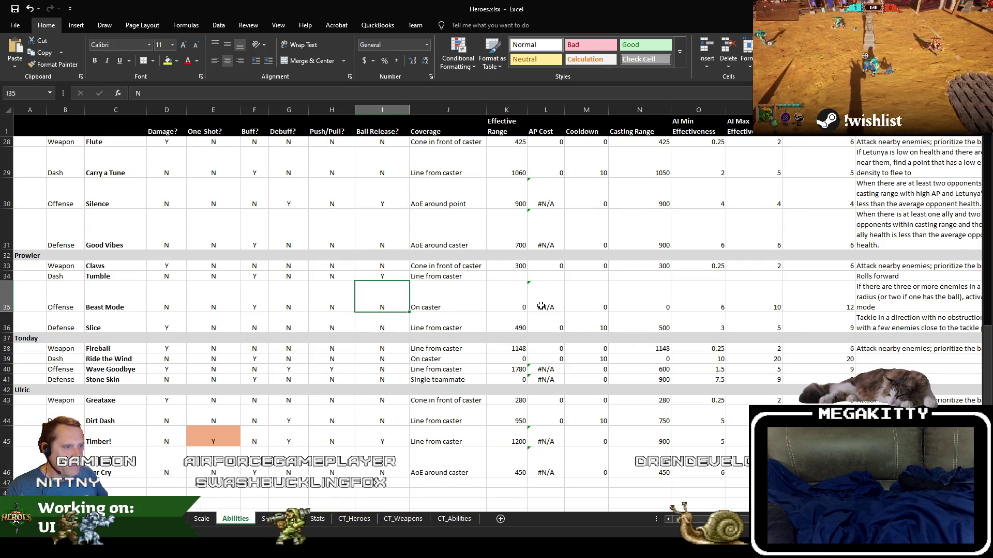
type("Y")
key("Up")
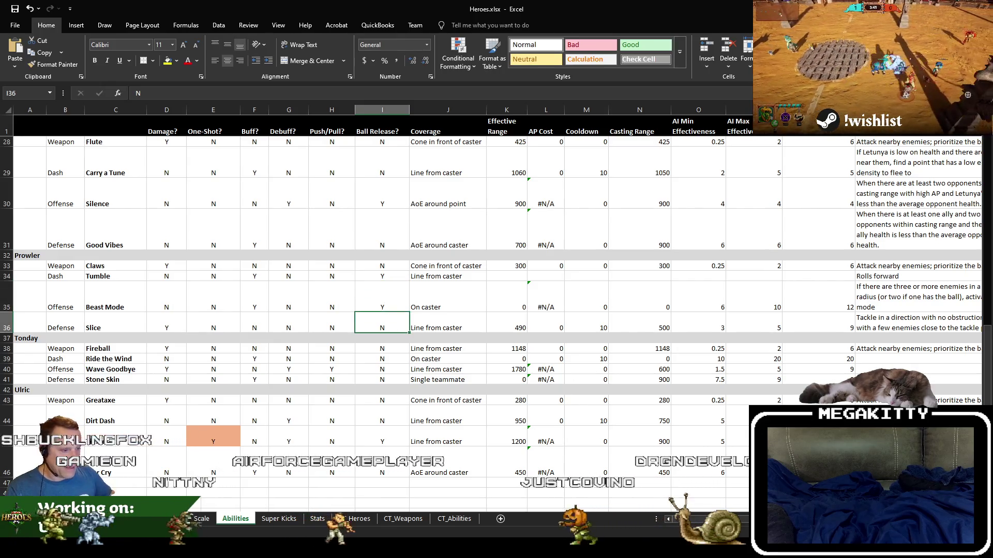
key("Down")
key("alt+Tab")
left_click(457, 198)
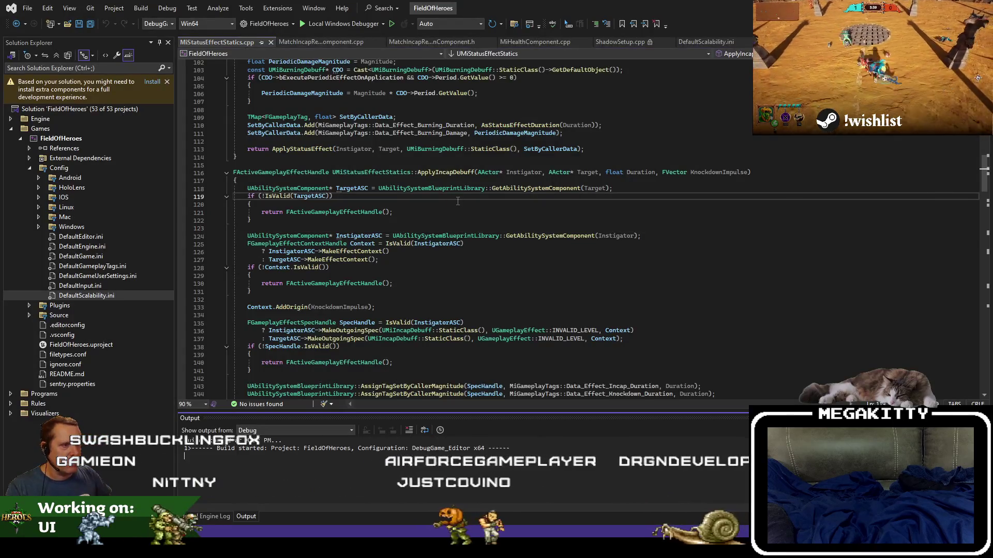